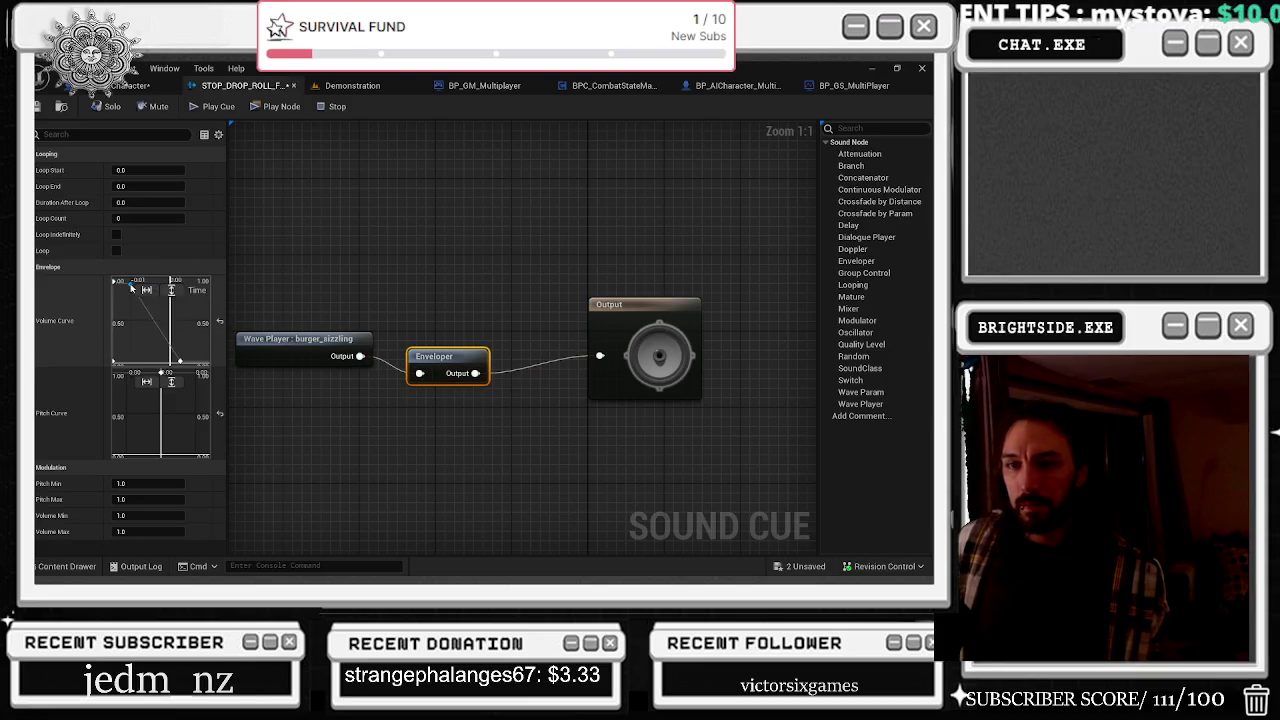
Step: Fit the Enveloper's volume curve to the view horizontally and vertically
mouse_move(130, 287)
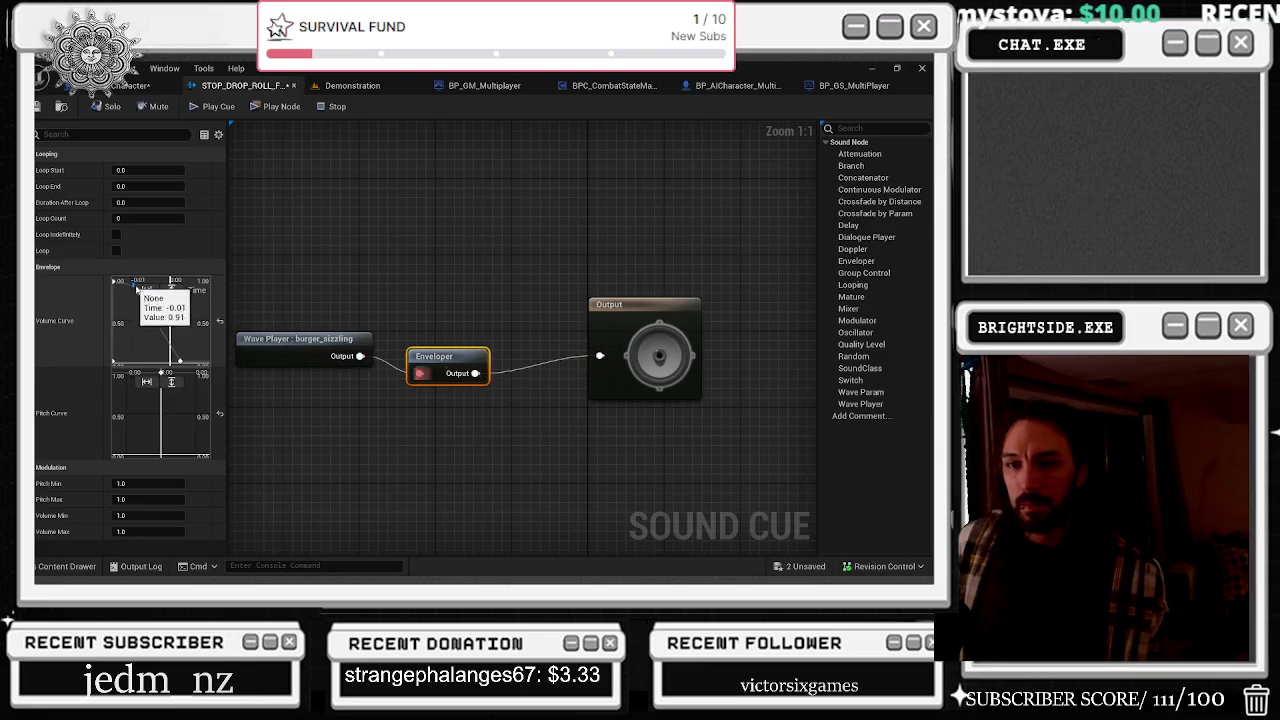
left_click(150, 291)
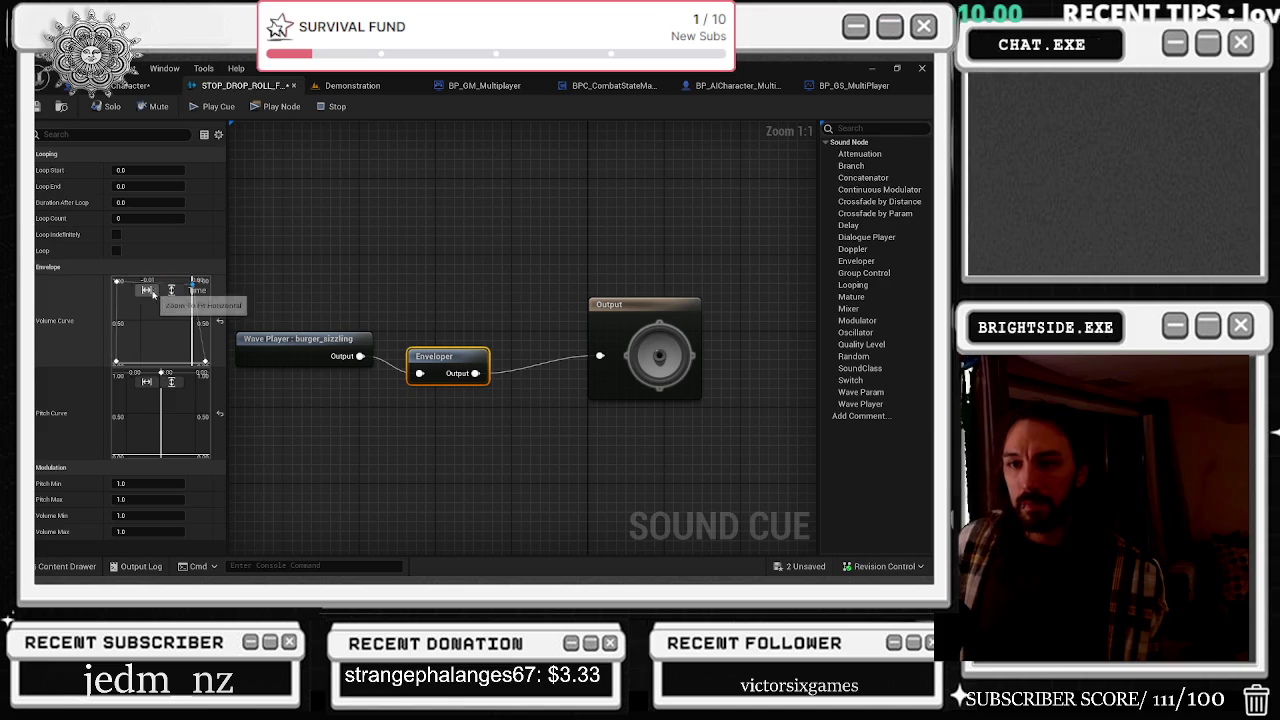
left_click(171, 290)
scroll(187, 316, "down", 5)
scroll(192, 316, "up", 5)
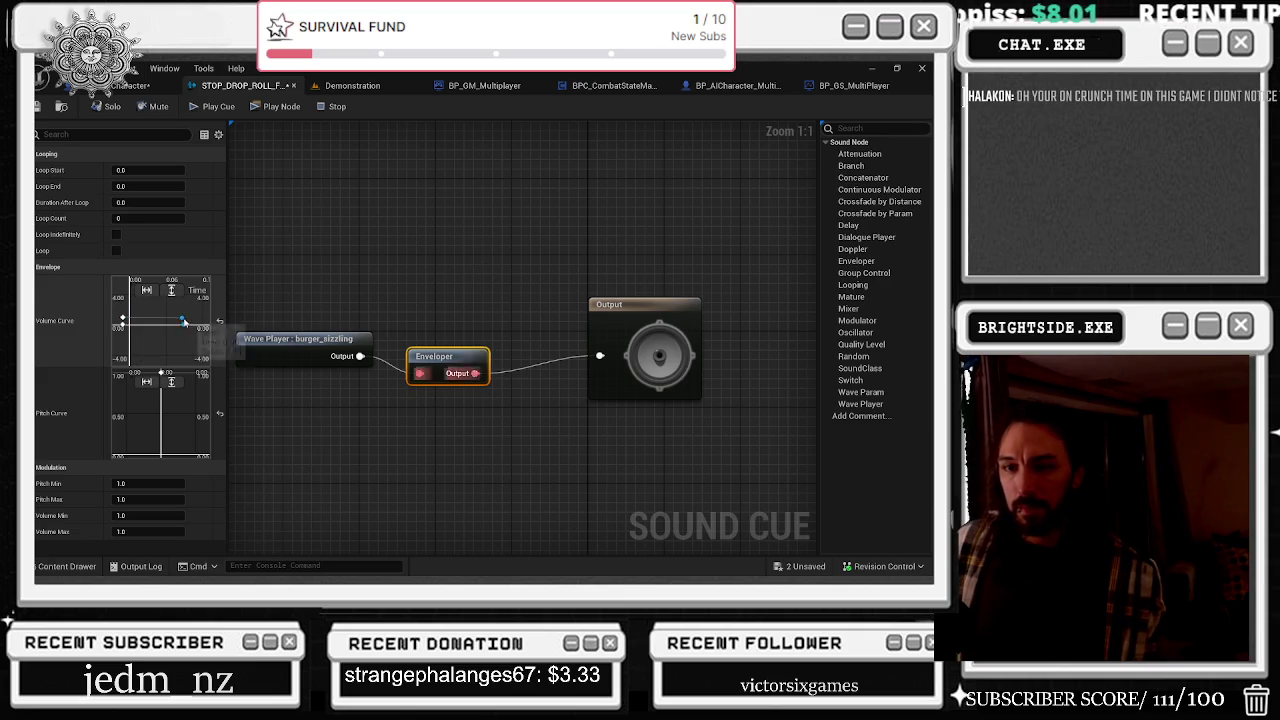
Step: Reselect the Enveloper, refit its volume curve horizontally, and widen the Details panel
left_click(646, 331)
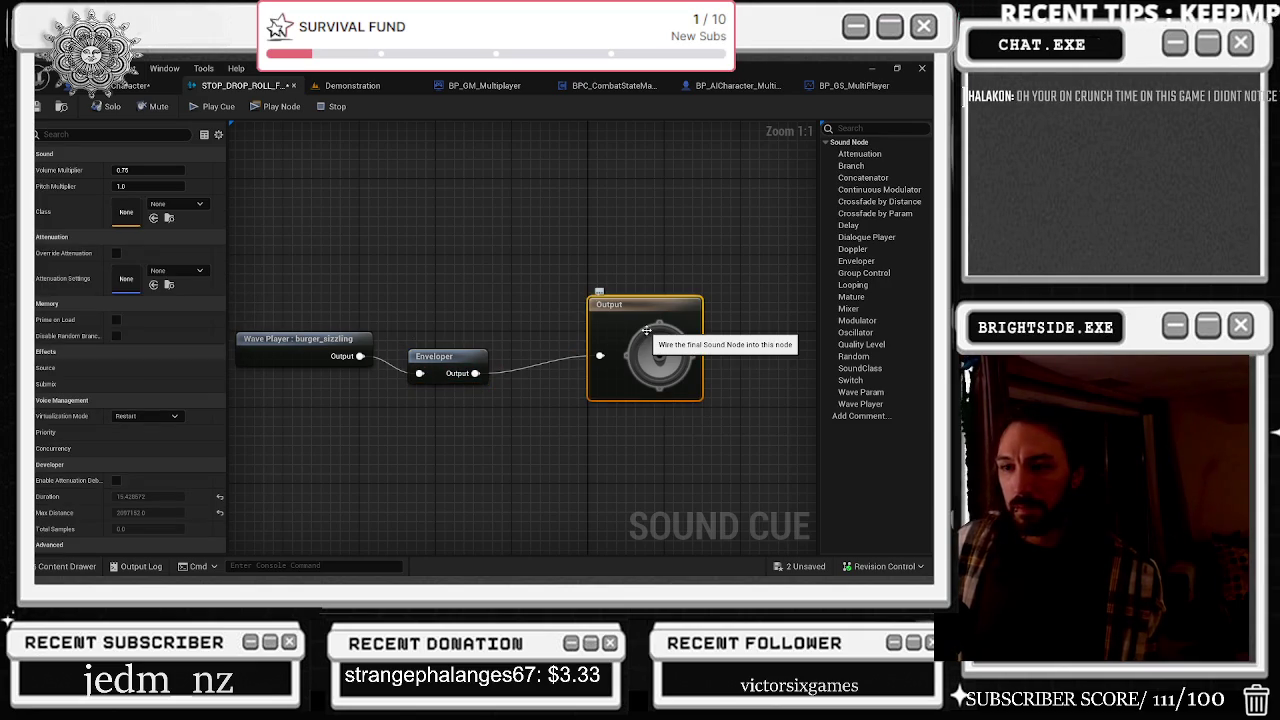
left_click(440, 358)
scroll(183, 292, "down", 2)
scroll(207, 347, "down", 1)
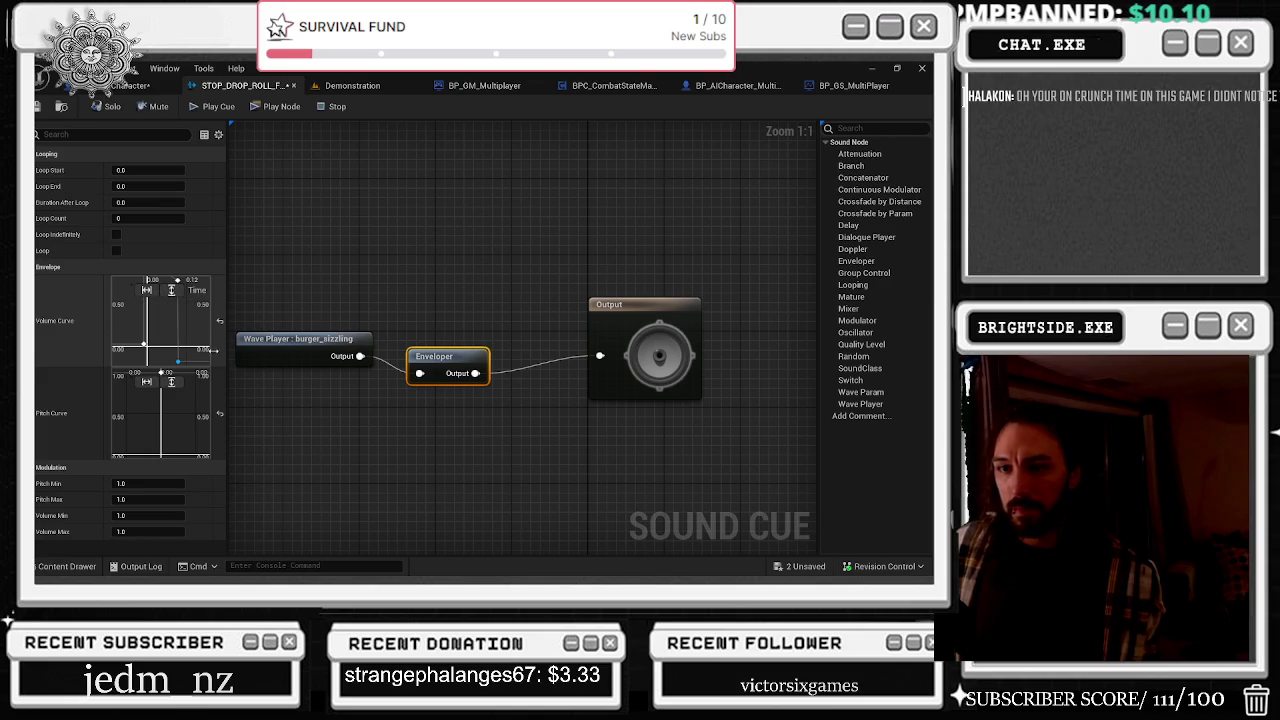
left_click(147, 290)
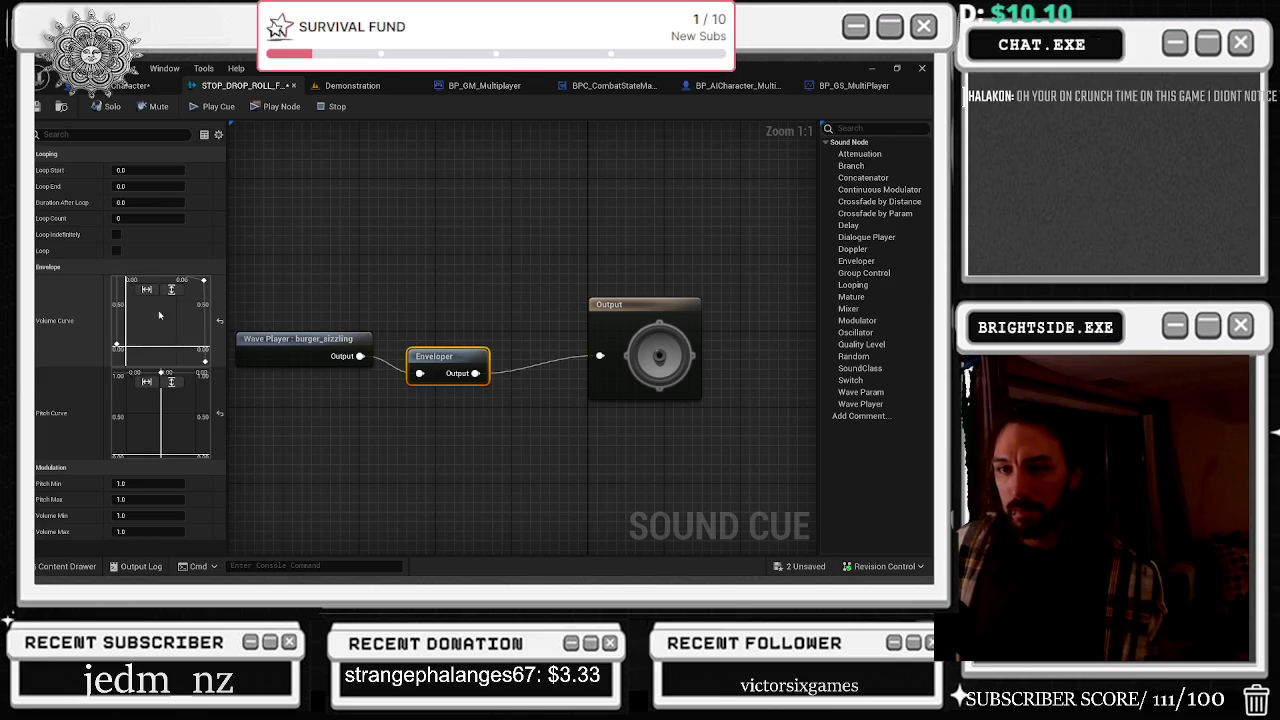
scroll(186, 328, "down", 1)
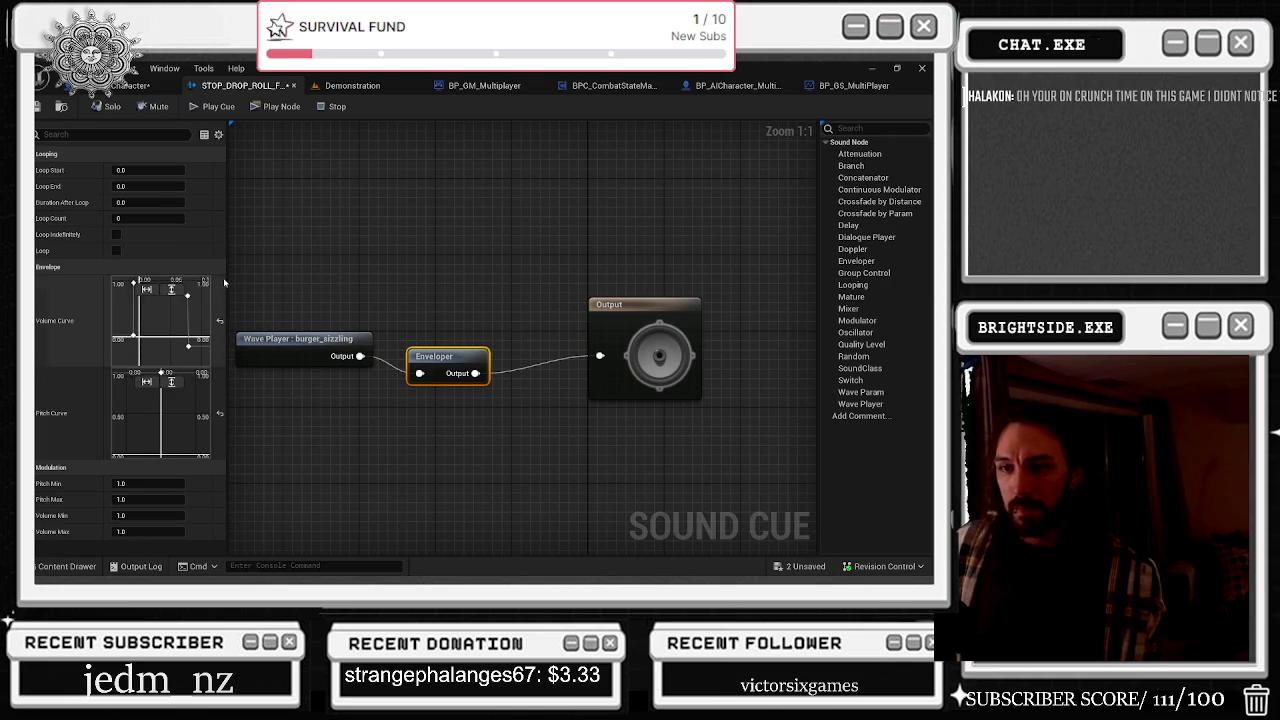
left_click_drag(227, 280, 268, 280)
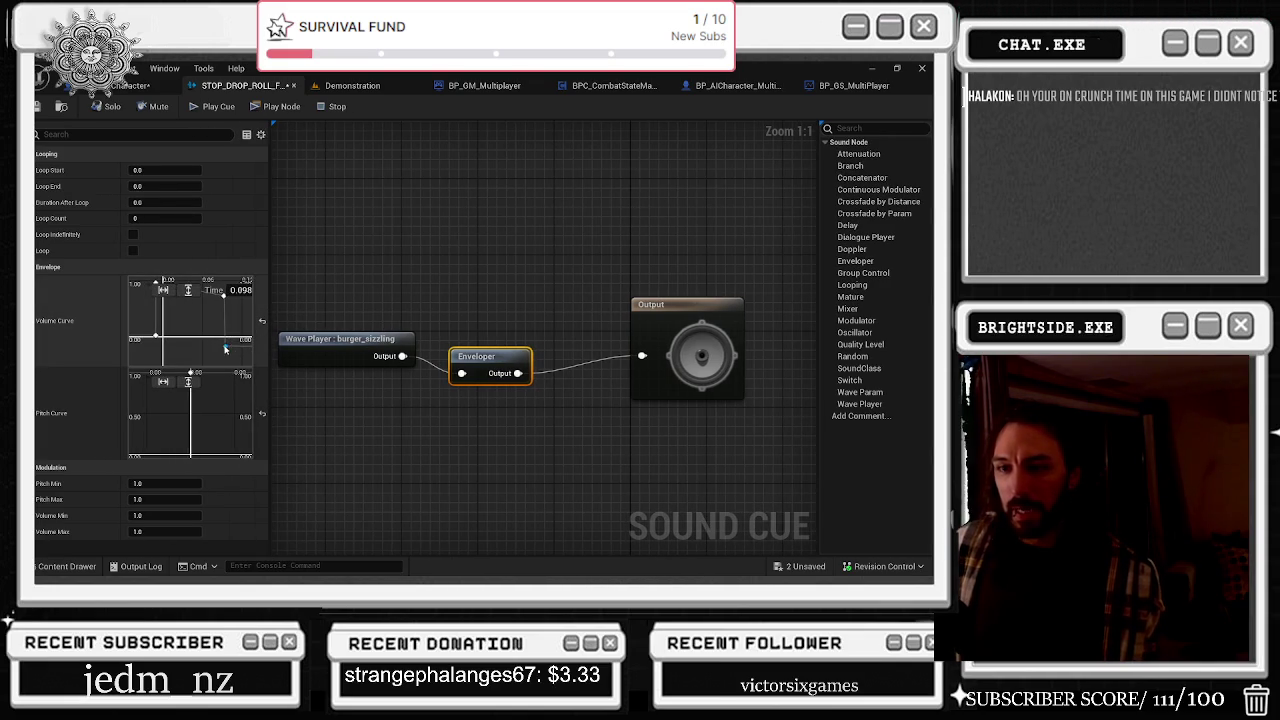
Step: Widen the Details and curve editor areas, select the lower volume keys, and refit the curve
left_click_drag(270, 298, 422, 298)
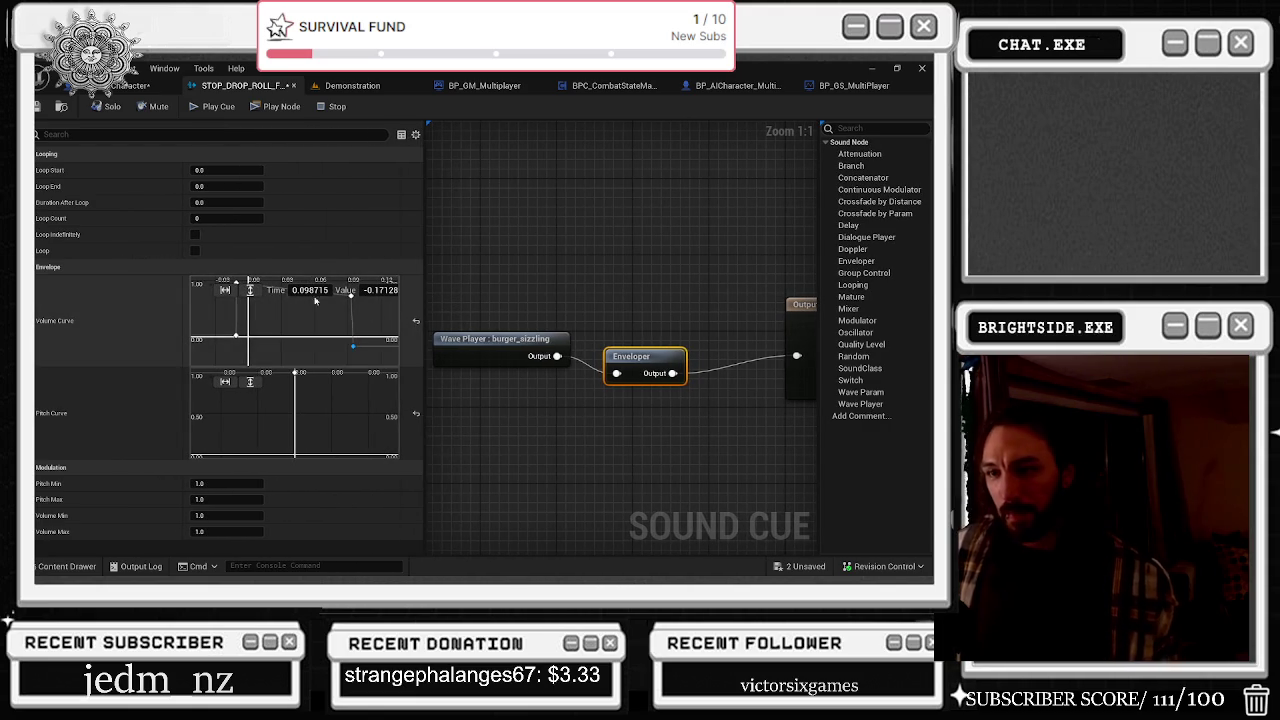
left_click_drag(190, 326, 102, 329)
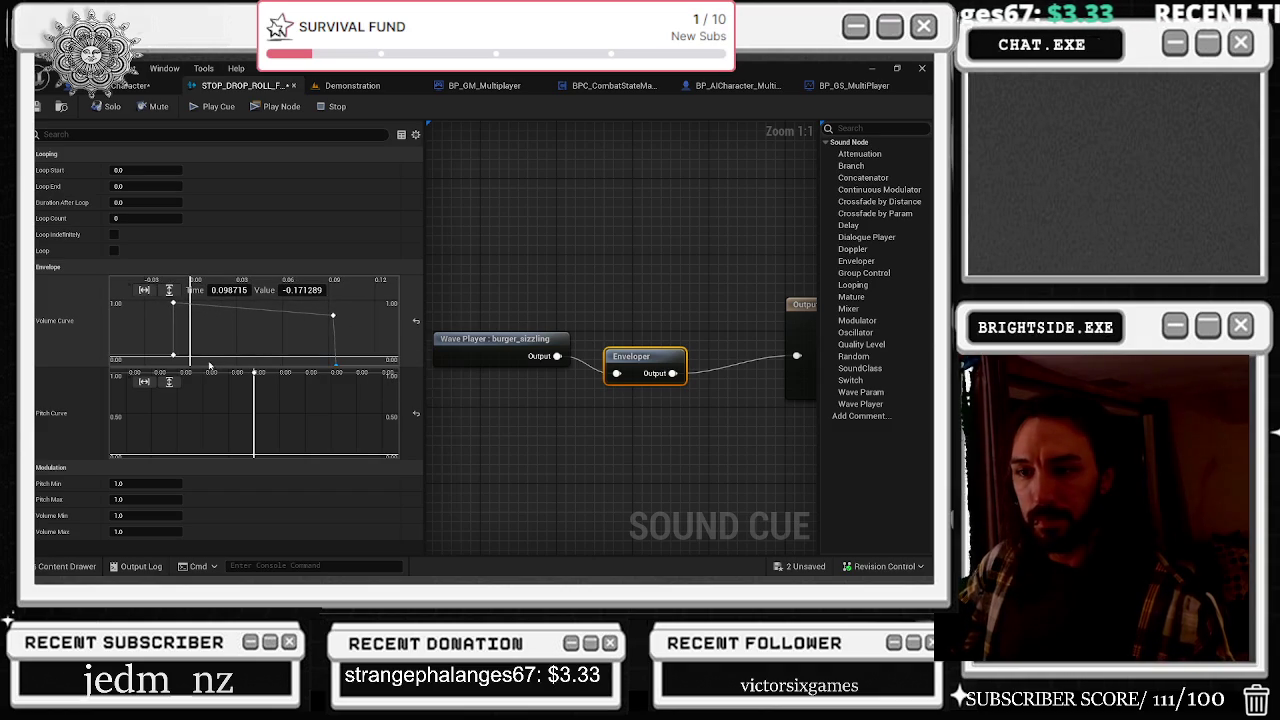
scroll(275, 352, "down", 2)
left_click_drag(289, 341, 313, 368)
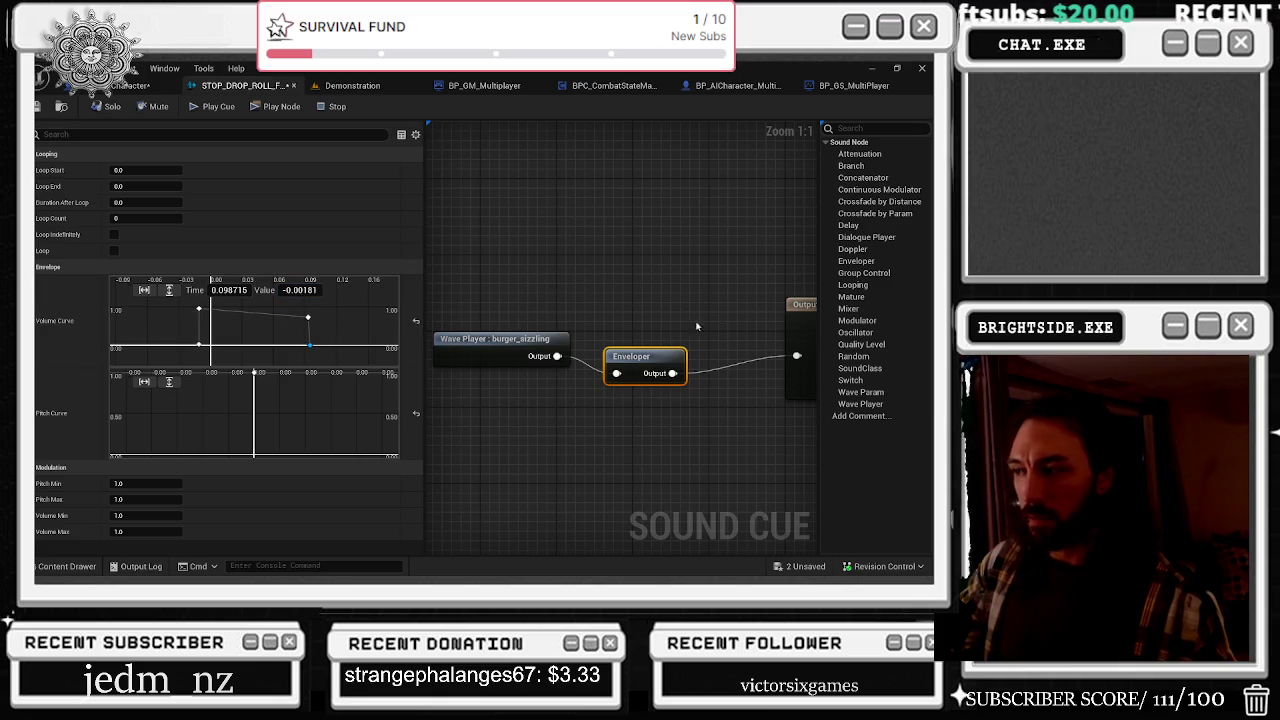
left_click(634, 369)
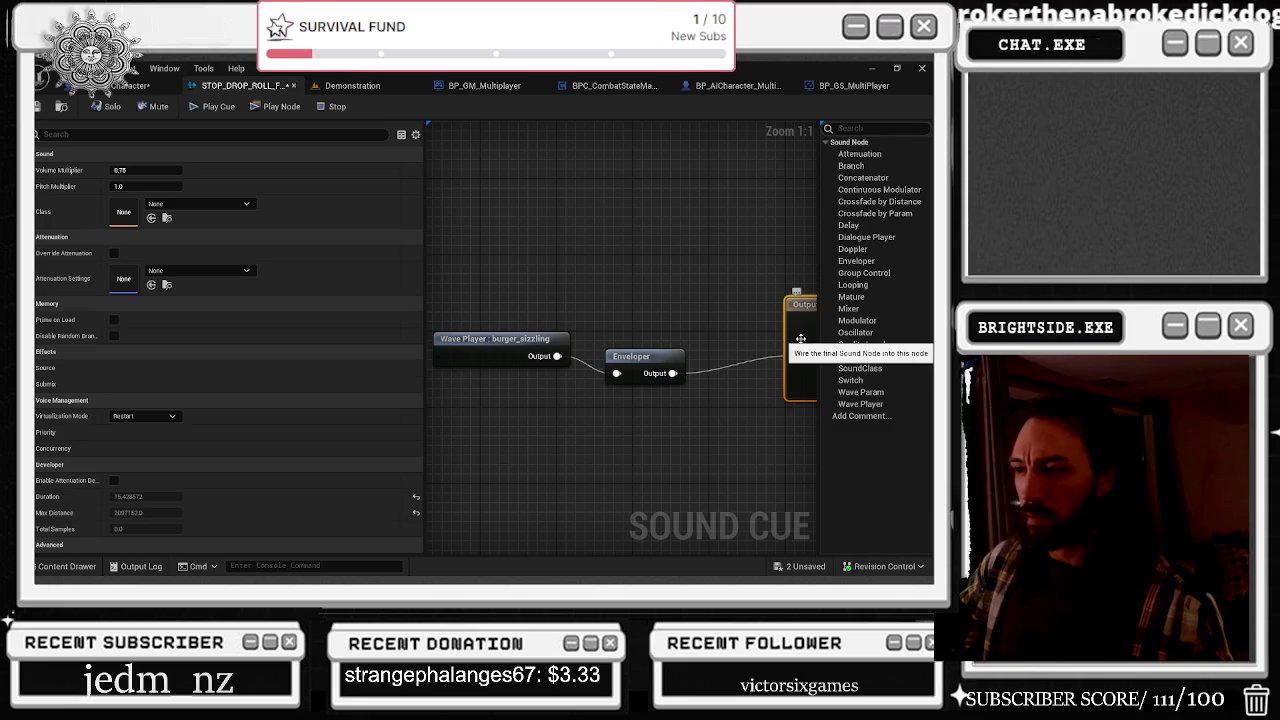
scroll(301, 307, "down", 3)
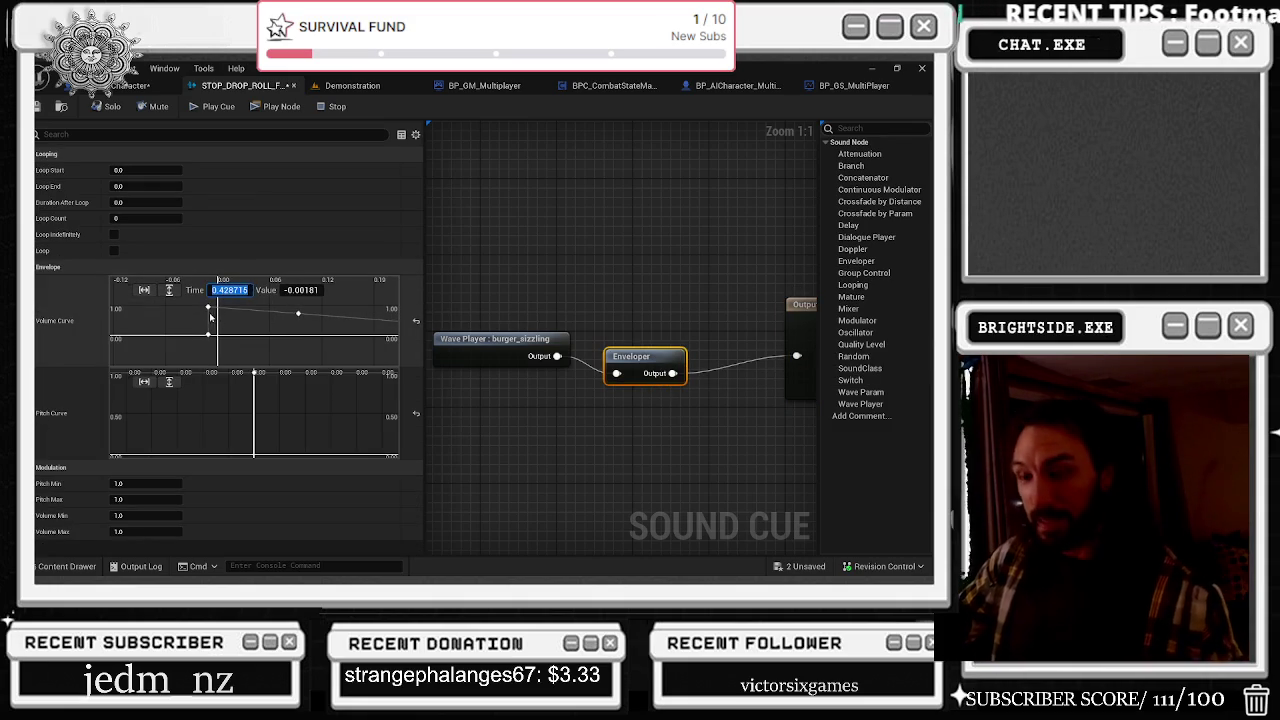
Step: Set the last volume key's Time to 2 and drag it down near zero
type("2")
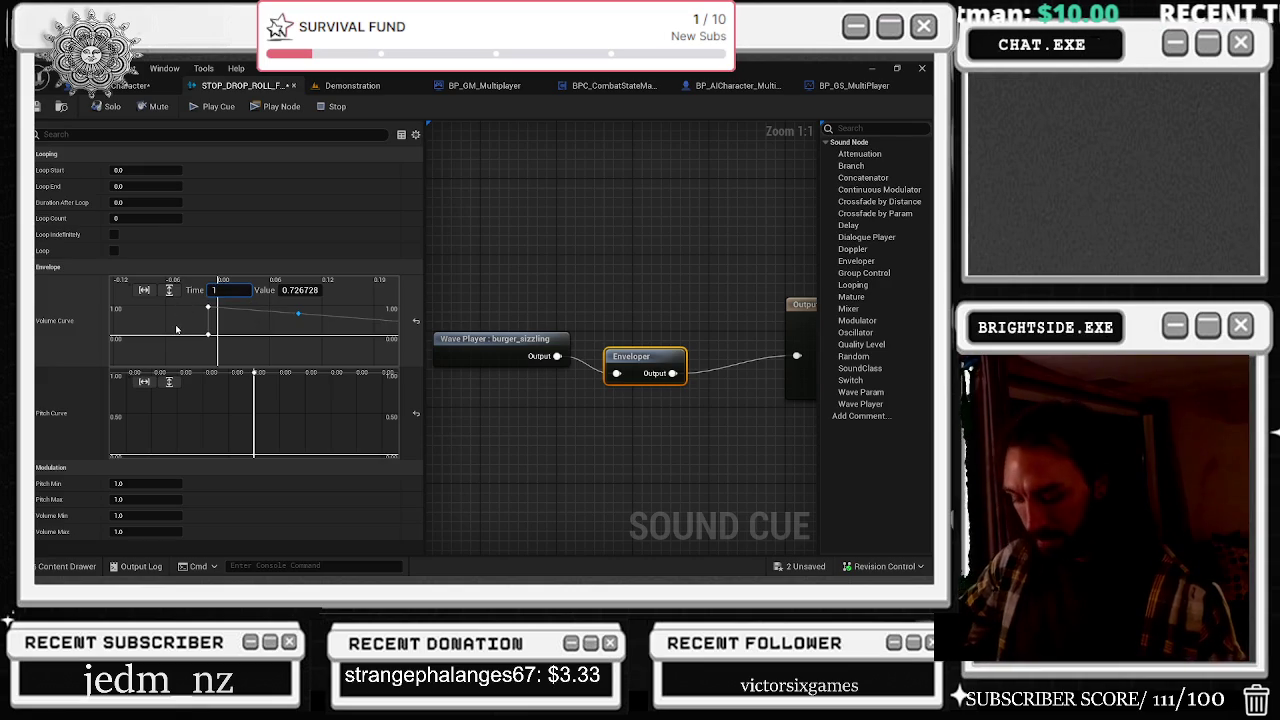
left_click(810, 320)
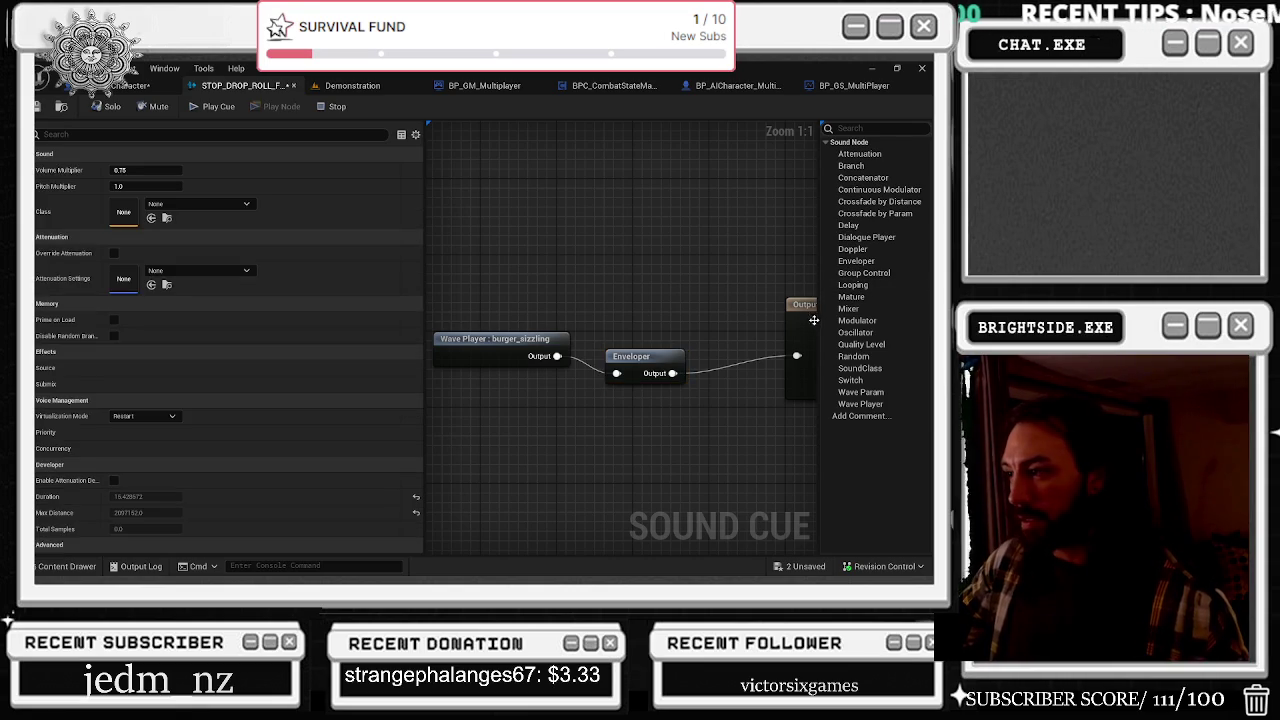
left_click(636, 364)
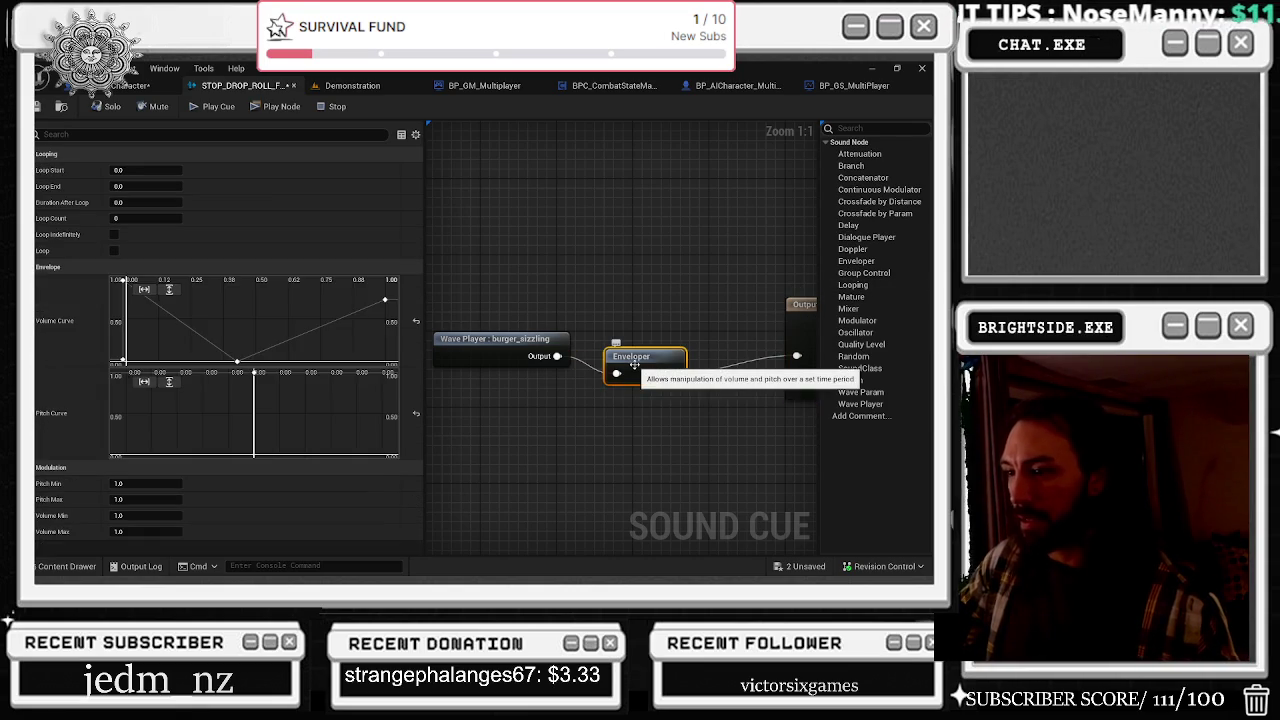
scroll(371, 343, "down", 5)
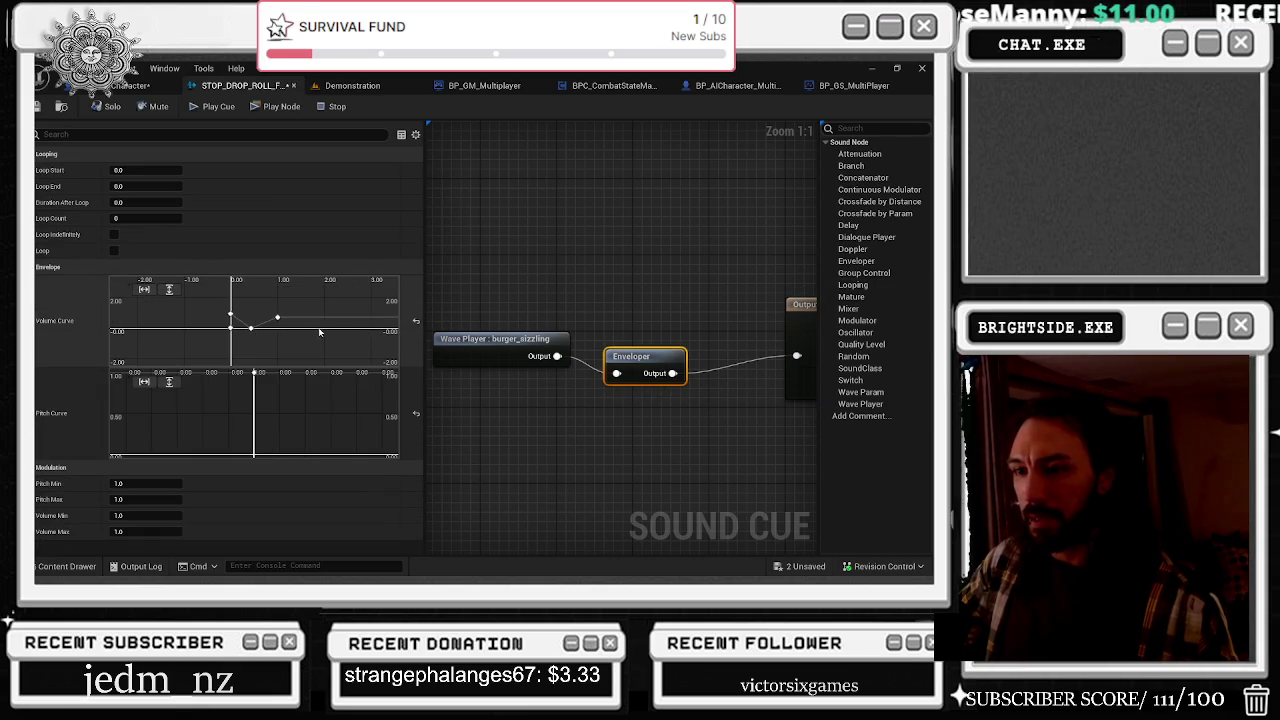
left_click(277, 318)
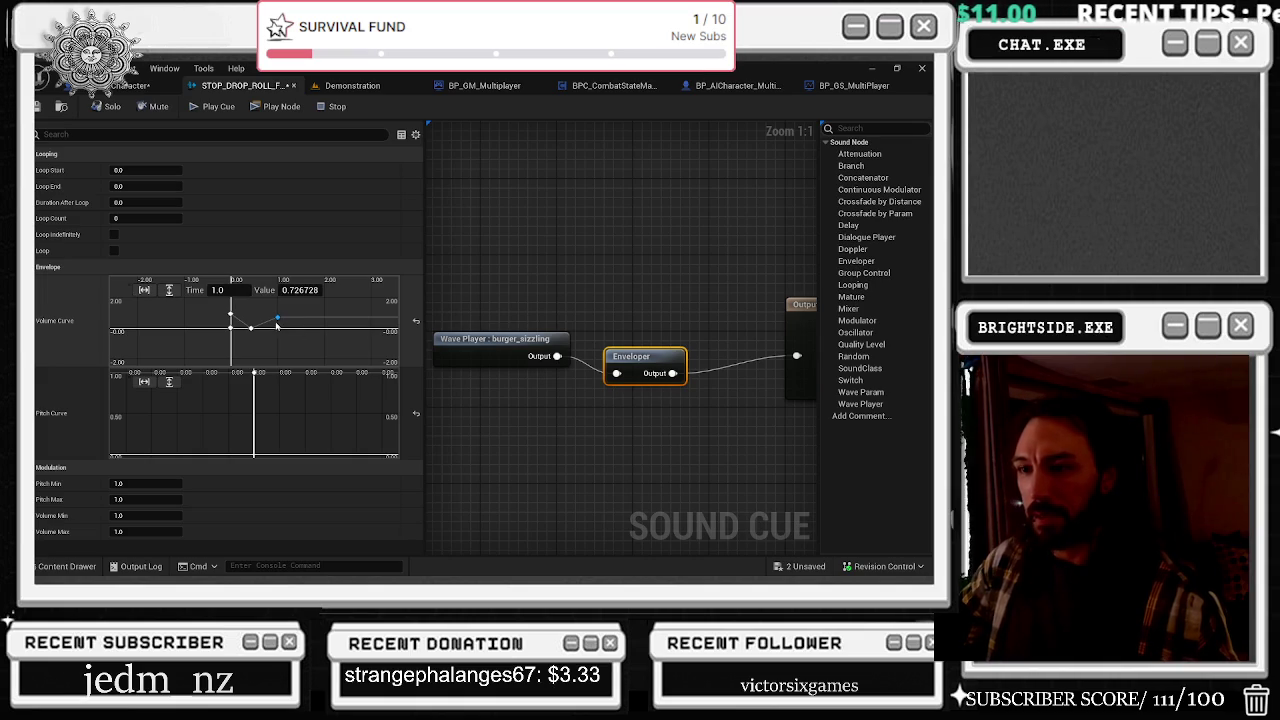
mouse_move(278, 318)
left_mouse_down()
mouse_move(325, 330)
mouse_move(258, 324)
left_mouse_up()
Step: Preview the sizzle cue from the Output node and save the sound cue
left_click(800, 325)
key("space")
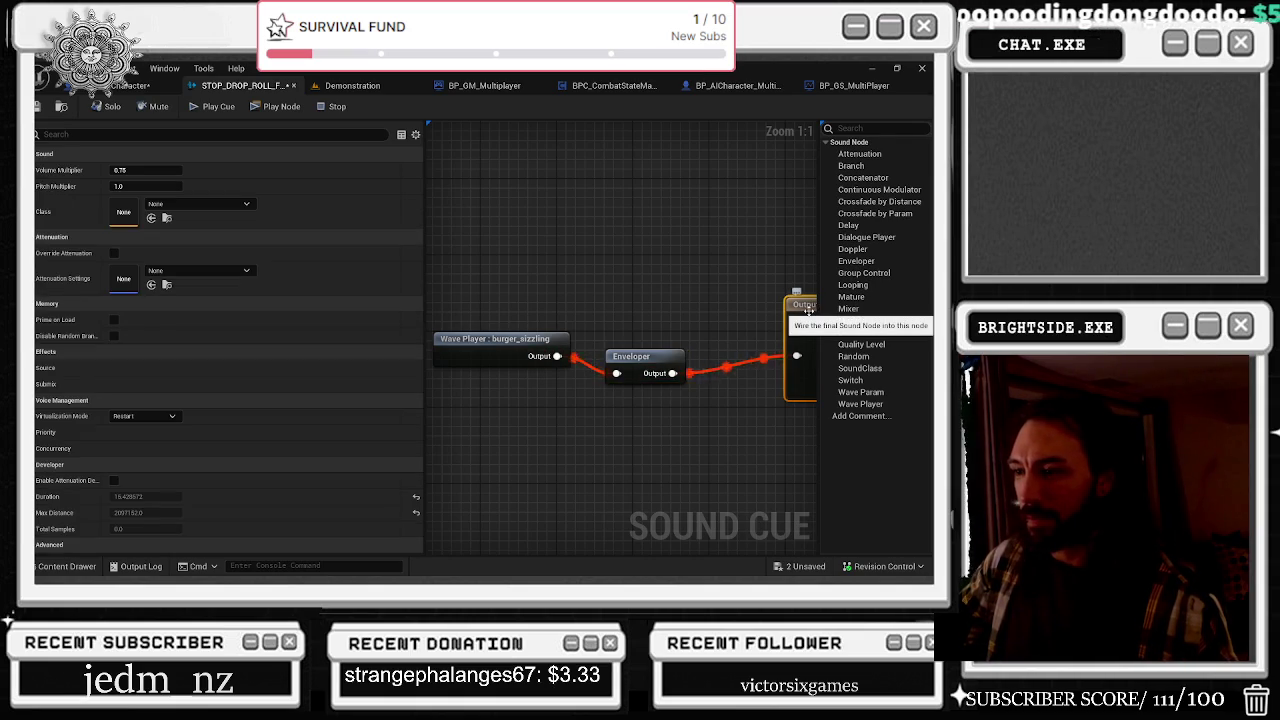
left_click(675, 363)
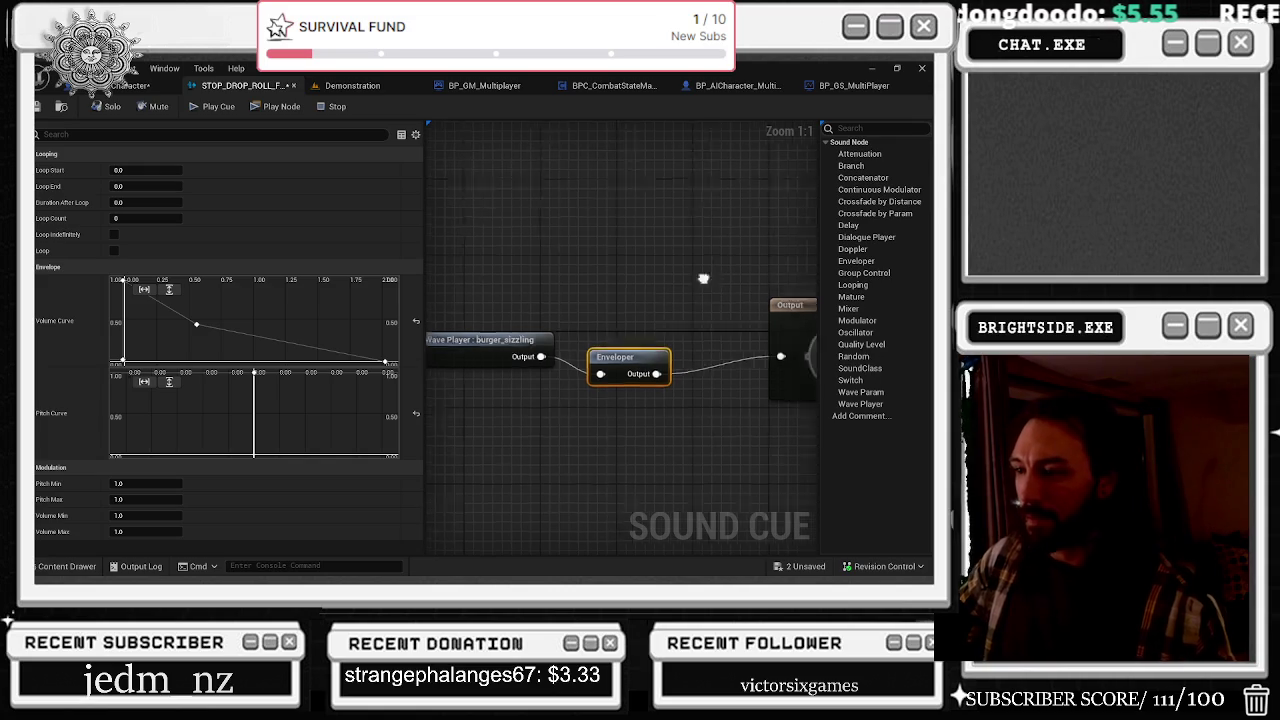
left_click(697, 309)
left_click(539, 303)
left_click(500, 362)
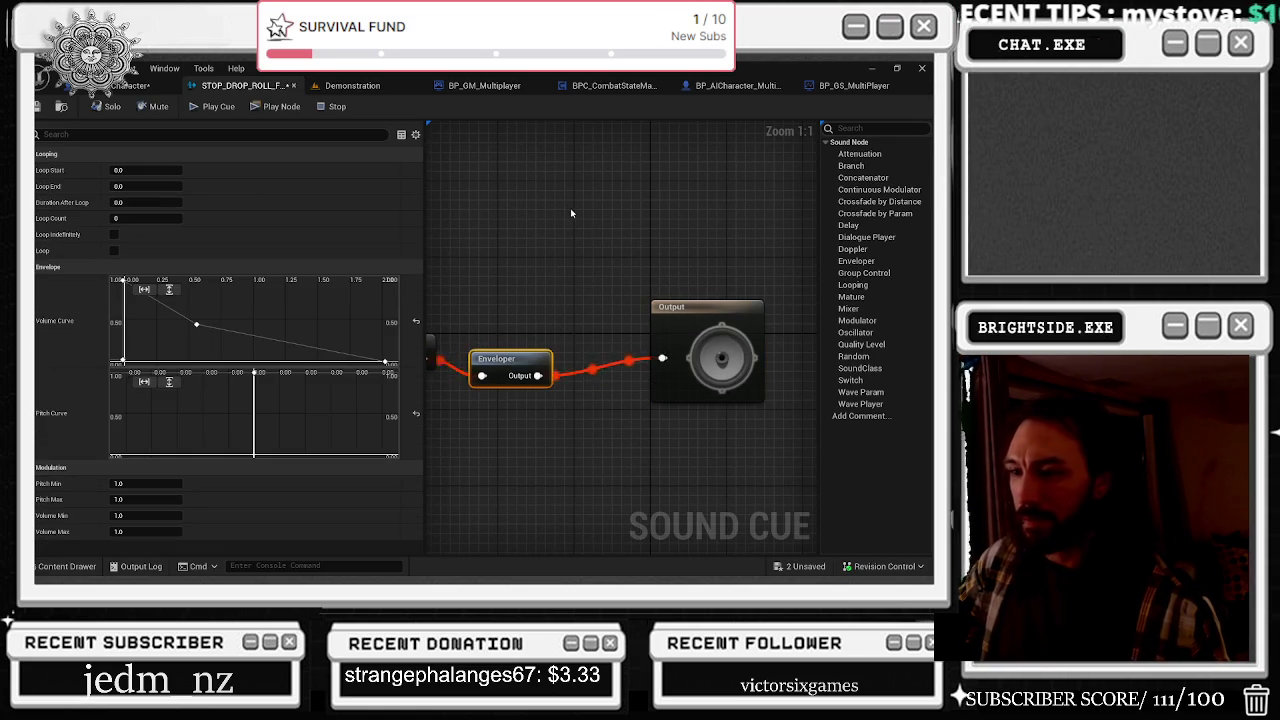
key("ctrl+s")
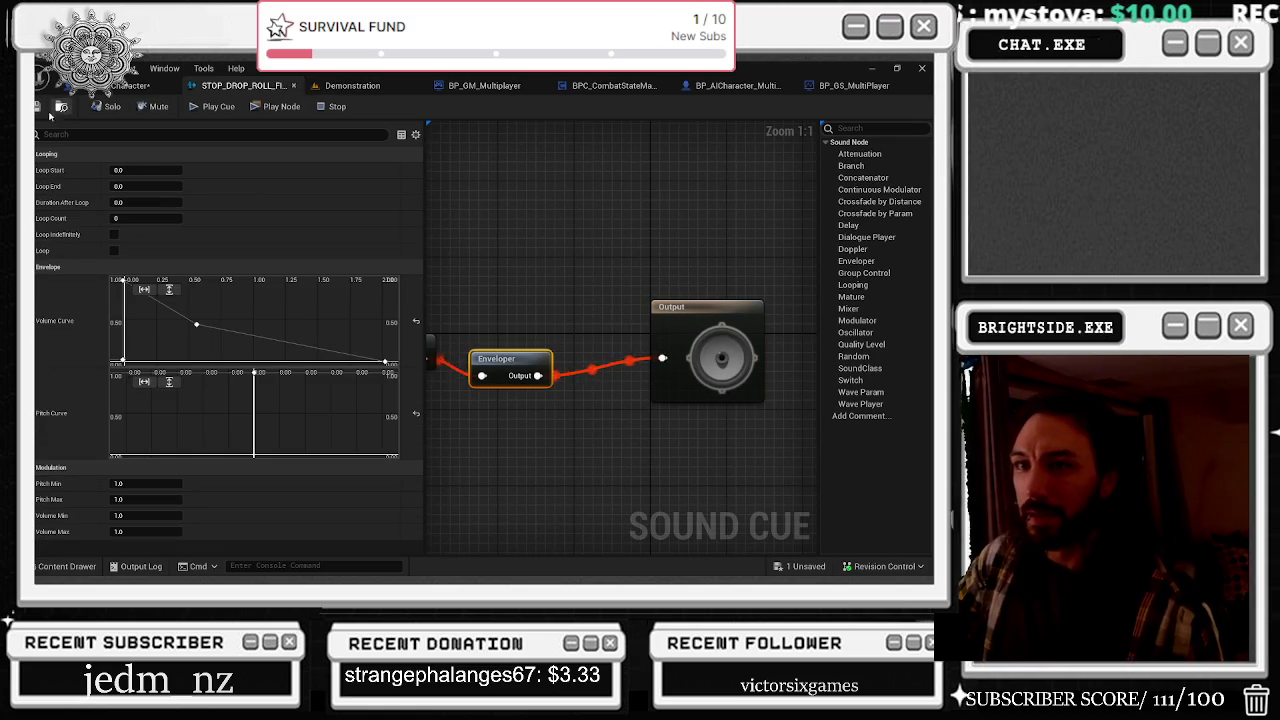
left_click(130, 85)
Step: Pan BP_MainCharacter's Event Graph to inspect the On Fire, Branch, Delay and Set Sound nodes
scroll(537, 248, "up", 2)
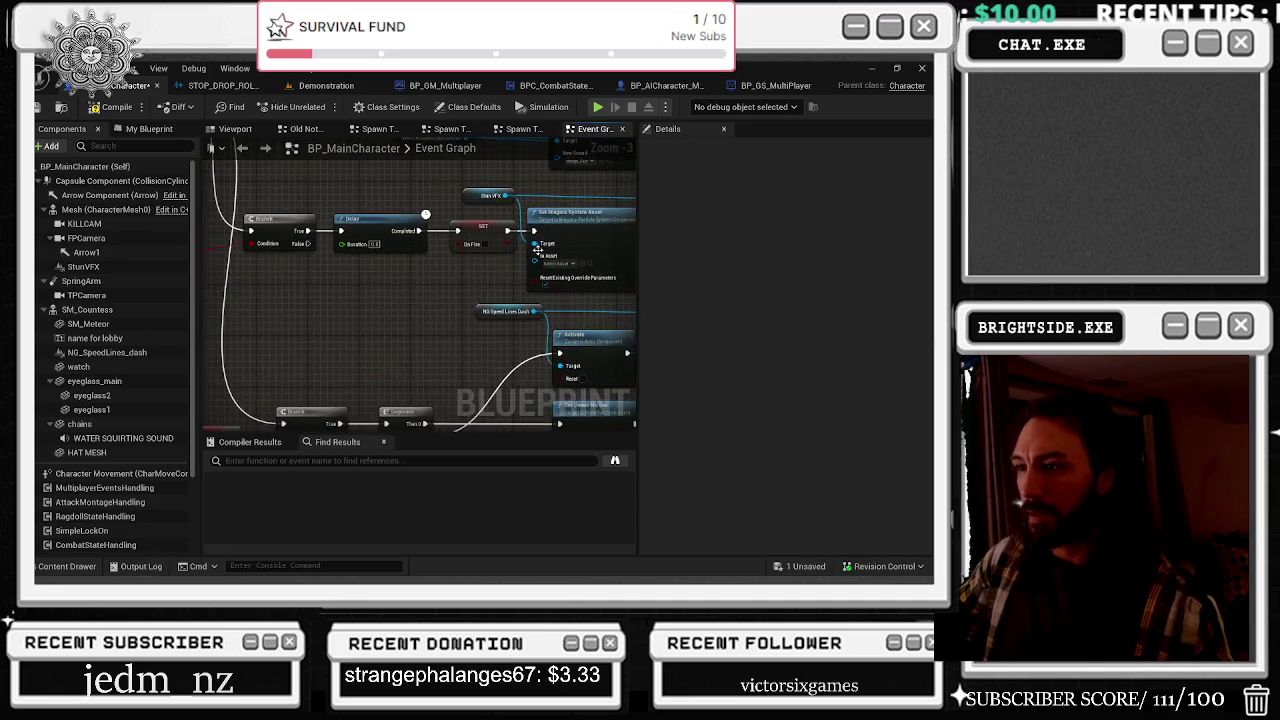
mouse_move(380, 365)
left_mouse_down()
mouse_move(380, 418)
mouse_move(240, 422)
left_mouse_up()
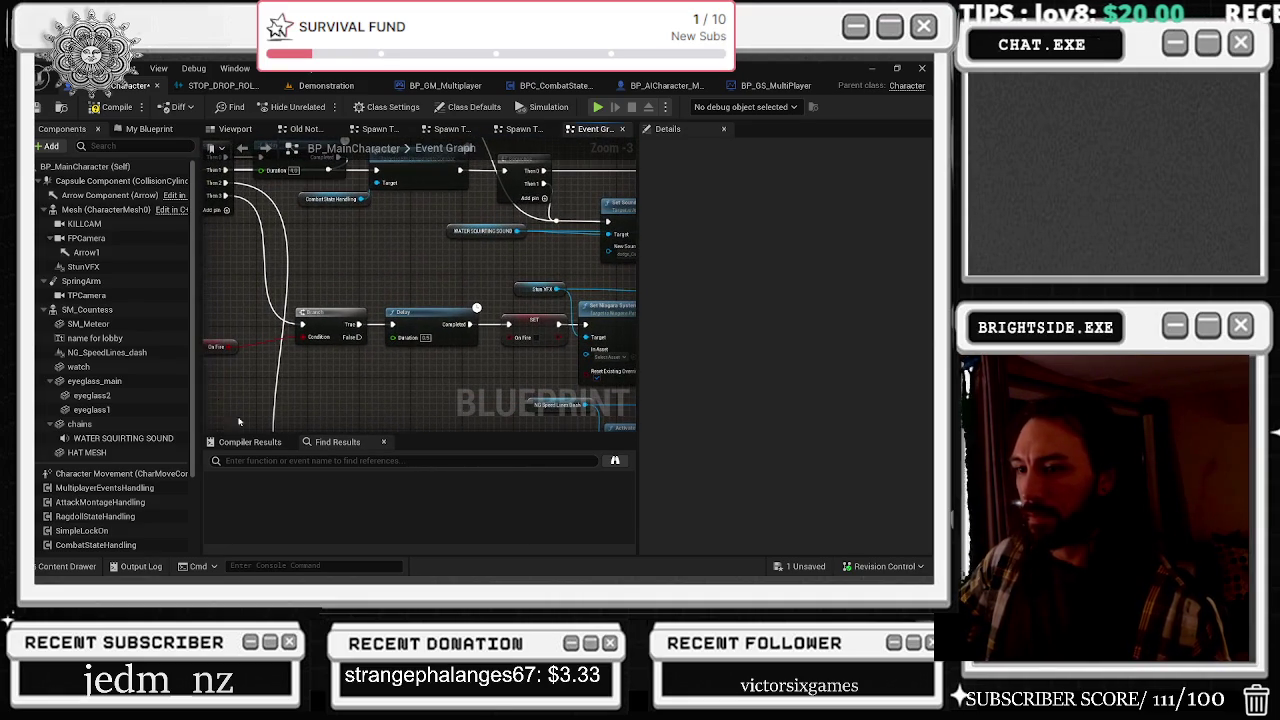
left_click(216, 348)
left_click_drag(260, 350, 202, 357)
left_click_drag(464, 228, 430, 233)
mouse_move(271, 237)
left_mouse_down()
mouse_move(601, 271)
mouse_move(463, 291)
left_mouse_up()
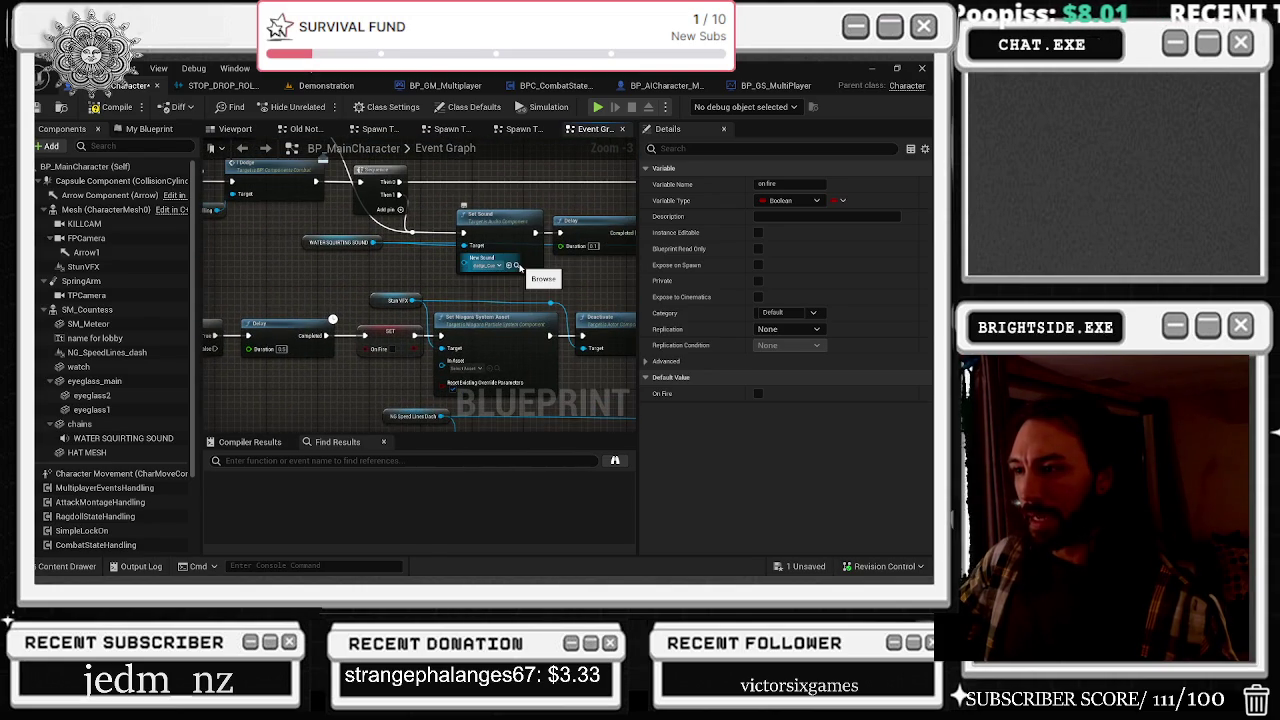
left_click(518, 266)
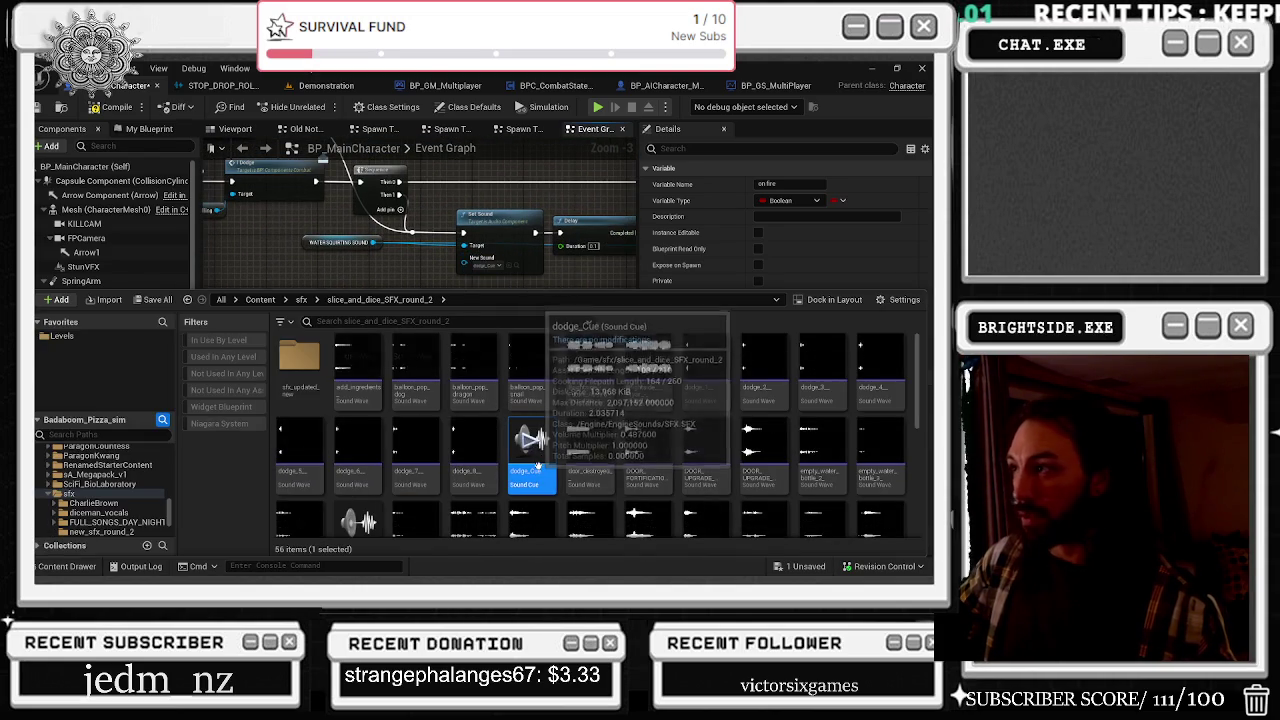
Step: Open dodge_Cue, then reopen STOP_DROP_ROLL_FIRE_OUT_CUE from the recent sound cues
double_click(538, 470)
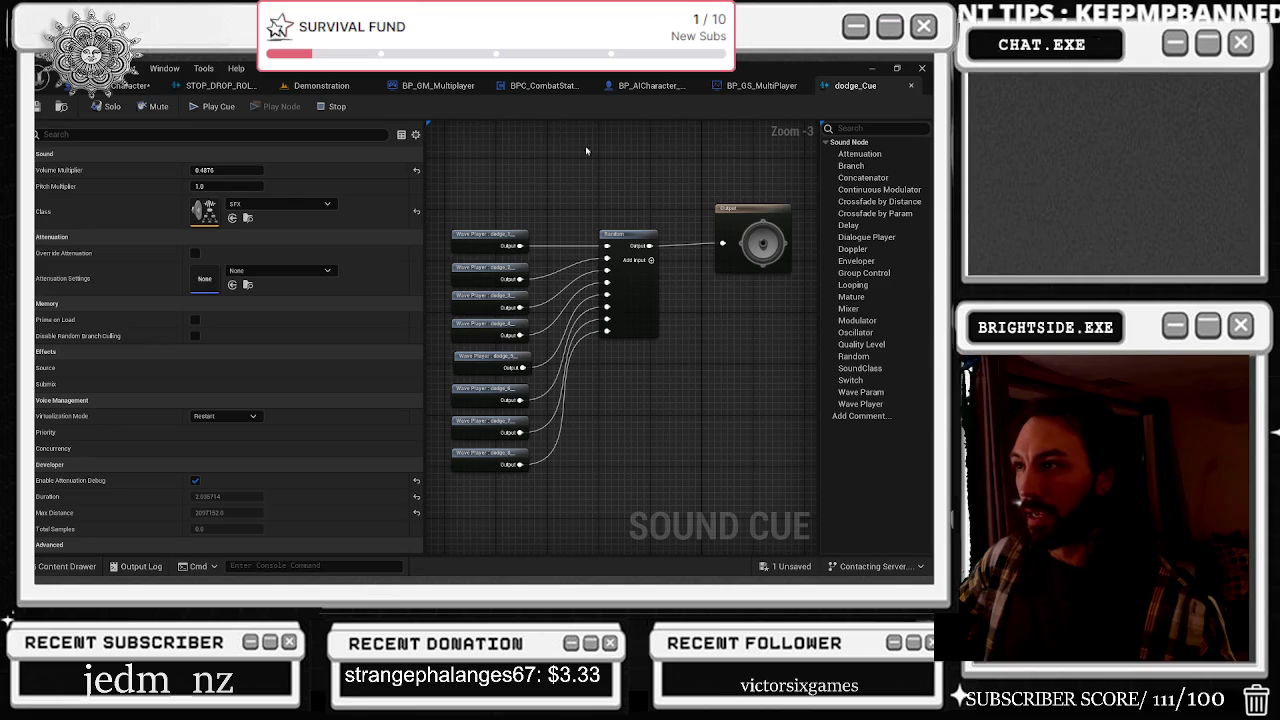
left_click(68, 566)
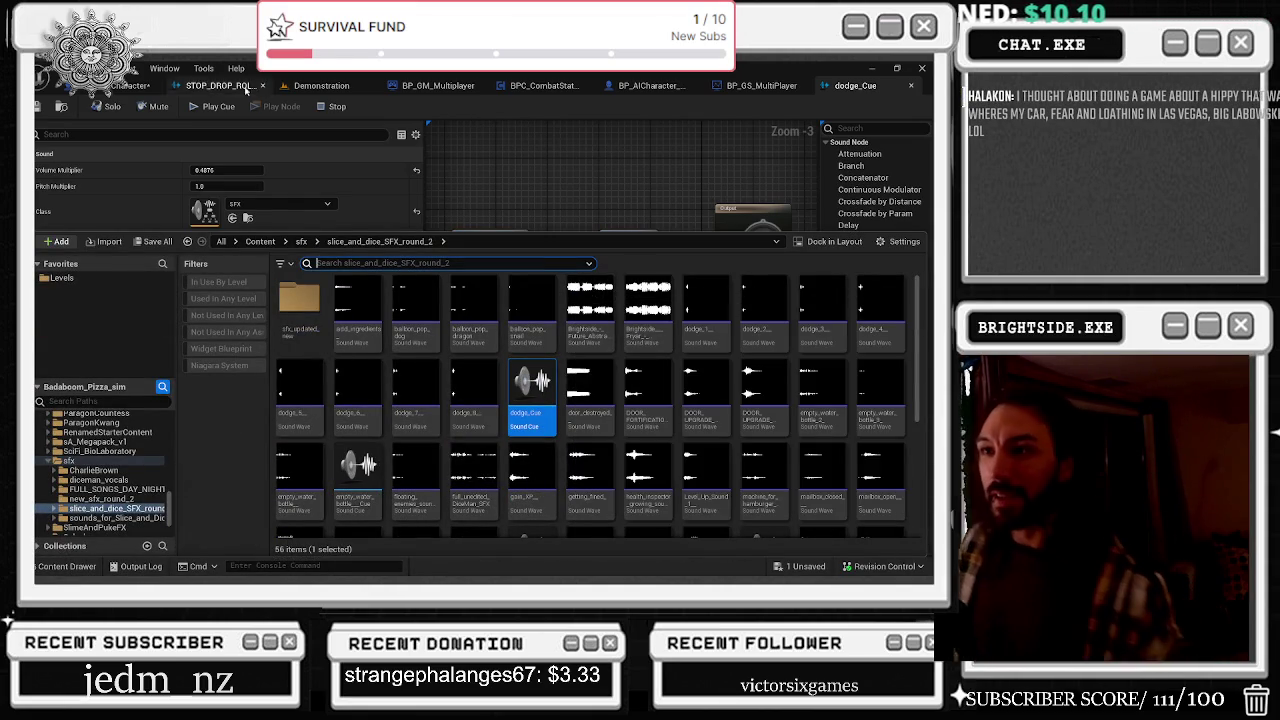
left_click(62, 68)
mouse_move(76, 114)
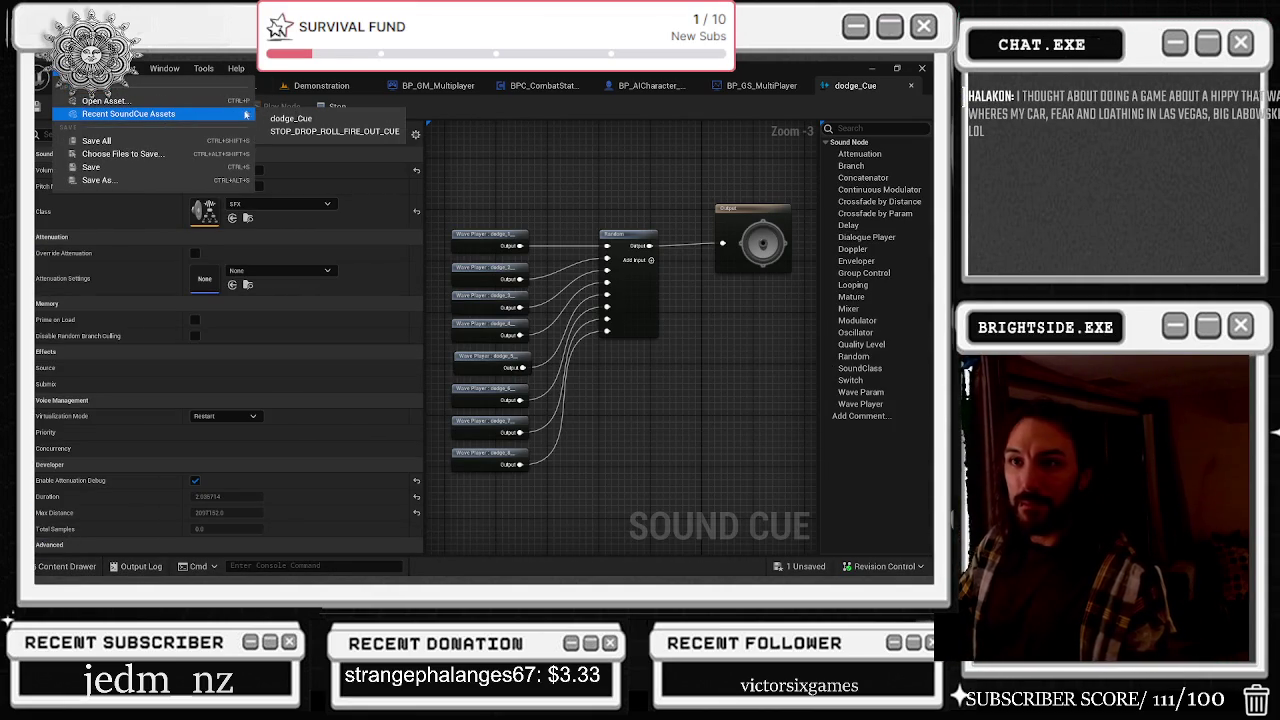
left_click(328, 131)
scroll(545, 300, "down", 3)
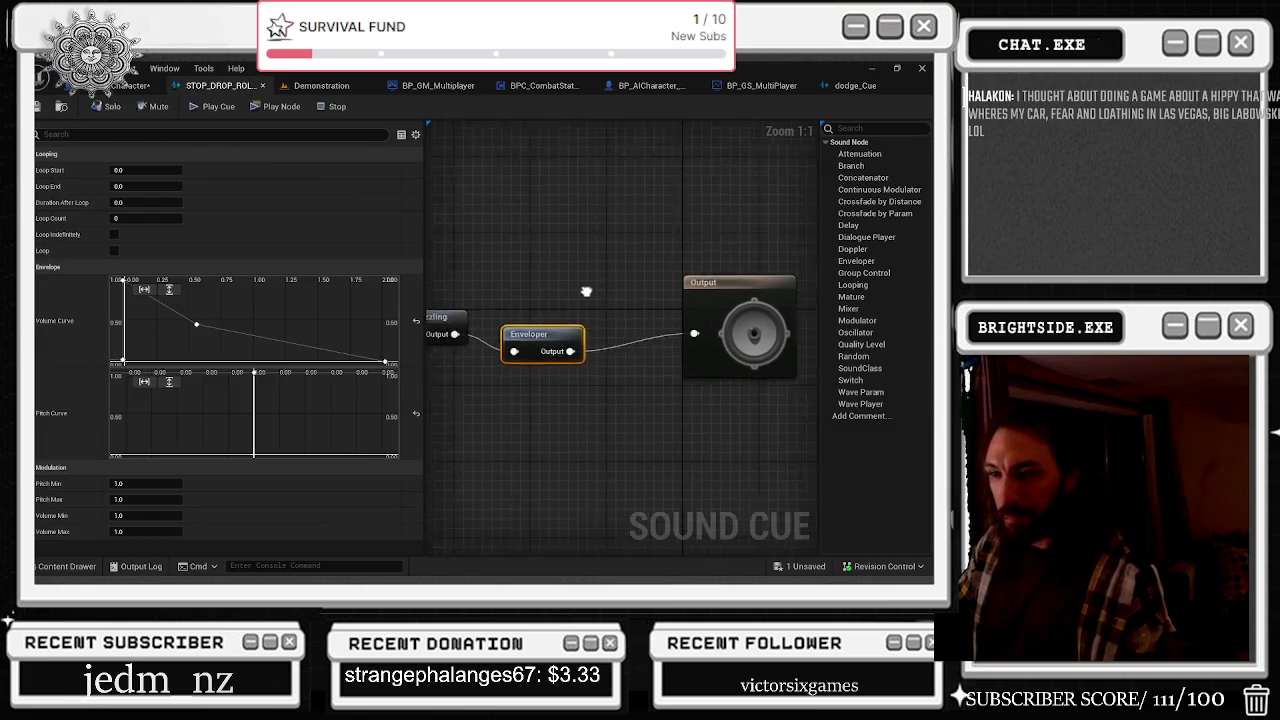
Step: Select dodge_Cue's eight Wave Player nodes, then go back to the sizzle cue
left_click(855, 85)
left_click_drag(469, 203, 510, 500)
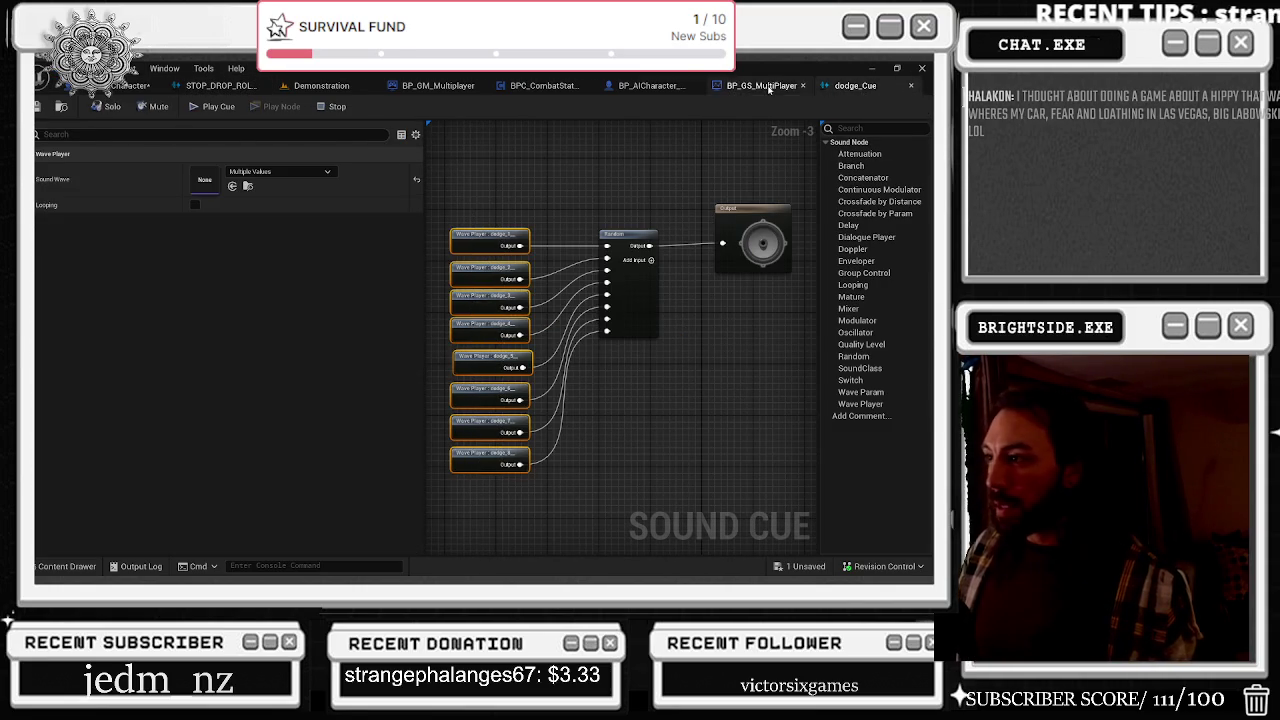
left_click(765, 86)
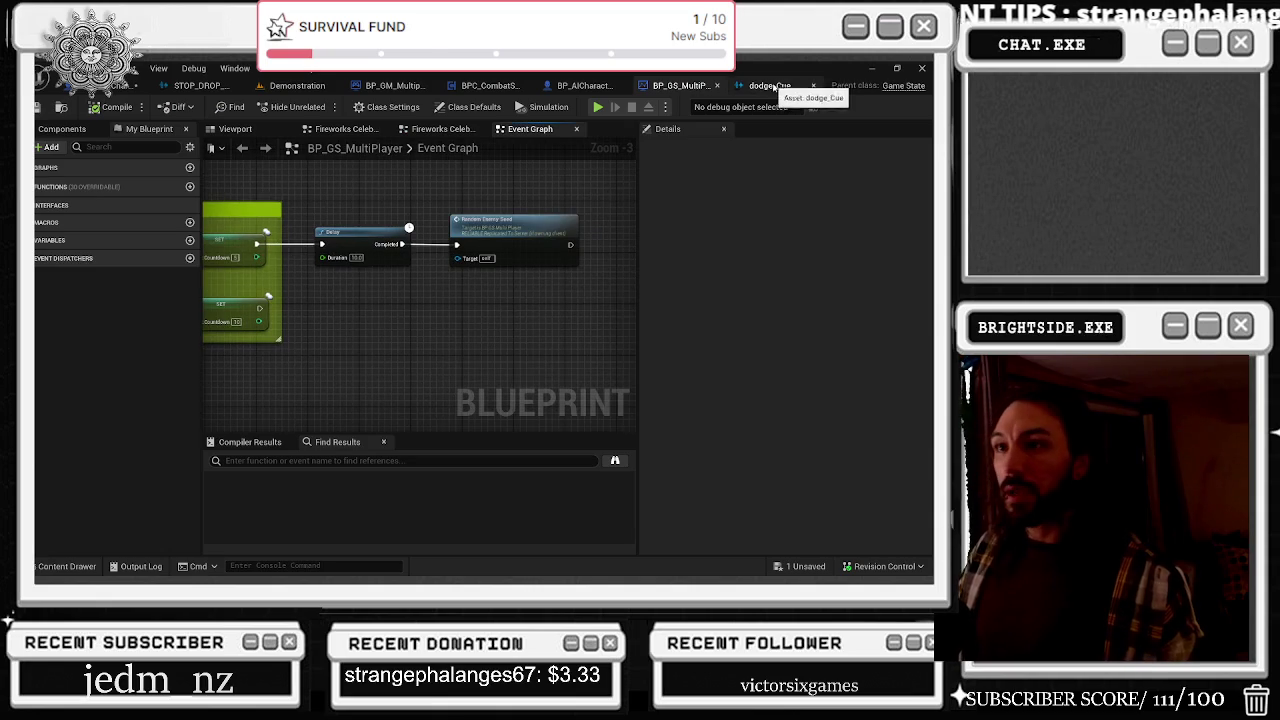
left_click(768, 86)
left_click(220, 85)
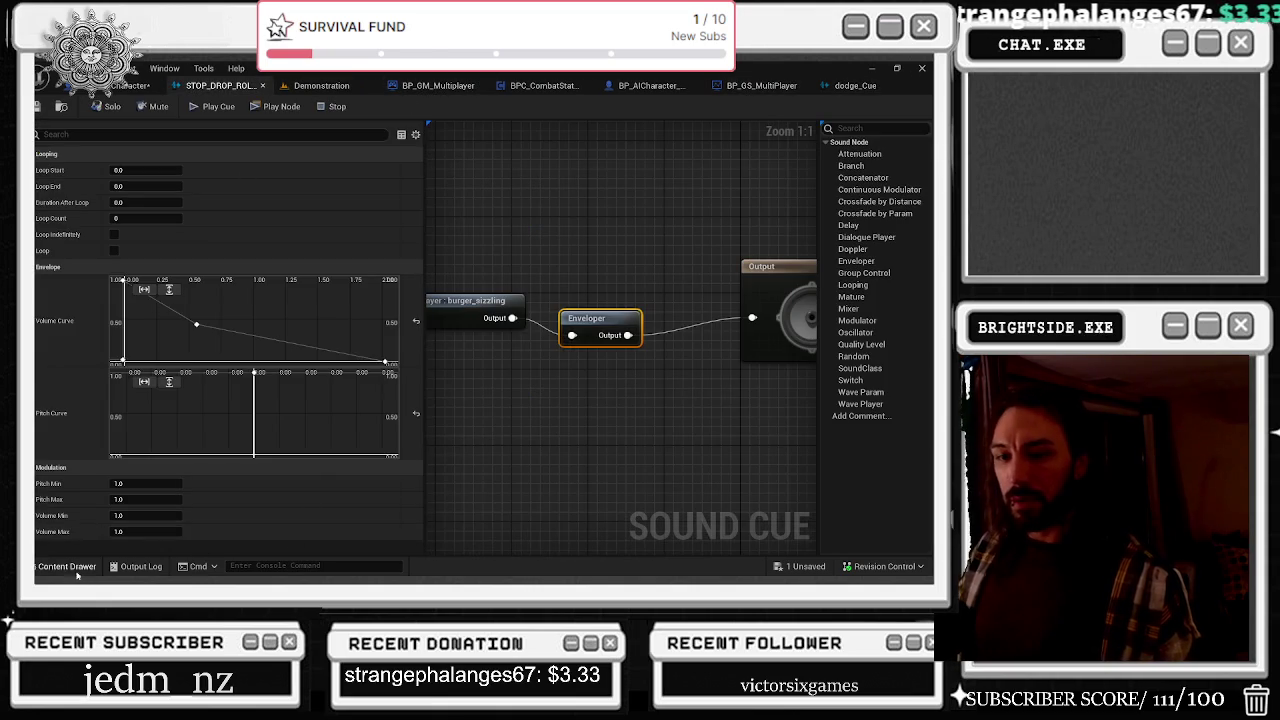
Step: Copy dodge_Cue's Wave Players and Random node into the fire-out cue
key("ctrl+space")
left_click(480, 203)
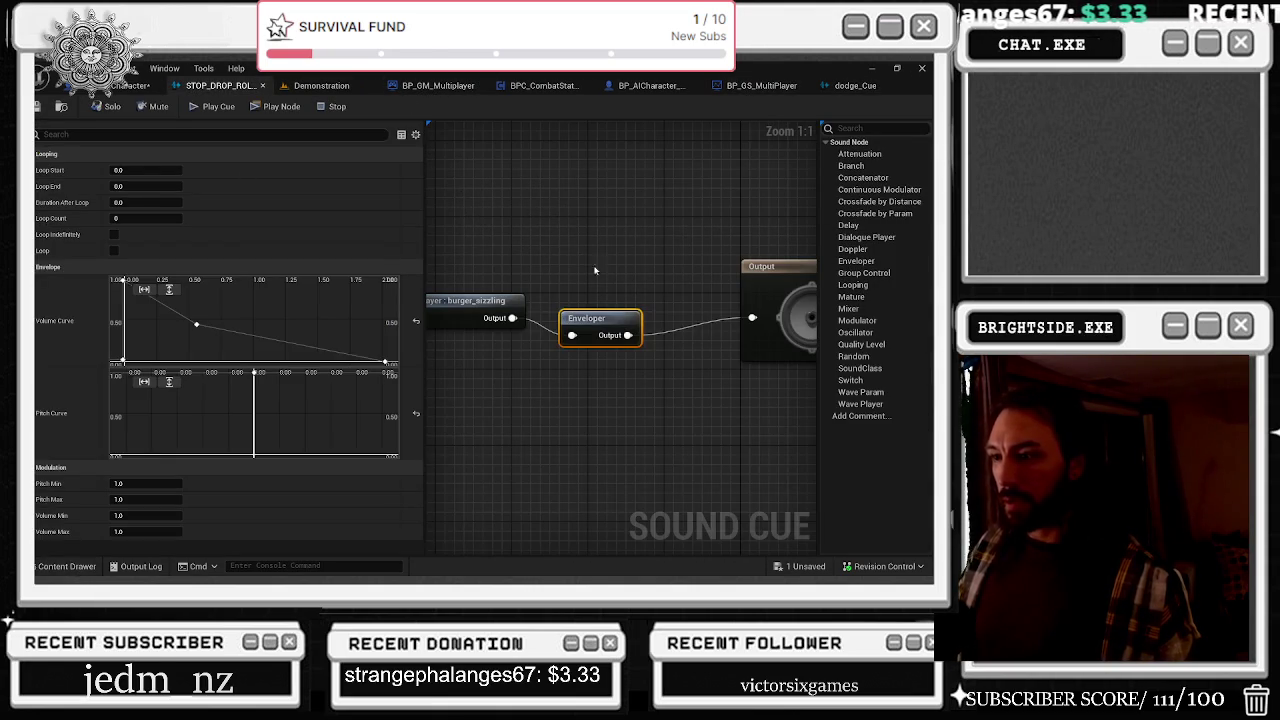
left_click(855, 86)
mouse_move(472, 224)
left_mouse_down()
mouse_move(571, 480)
mouse_move(710, 447)
left_mouse_up()
left_click(221, 86)
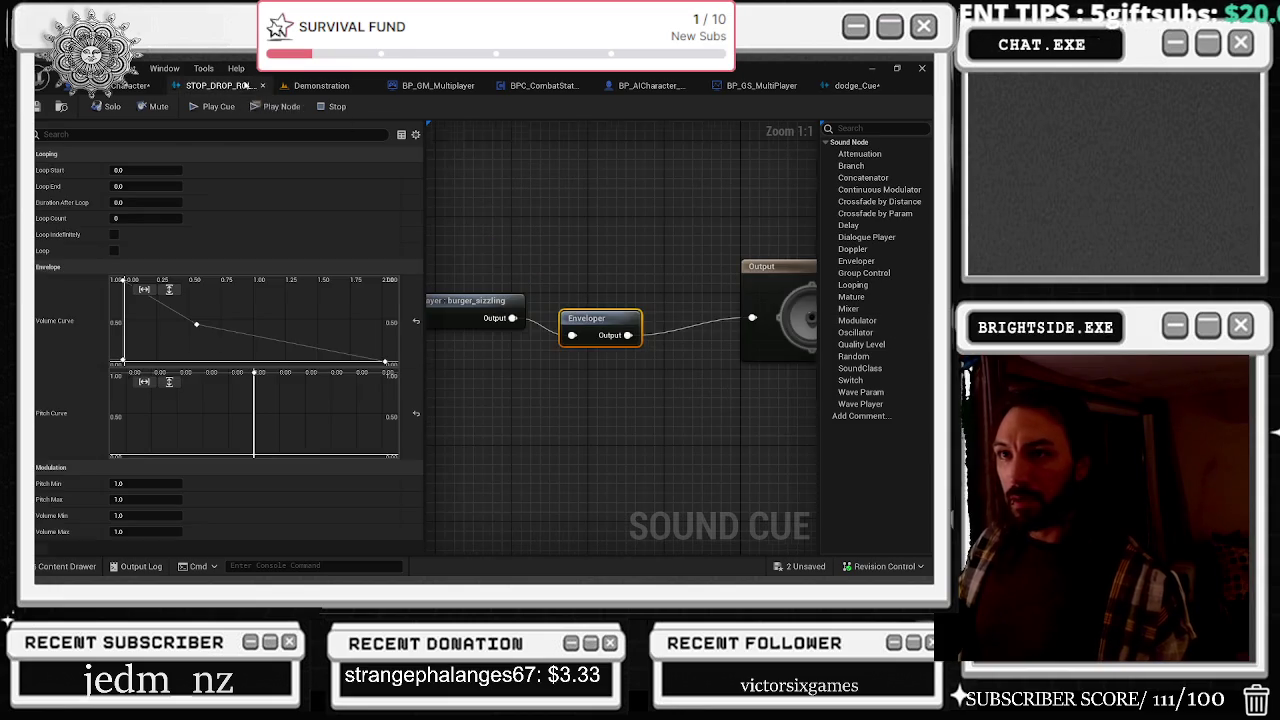
key("ctrl+v")
Step: Add a Mixer fed by Random and the Enveloper, and connect it to Output
mouse_move(700, 206)
left_mouse_down()
mouse_move(600, 335)
mouse_move(678, 276)
left_mouse_up()
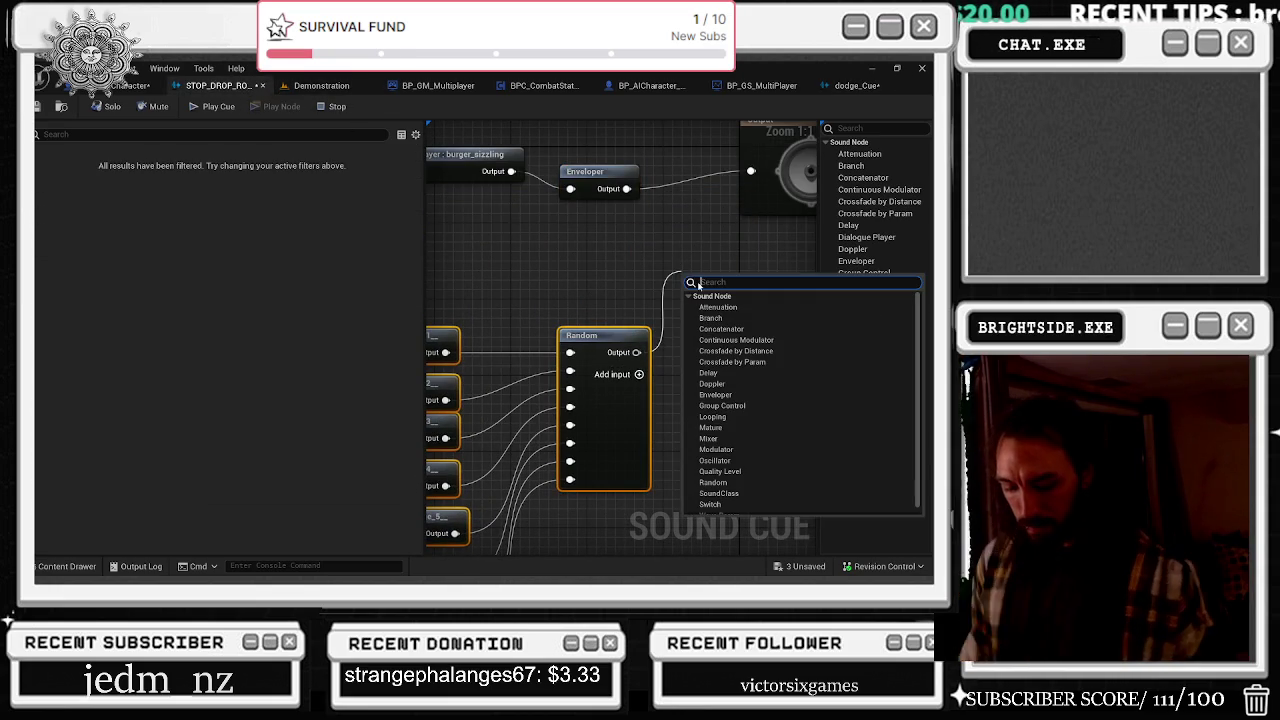
type("mixer")
key("Return")
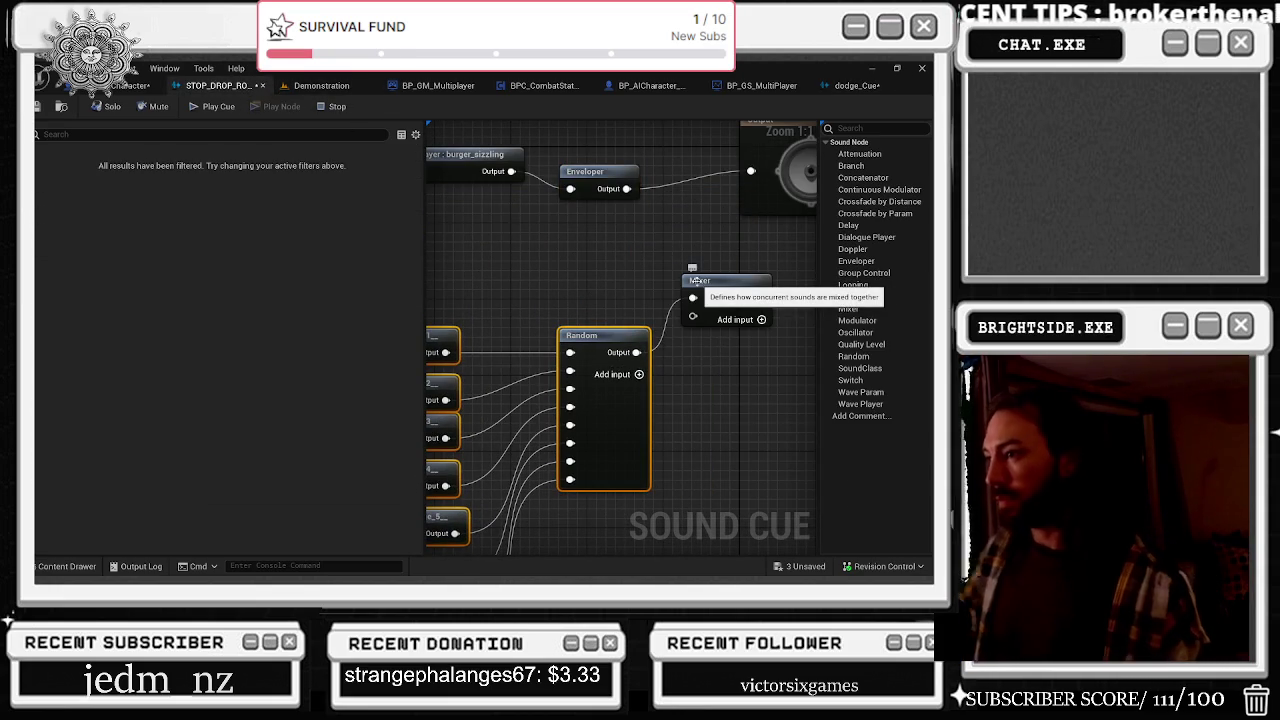
mouse_move(627, 188)
left_mouse_down()
mouse_move(693, 297)
mouse_move(684, 229)
mouse_move(751, 171)
left_mouse_up()
left_click(794, 180)
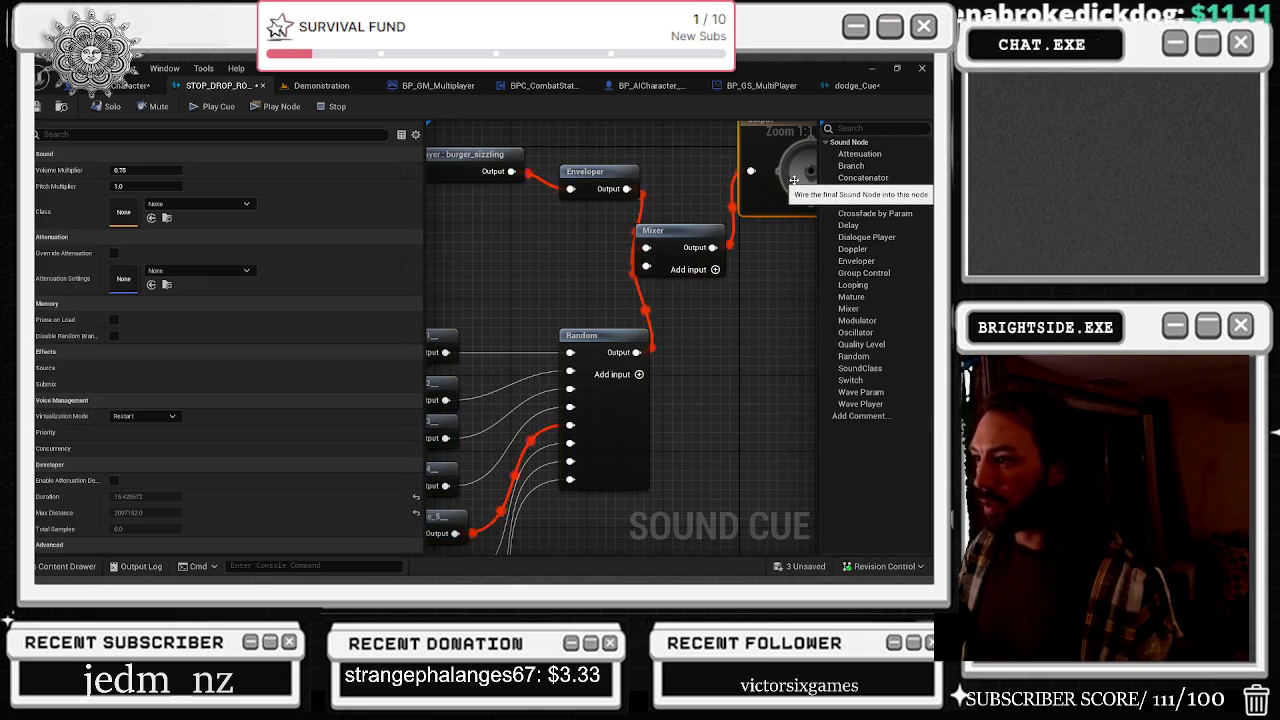
Step: Rearrange the burger_sizzling and Enveloper nodes beside the dodge nodes and Mixer
mouse_move(551, 146)
left_mouse_down()
mouse_move(620, 215)
mouse_move(452, 258)
left_mouse_up()
mouse_move(661, 248)
left_mouse_down()
mouse_move(565, 289)
mouse_move(573, 233)
left_mouse_up()
left_click(679, 191)
left_click_drag(575, 175, 702, 192)
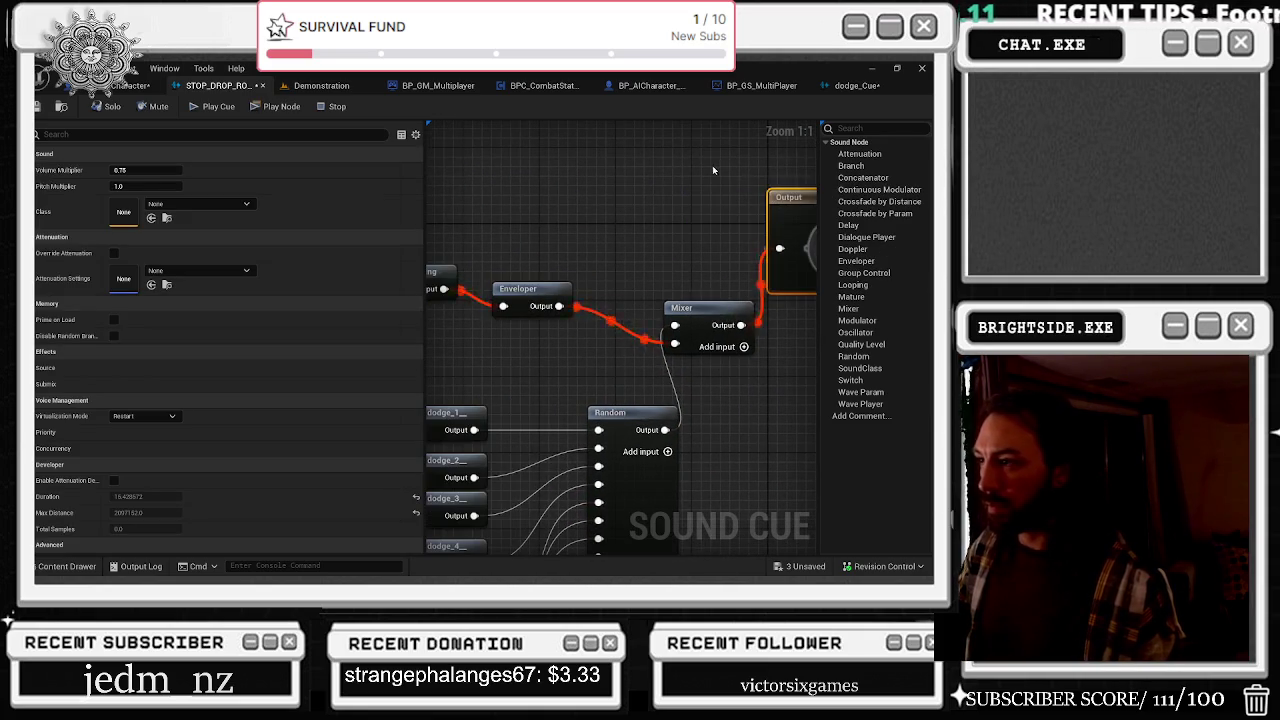
left_click(671, 202)
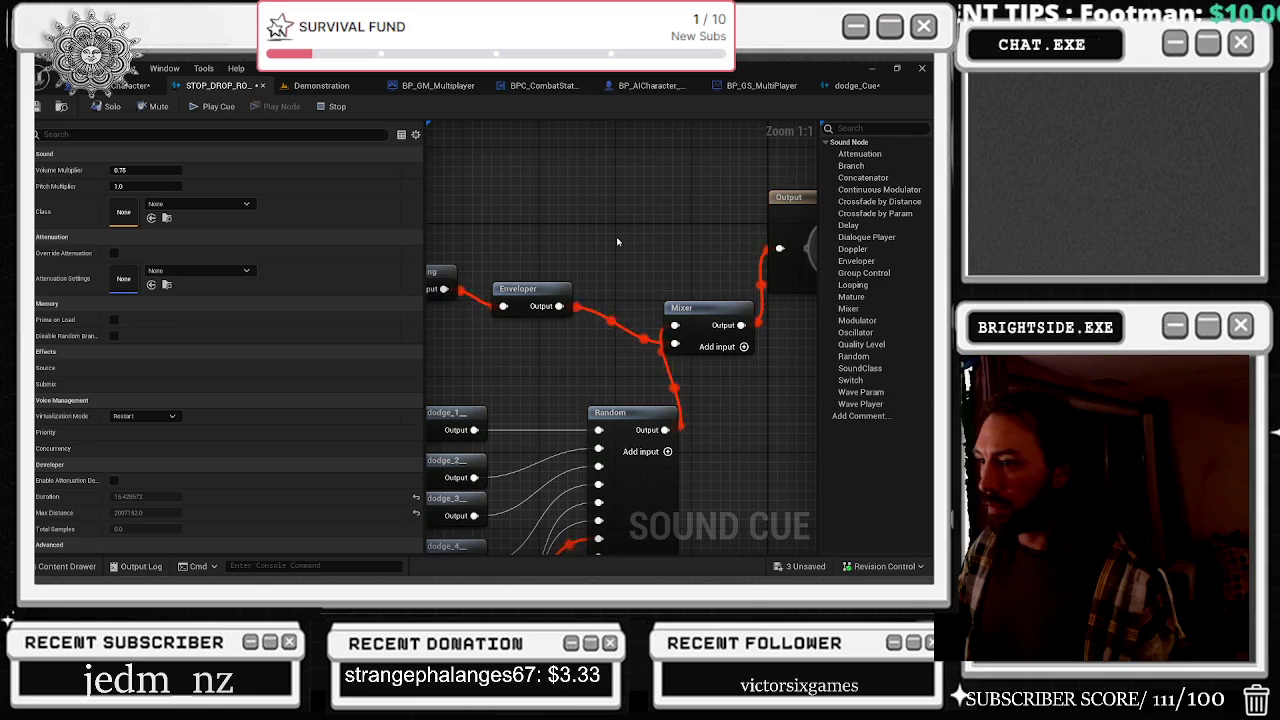
left_click_drag(634, 241, 648, 227)
left_click_drag(524, 273, 526, 254)
left_click(700, 293)
left_click(614, 251)
Step: Insert a Delay of about half a second between the Enveloper and the Mixer
left_click_drag(607, 273, 613, 277)
type("SD")
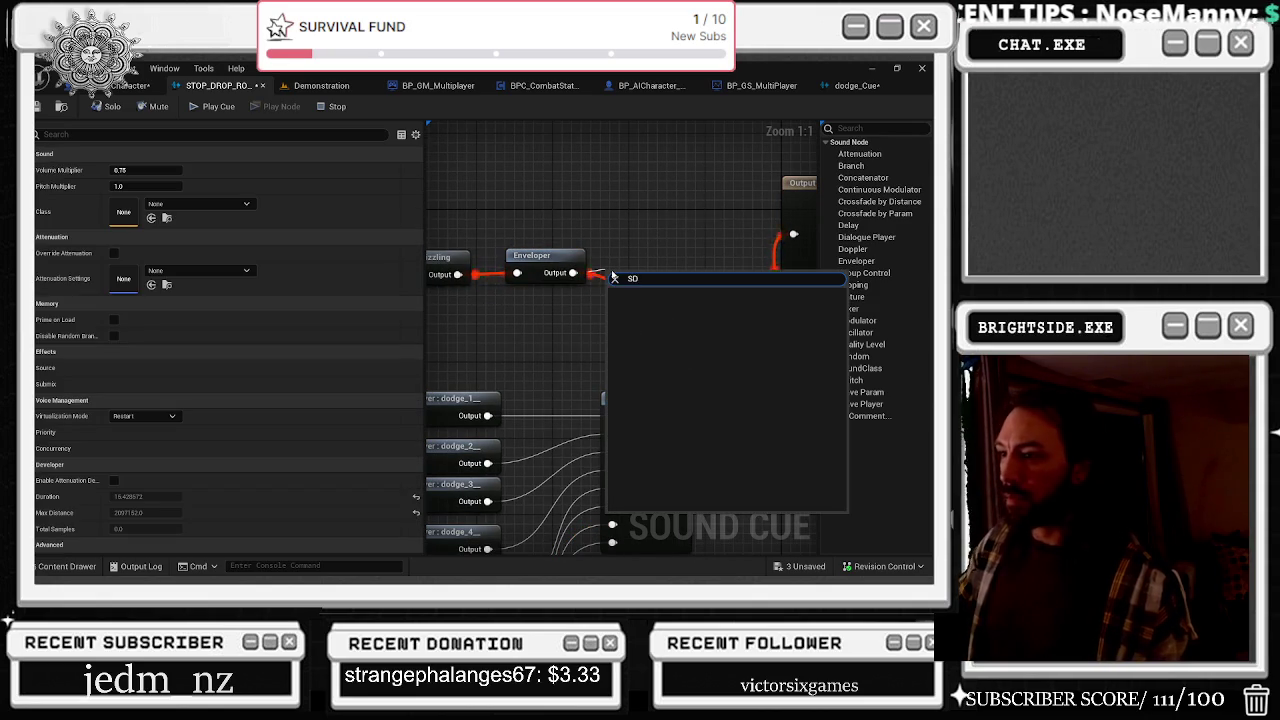
key("BackSpace")
key("BackSpace")
type("DE")
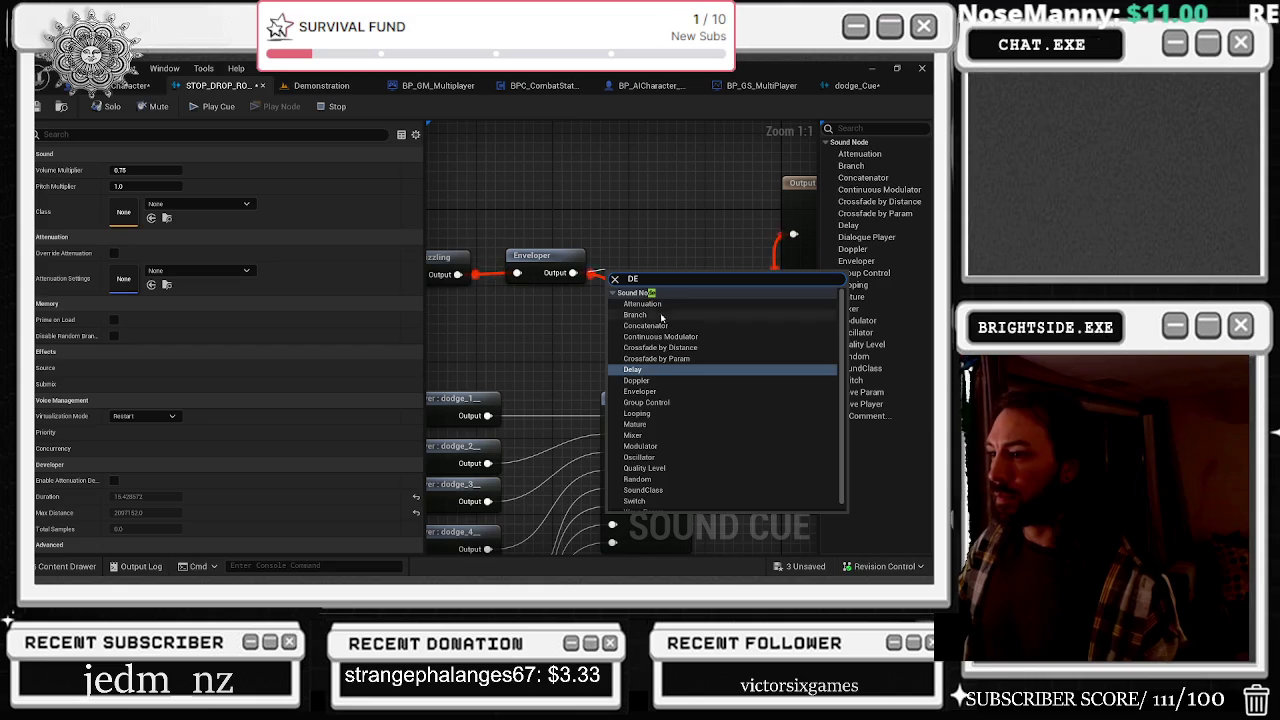
left_click(647, 370)
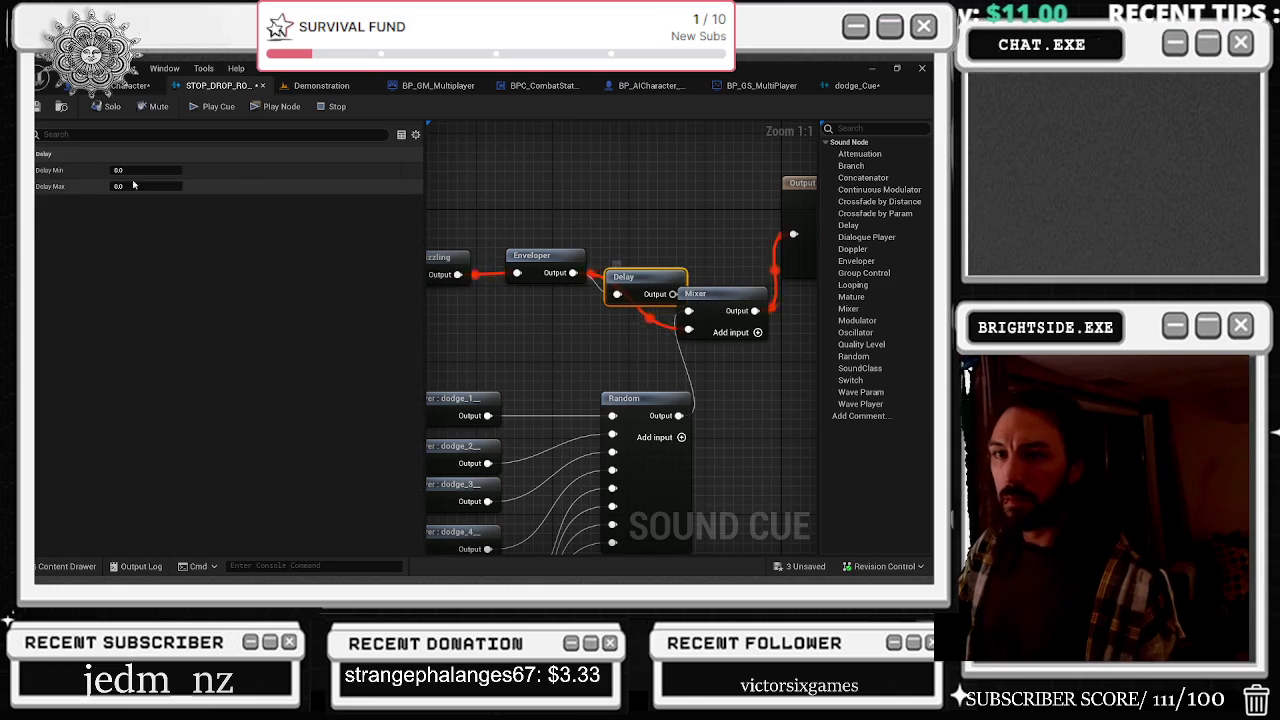
left_click_drag(145, 170, 241, 205)
scroll(665, 295, "down", 2)
left_click(663, 264)
left_click_drag(738, 278, 737, 262)
left_click(795, 202)
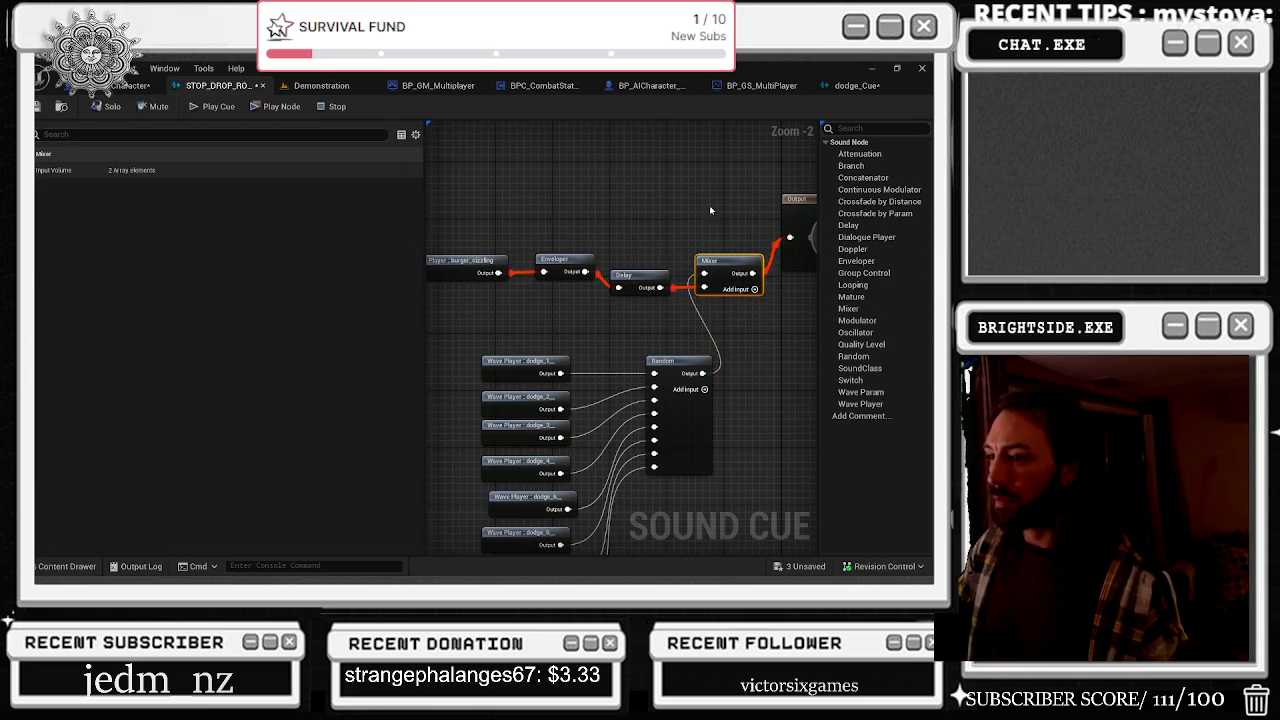
Step: Review the Delay's times, then save the sound cue and all unsaved assets
left_click(624, 270)
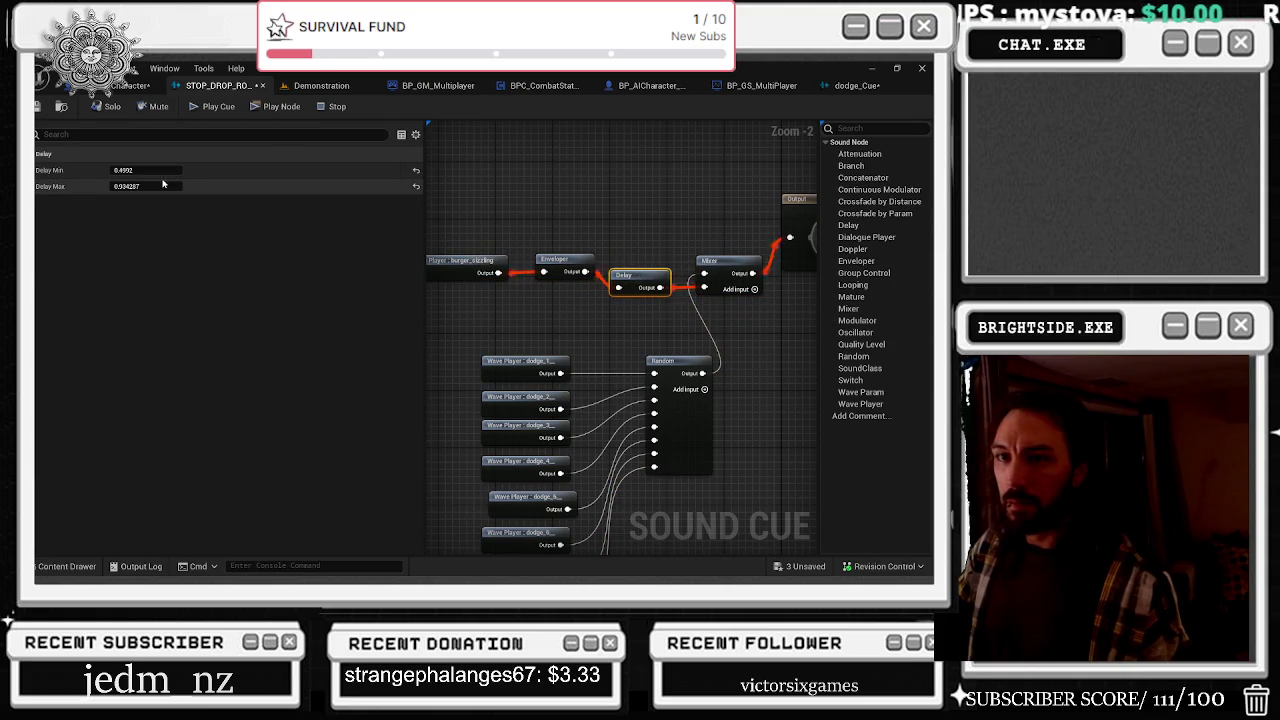
left_click(773, 249)
left_click(800, 206)
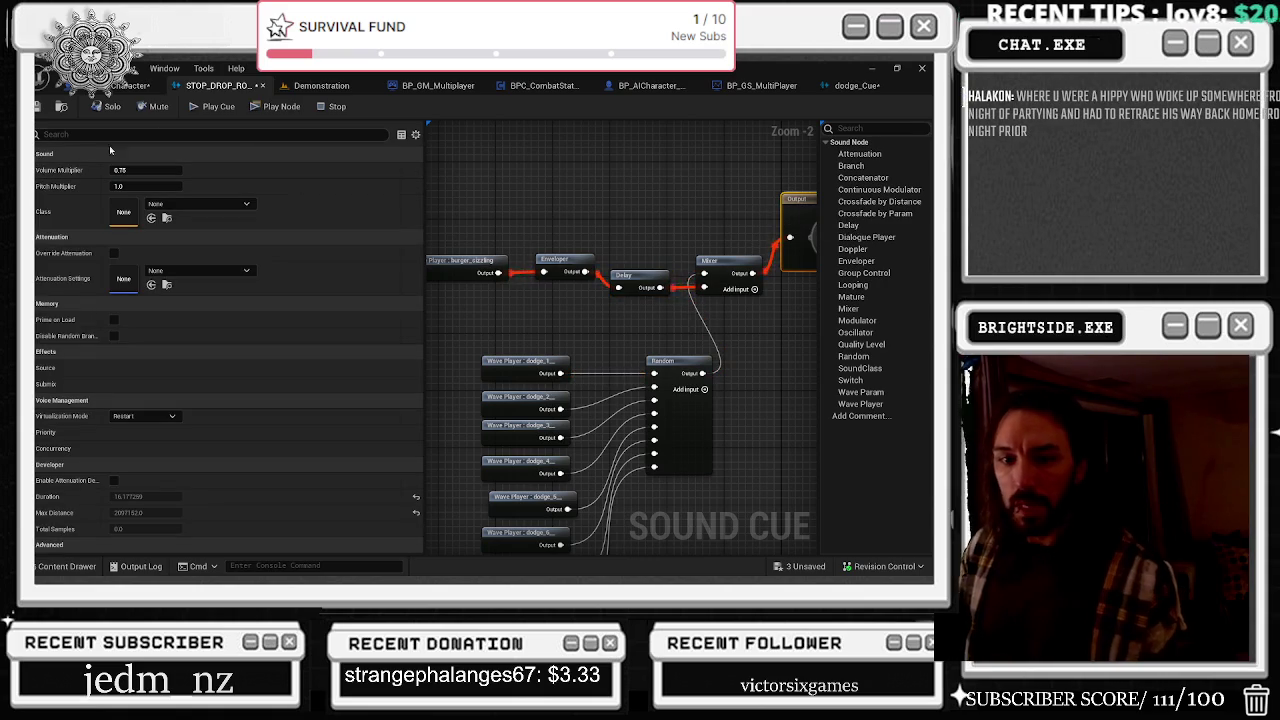
key("ctrl+s")
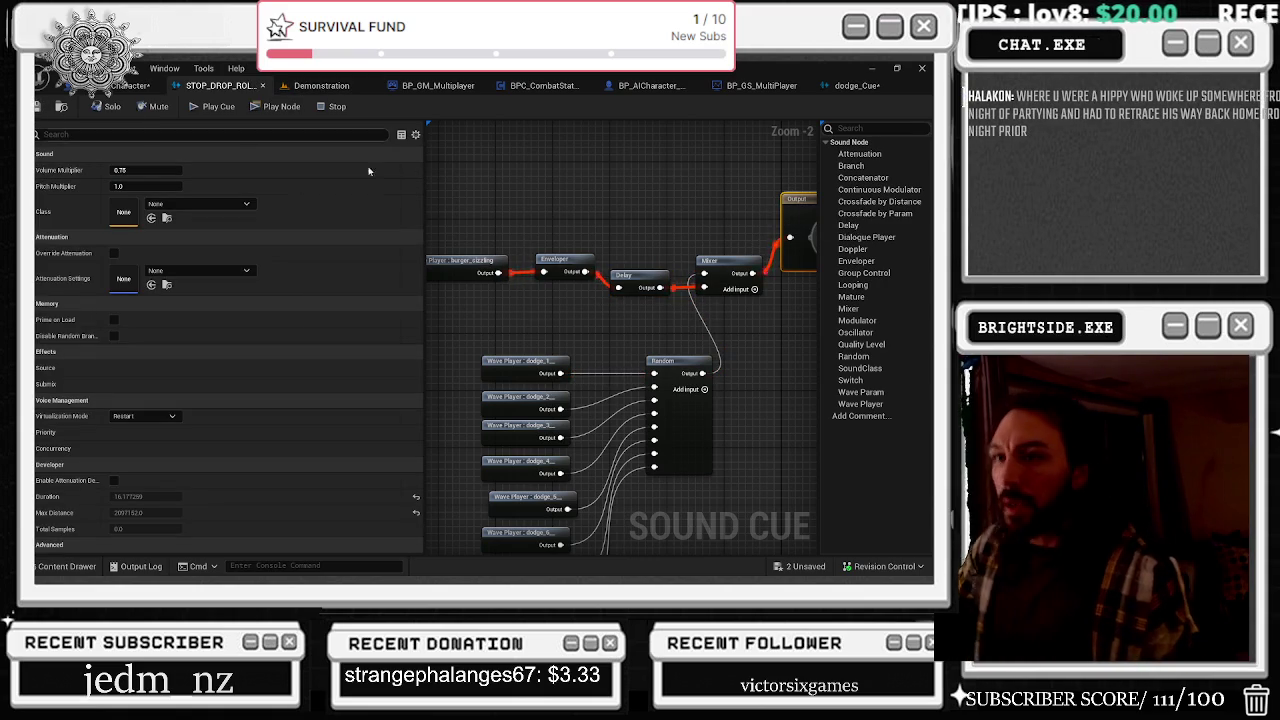
left_click(801, 566)
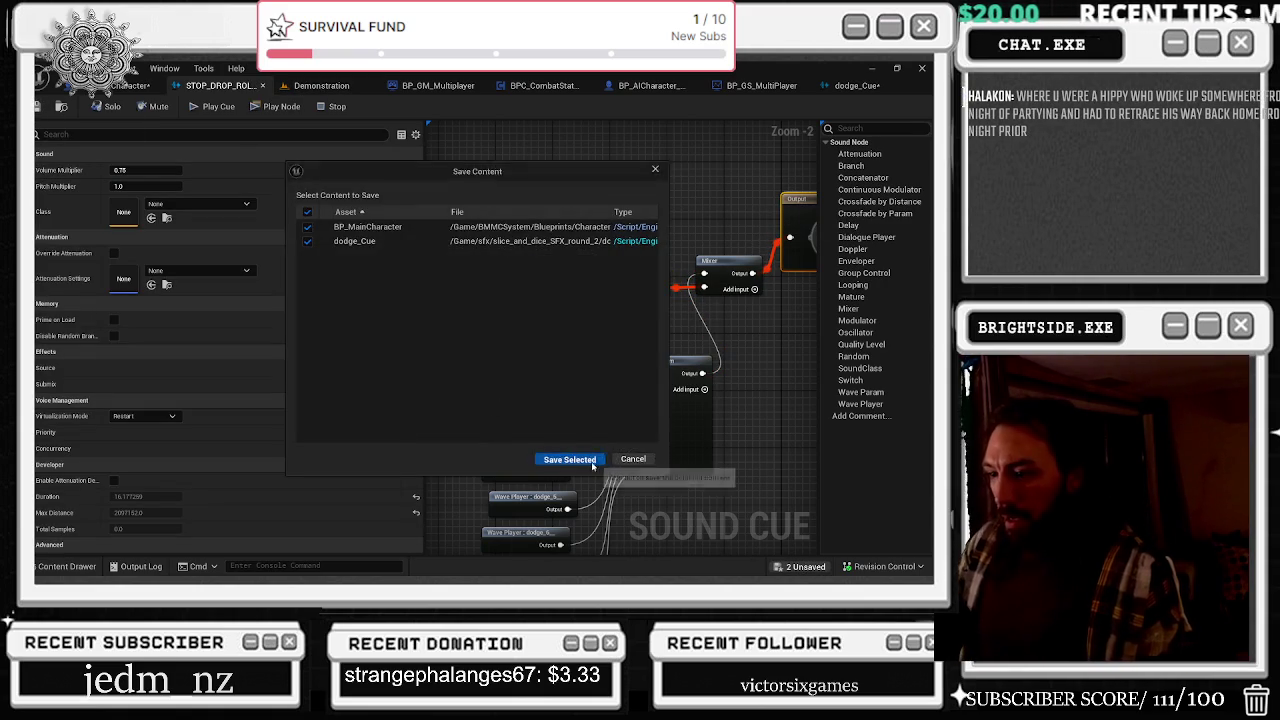
left_click(577, 462)
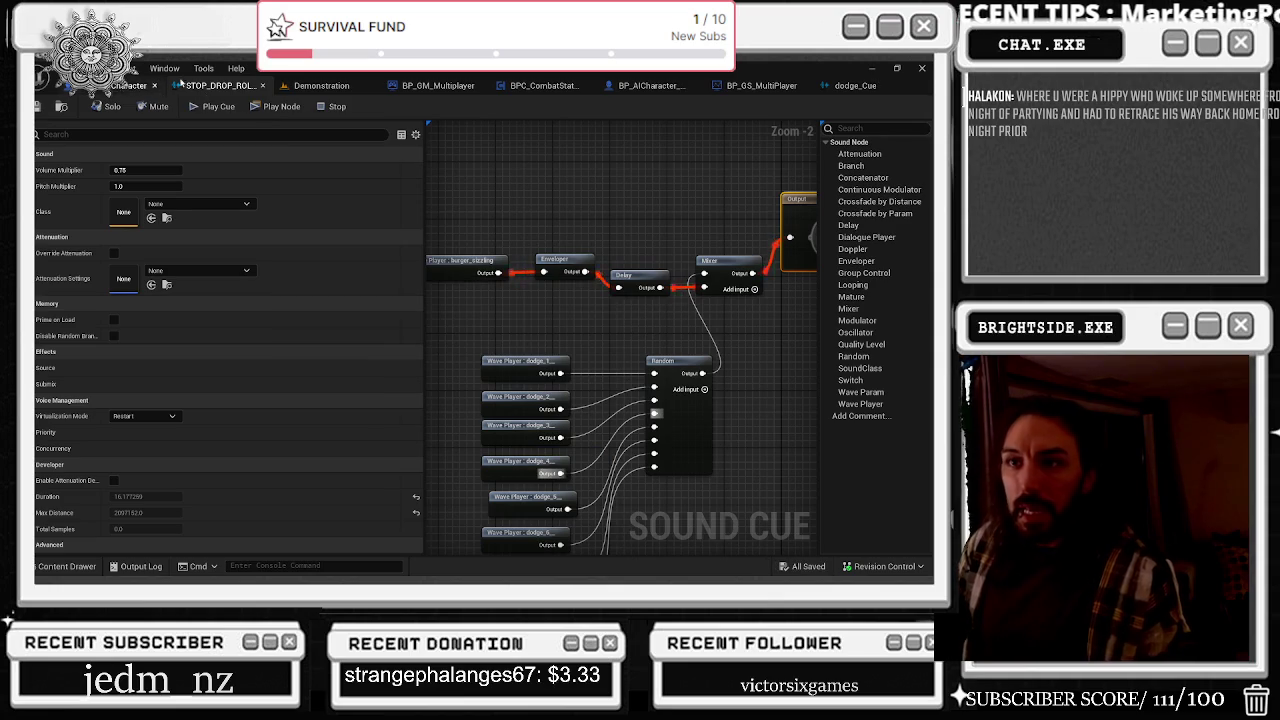
Step: Paste another On Fire node into BP_MainCharacter's Event Graph and select a node group
left_click(129, 85)
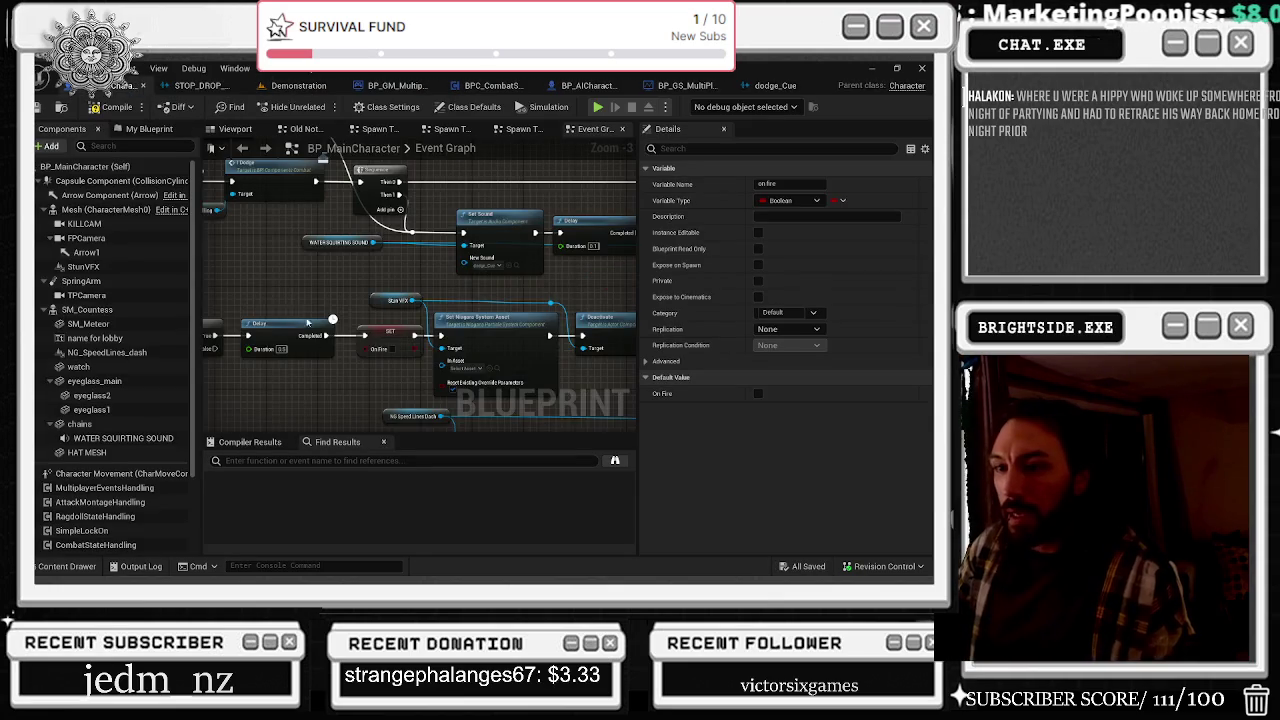
left_click(398, 278)
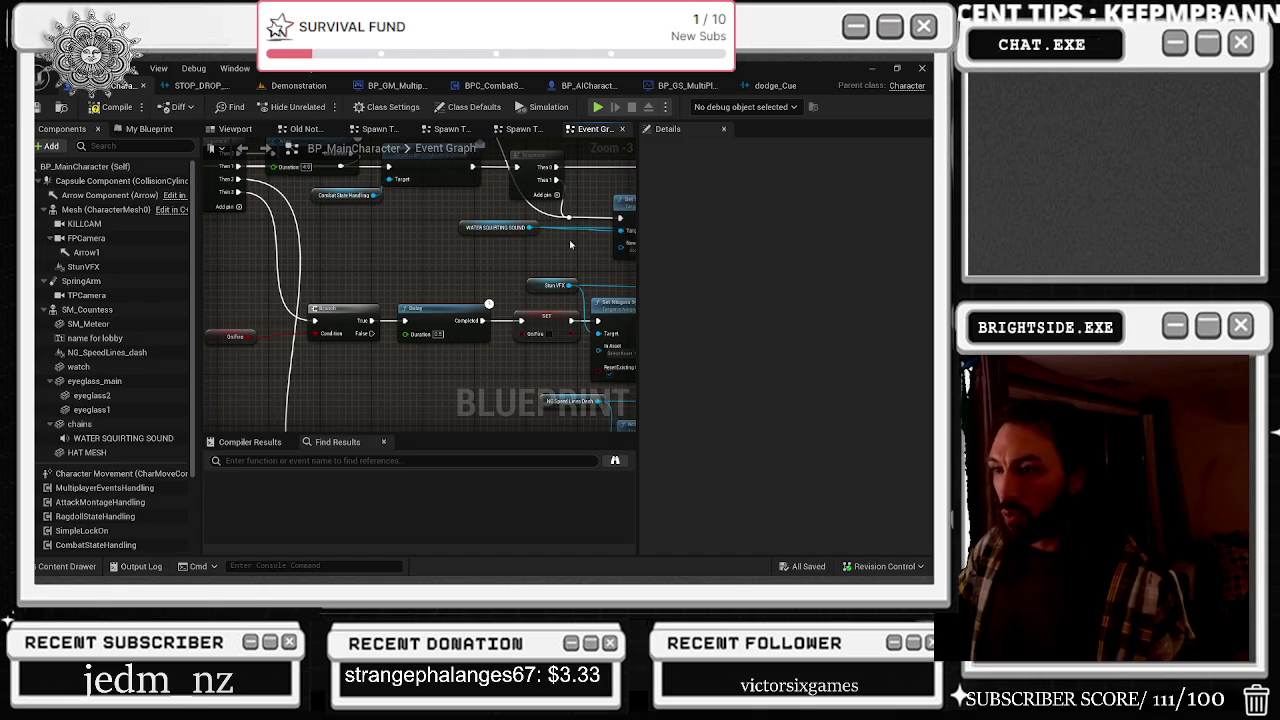
key("ctrl+v")
scroll(531, 273, "down", 2)
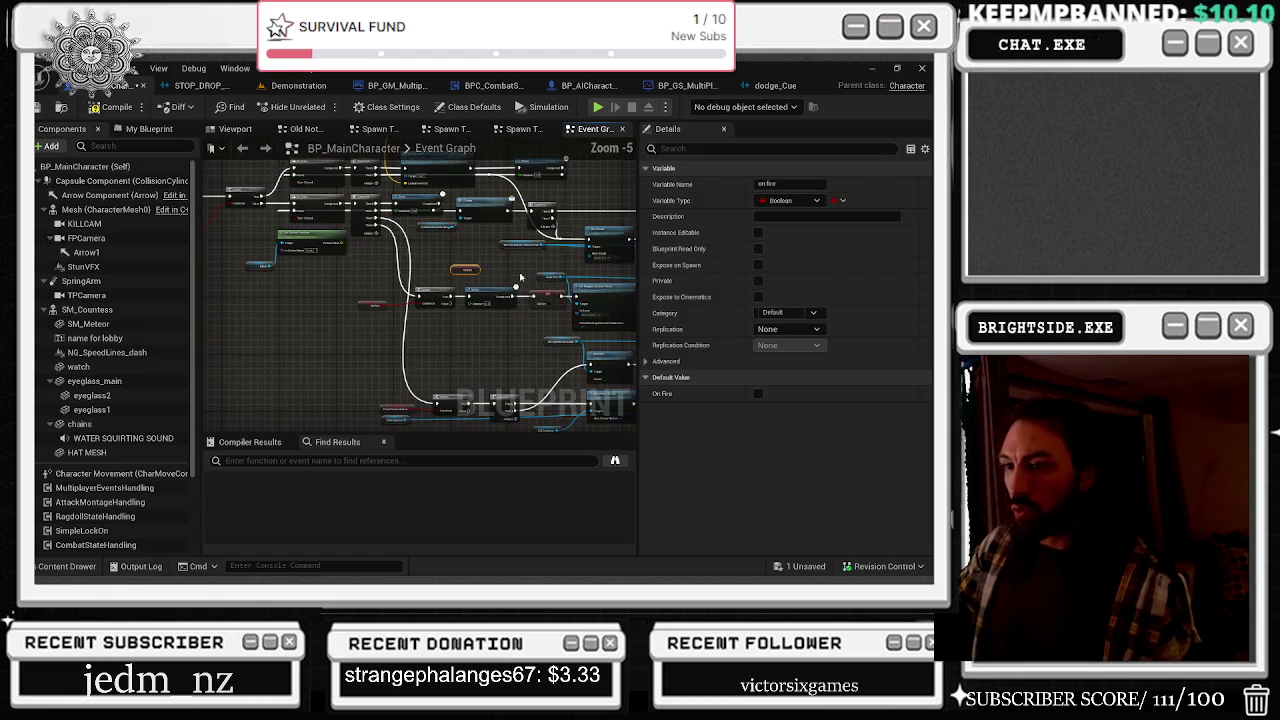
mouse_move(375, 293)
left_mouse_down()
mouse_move(625, 330)
mouse_move(630, 370)
mouse_move(575, 411)
mouse_move(568, 381)
mouse_move(603, 370)
left_mouse_up()
Step: Reposition the take money and speed FX comment boxes
scroll(558, 393, "down", 2)
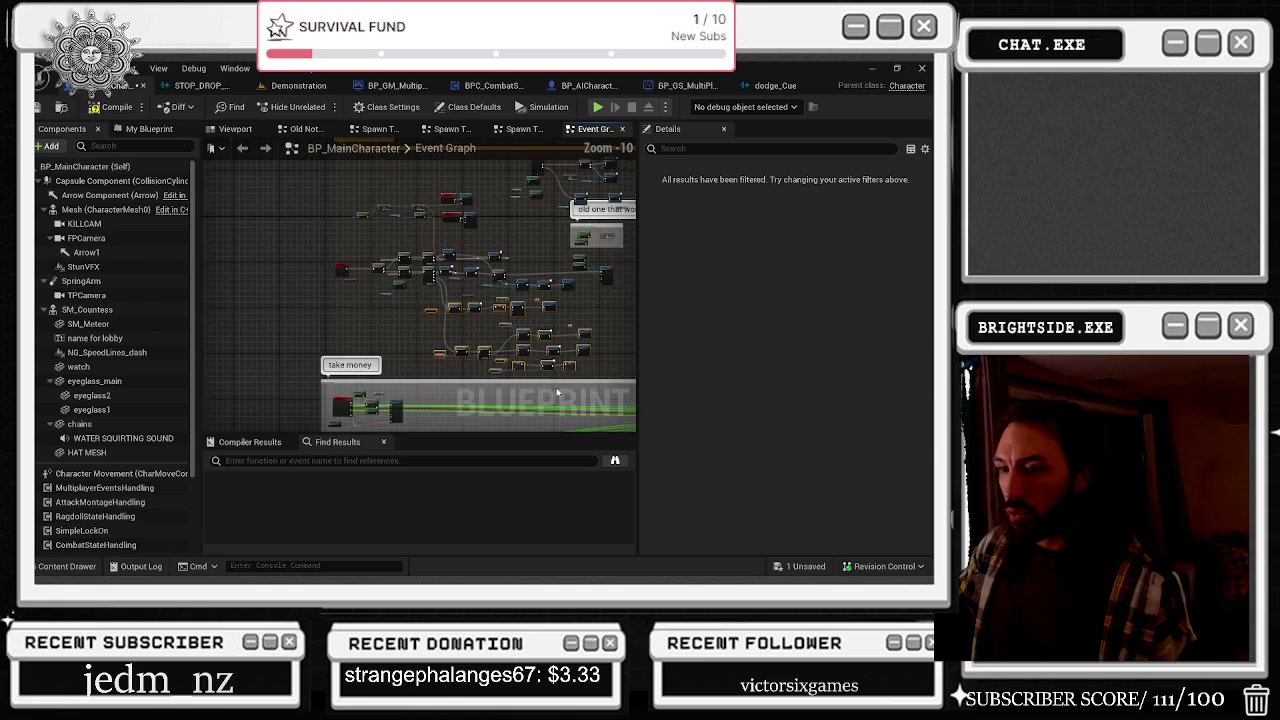
scroll(463, 382, "down", 2)
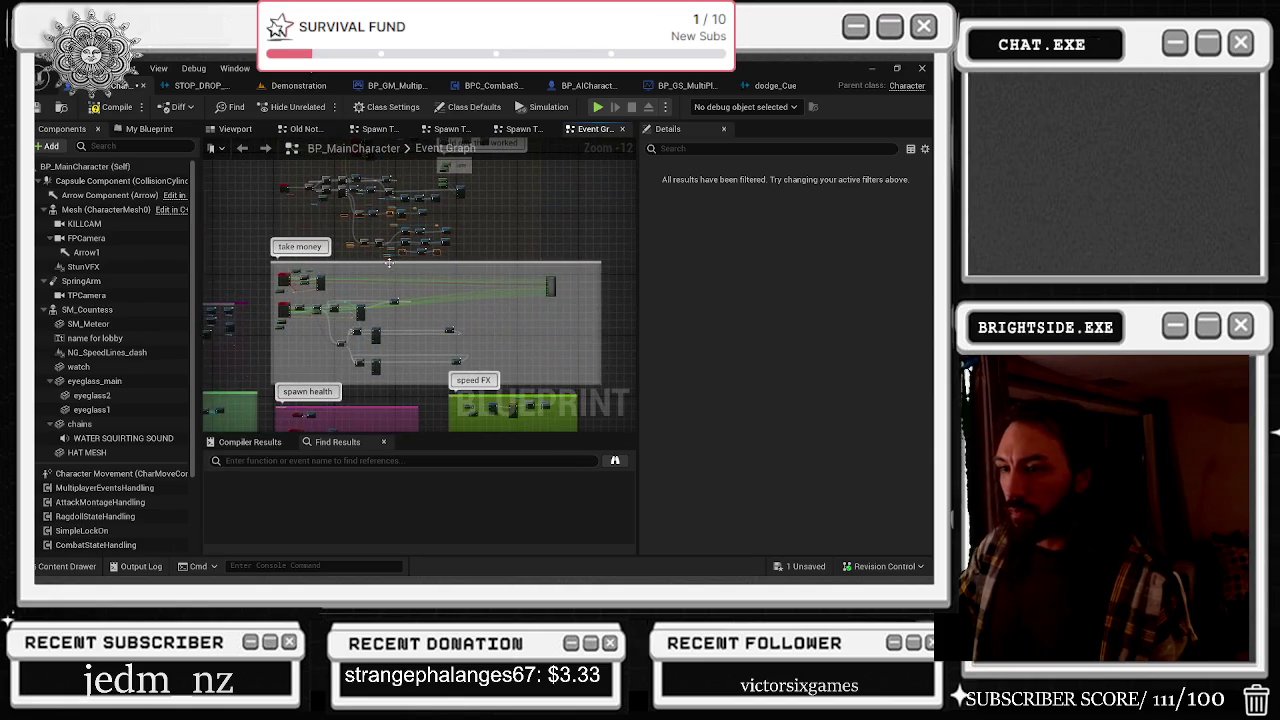
mouse_move(389, 259)
left_mouse_down()
mouse_move(390, 285)
mouse_move(418, 225)
left_mouse_up()
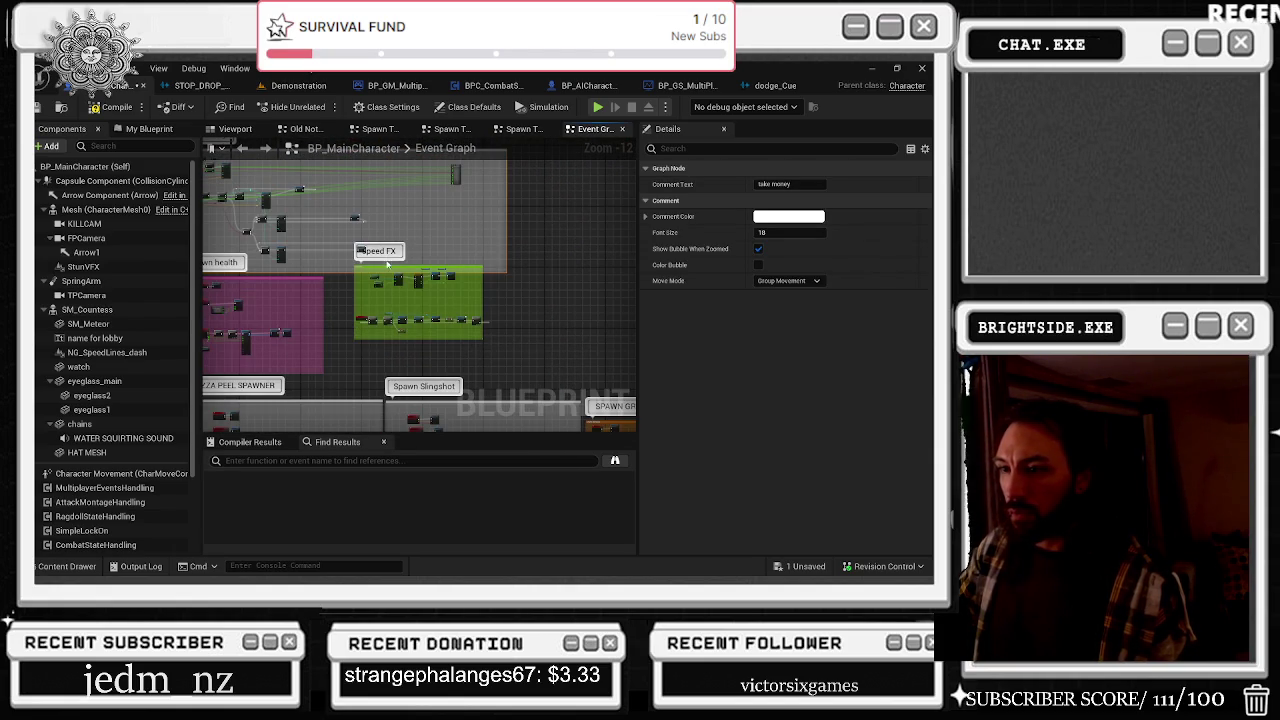
left_click_drag(389, 272, 376, 288)
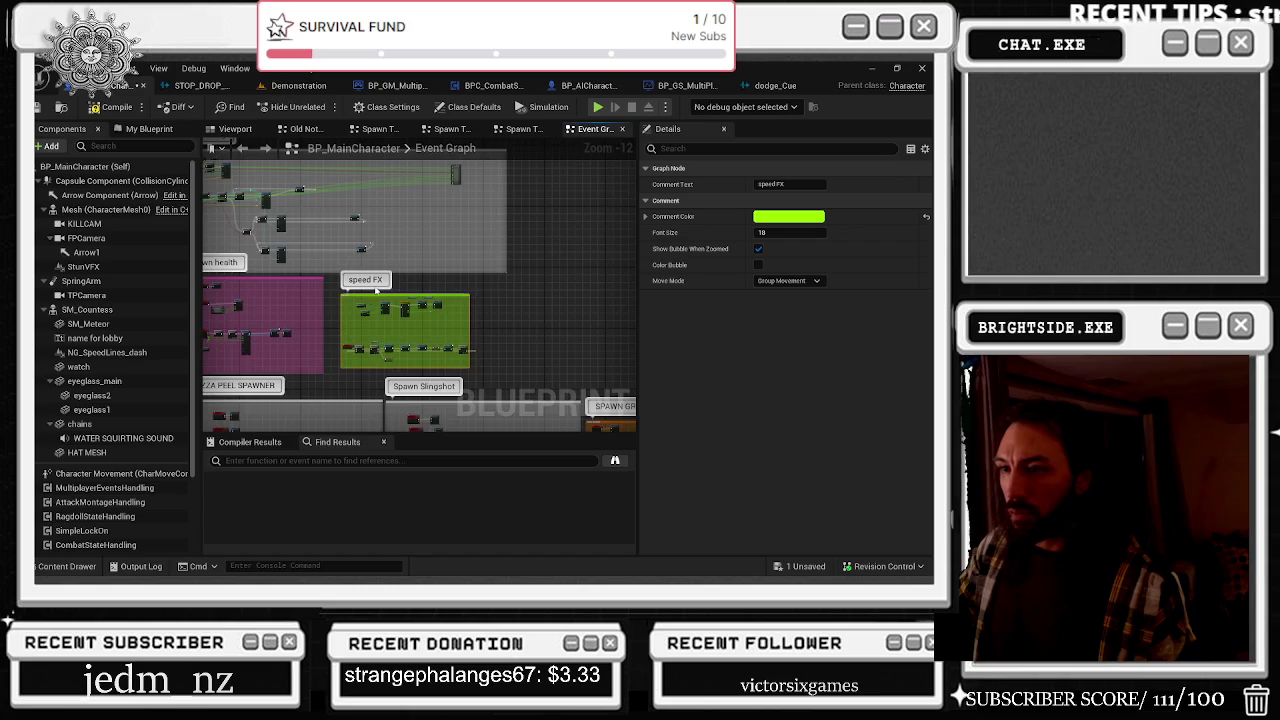
left_click_drag(487, 311, 492, 308)
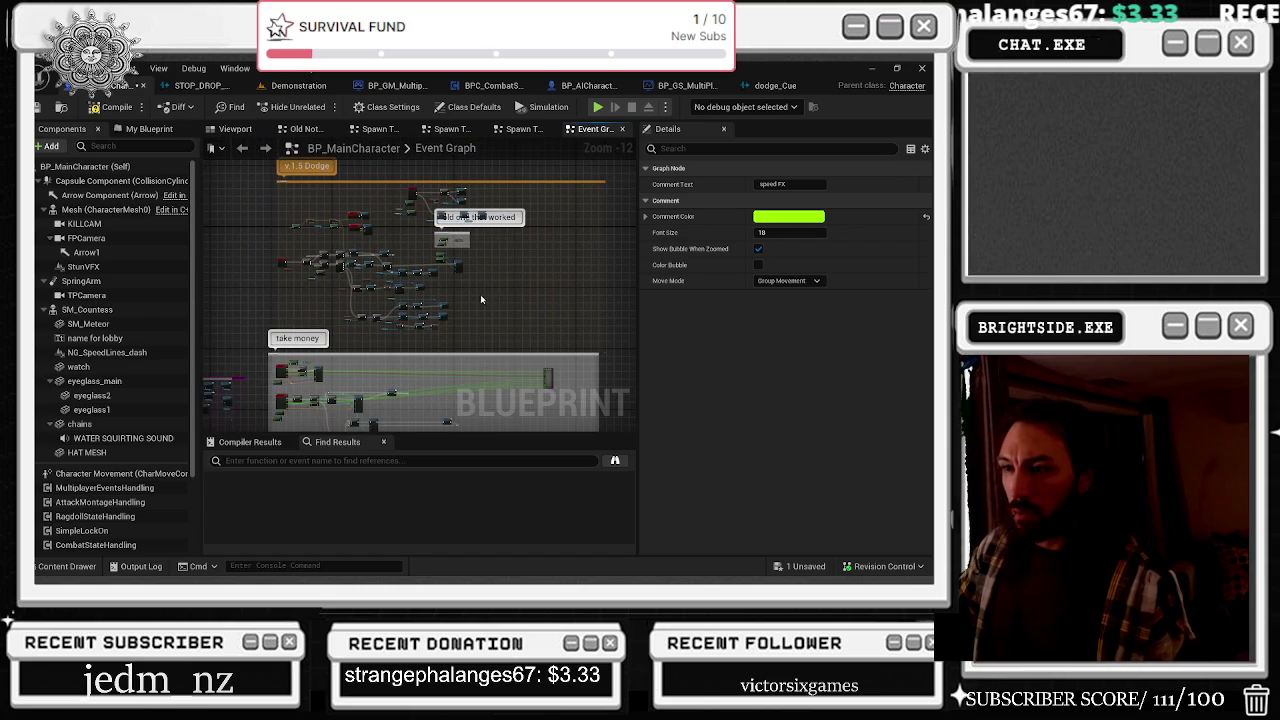
scroll(537, 256, "up", 6)
left_click(537, 254)
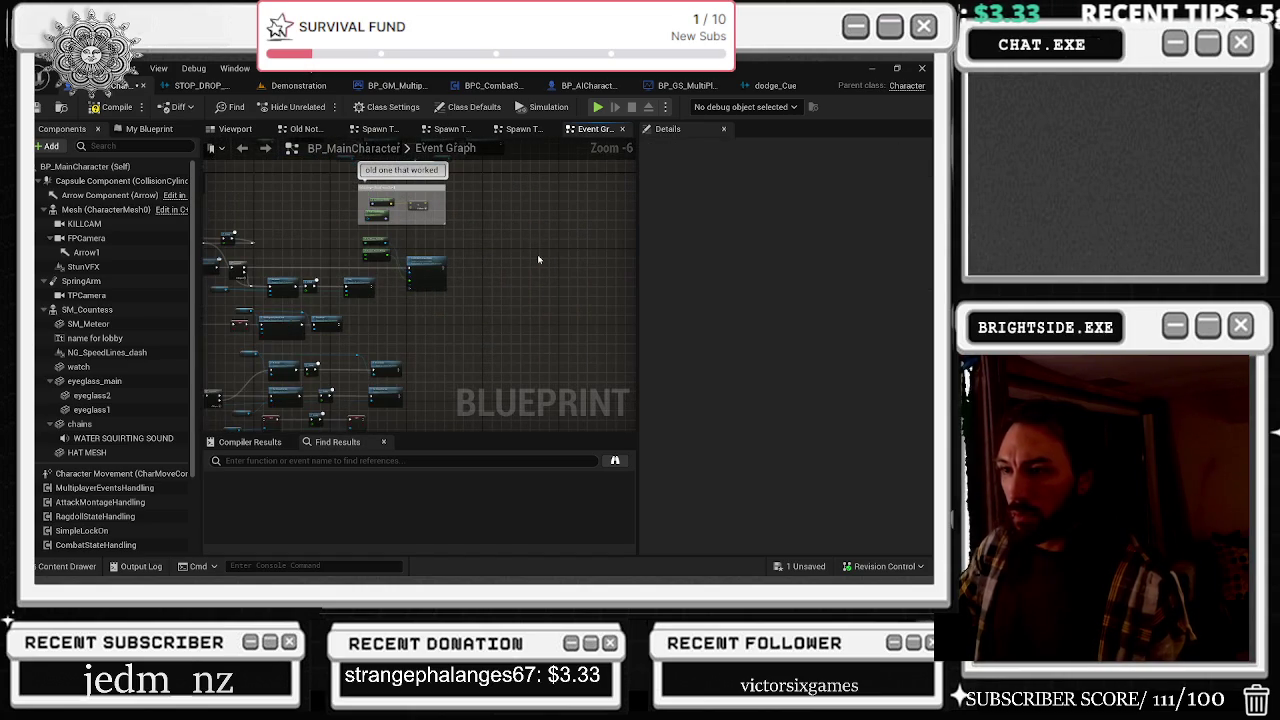
Step: Place a Select node feeding Set Sound's New Sound input
scroll(537, 271, "up", 3)
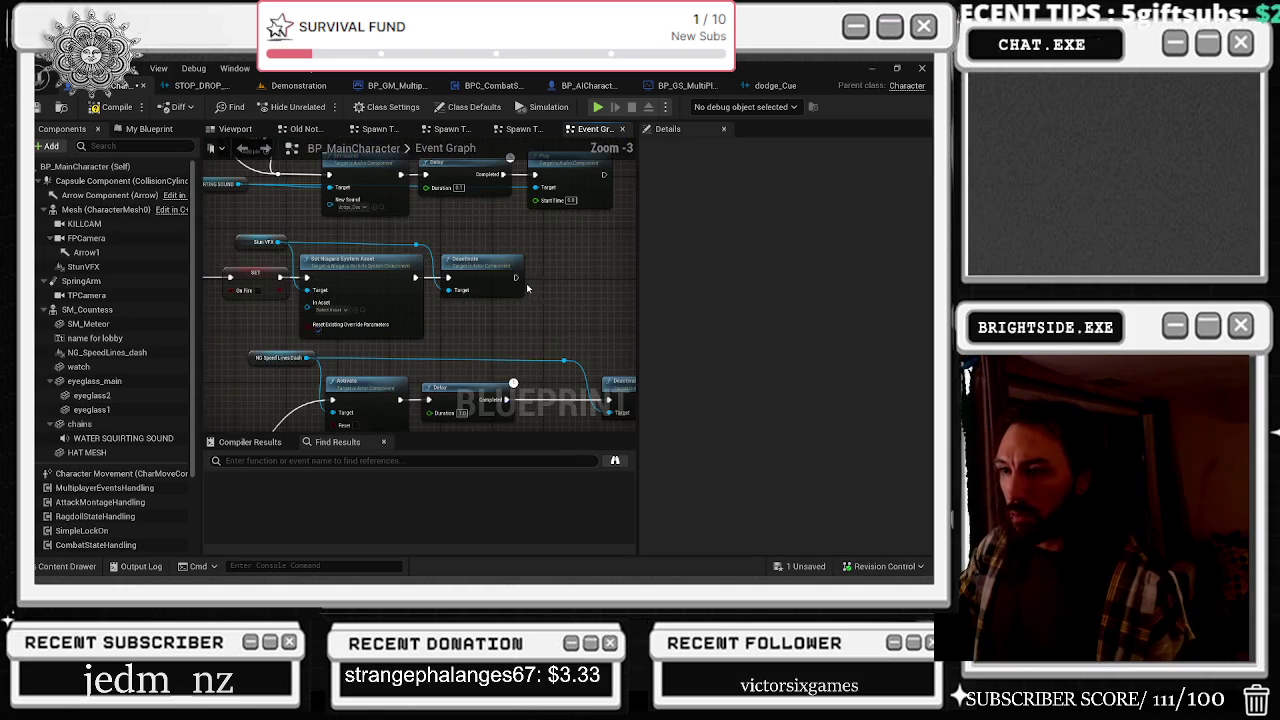
left_click_drag(485, 246, 524, 258)
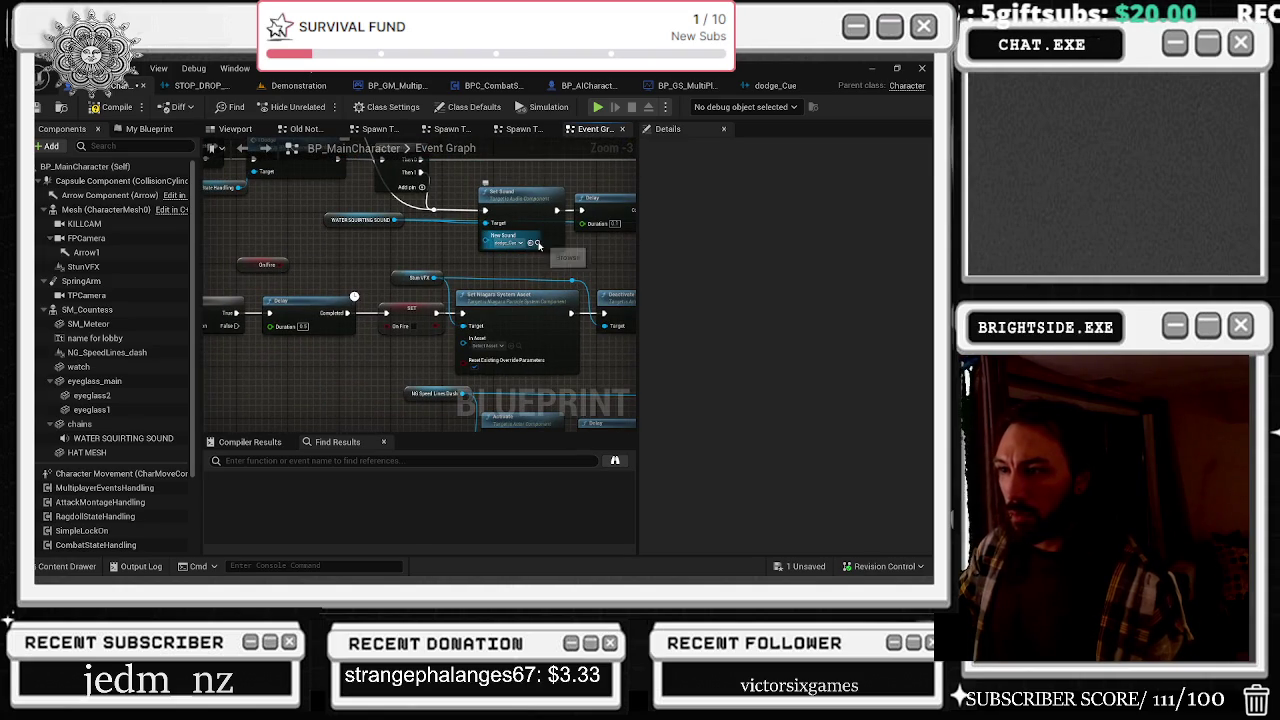
left_click(538, 244)
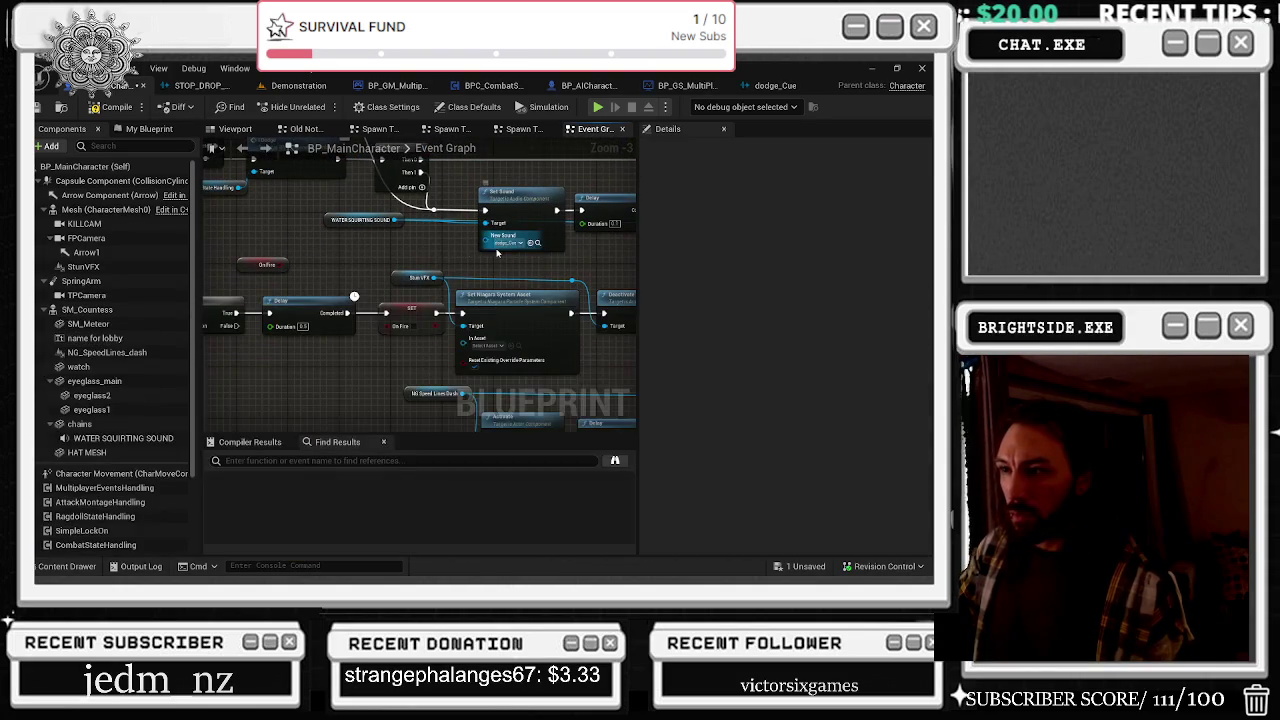
left_click_drag(485, 242, 437, 258)
type("select")
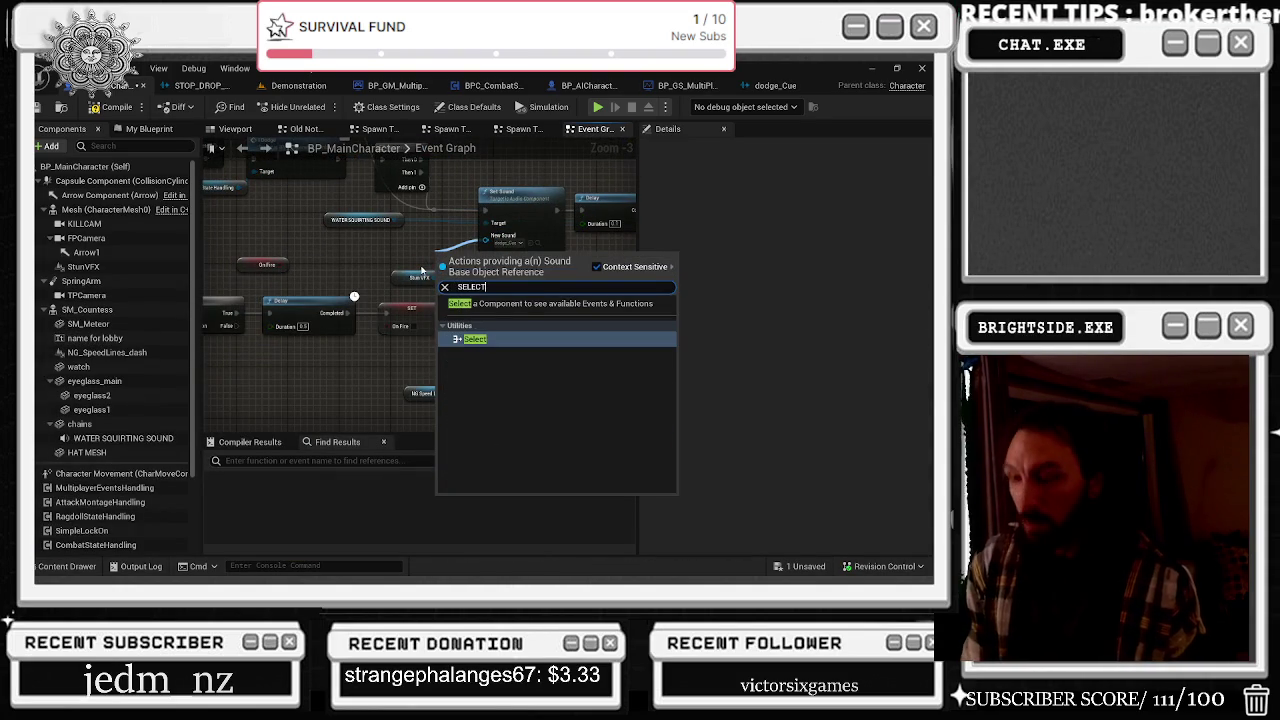
key("Return")
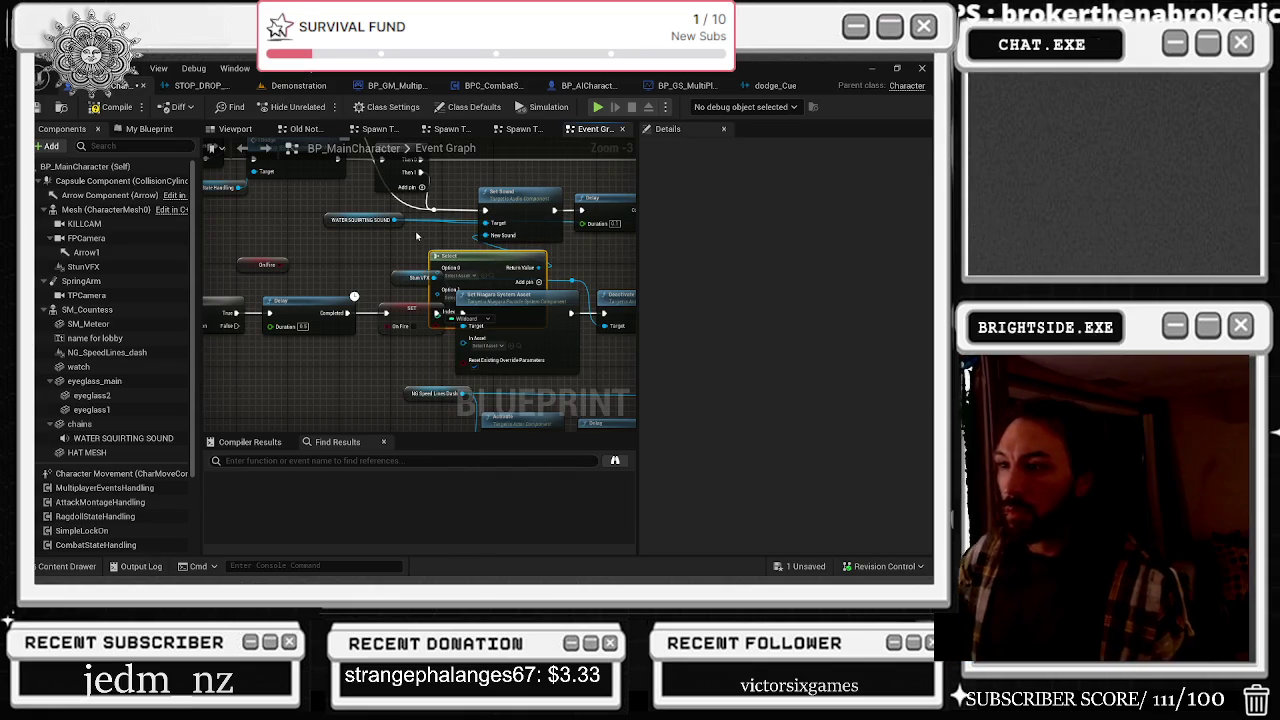
mouse_move(436, 257)
left_mouse_down()
mouse_move(410, 270)
mouse_move(320, 252)
mouse_move(300, 212)
mouse_move(333, 221)
left_mouse_up()
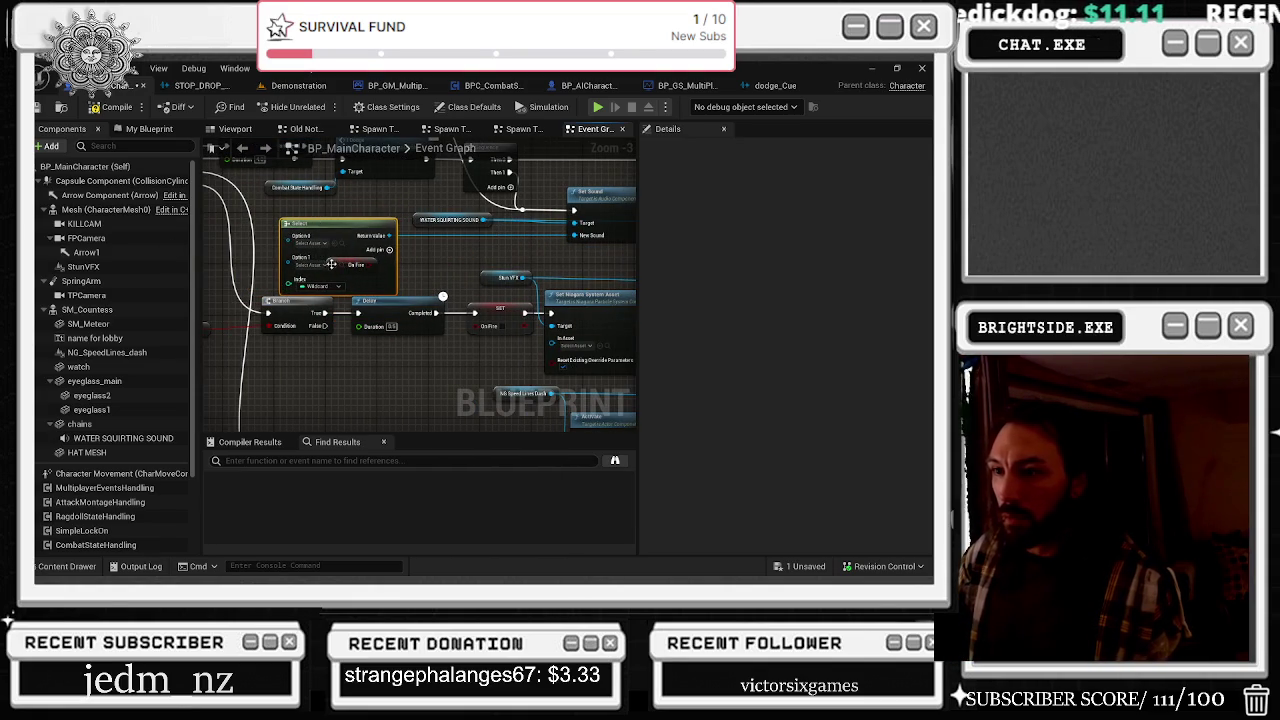
left_click_drag(358, 262, 449, 257)
left_click(441, 210)
Step: Add a WATER SQUIRTING SOUND getter and wire On Fire into the Select's Index
left_click_drag(441, 212, 440, 218)
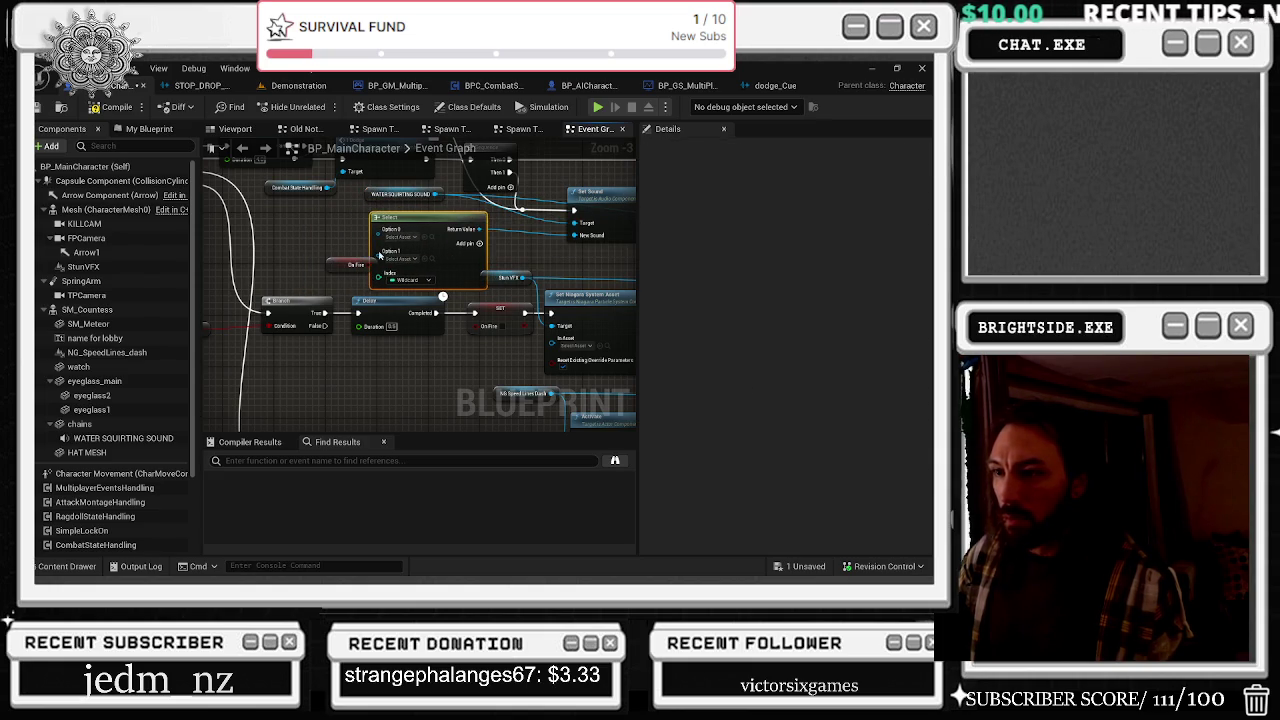
left_click(312, 279)
left_click_drag(336, 278, 380, 273)
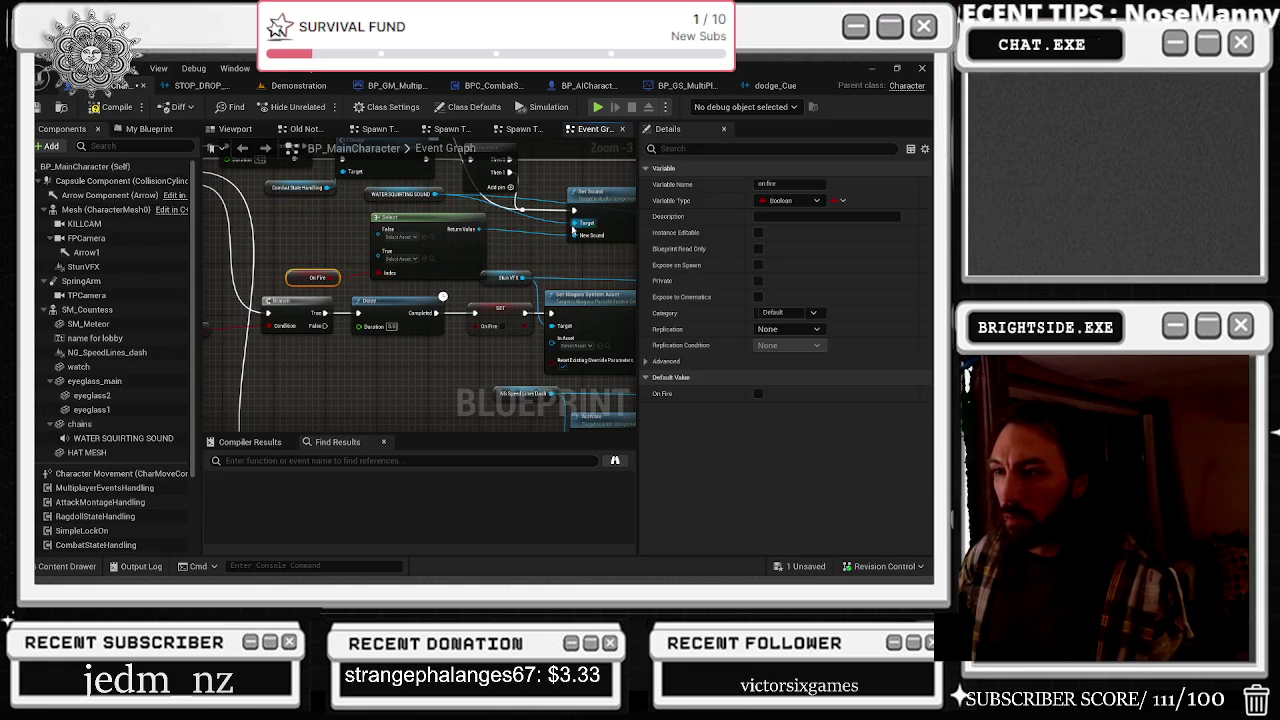
left_click(422, 219)
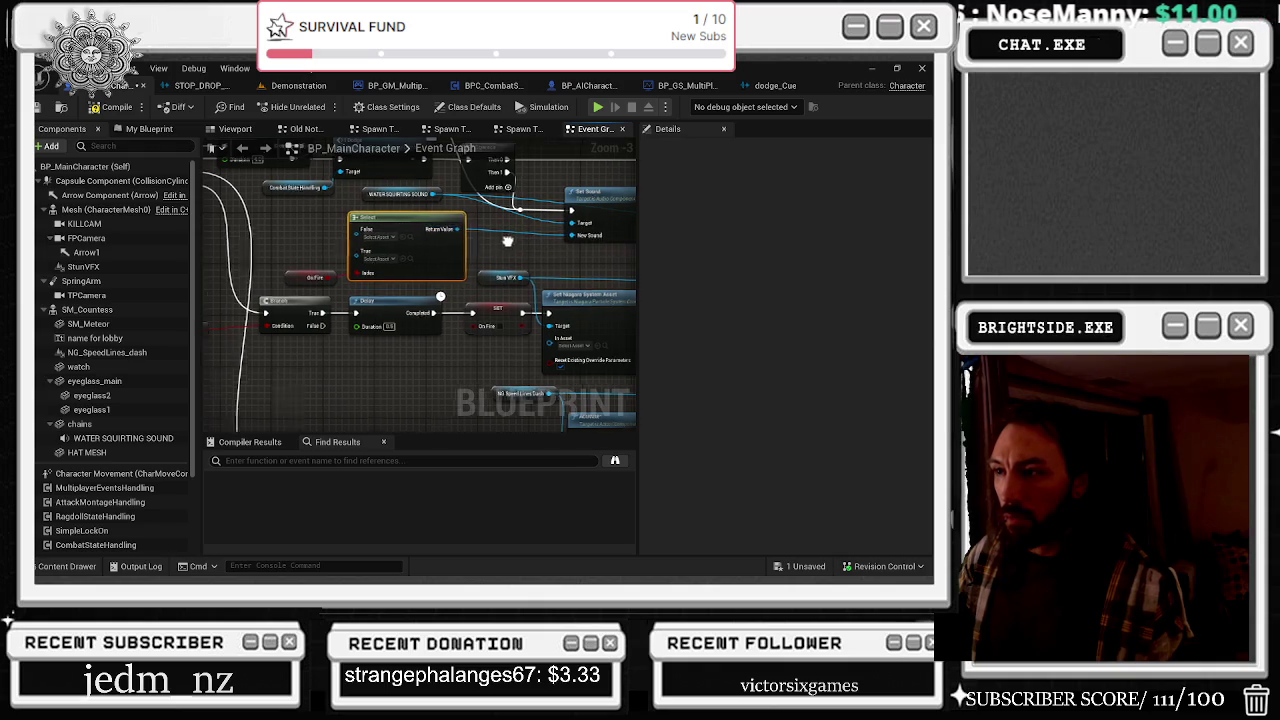
Step: Add reroute points on the wires and choose dodge_Cue as the Select's False option
double_click(404, 228)
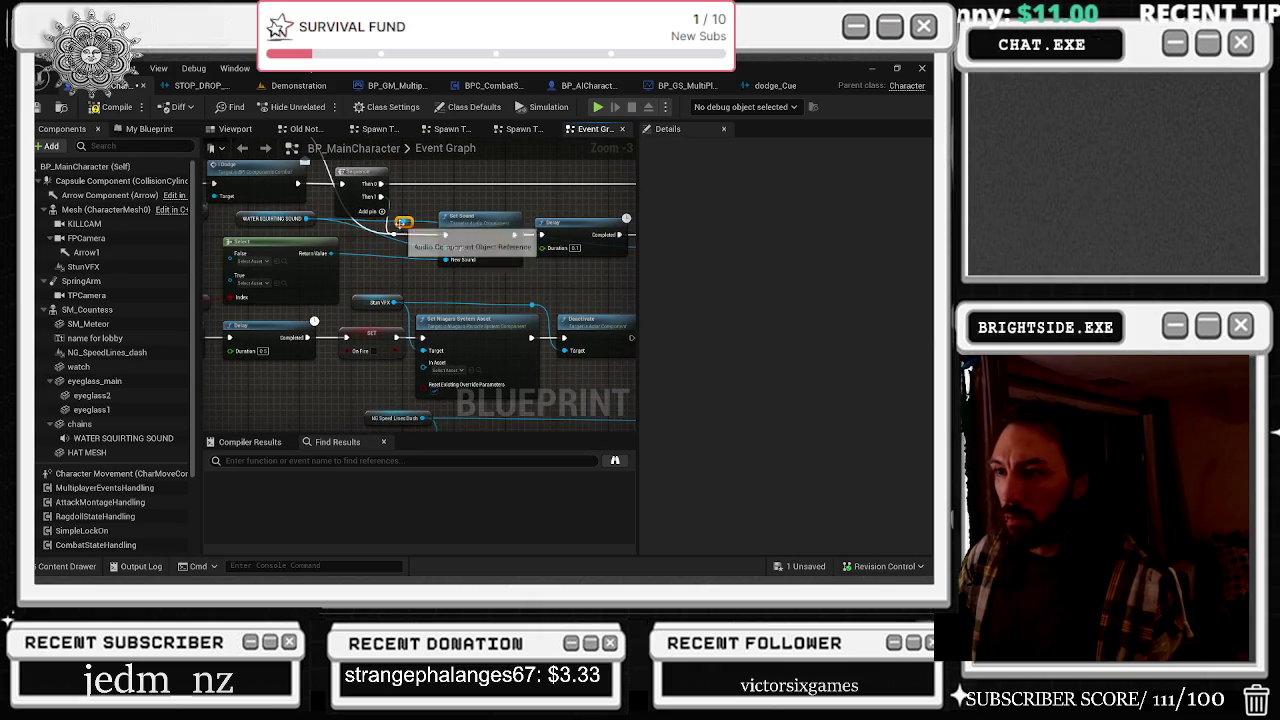
left_click_drag(355, 255, 297, 255)
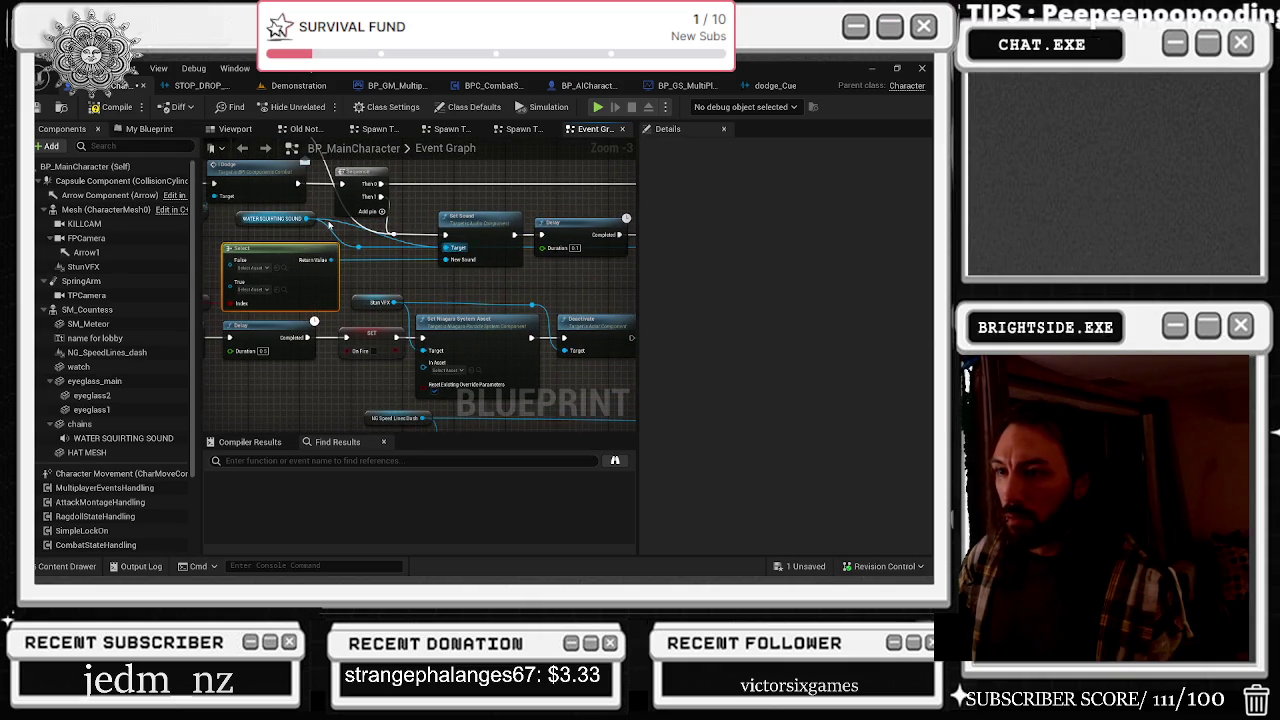
double_click(325, 222)
left_click_drag(325, 252, 358, 257)
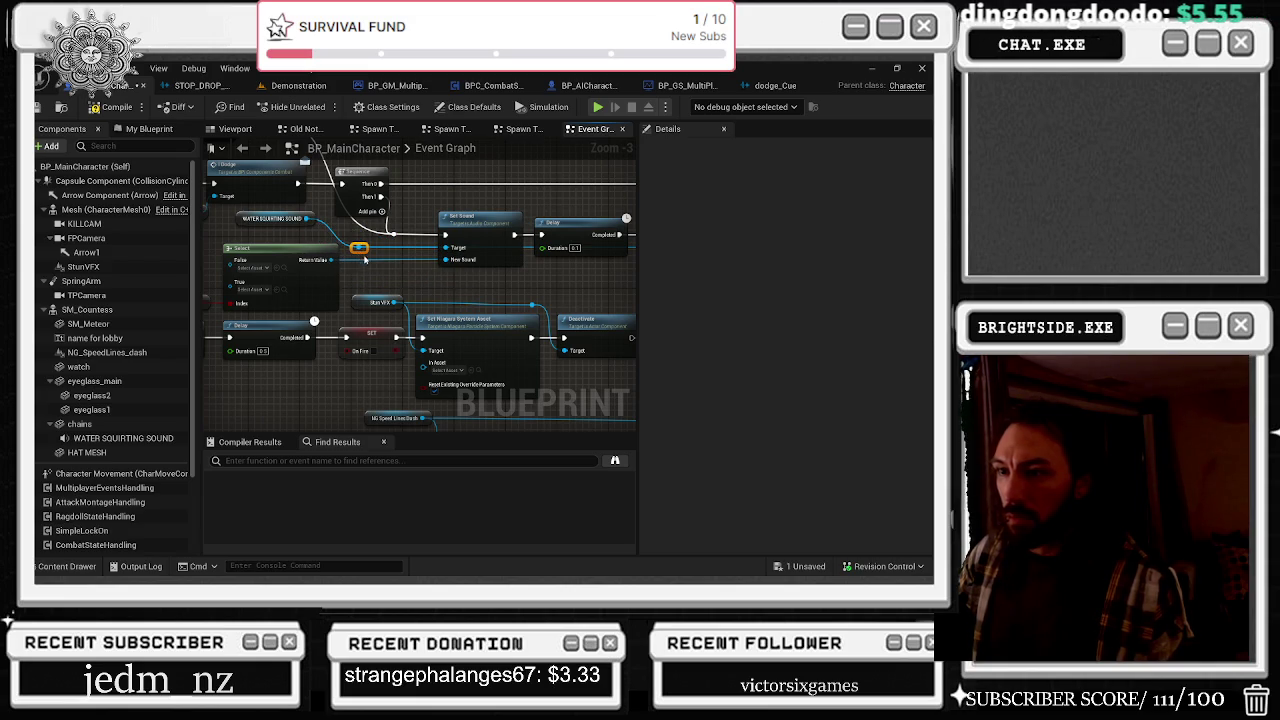
mouse_move(281, 249)
left_mouse_down()
mouse_move(370, 336)
mouse_move(401, 293)
left_mouse_up()
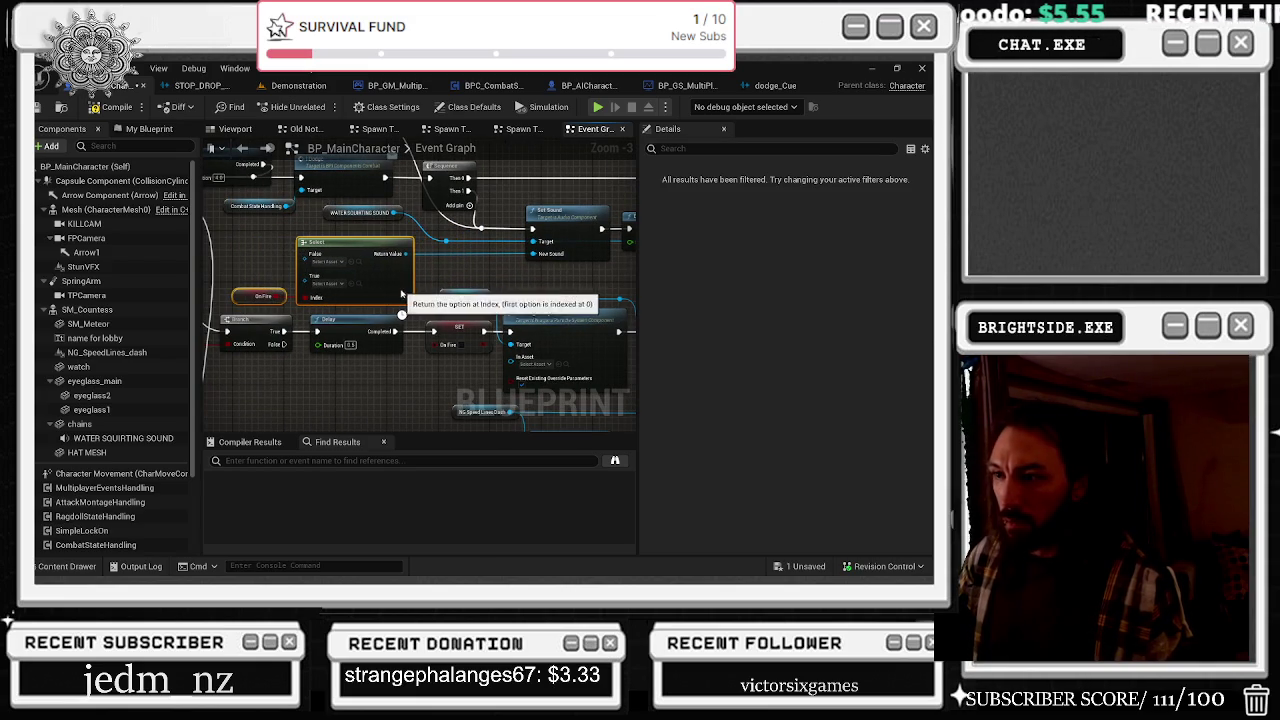
scroll(372, 280, "up", 2)
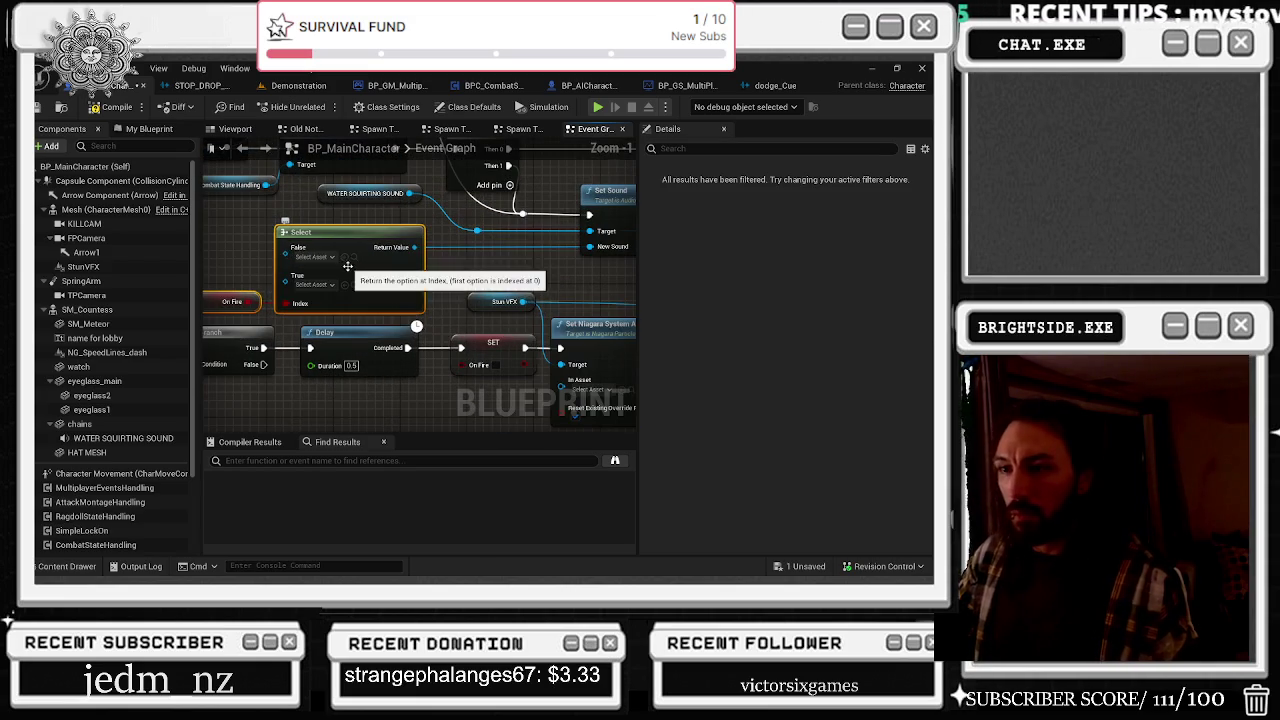
left_click(343, 257)
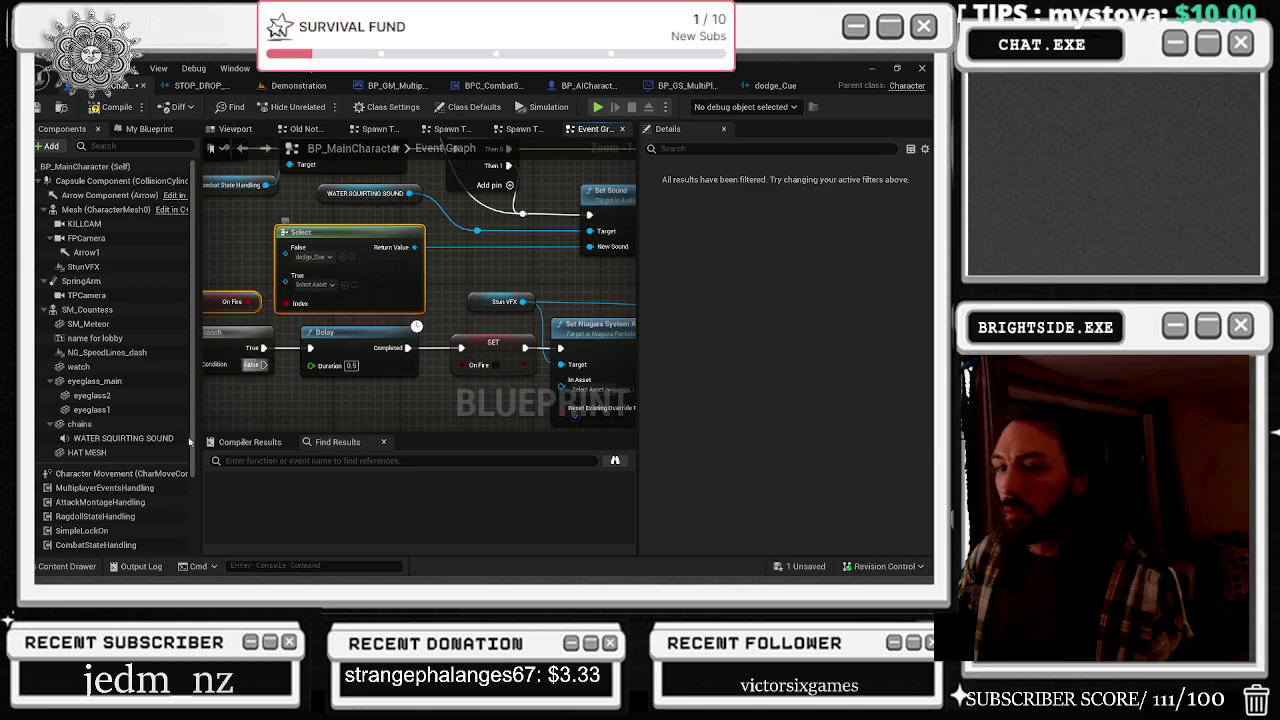
left_click(200, 85)
Step: Assign the STOP_DROP_ROLL fire-out cue to the Select node's True option
key("ctrl+space")
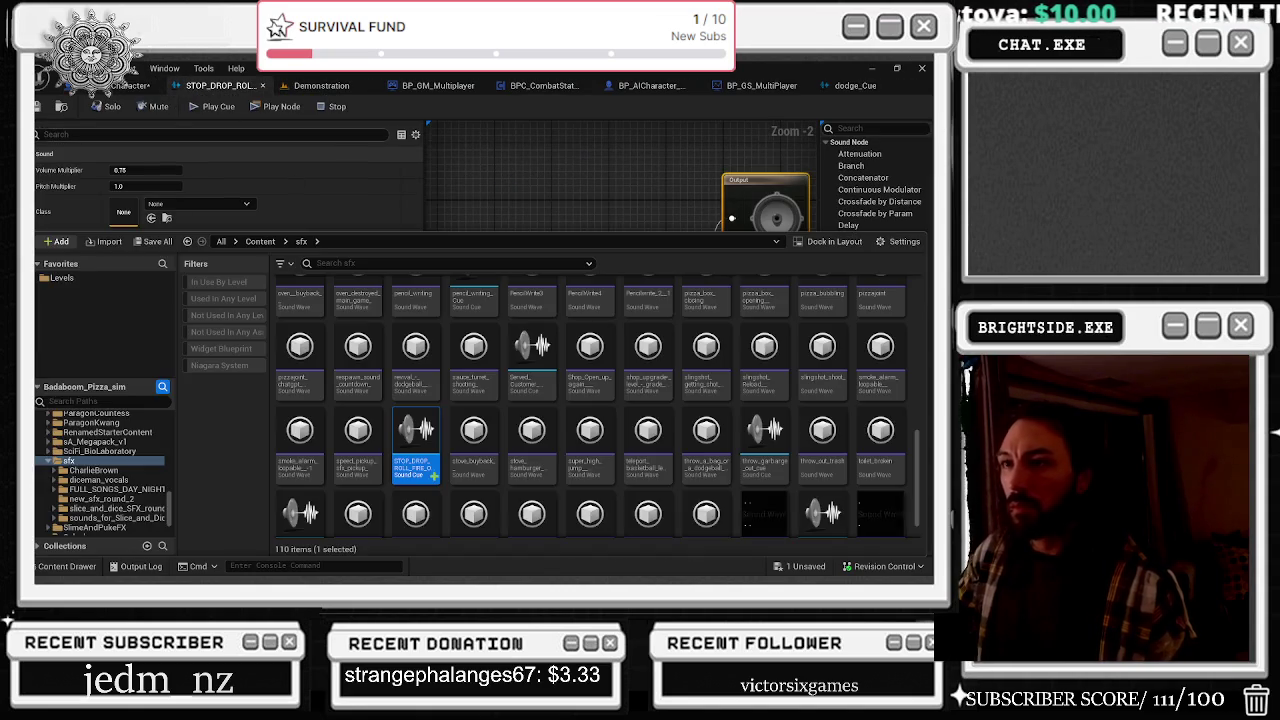
left_click(845, 86)
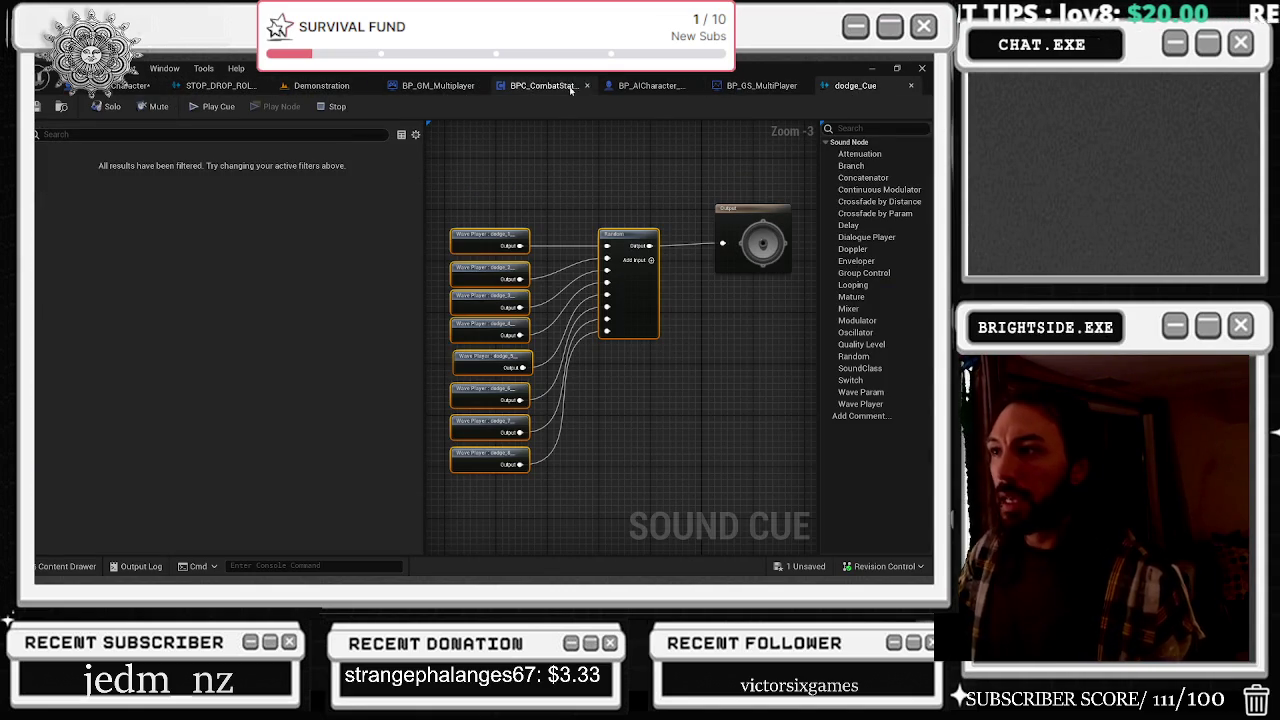
left_click(125, 86)
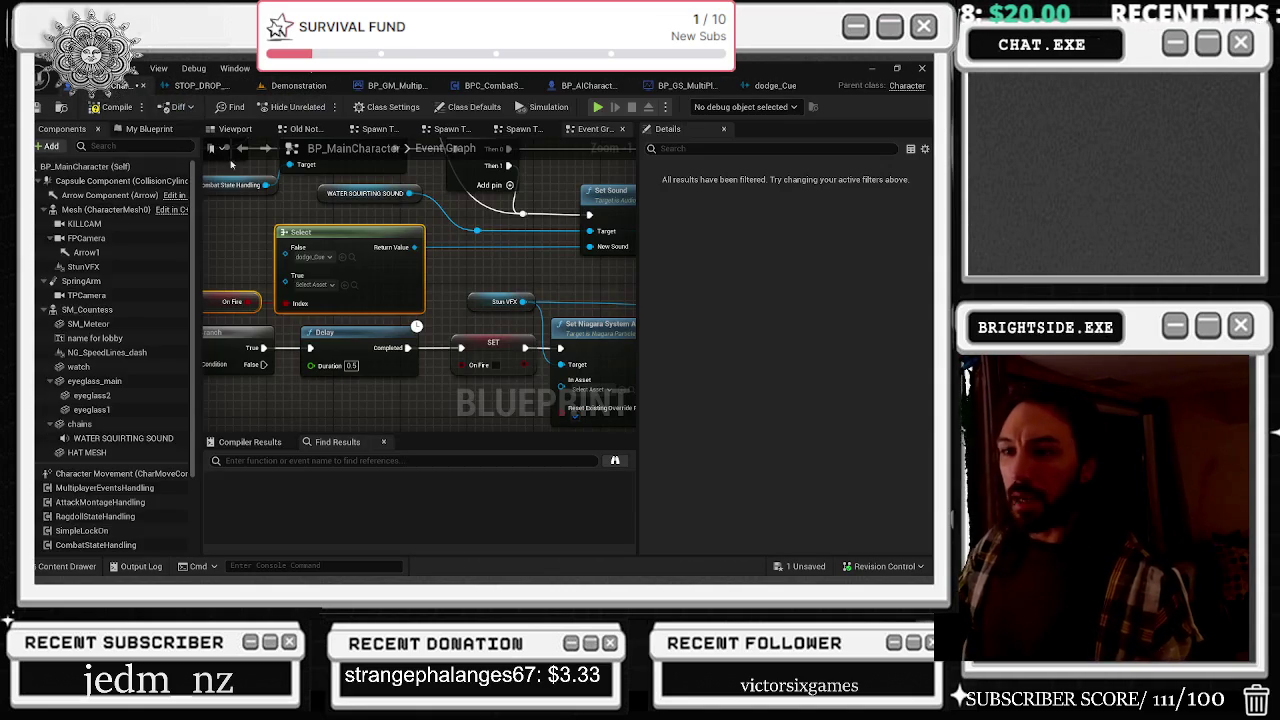
left_click(344, 285)
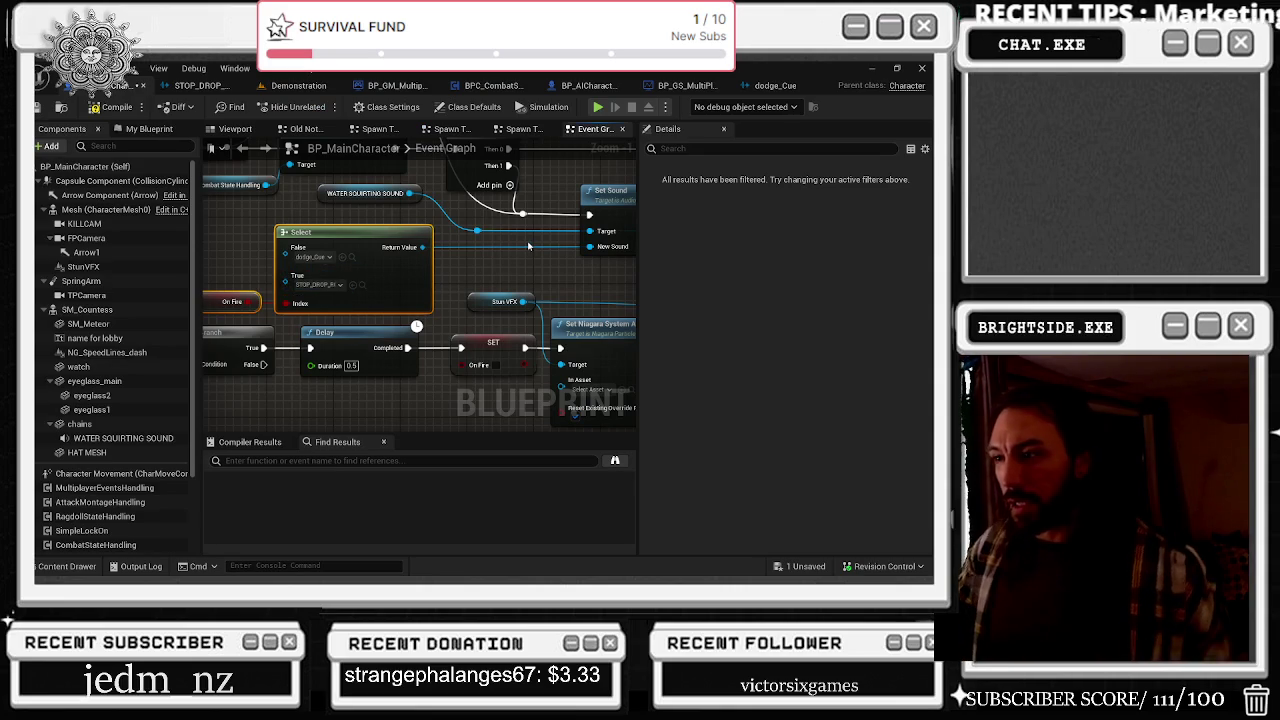
scroll(529, 246, "down", 1)
left_click_drag(529, 246, 242, 311)
scroll(323, 286, "down", 2)
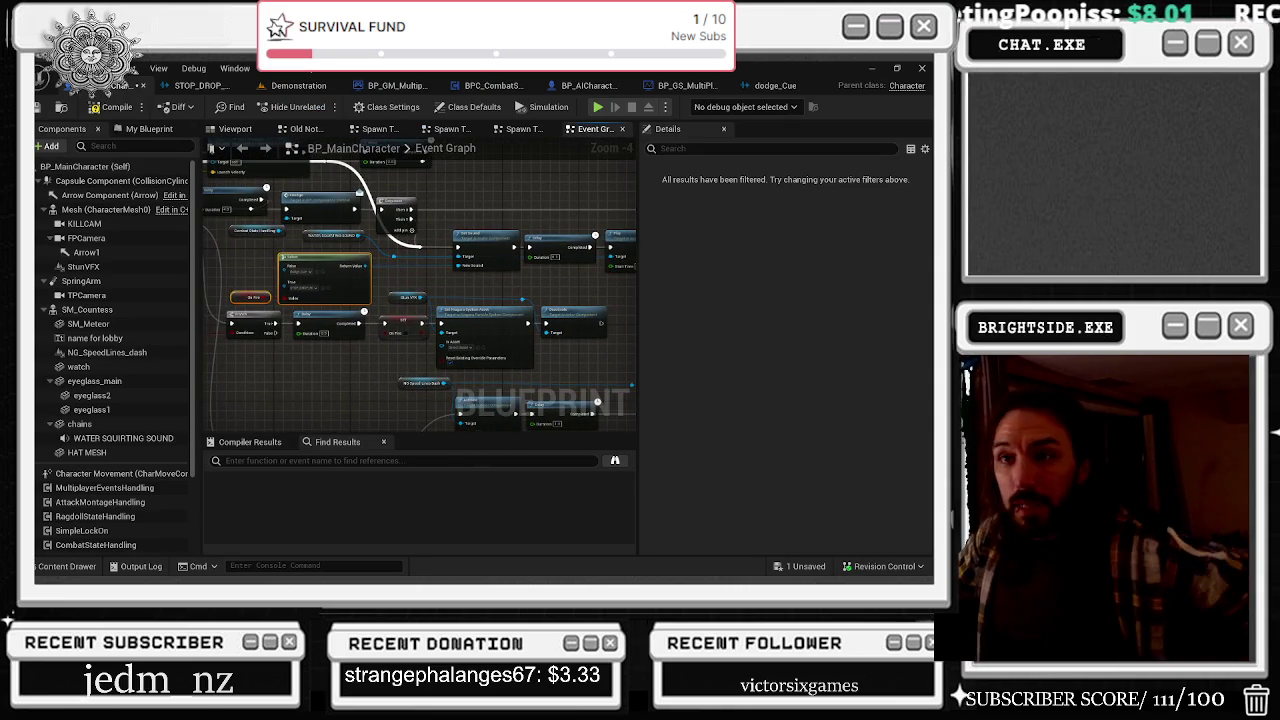
Step: Compile BP_MainCharacter and save it together with Load_level
left_click(112, 107)
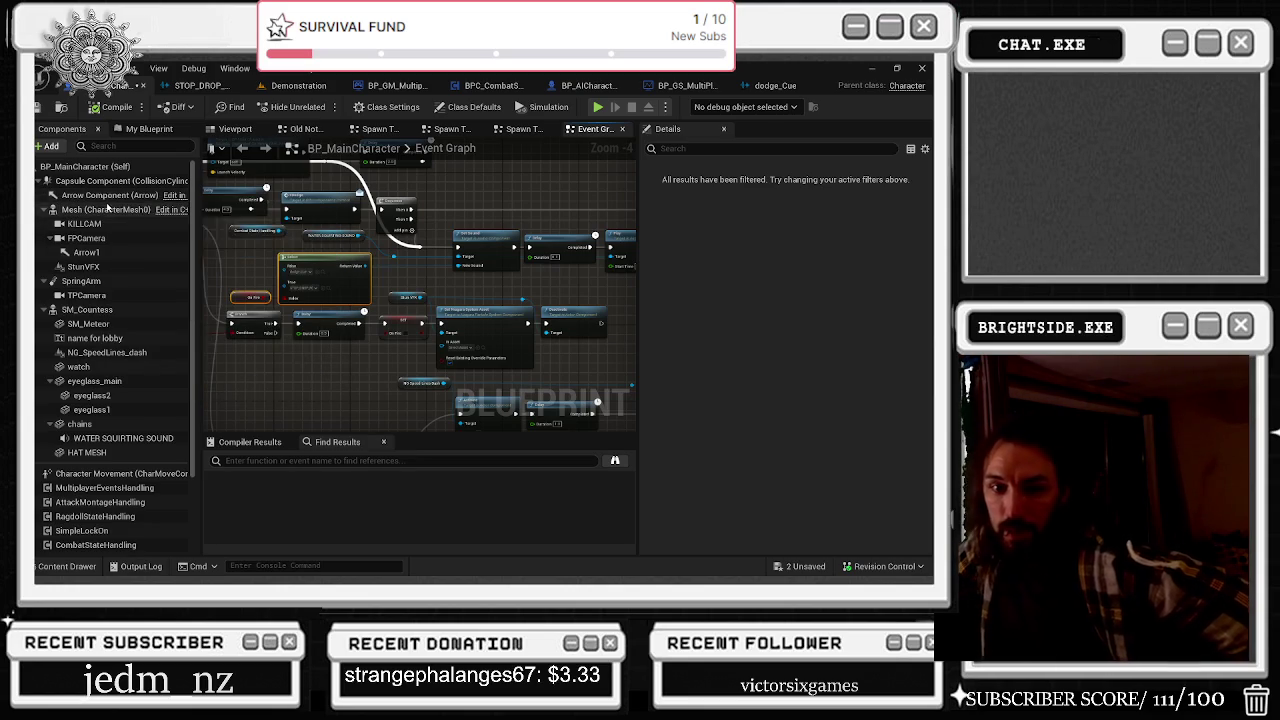
left_click(800, 566)
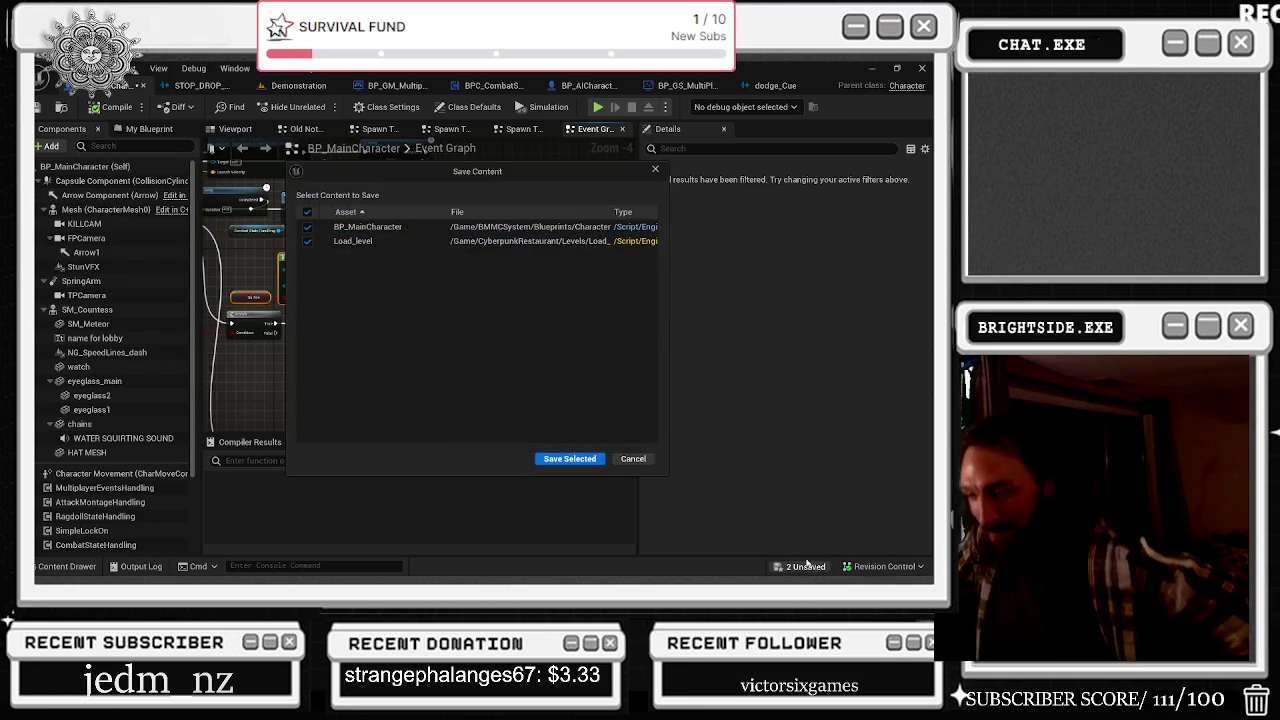
left_click(569, 459)
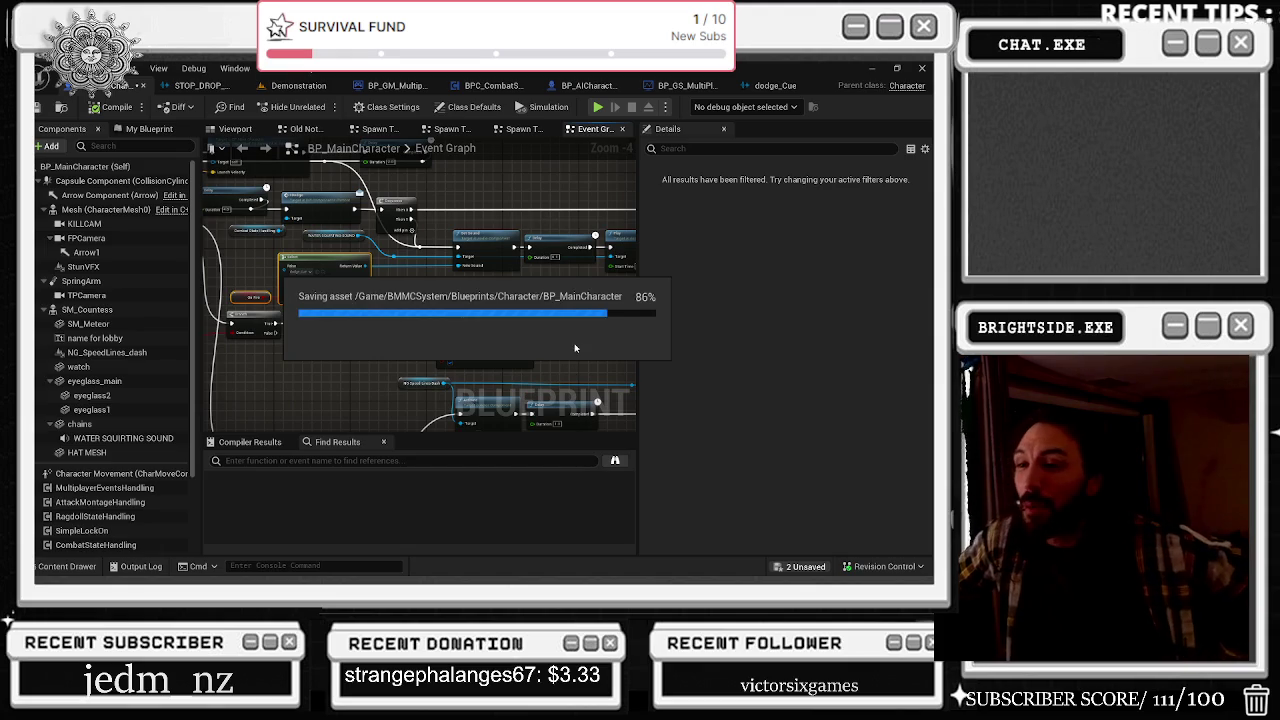
left_click(40, 107)
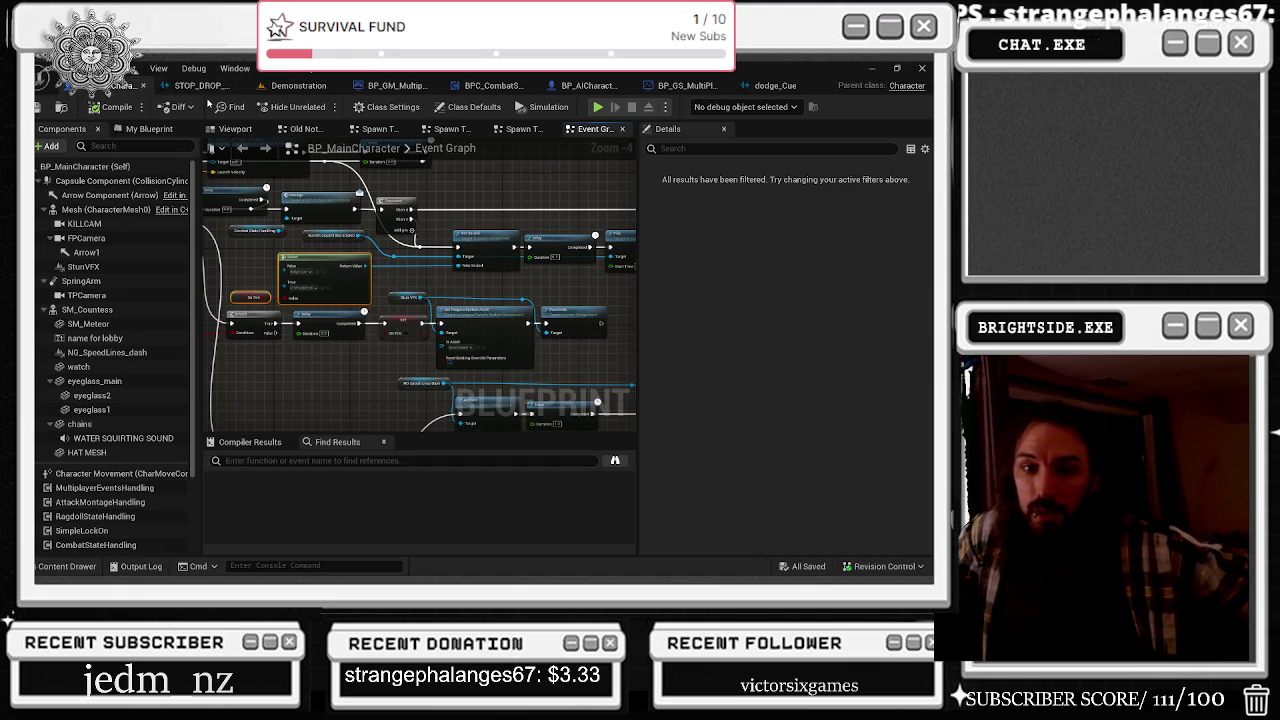
left_click(205, 85)
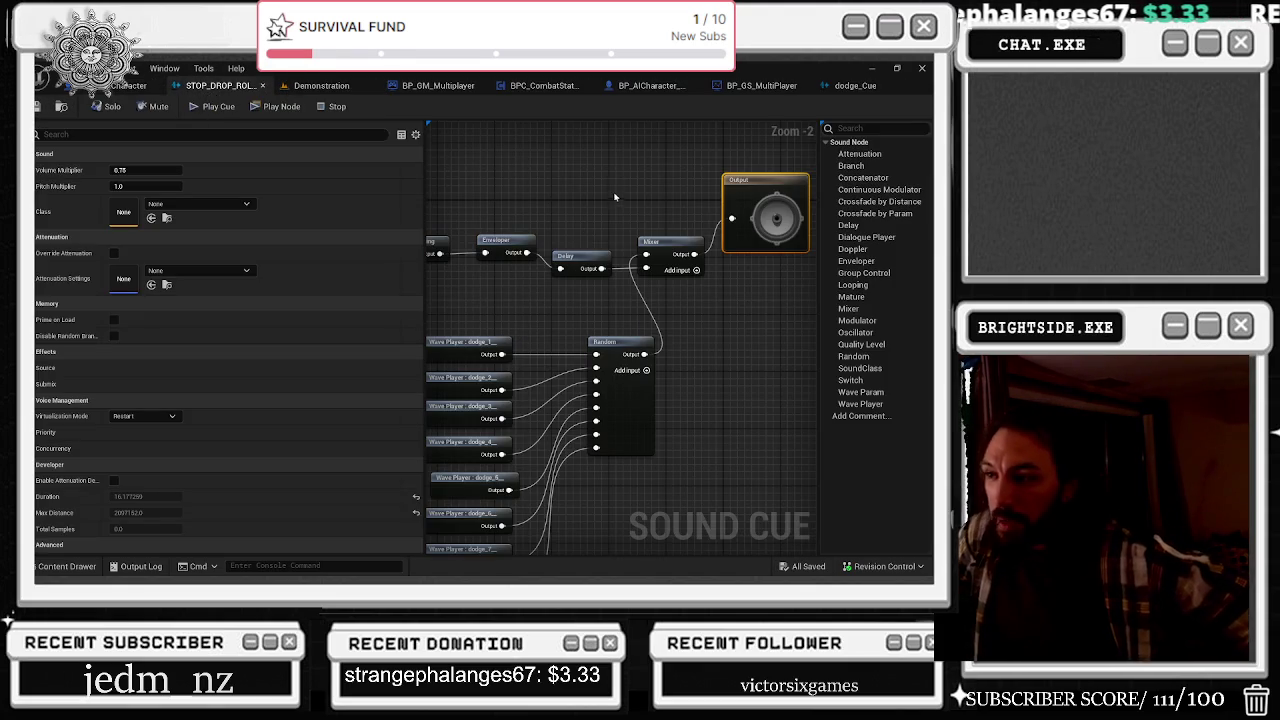
Step: Select the burger_sizzling, Enveloper and Delay nodes, then close the fire-out cue
scroll(724, 190, "up", 2)
mouse_move(467, 197)
left_mouse_down()
mouse_move(666, 270)
mouse_move(670, 255)
mouse_move(699, 298)
mouse_move(676, 200)
left_mouse_up()
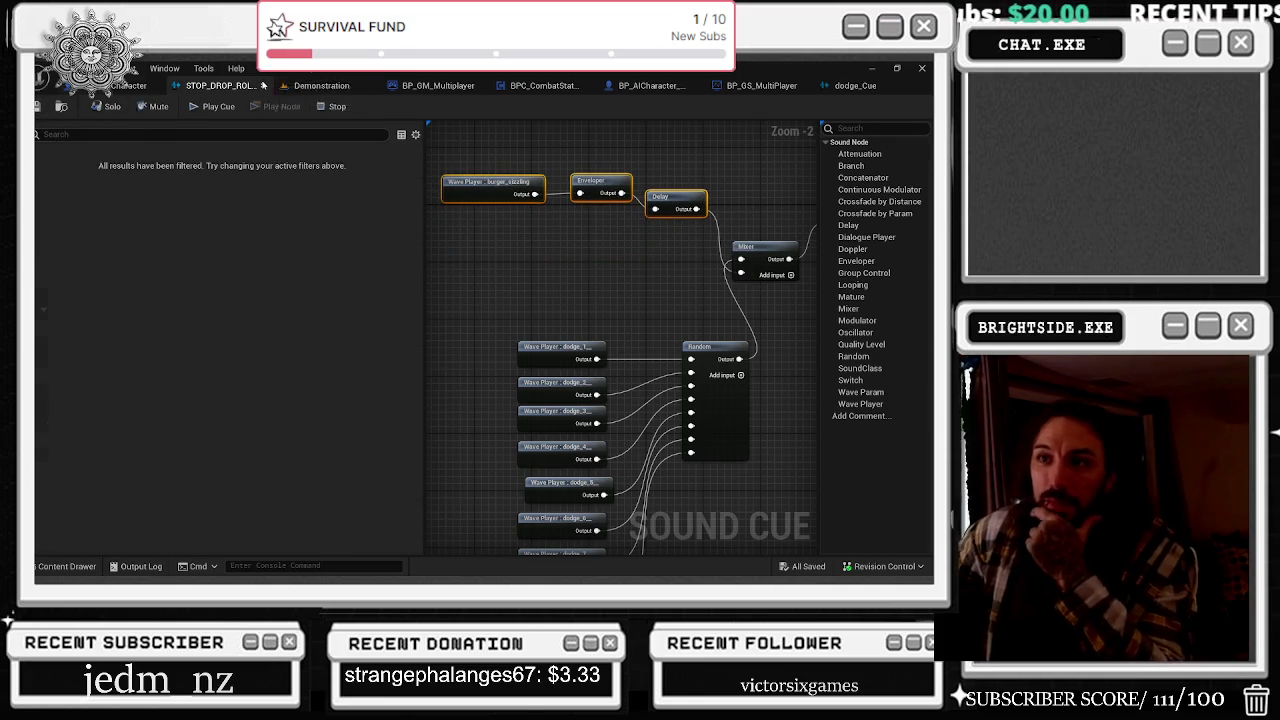
left_click(262, 85)
left_click(214, 87)
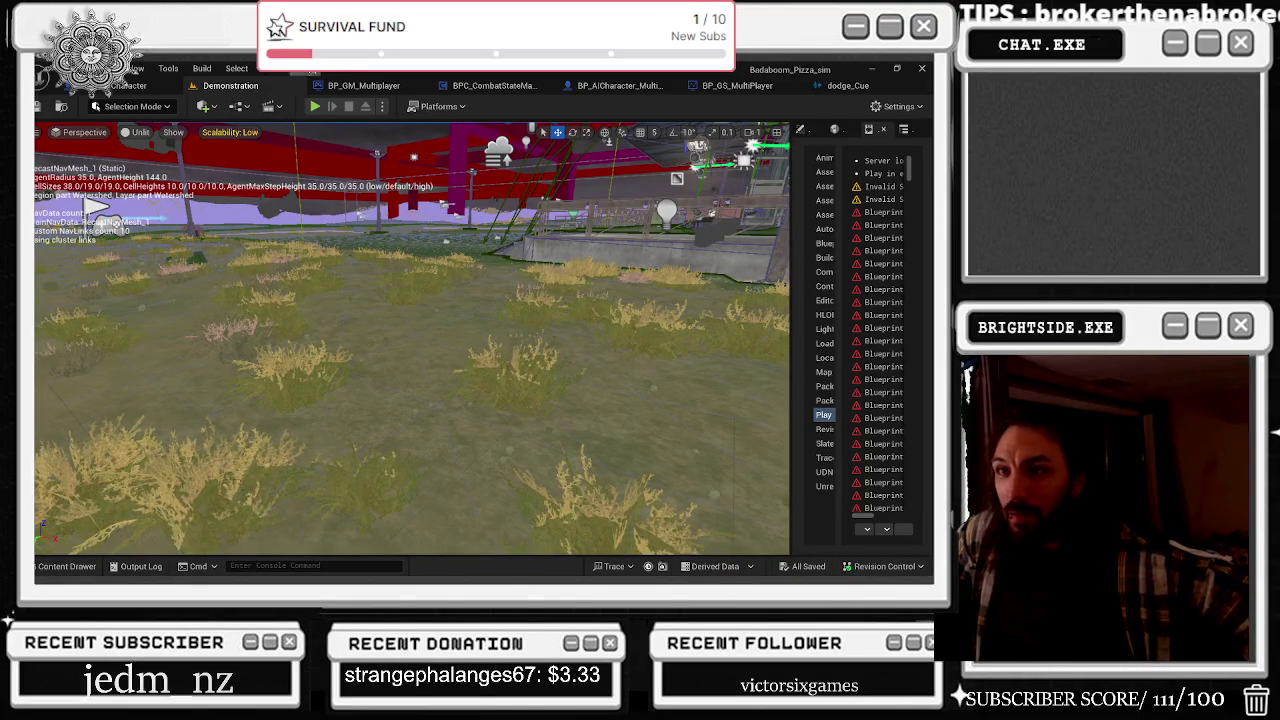
Step: Bring the BP_GM_Multiplayer graph into view and save the blueprint
left_click(360, 88)
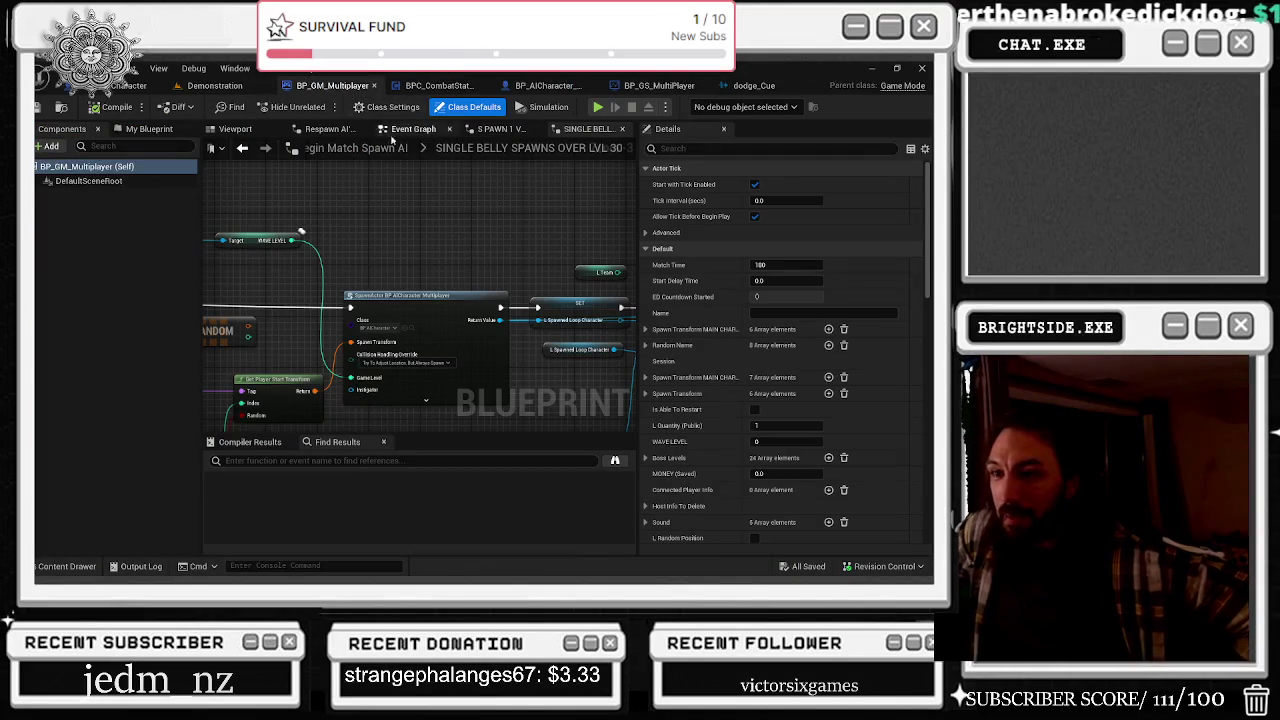
left_click_drag(285, 214, 472, 262)
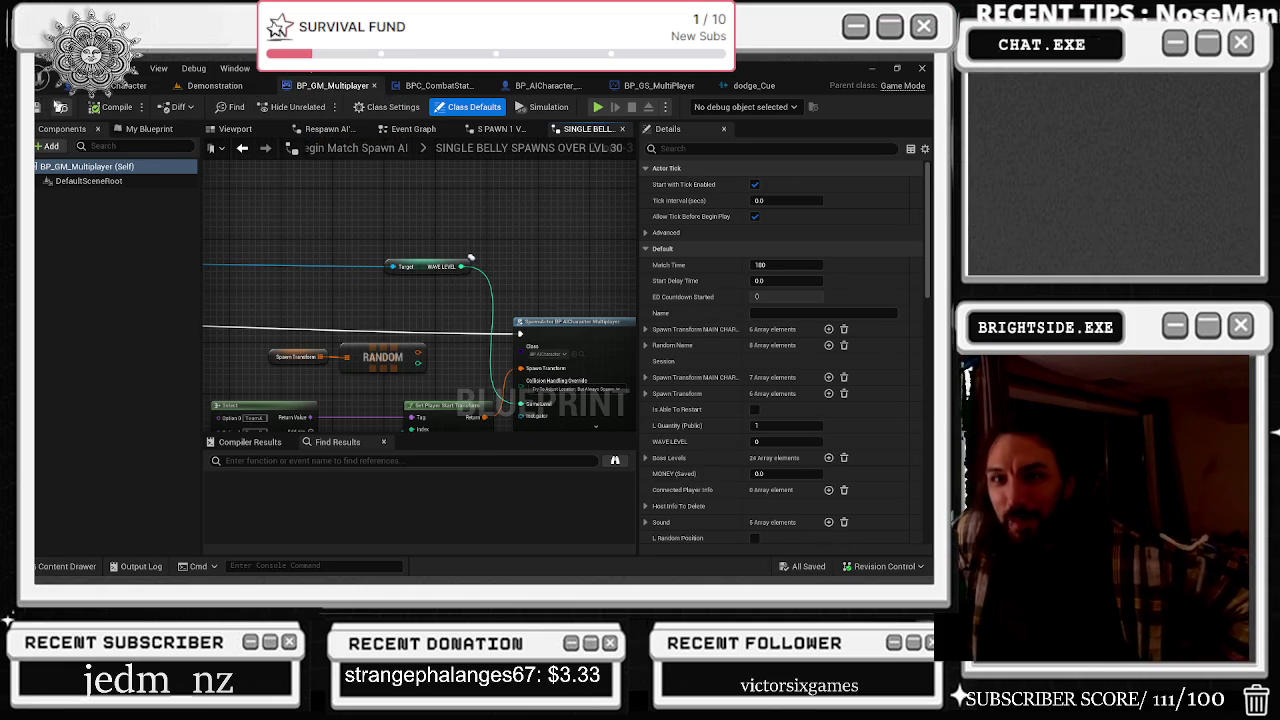
left_click(40, 110)
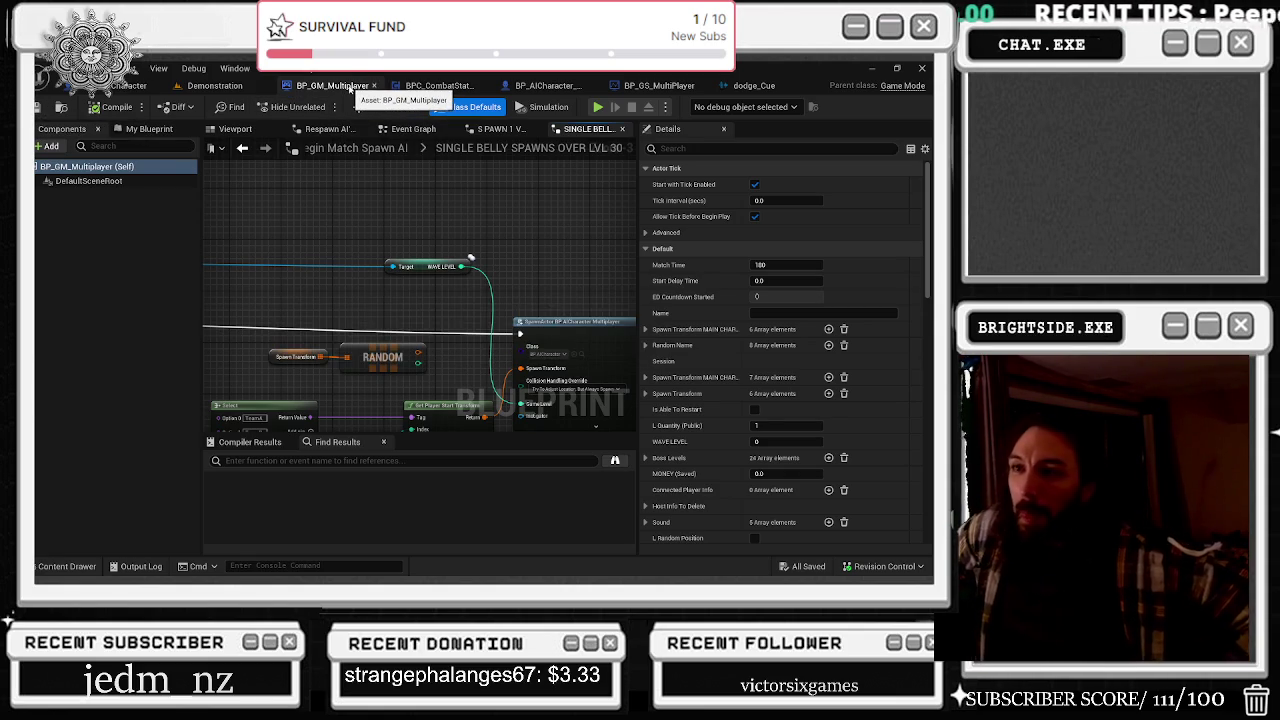
Step: Browse the CombatStateManager, AICharacter and GS_MultiPlayer blueprints, ending on the dodge_Cue sound cue
left_click(440, 86)
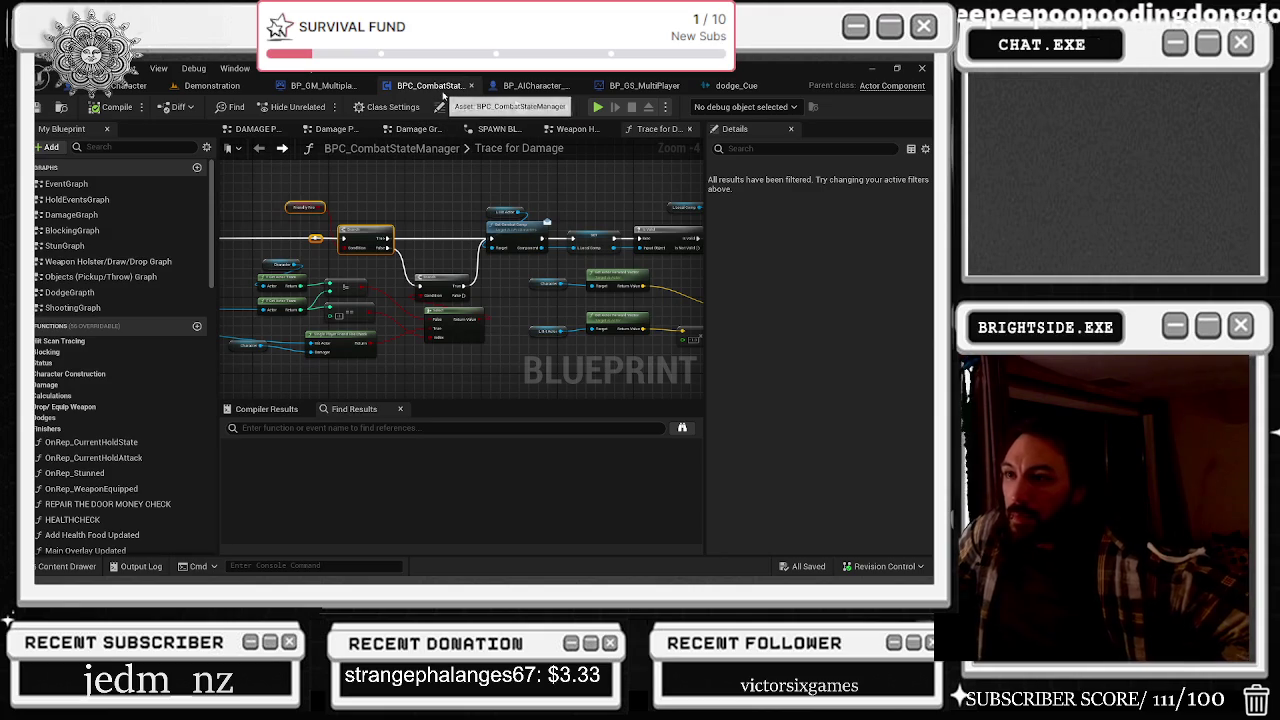
left_click(522, 87)
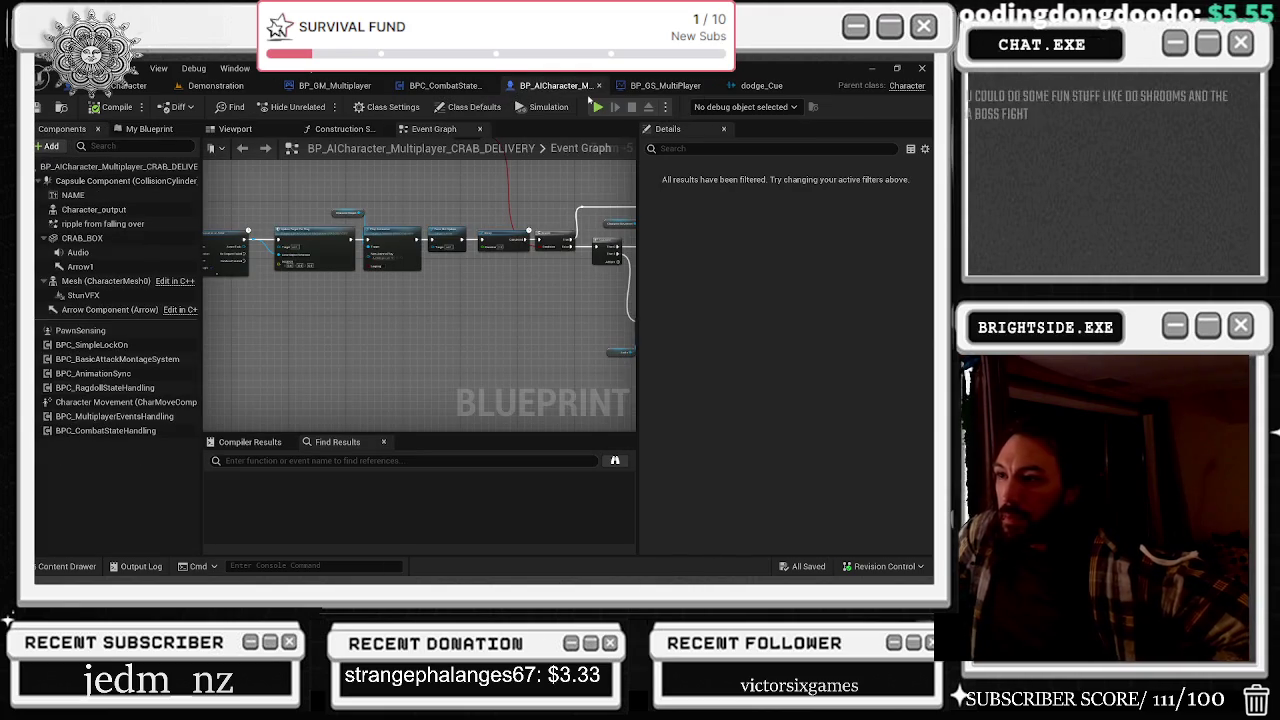
left_click(686, 88)
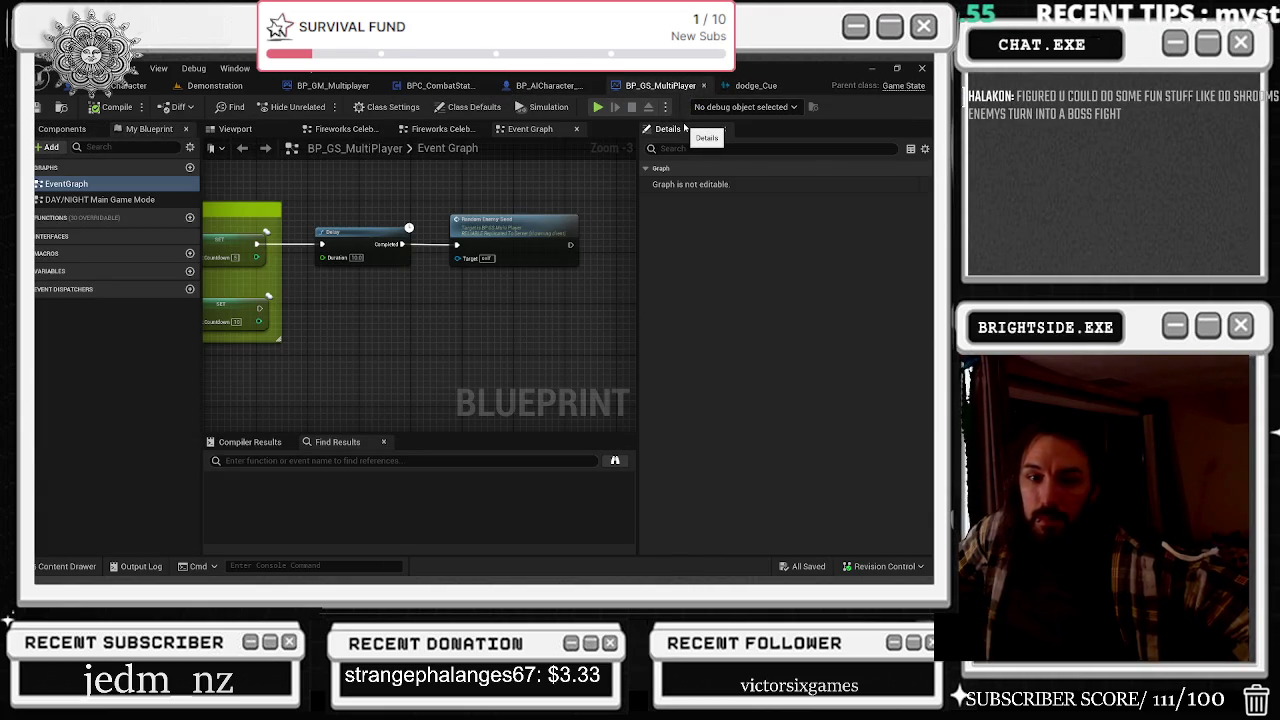
left_click(752, 86)
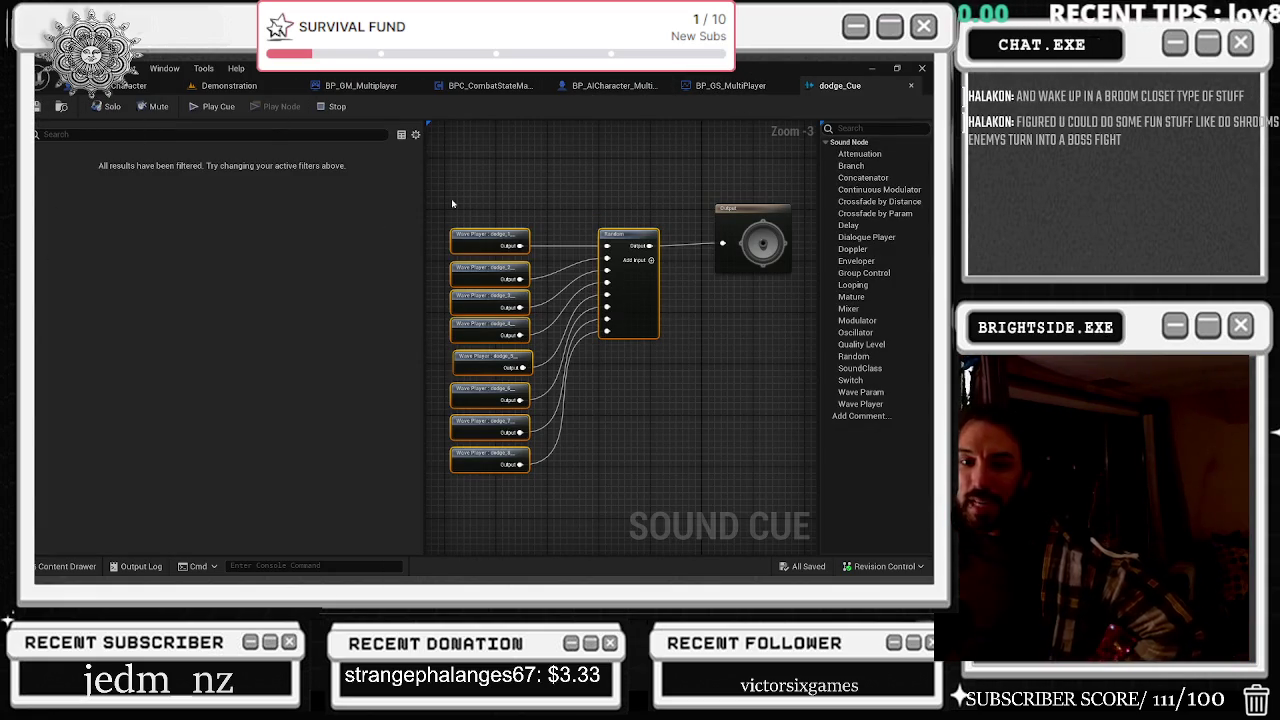
Step: Close the dodge_Cue and BP_GM_Multiplayer tabs, saving pending changes
left_click(911, 87)
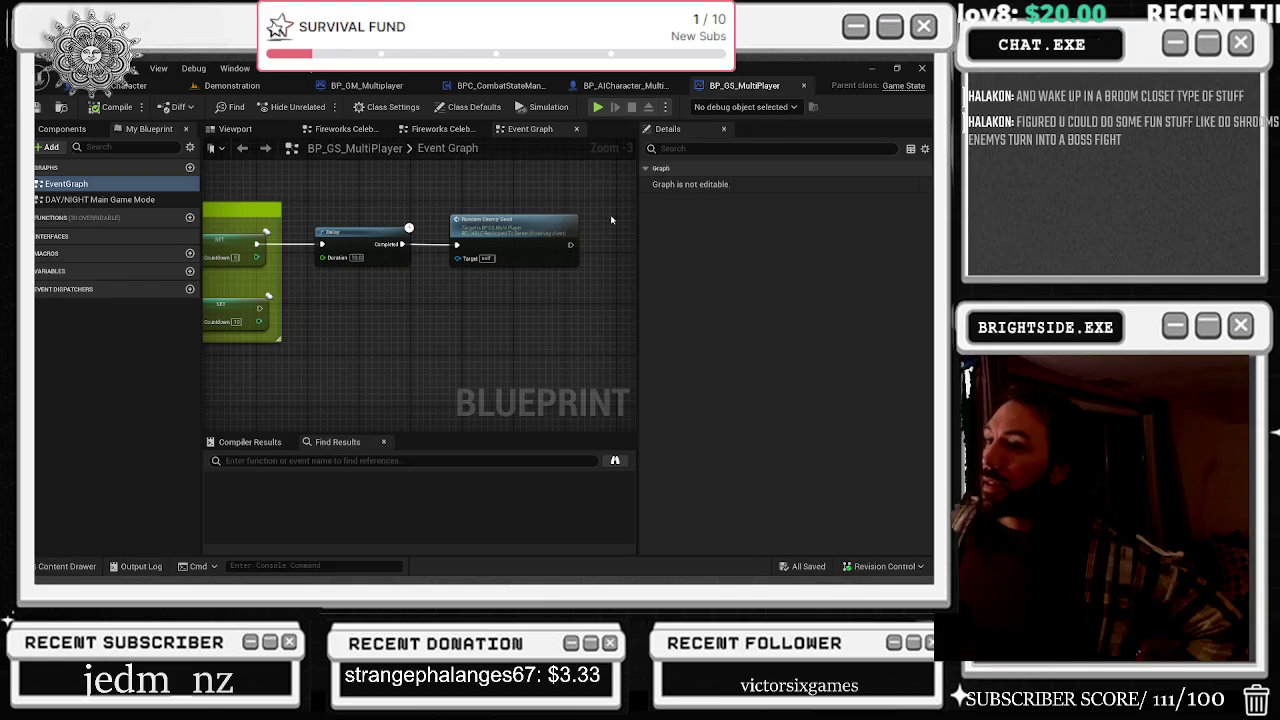
key("ctrl+s")
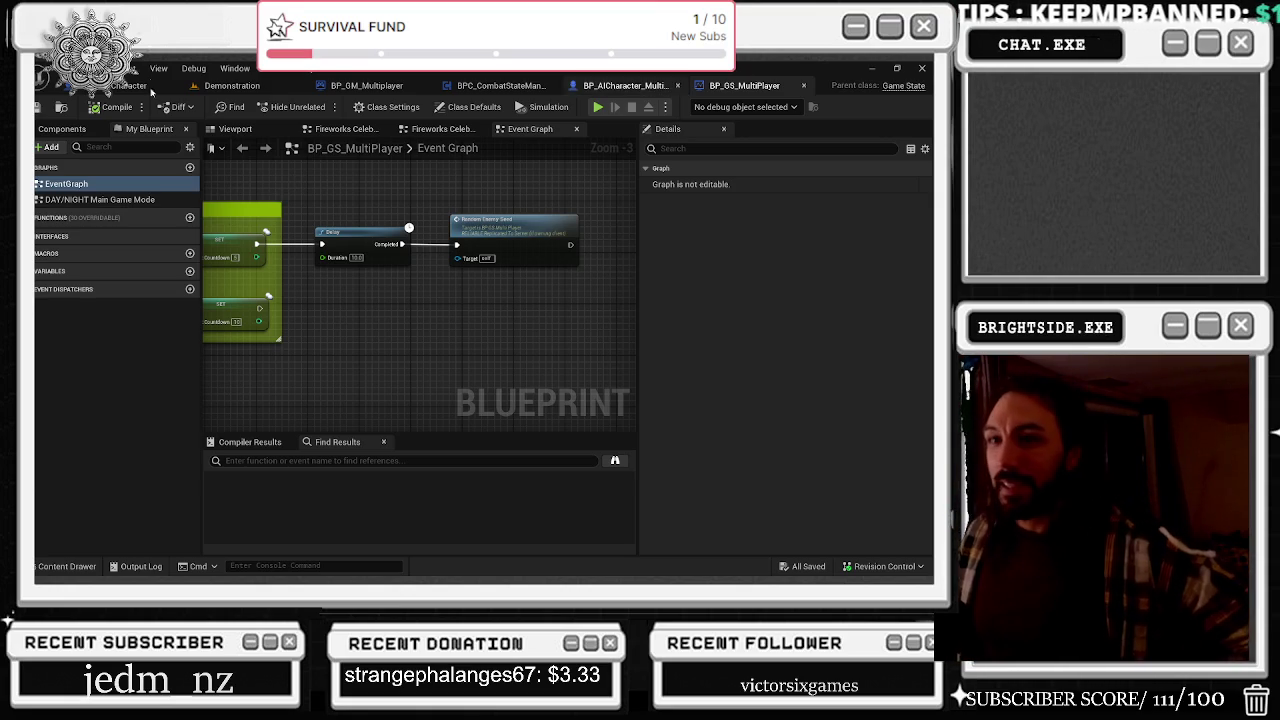
left_click(230, 85)
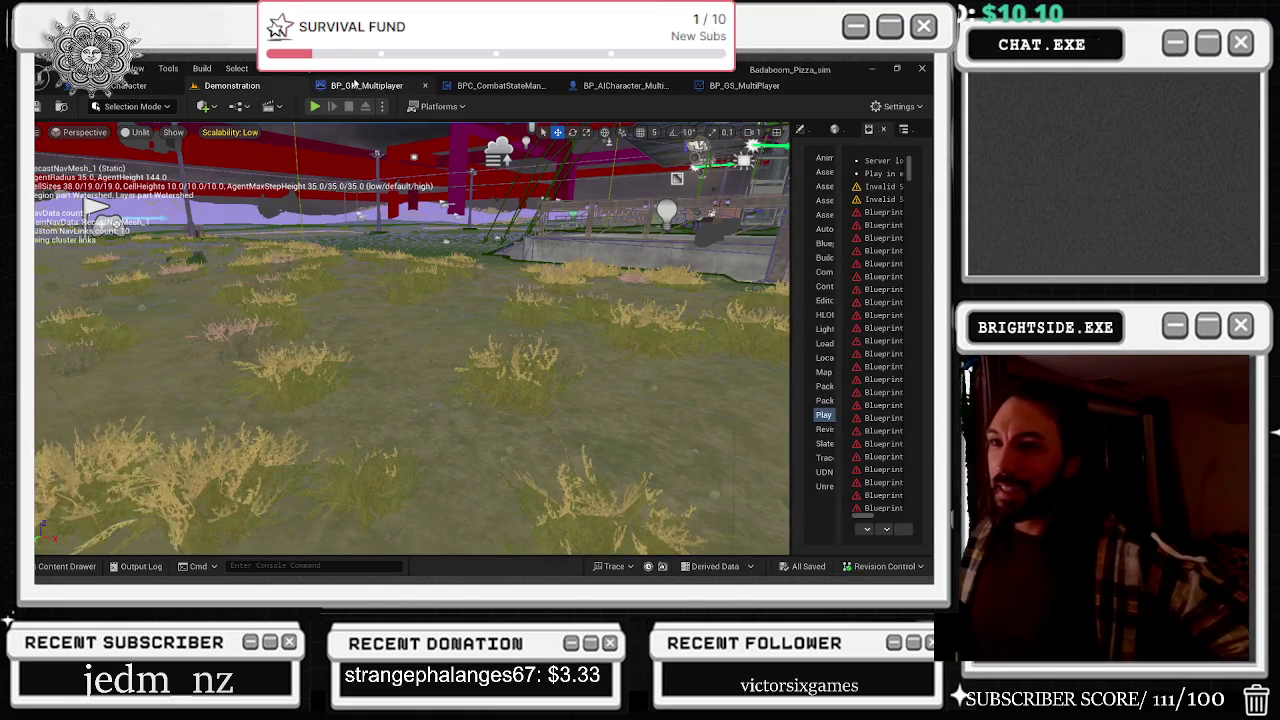
left_click(366, 85)
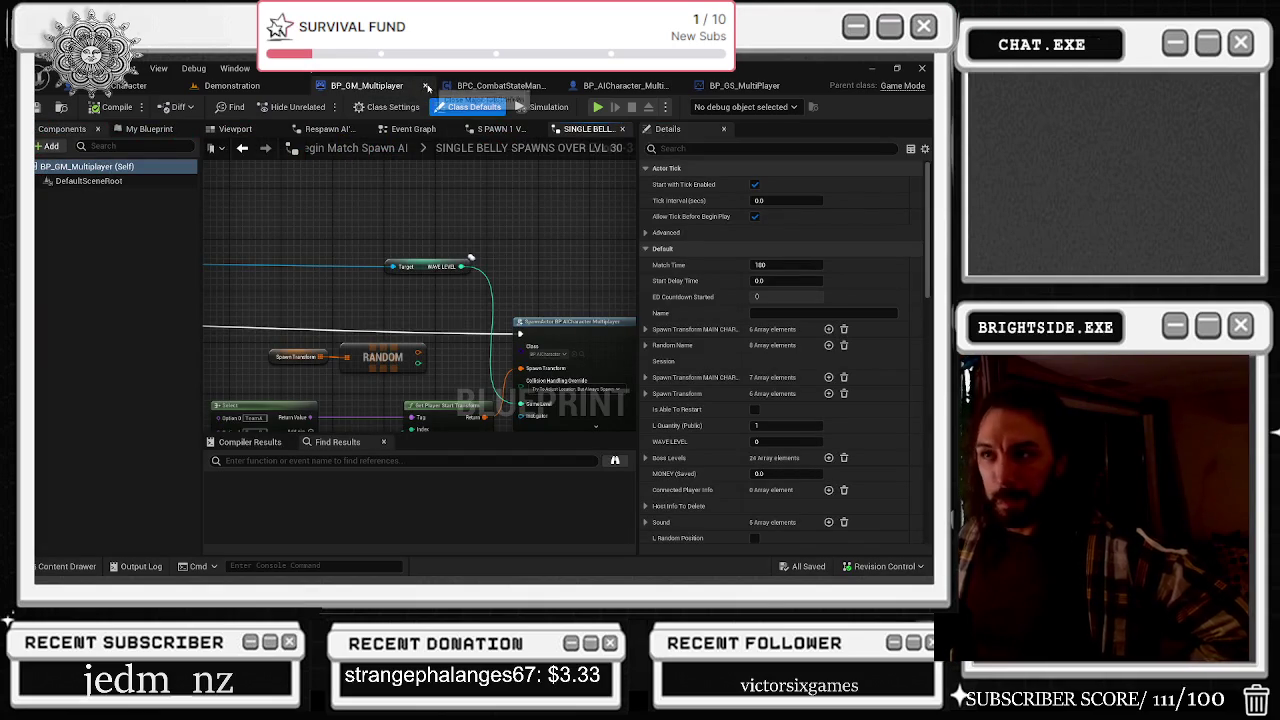
left_click(427, 86)
left_click(385, 86)
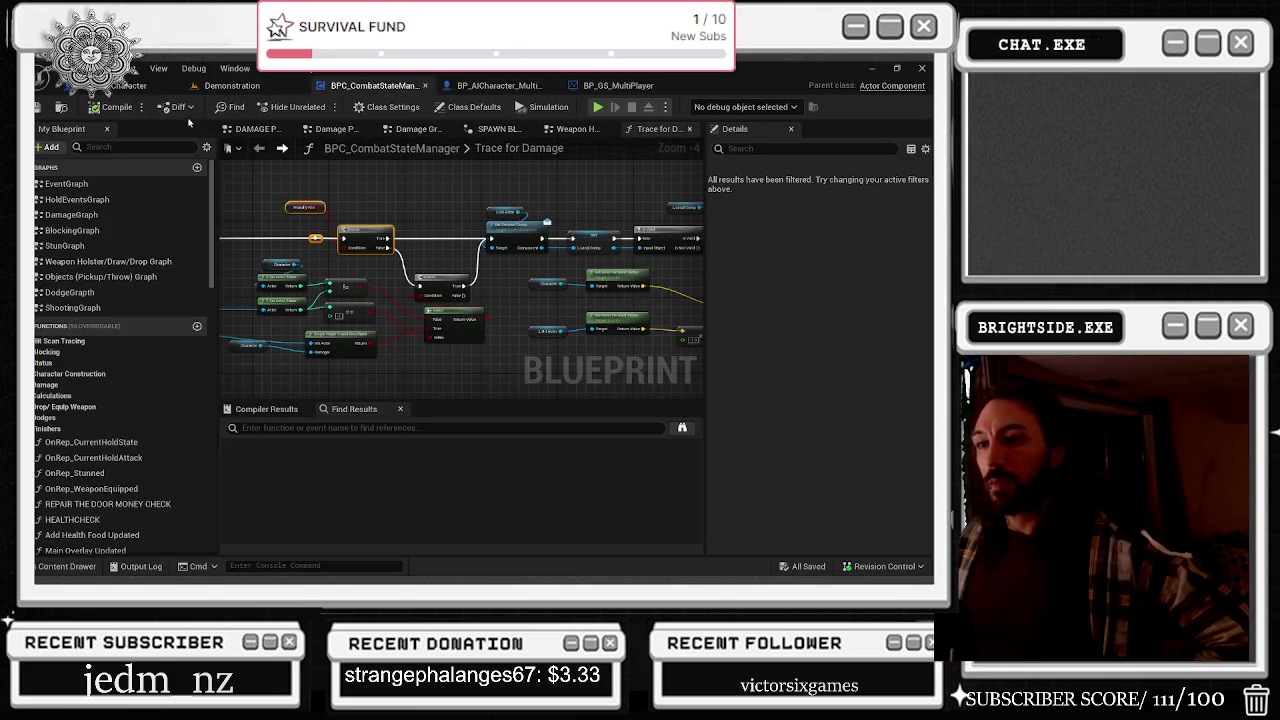
Step: Save and close the BPC_CombatStateManager blueprint
left_click(40, 106)
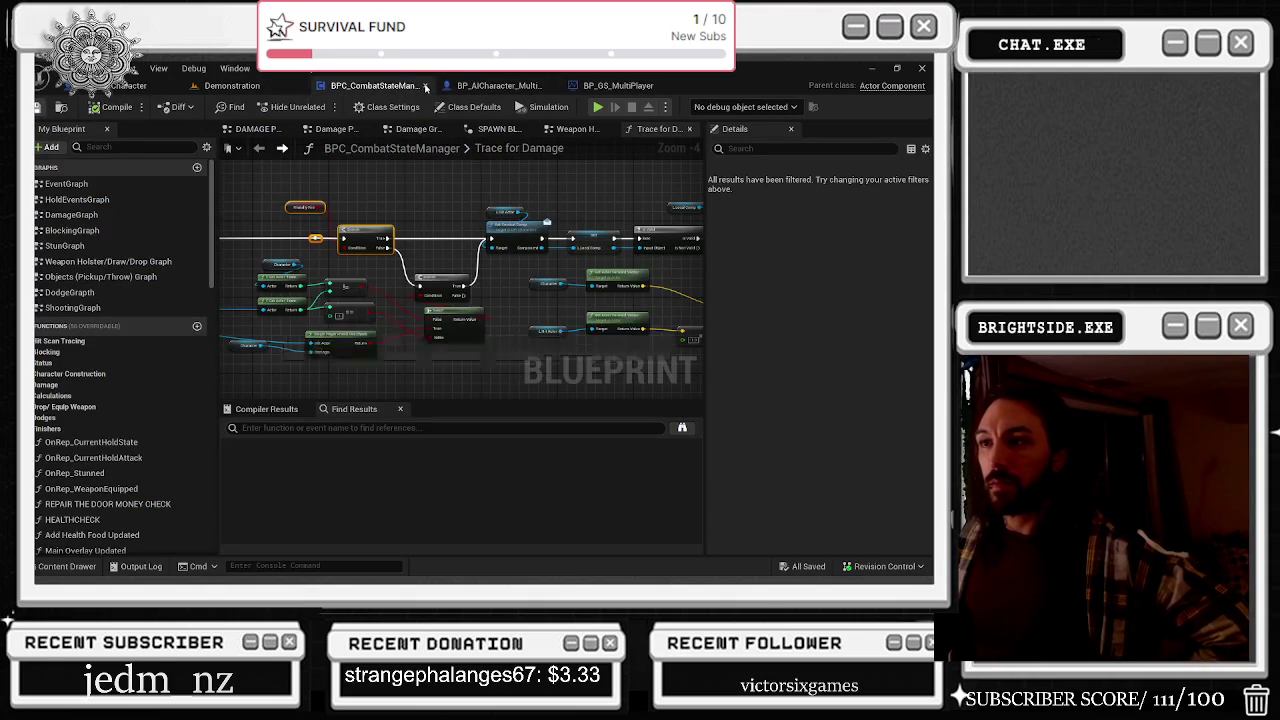
left_click(425, 86)
left_click(495, 86)
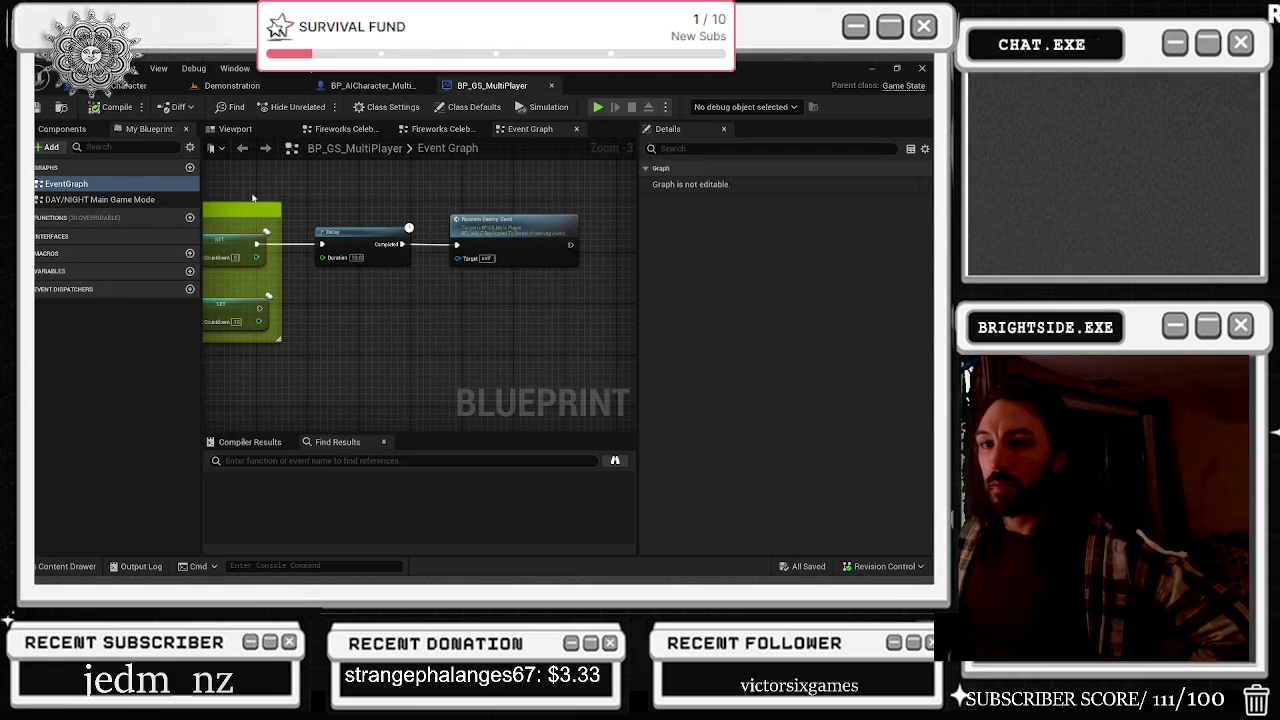
Step: Return to the Badaboom_Pizza_sim level and save all modified assets with Ctrl+S
left_click(140, 86)
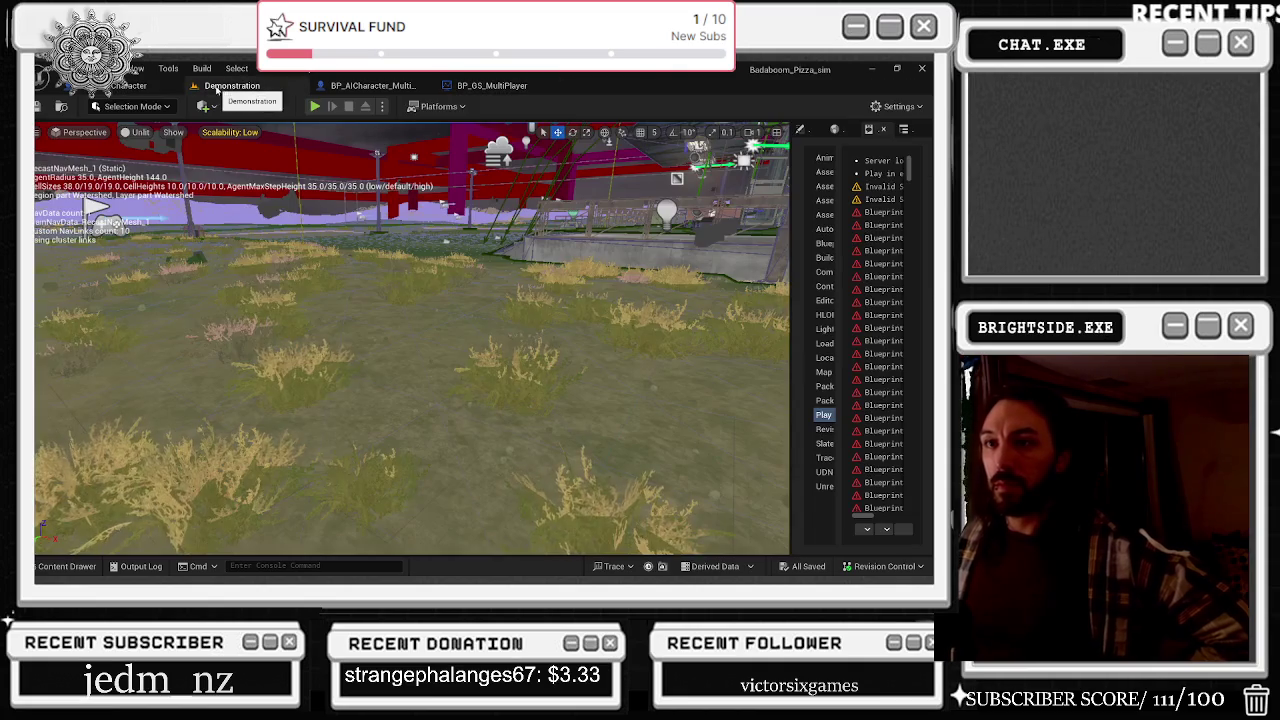
left_click(370, 86)
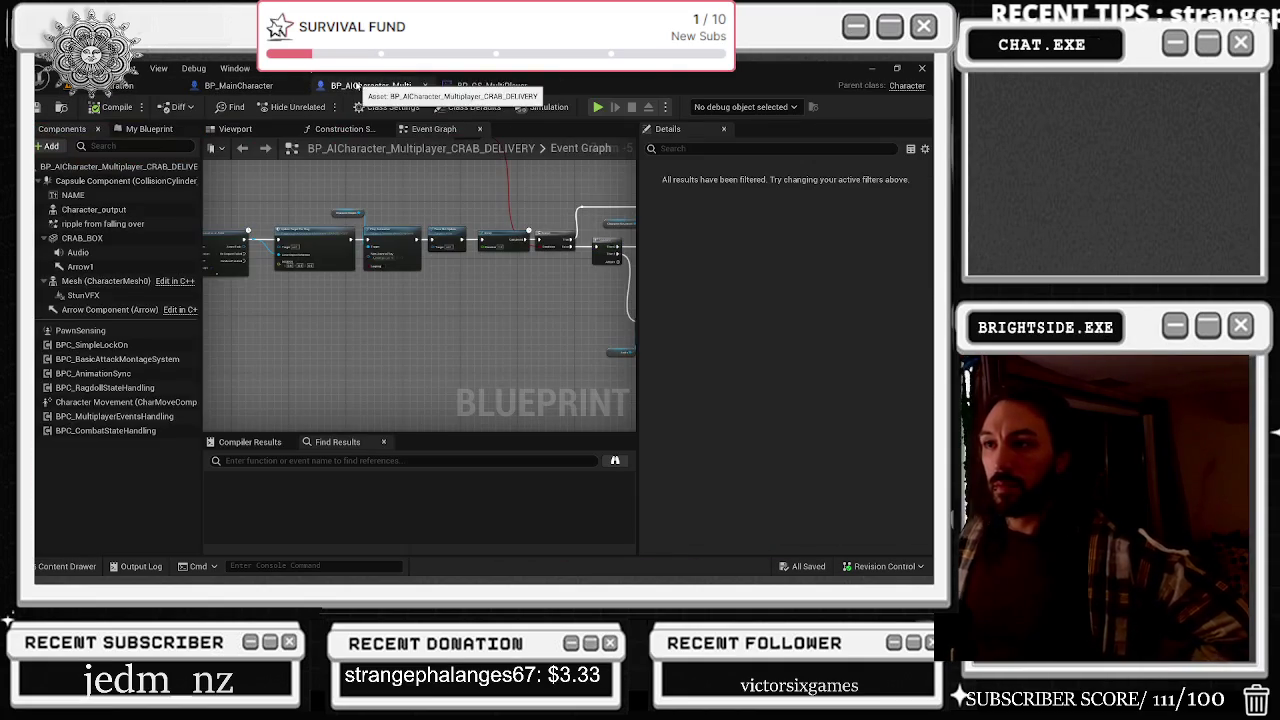
key("alt+Tab")
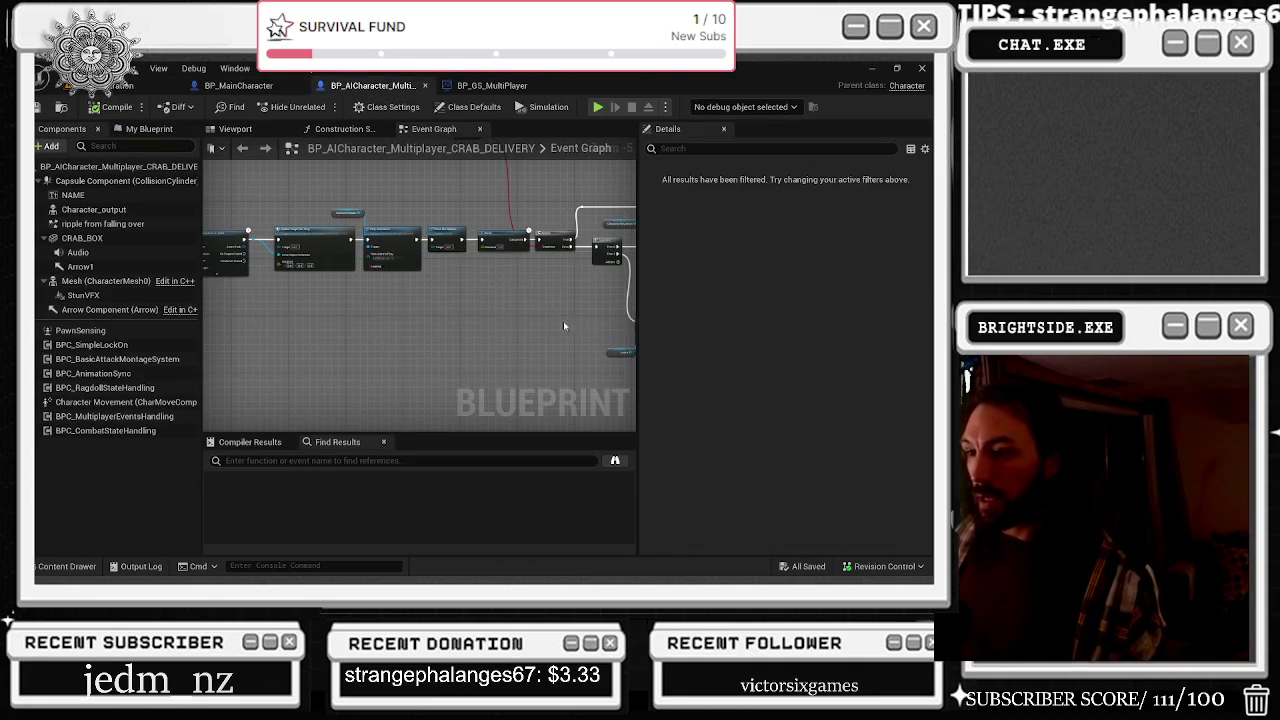
key("alt+Tab")
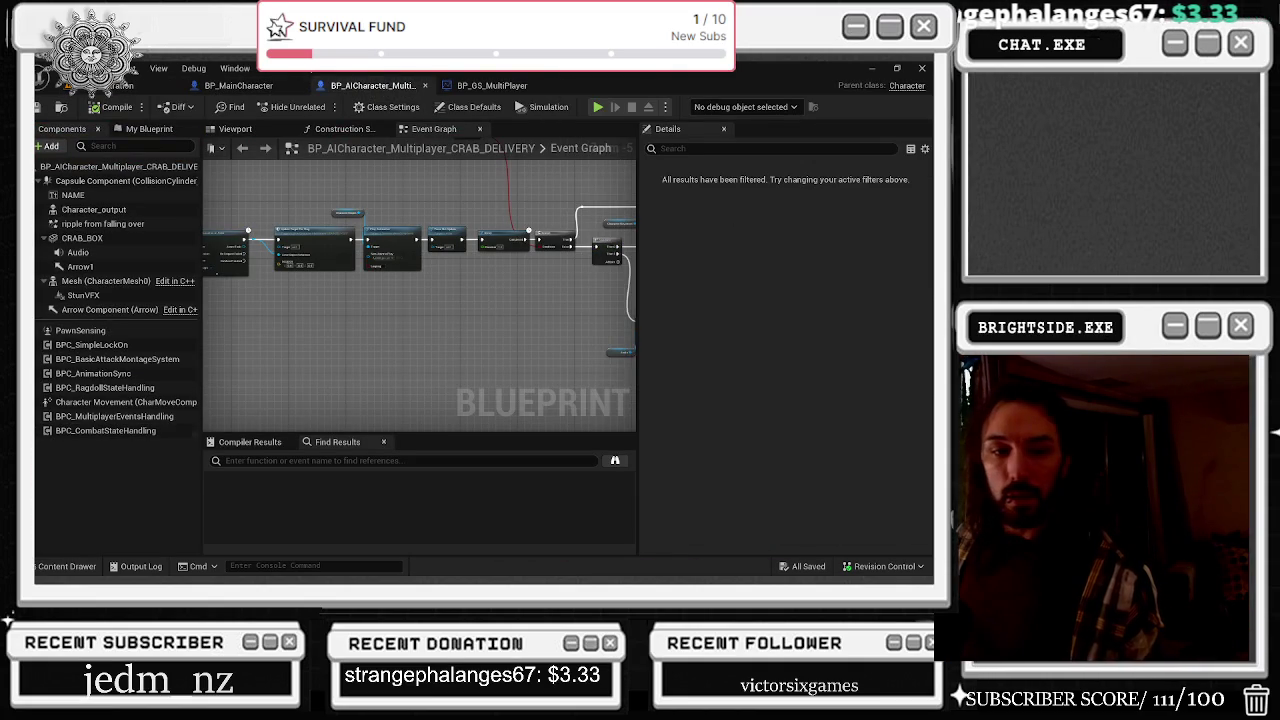
key("alt+Tab")
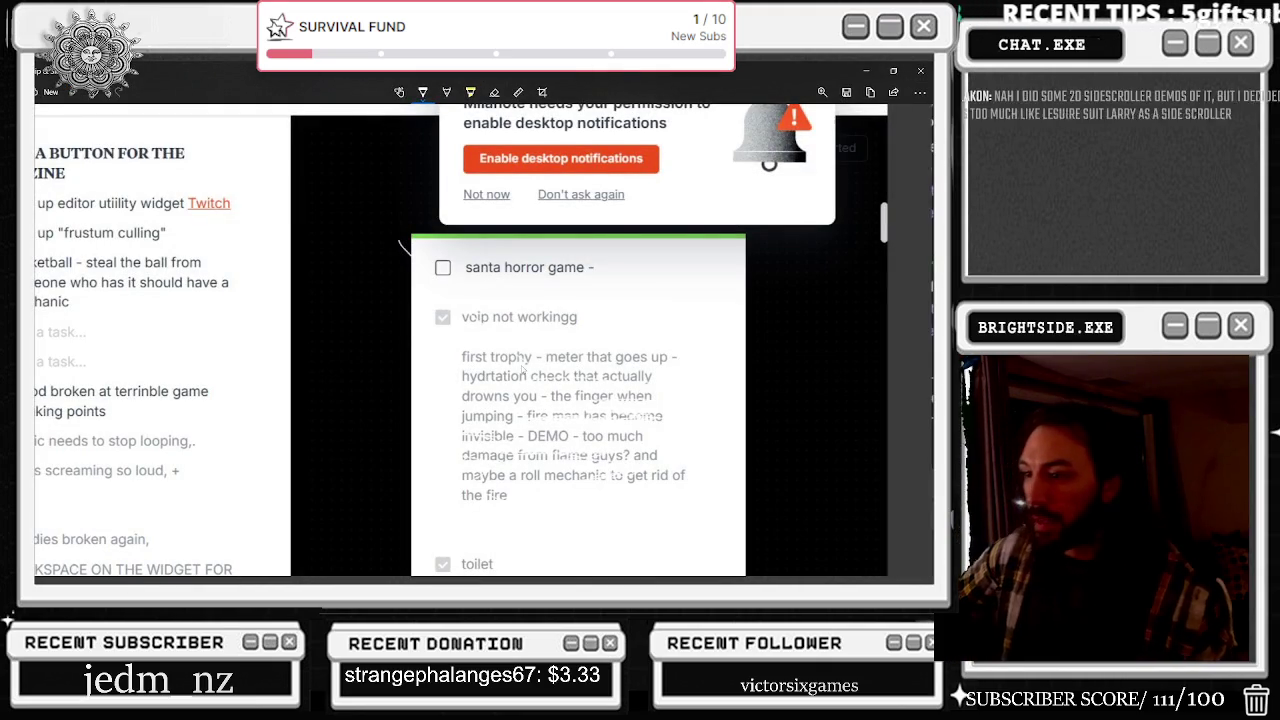
key("alt+Tab")
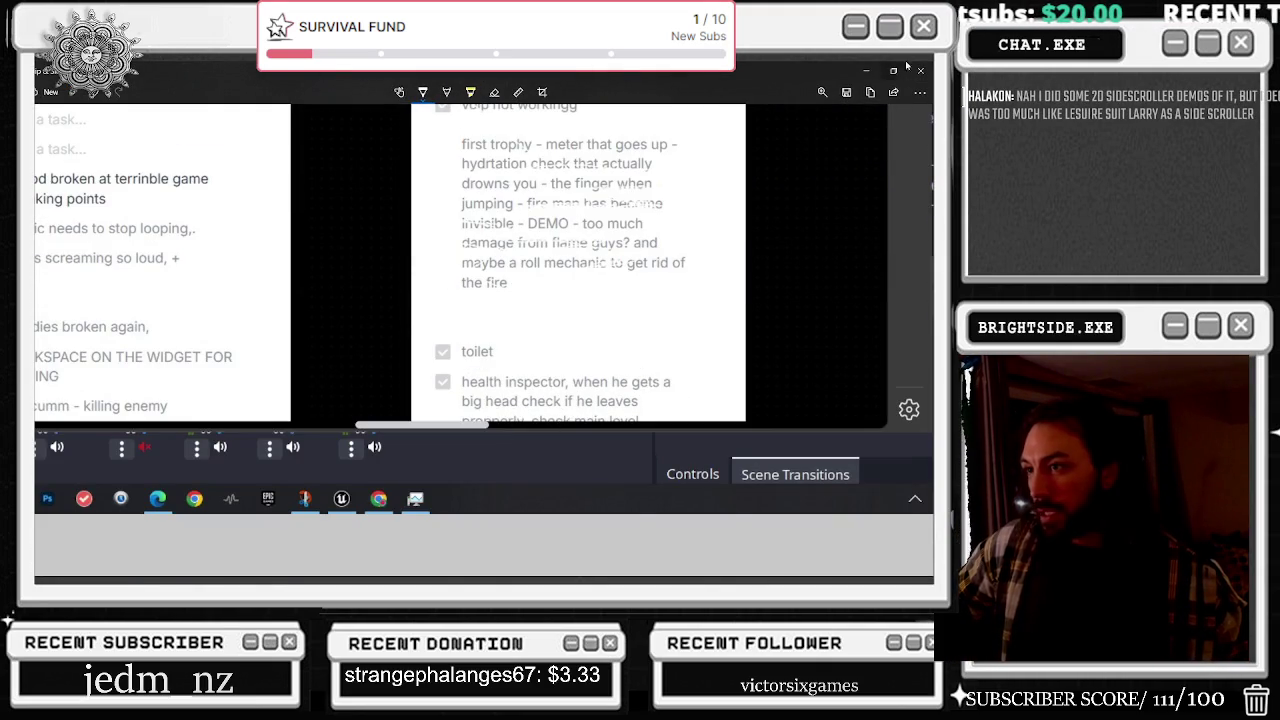
left_click(868, 70)
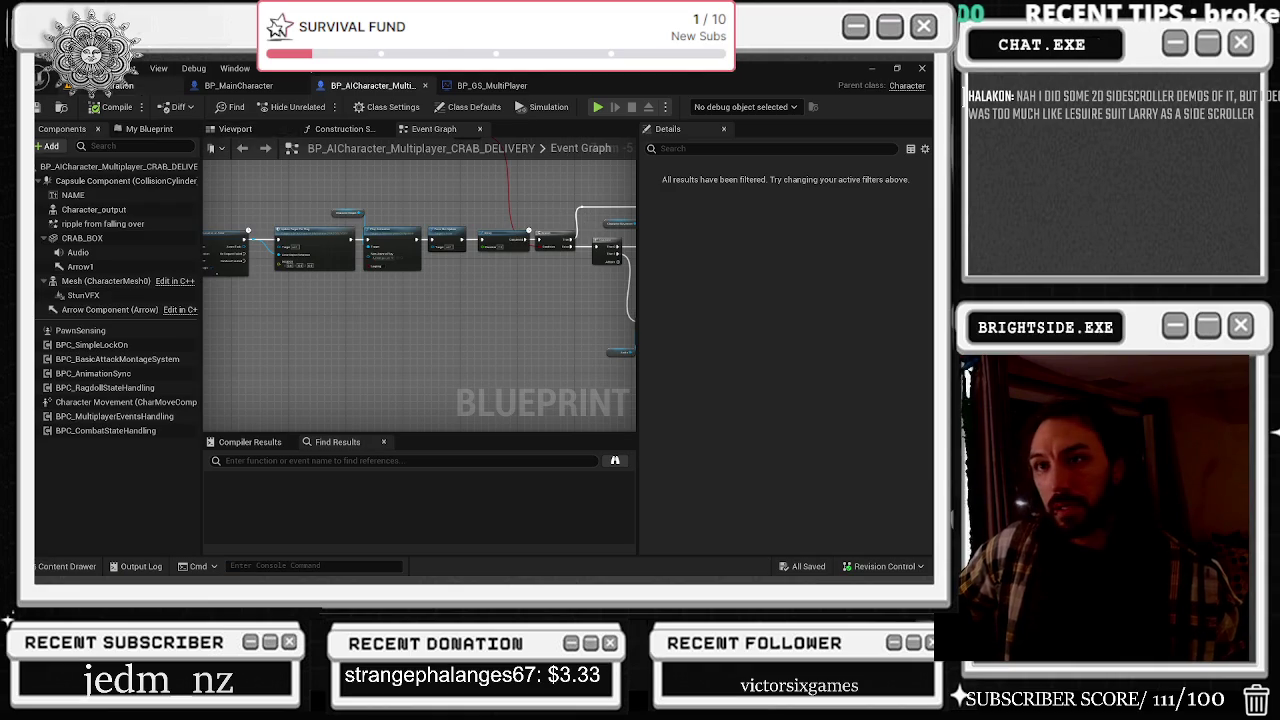
left_click(115, 86)
key("ctrl+s")
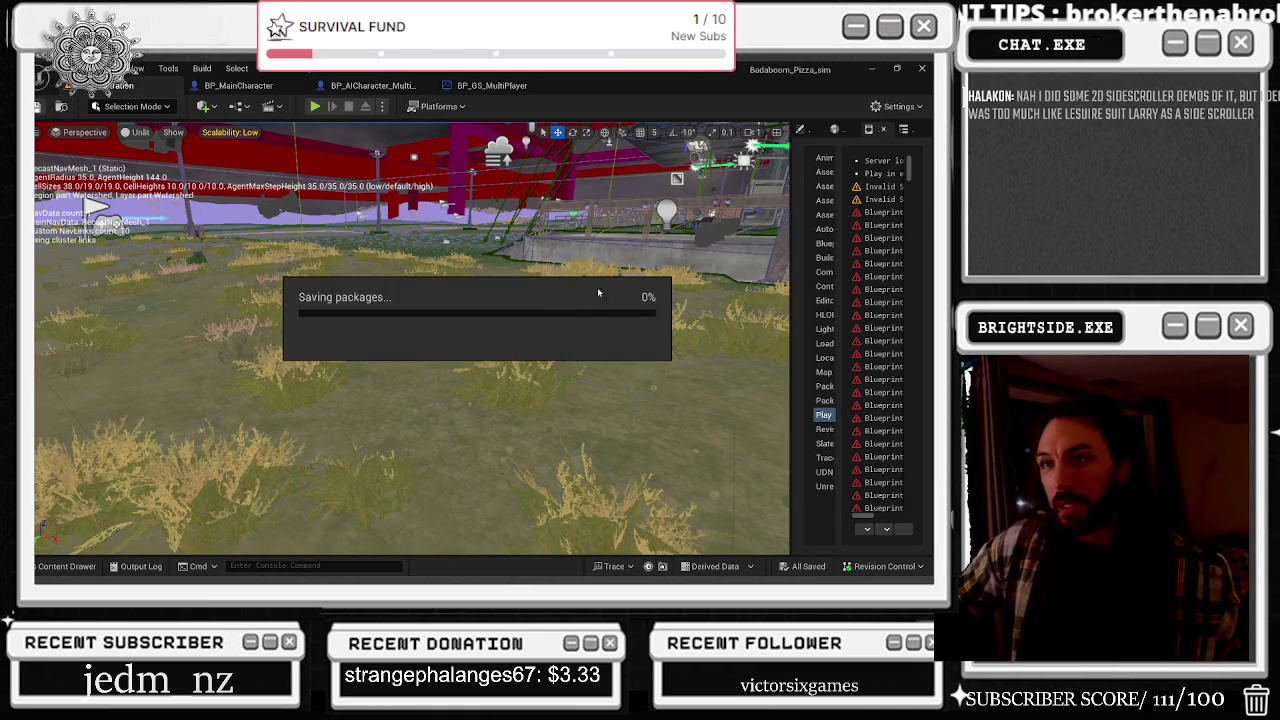
Step: Play-test the pizza level in Play-In-Editor, then stop the session with Esc
left_click(314, 106)
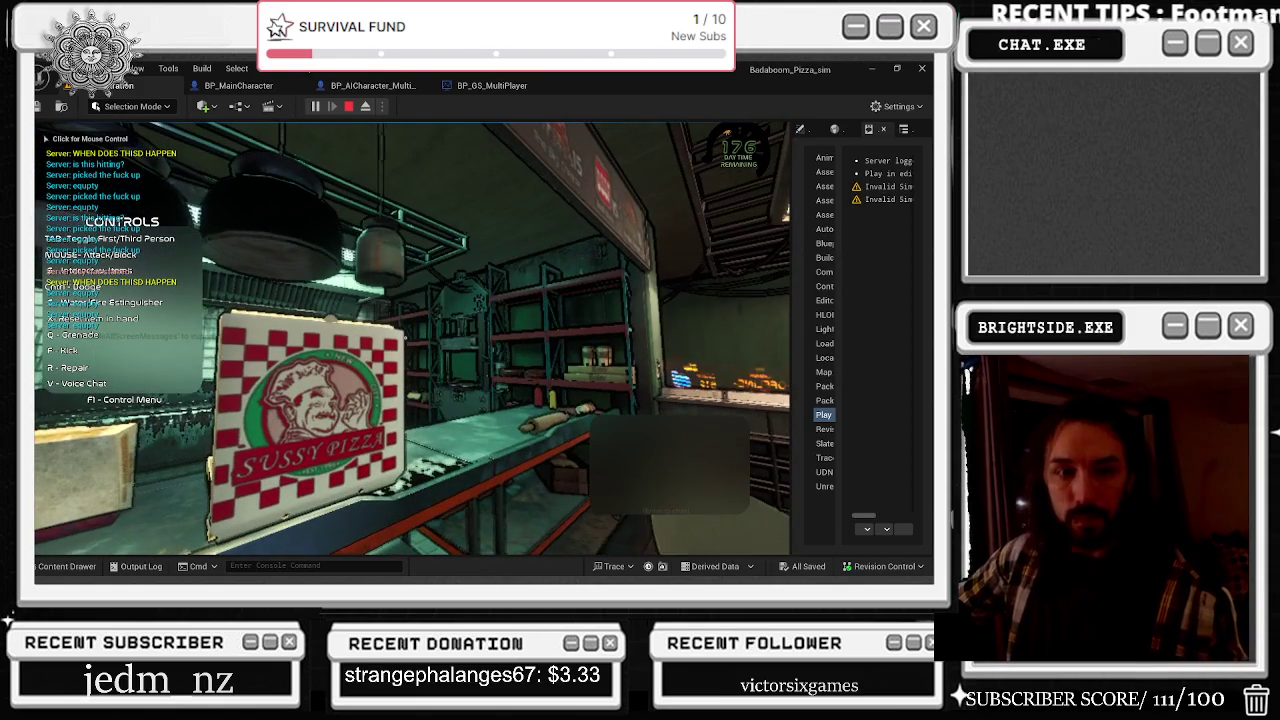
left_click(452, 232)
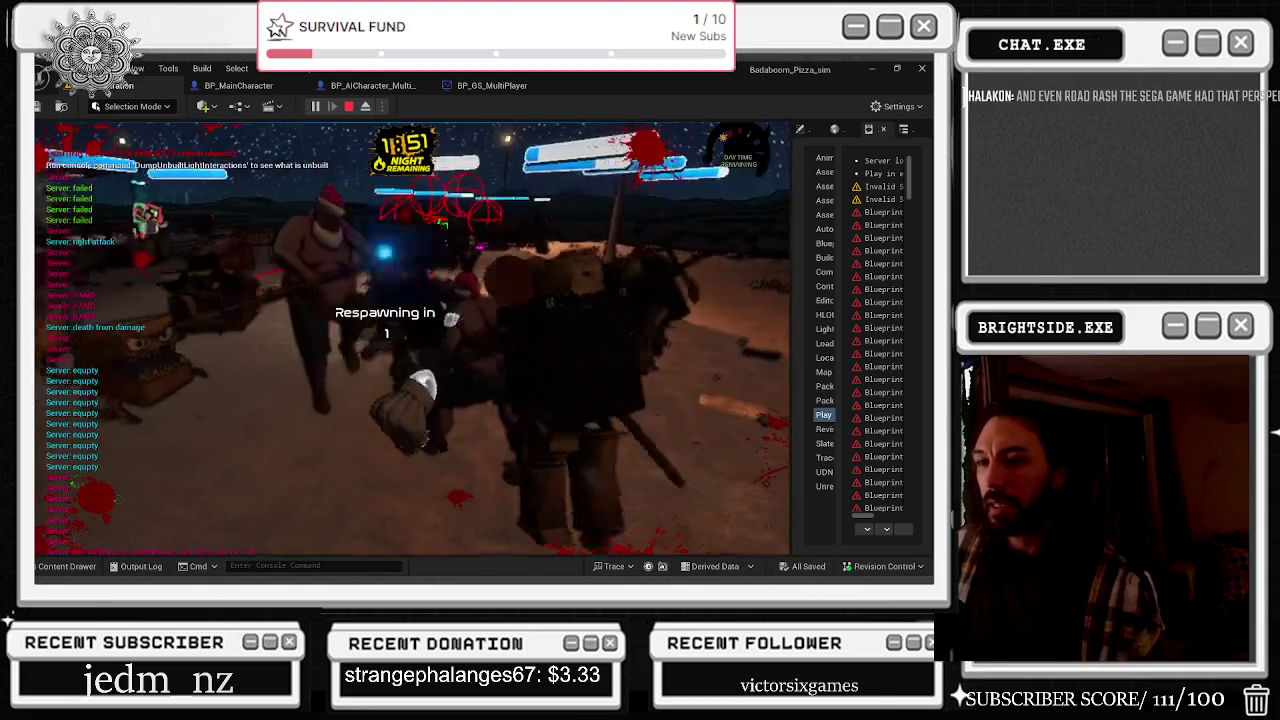
key("Escape")
Step: Switch to Chrome and its Unreal Engine decal search tab
key("alt+Tab")
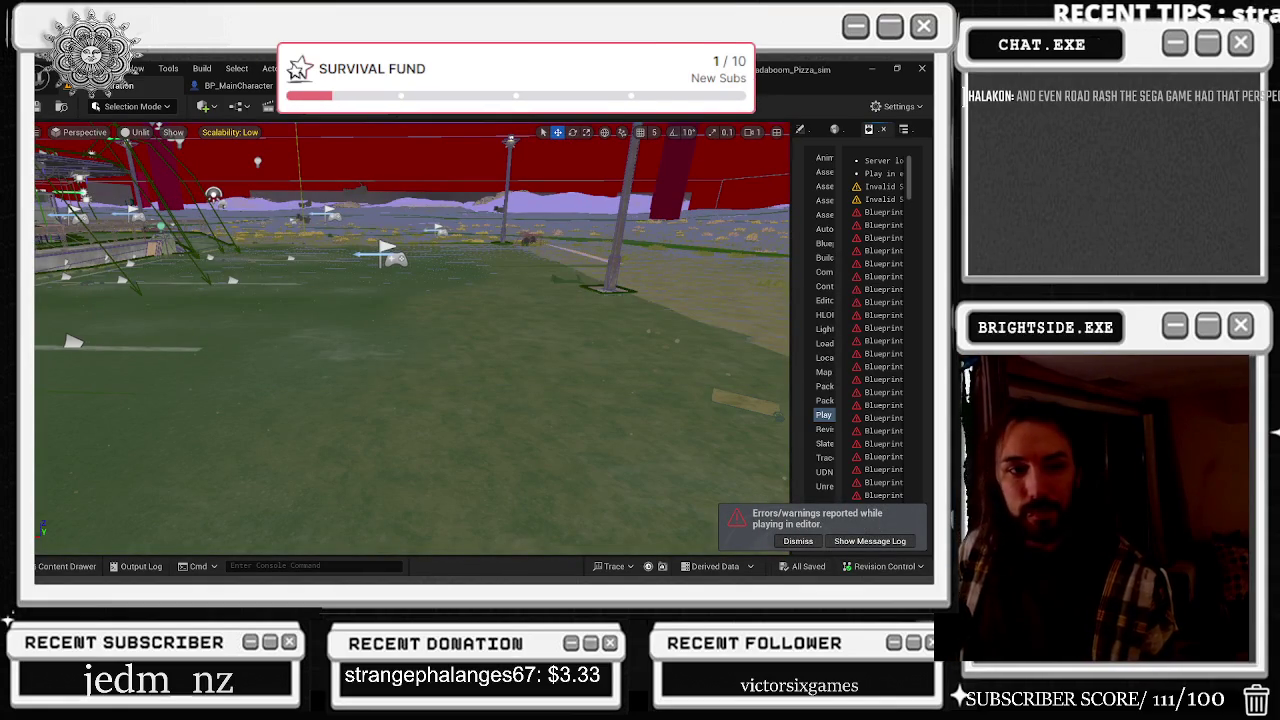
key("alt+Tab")
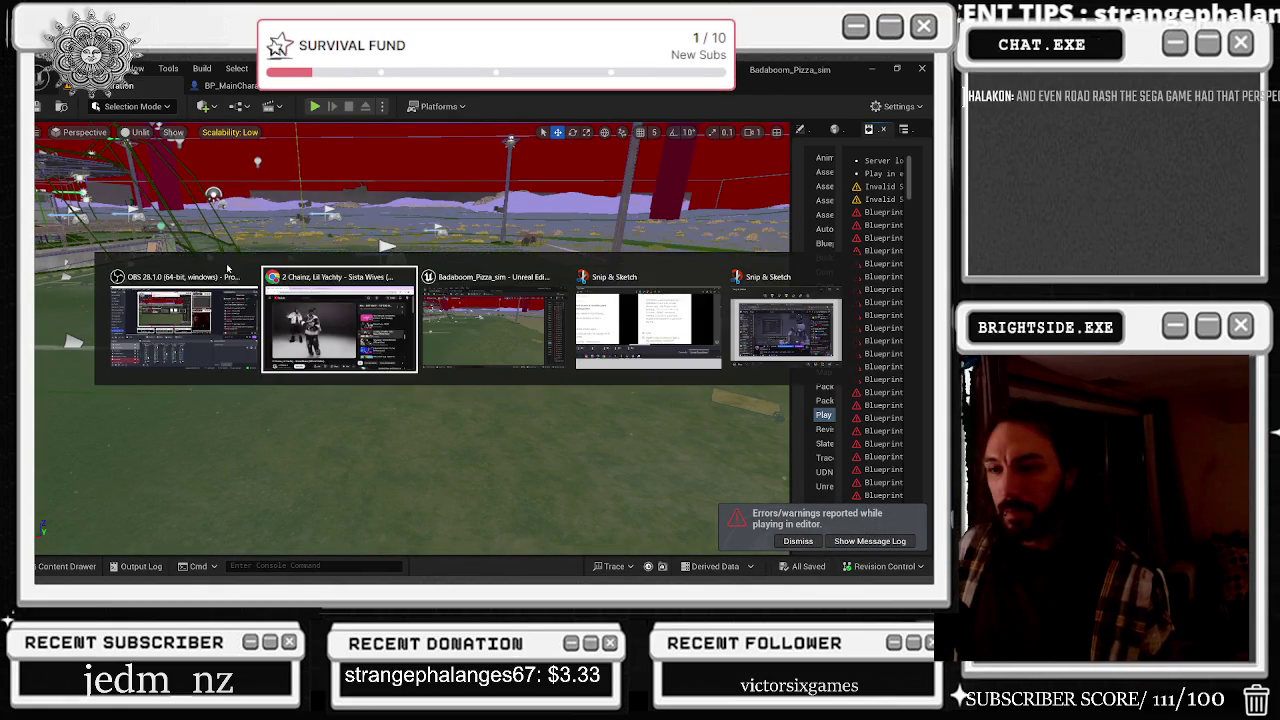
key("alt+Tab")
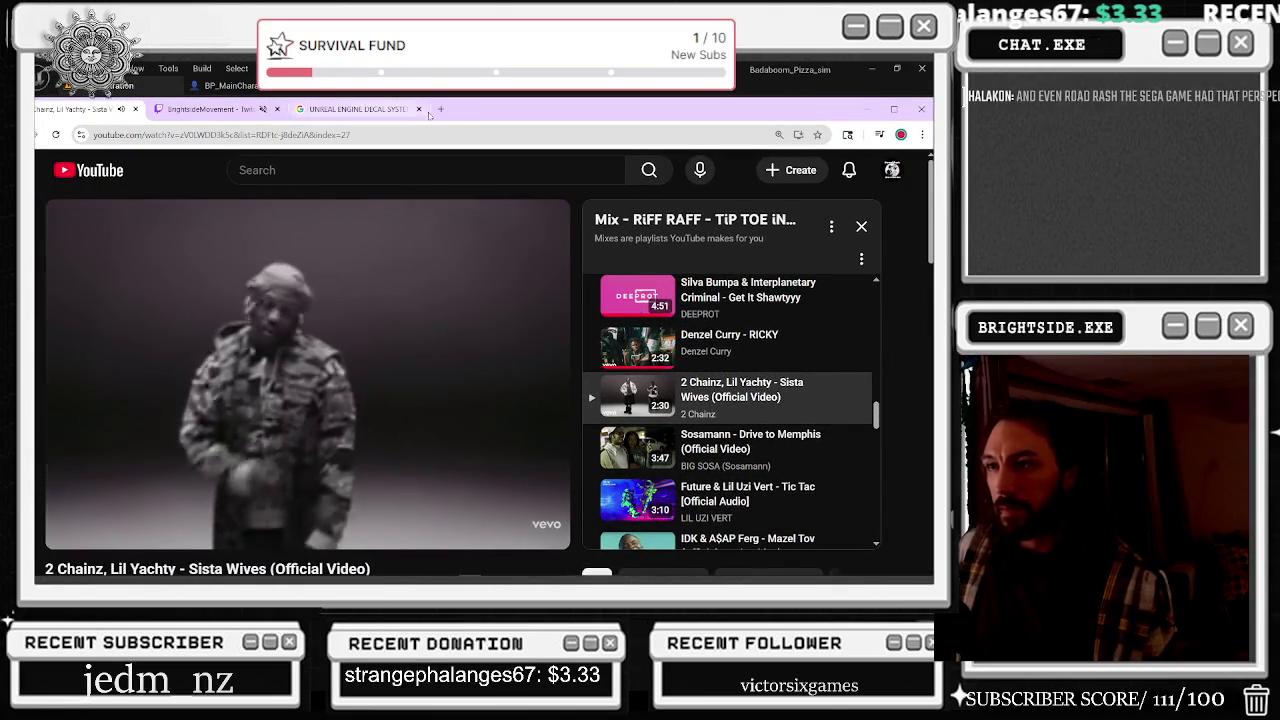
left_click(395, 109)
Step: Search Google for 'KATAMARI DAMACY WORLD LEVEL'
left_click(366, 133)
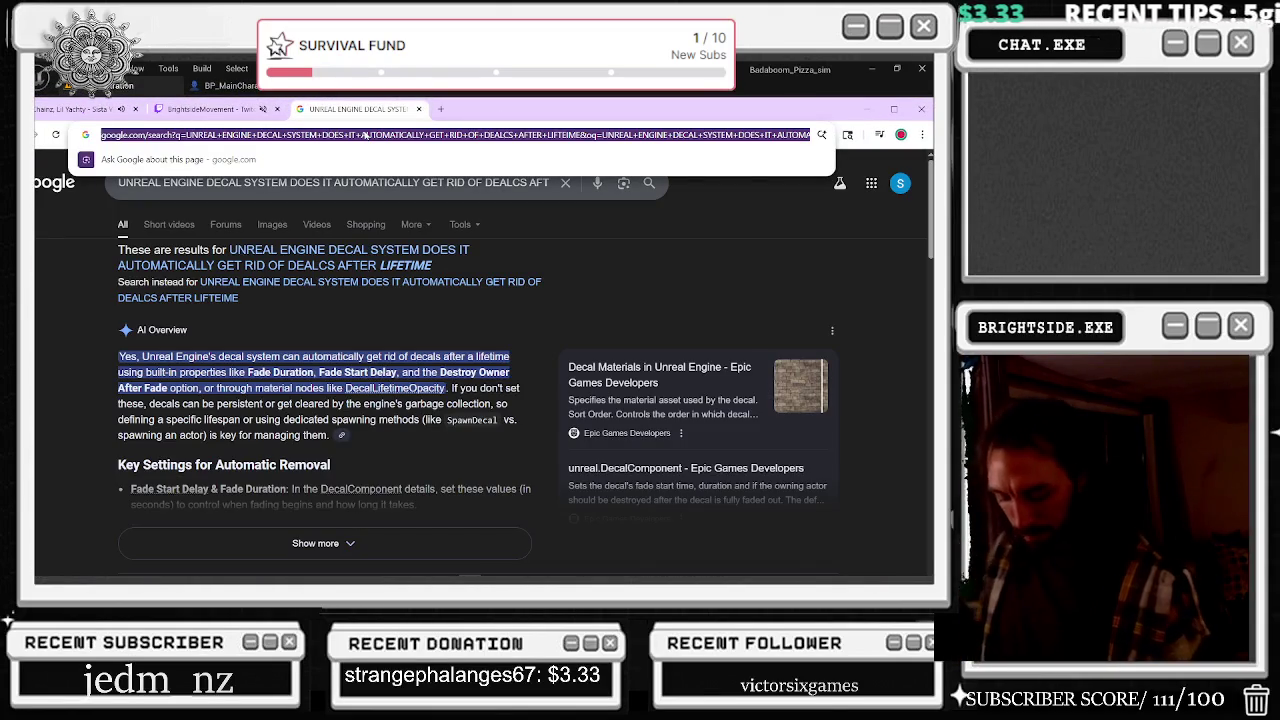
type("B")
key("BackSpace")
type("KAT")
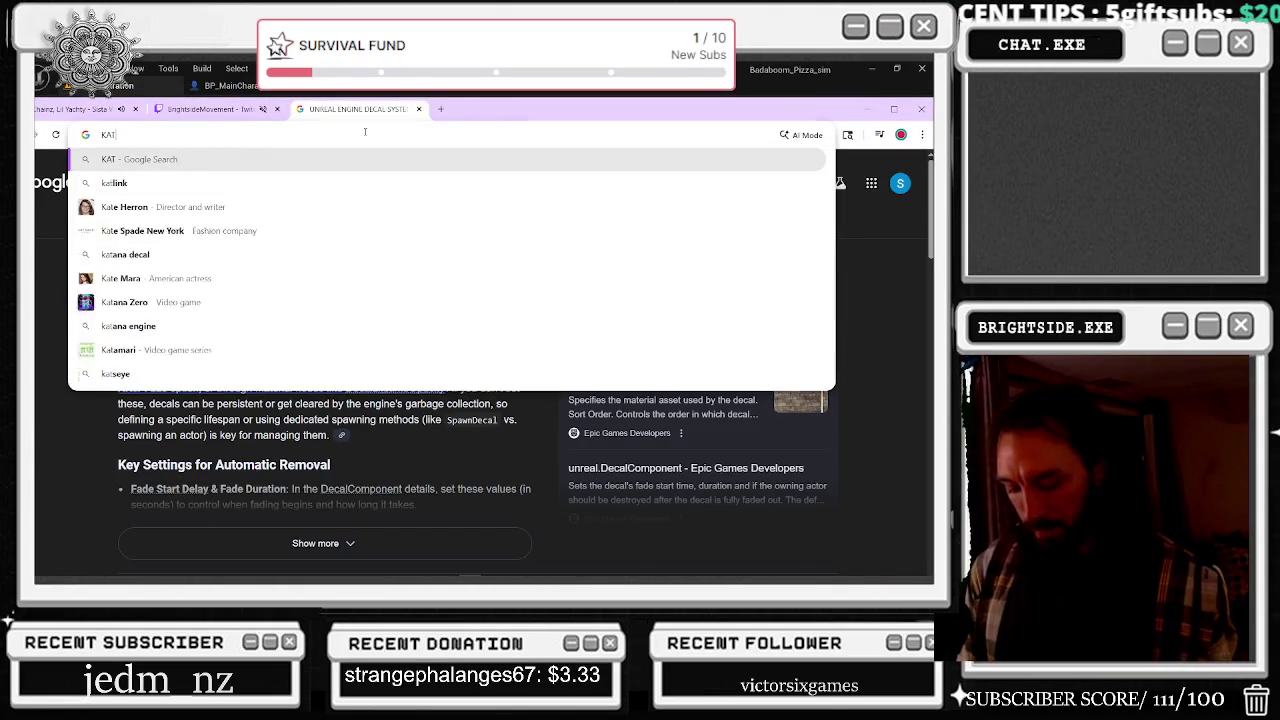
type("AMARI DAM")
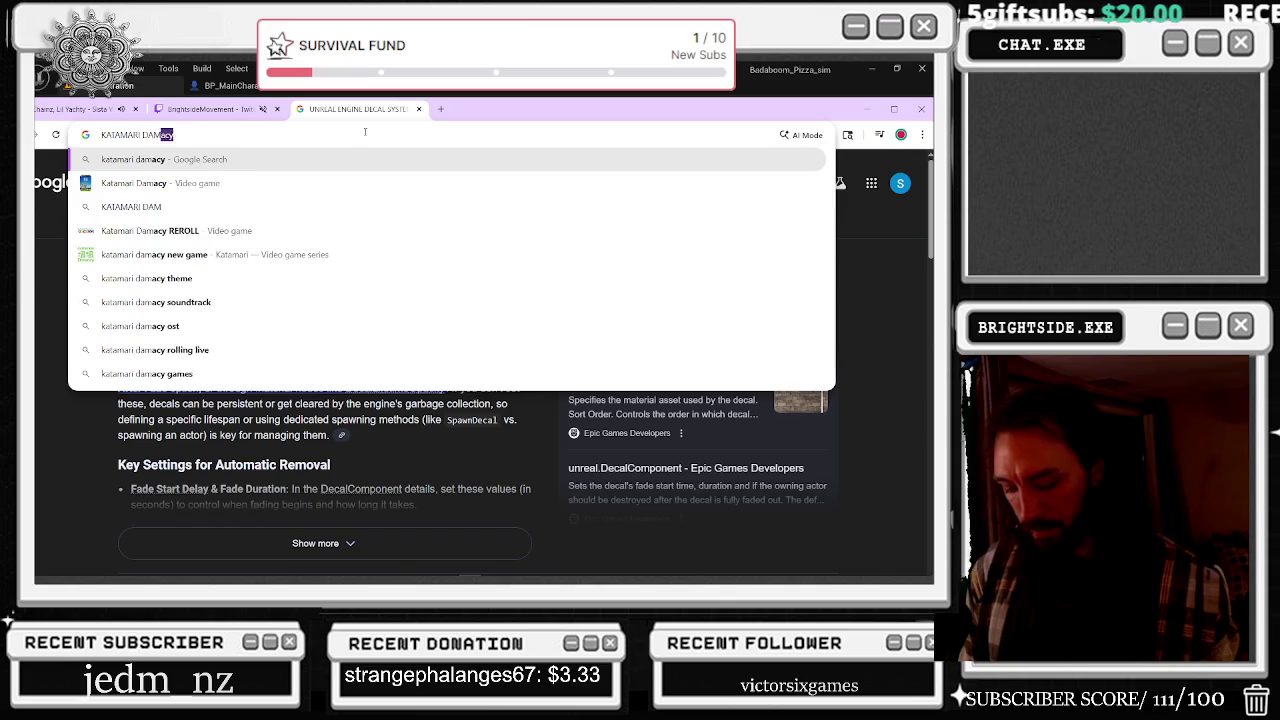
type("ACY LEVEL")
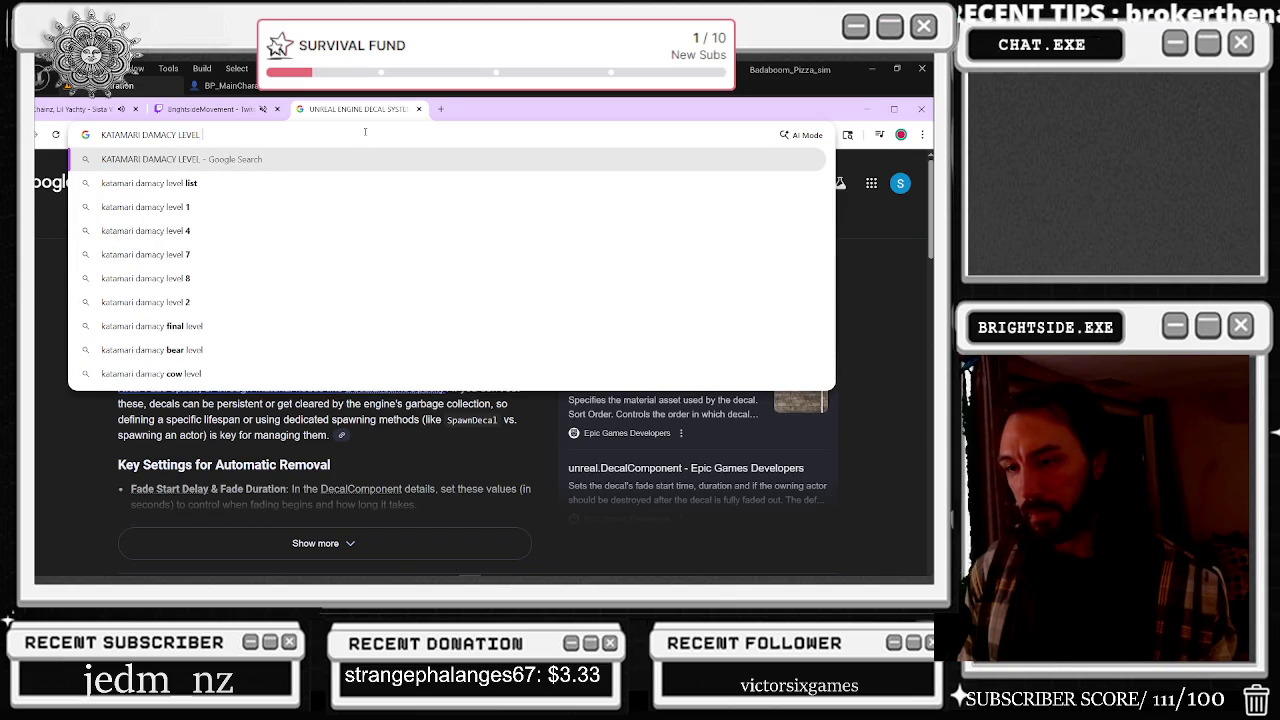
key("BackSpace")
key("BackSpace")
key("BackSpace")
type("WO")
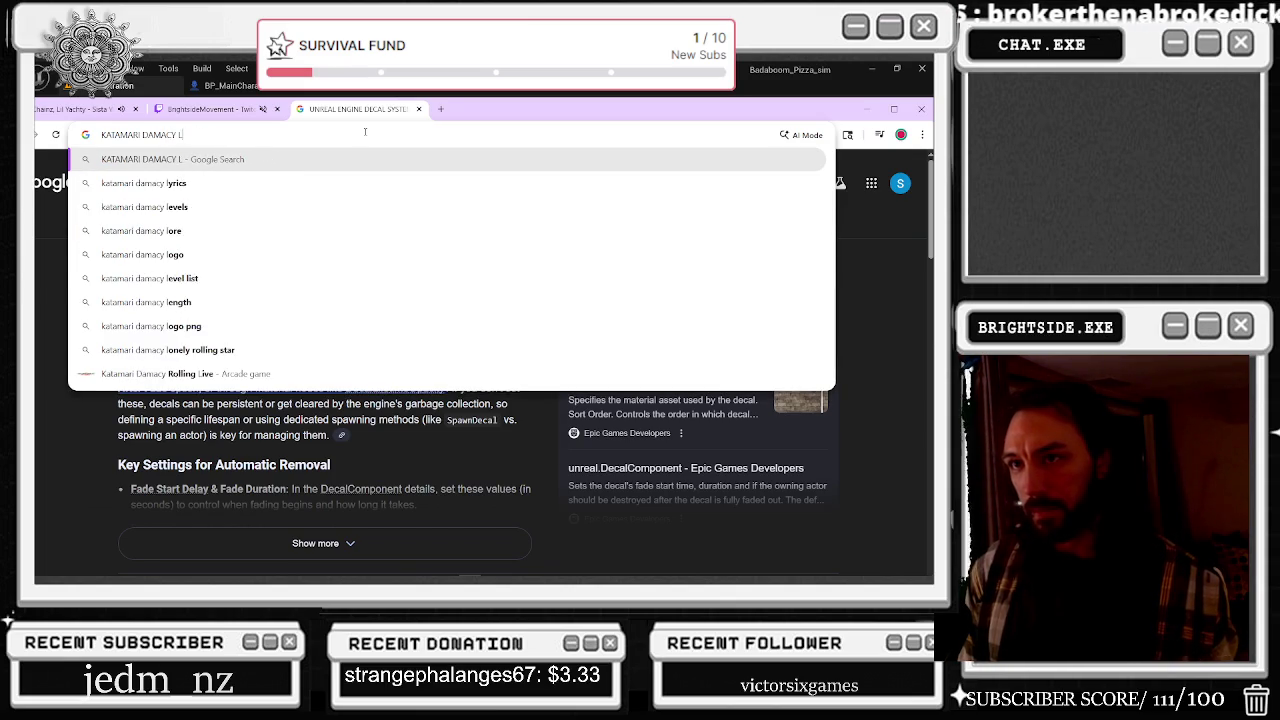
type("RLD LEVEL")
key("Return")
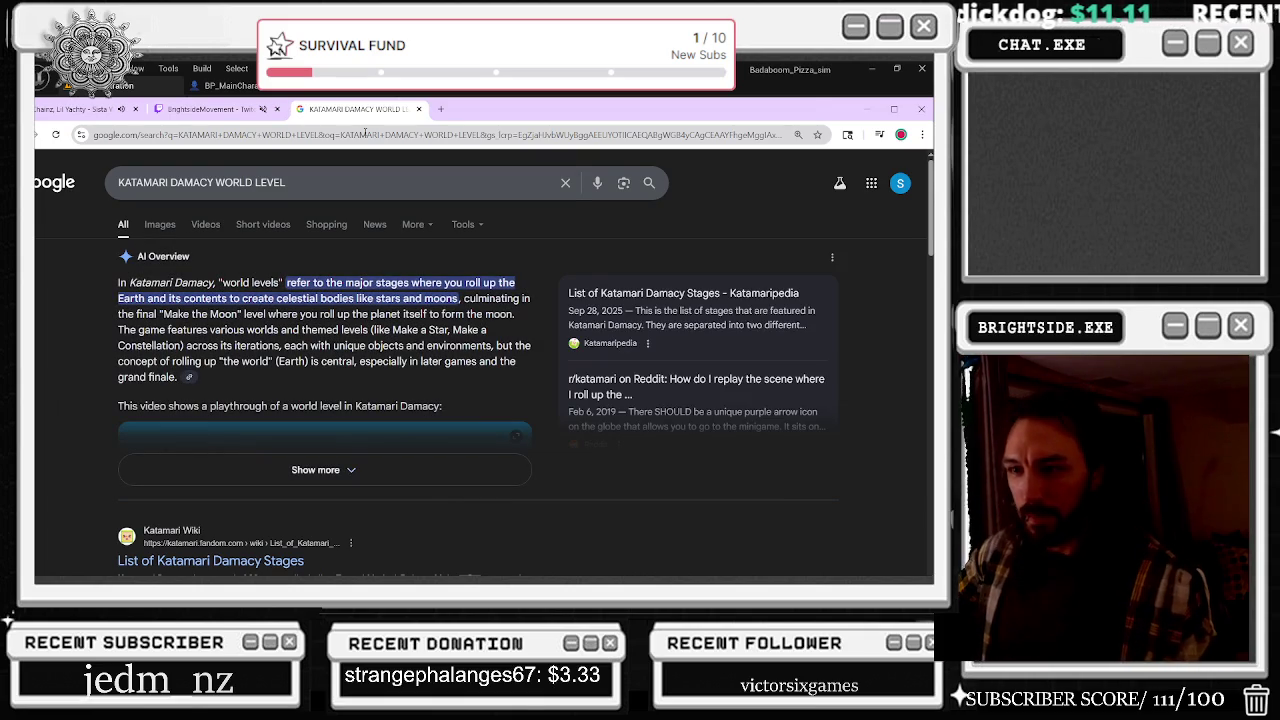
Step: Expand the AI Overview, play the Katamari video past its ad, then open it on YouTube
left_click(315, 469)
scroll(328, 375, "down", 2)
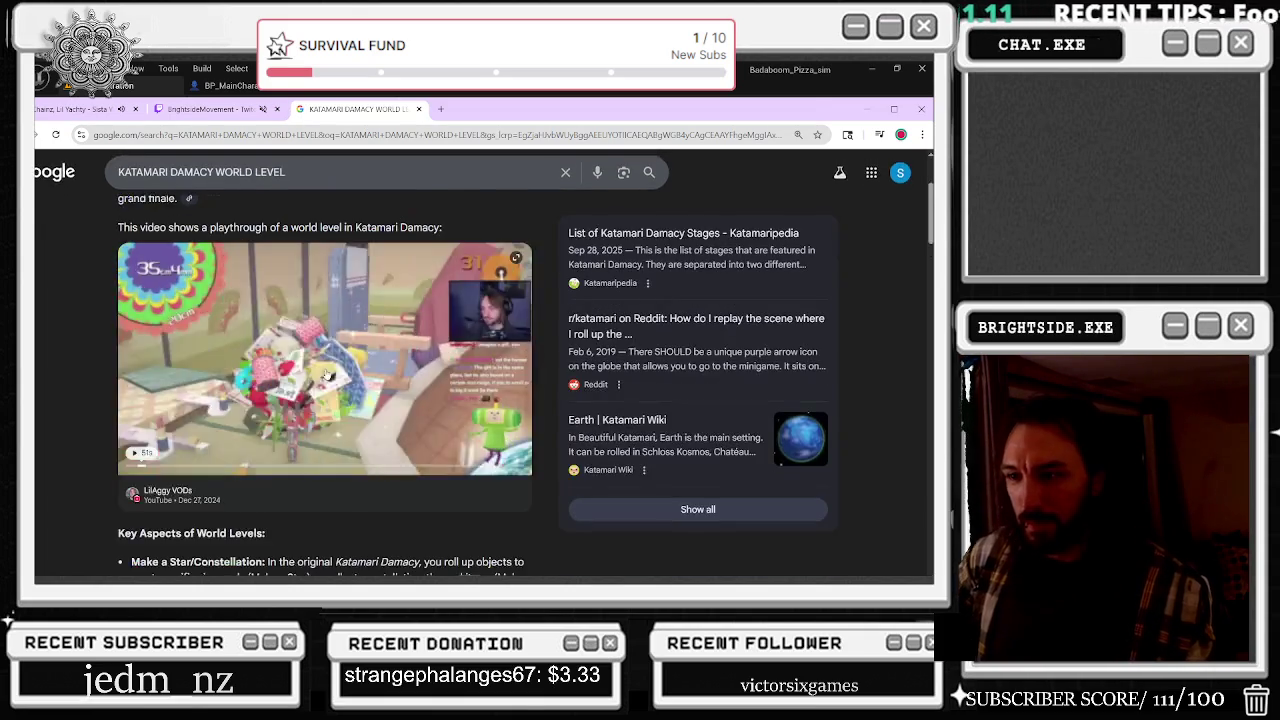
left_click(330, 375)
scroll(560, 390, "down", 1)
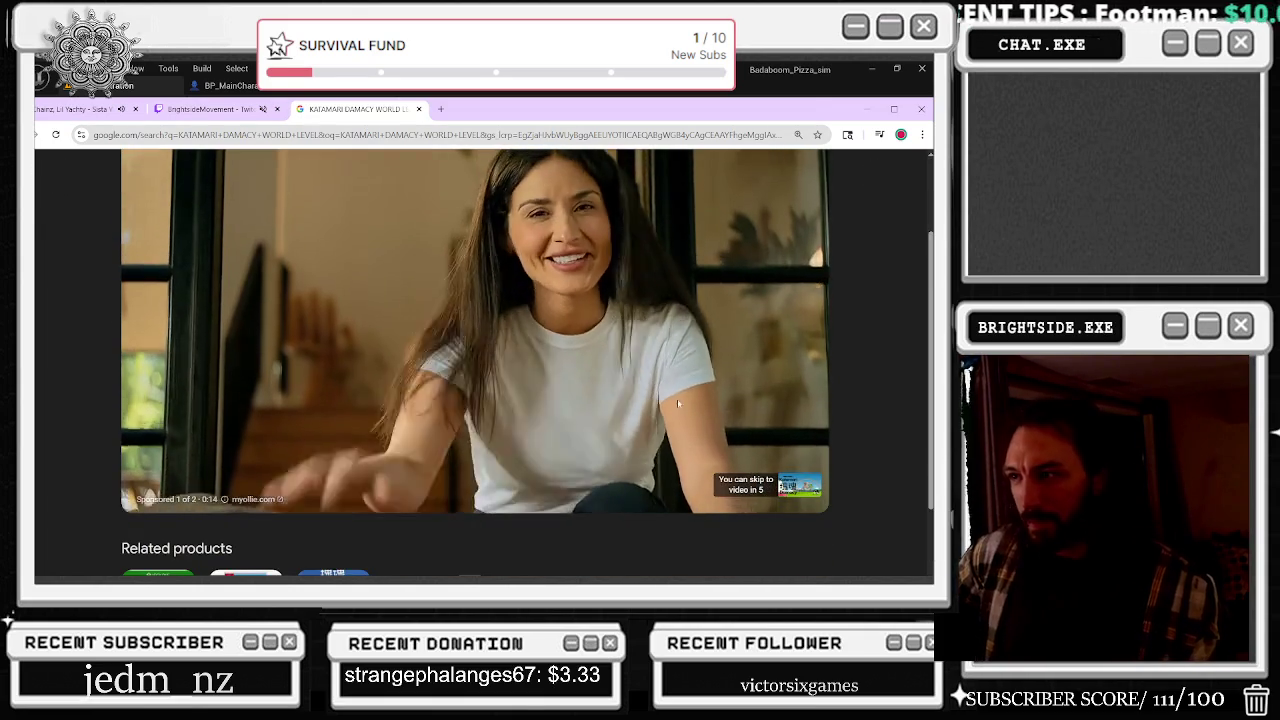
scroll(659, 397, "up", 1)
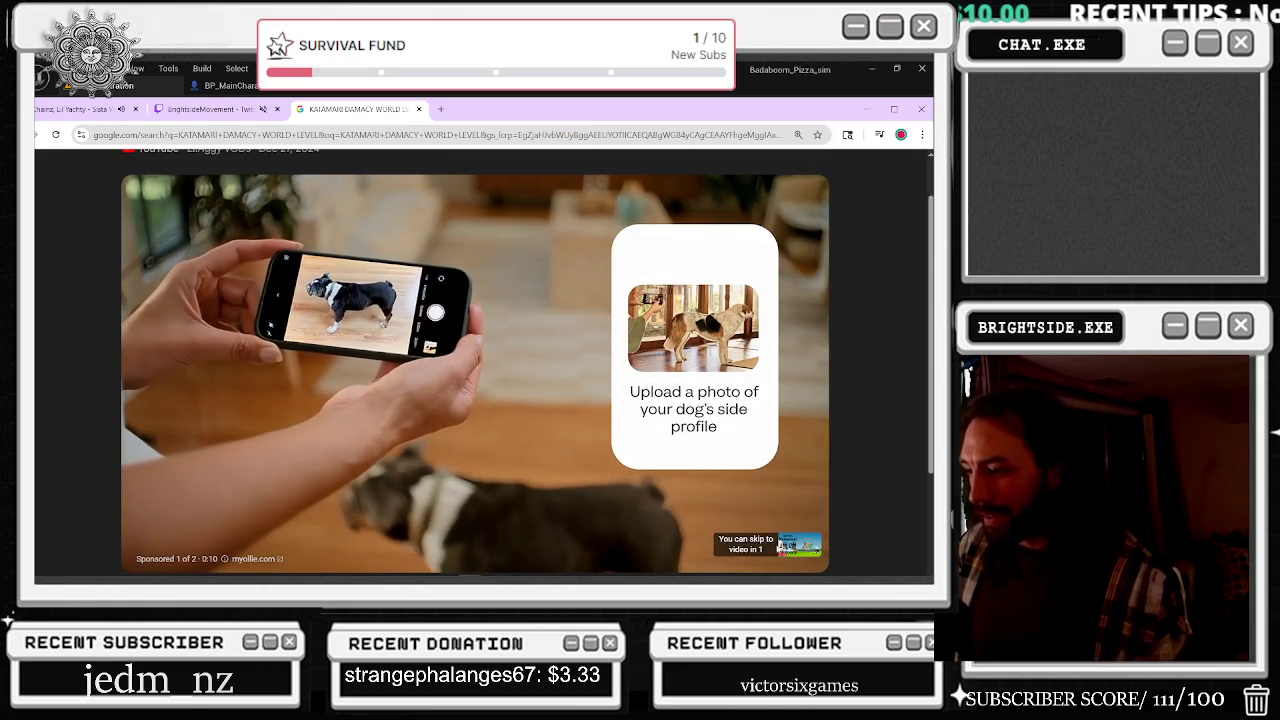
left_click(785, 546)
scroll(529, 505, "down", 1)
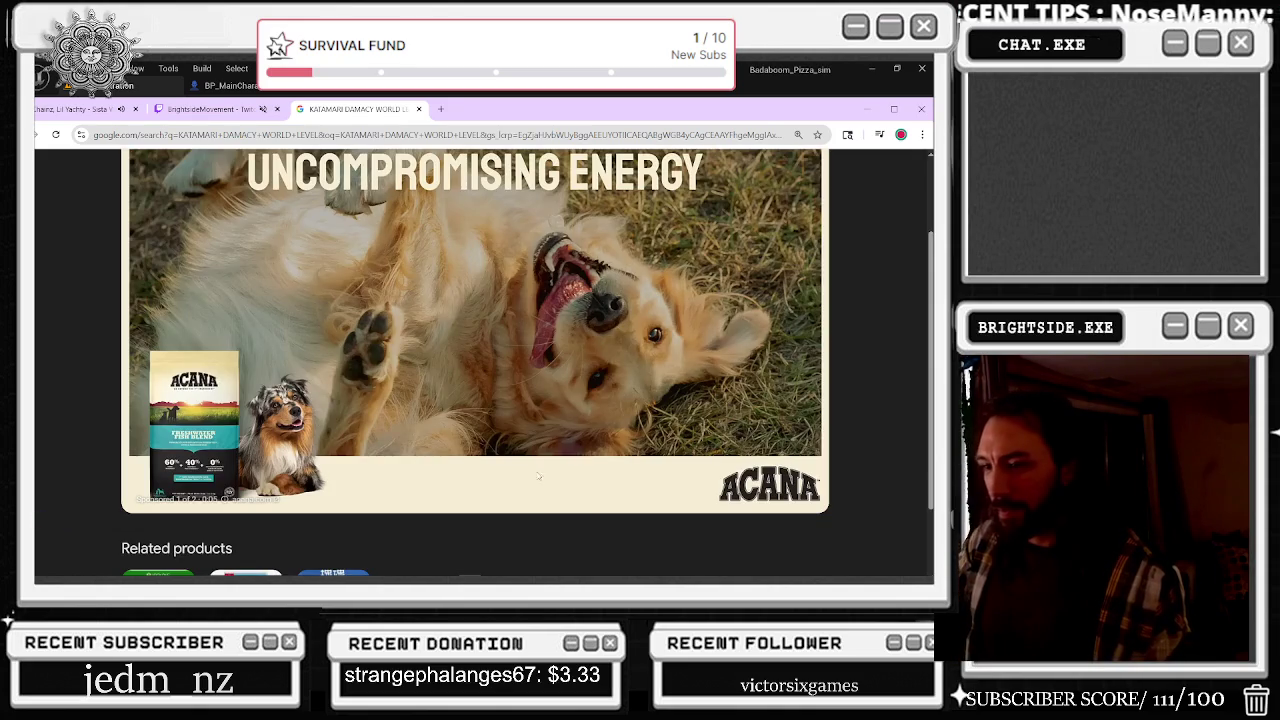
scroll(579, 420, "up", 2)
scroll(581, 424, "down", 3)
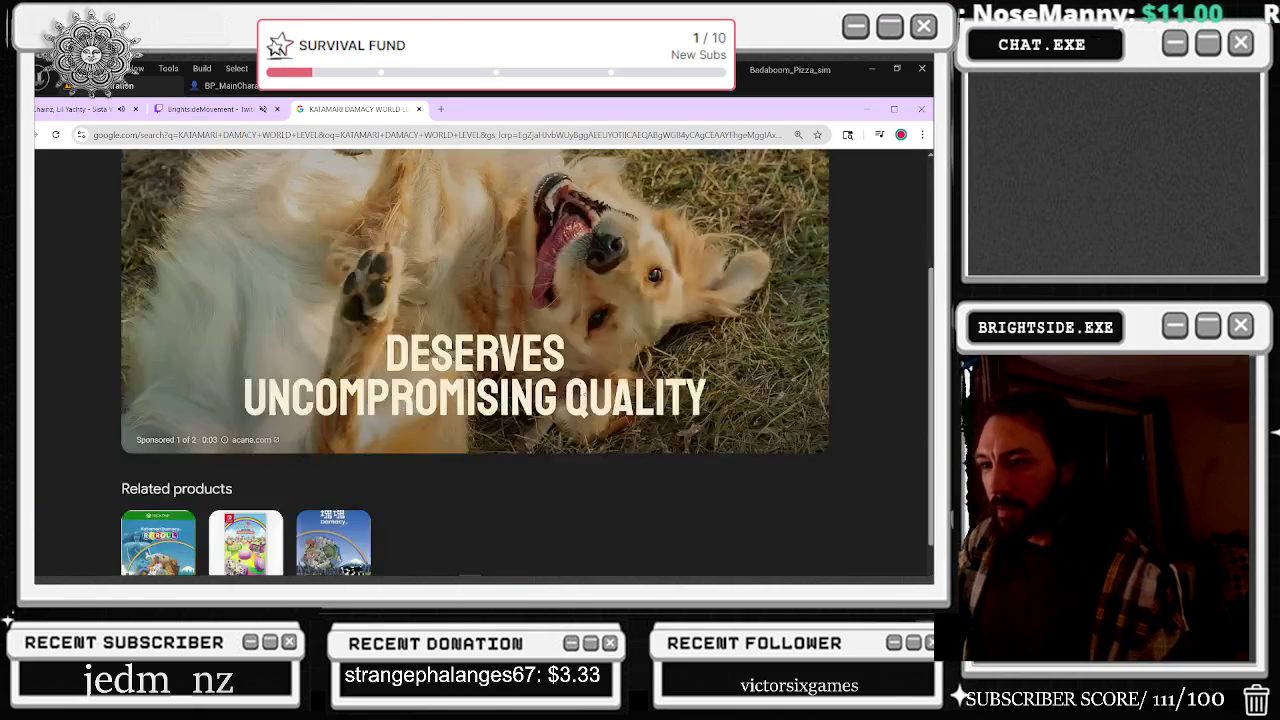
scroll(444, 270, "up", 3)
left_click(560, 190)
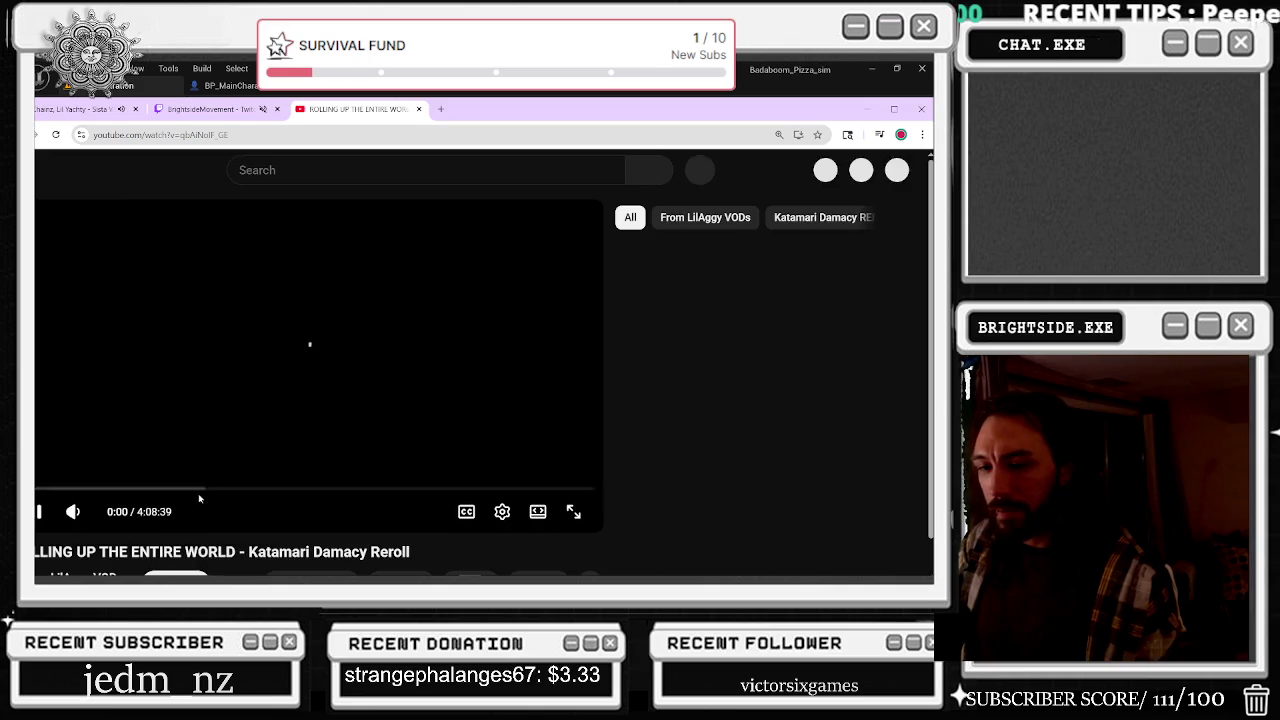
Step: Scrub the Katamari Damacy Reroll video past 3:14:28 toward 3:50 and pause it
mouse_move(342, 490)
left_mouse_down()
mouse_move(257, 490)
mouse_move(306, 493)
left_mouse_up()
mouse_move(452, 490)
left_mouse_down()
mouse_move(576, 489)
mouse_move(562, 489)
left_mouse_up()
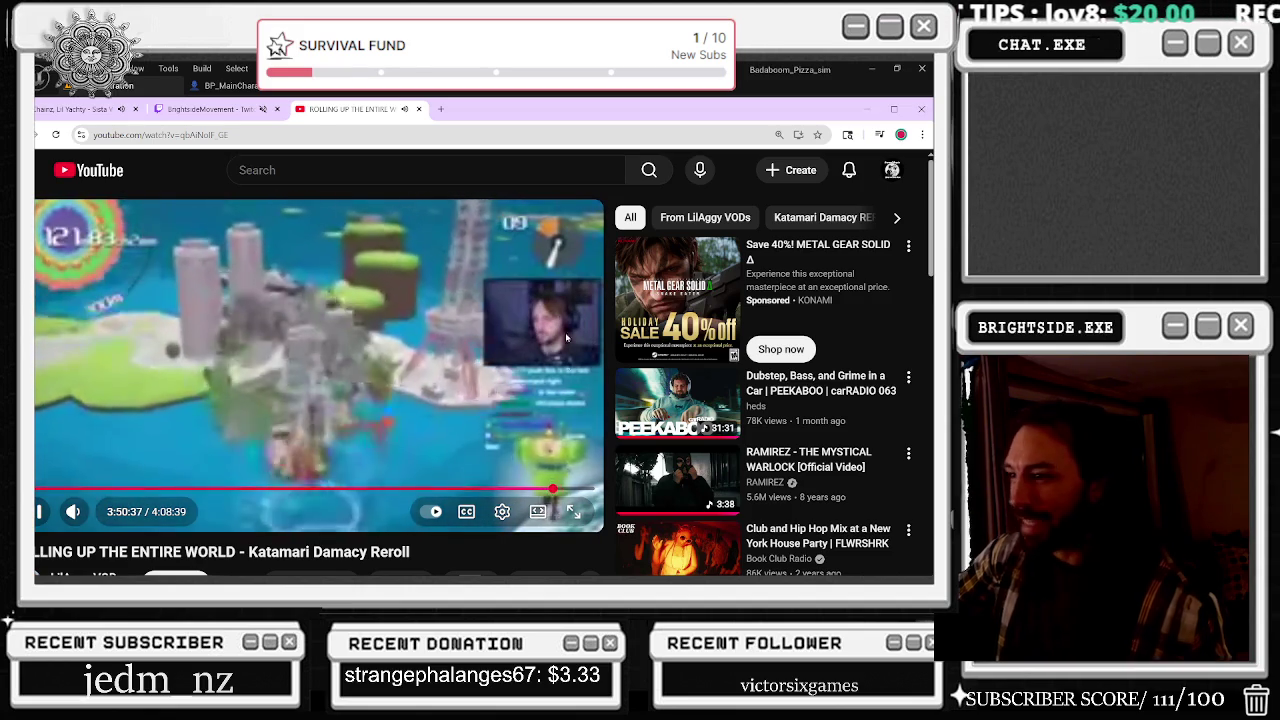
left_click(416, 313)
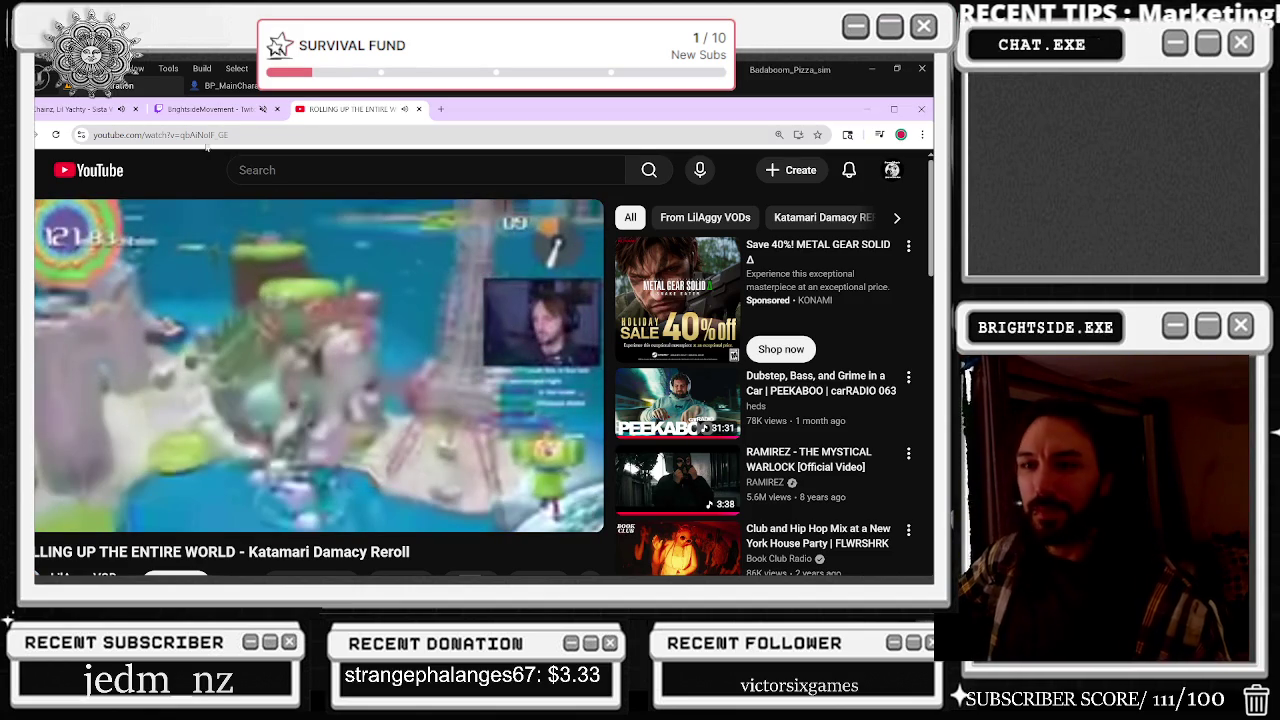
Step: Search YouTube for 'ROAD RASH' and open the Road Rash Game Evolution video
type("ROAD RASH")
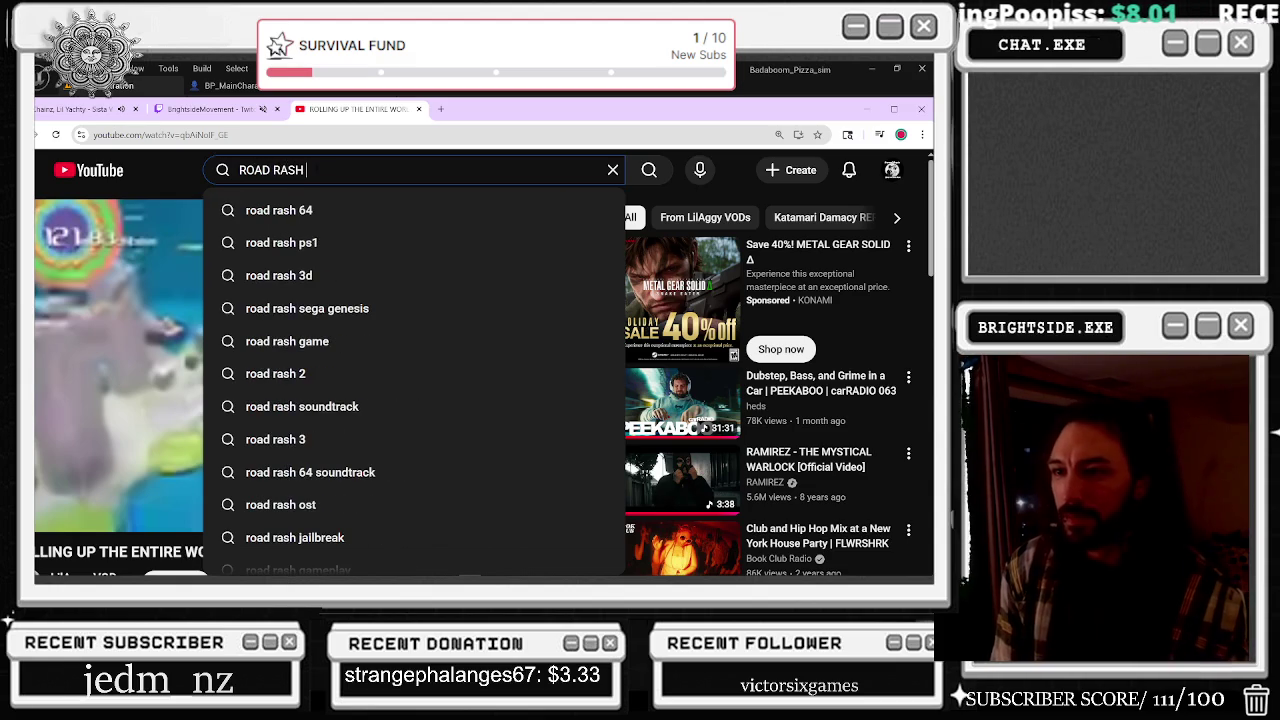
key("Return")
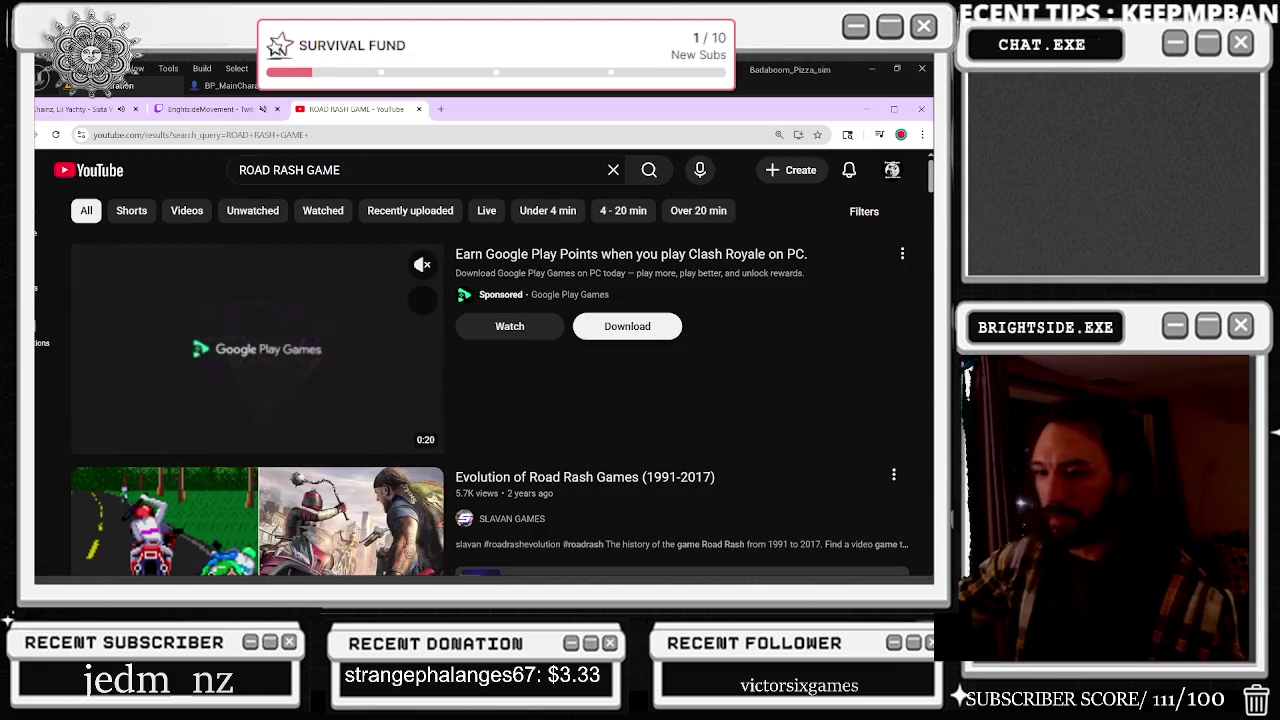
scroll(536, 408, "down", 3)
scroll(540, 408, "down", 9)
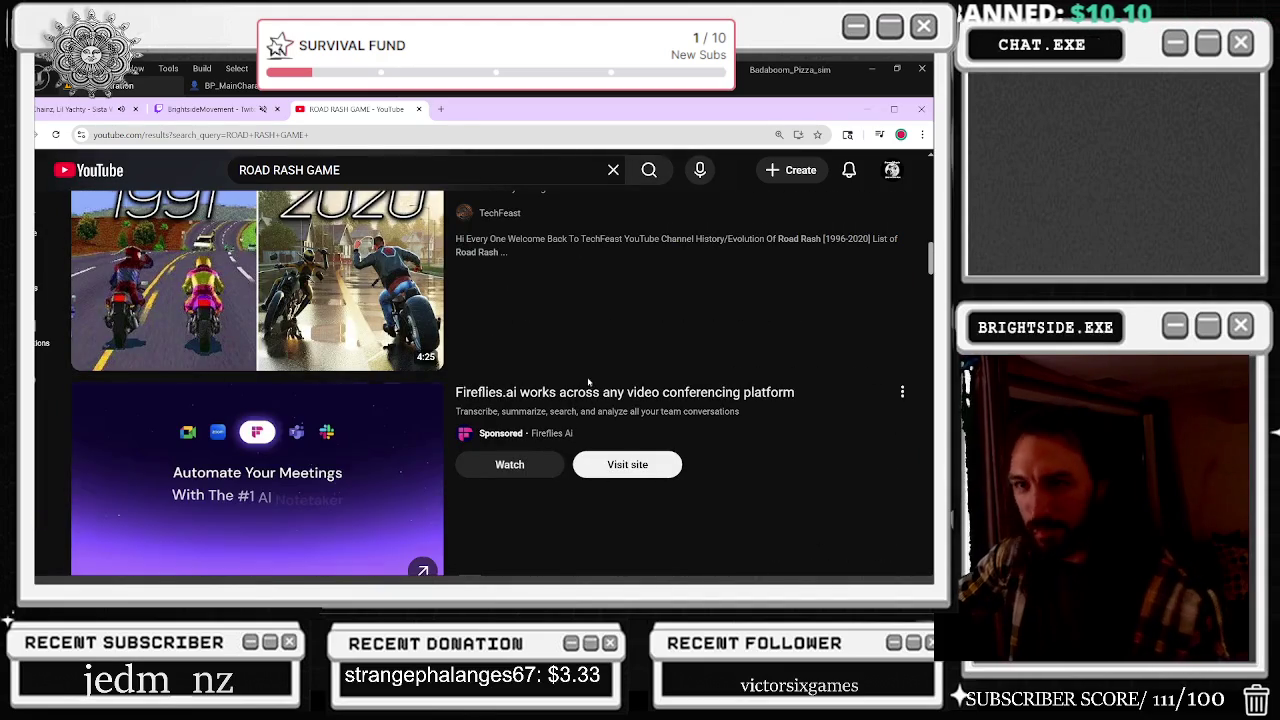
mouse_move(362, 252)
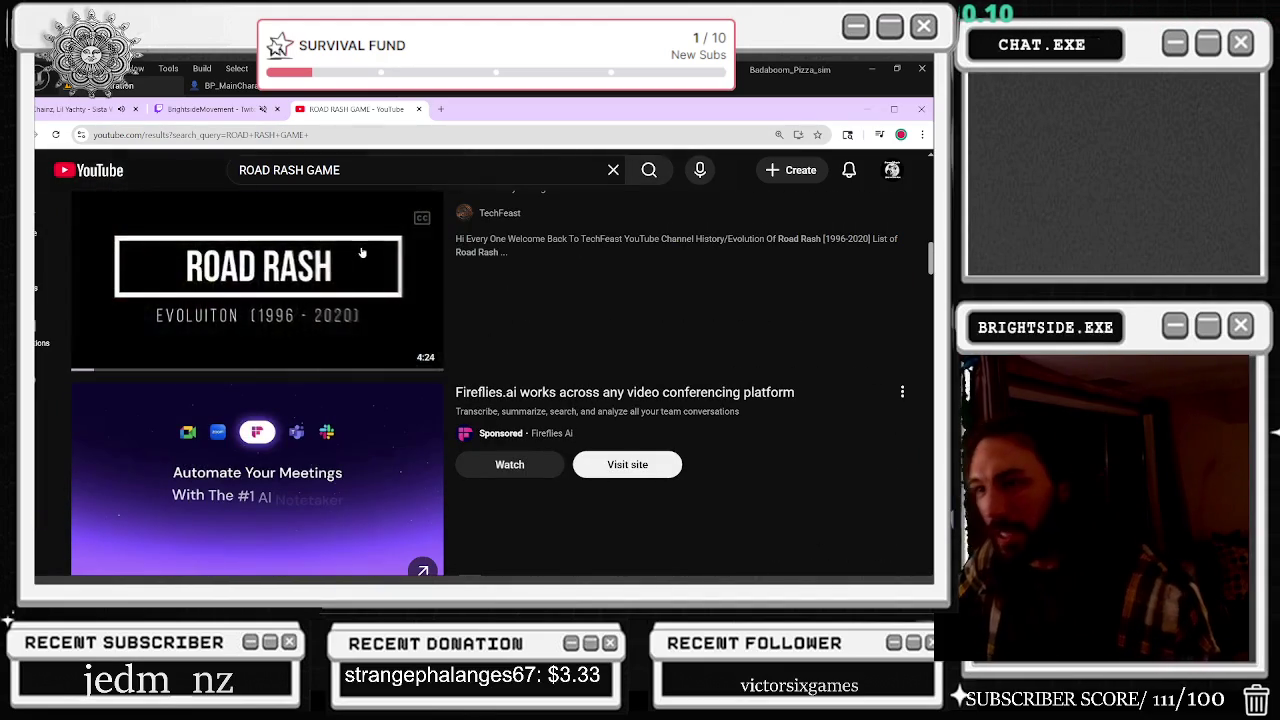
scroll(400, 255, "up", 2)
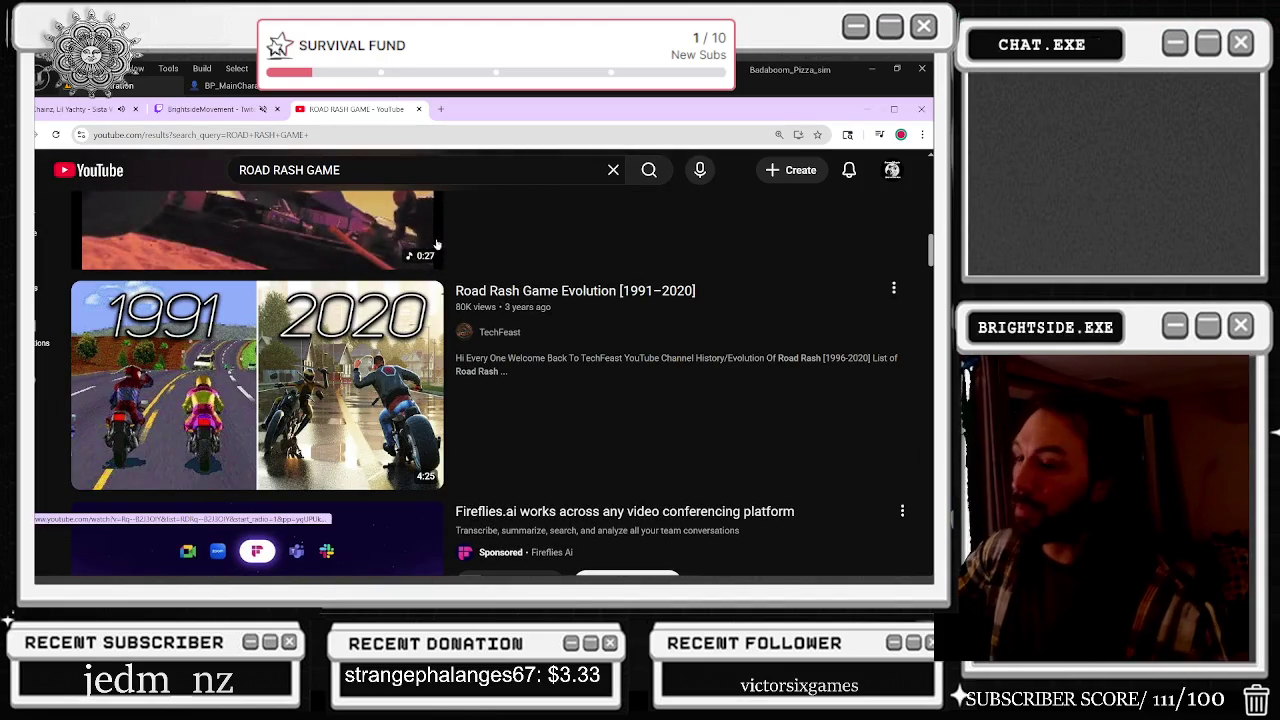
left_click(400, 385)
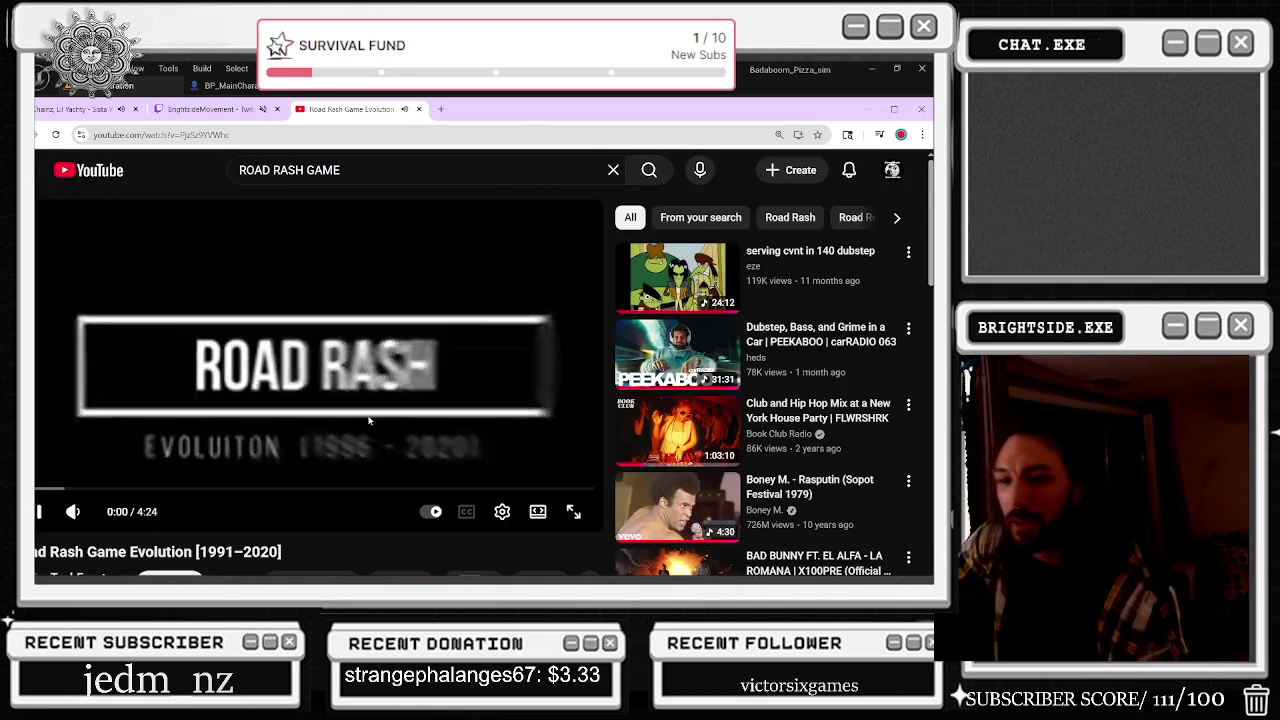
Step: Jump to 2:08, raise the playback quality, then skip ahead to about 3:43
left_click(300, 487)
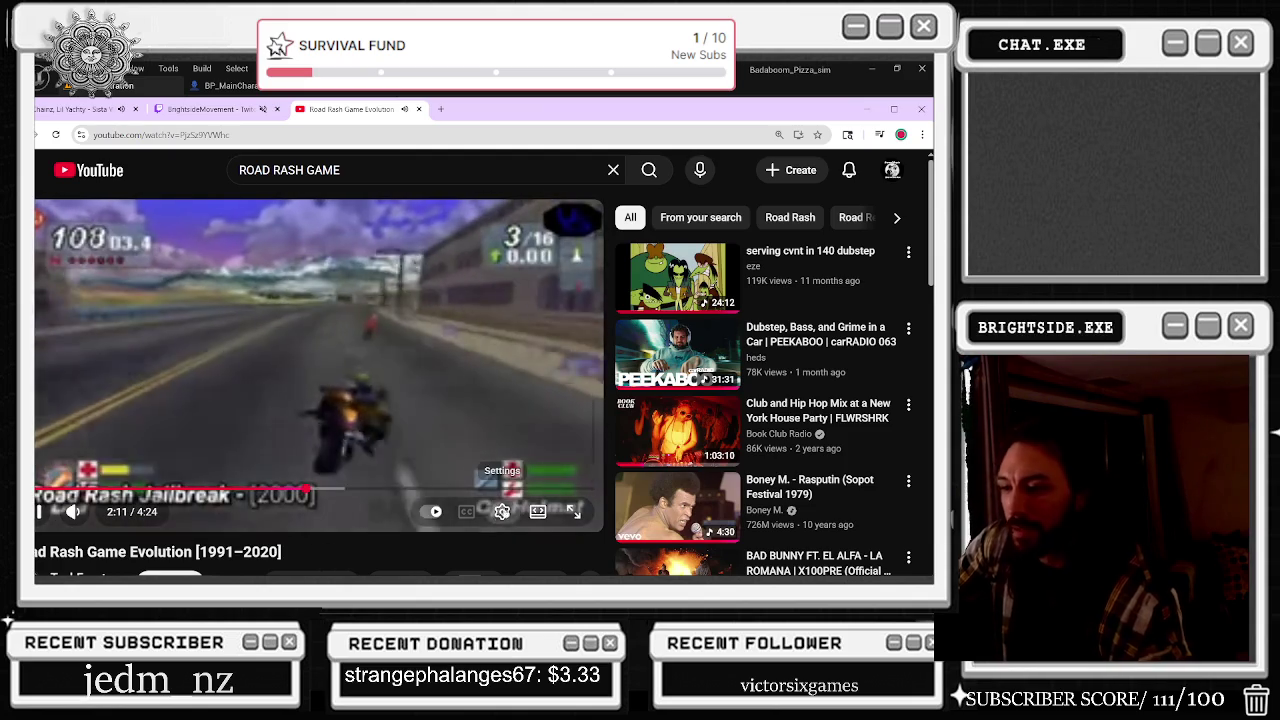
left_click(502, 511)
left_click(545, 462)
left_click(534, 354)
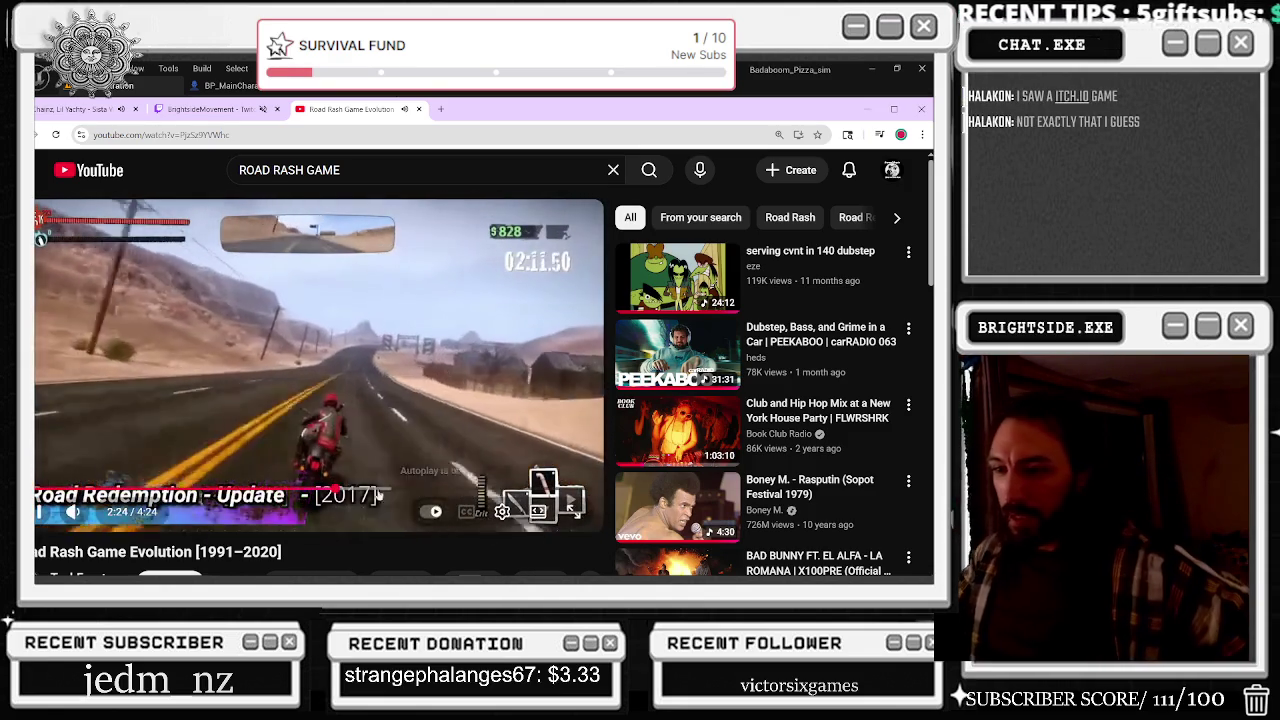
left_click_drag(411, 489, 512, 492)
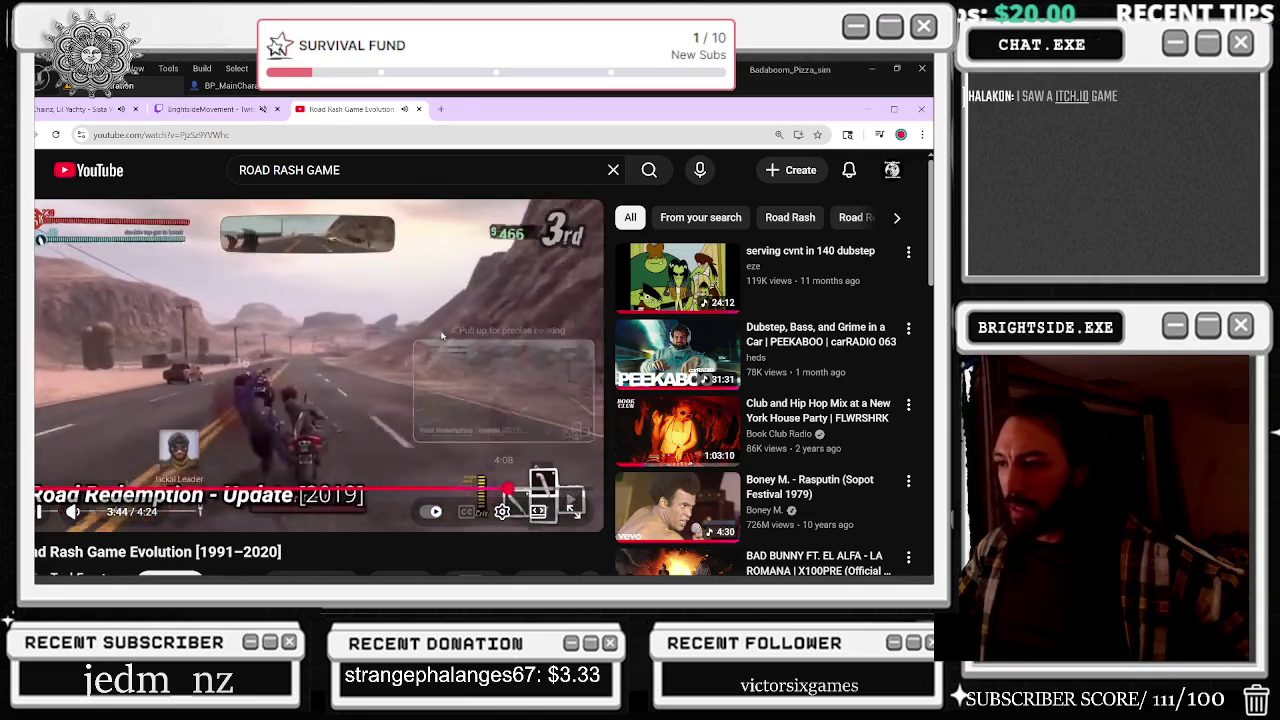
left_click_drag(600, 108, 644, 114)
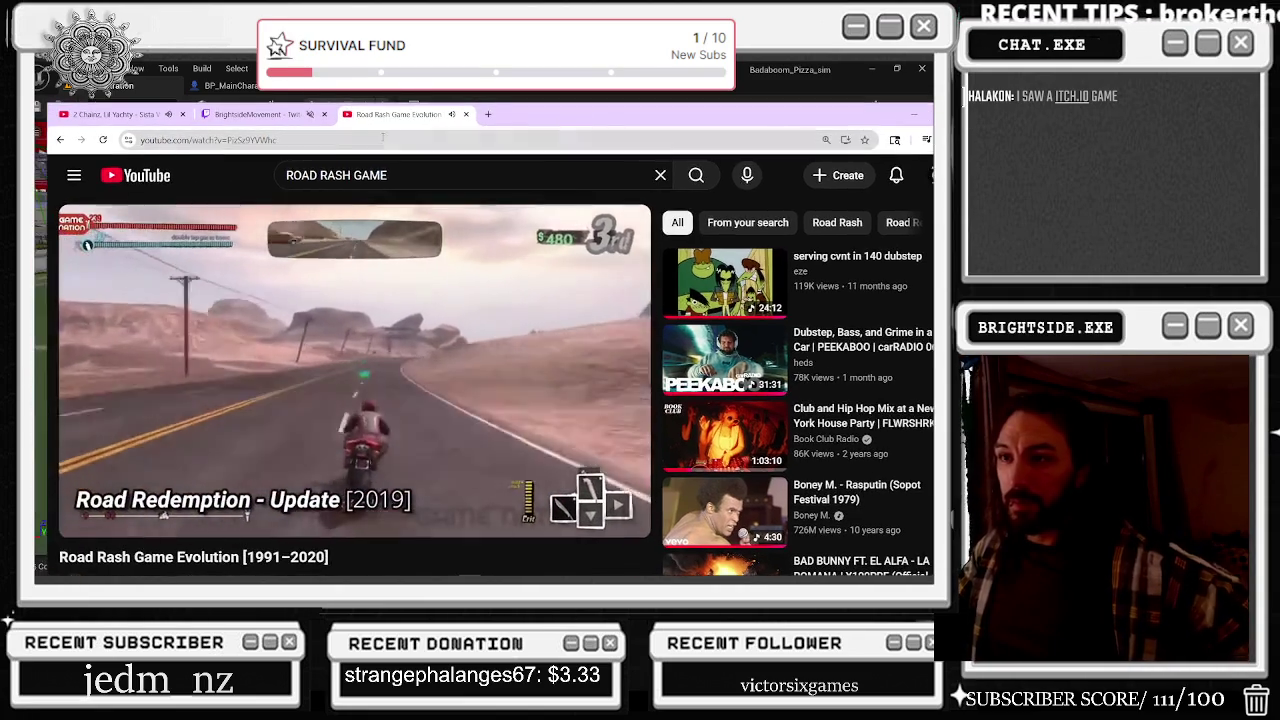
triple_click(400, 175)
Step: Search YouTube for 'SONIC CURVED LEVEL' and scroll through the Sonic curve results
type("SONI")
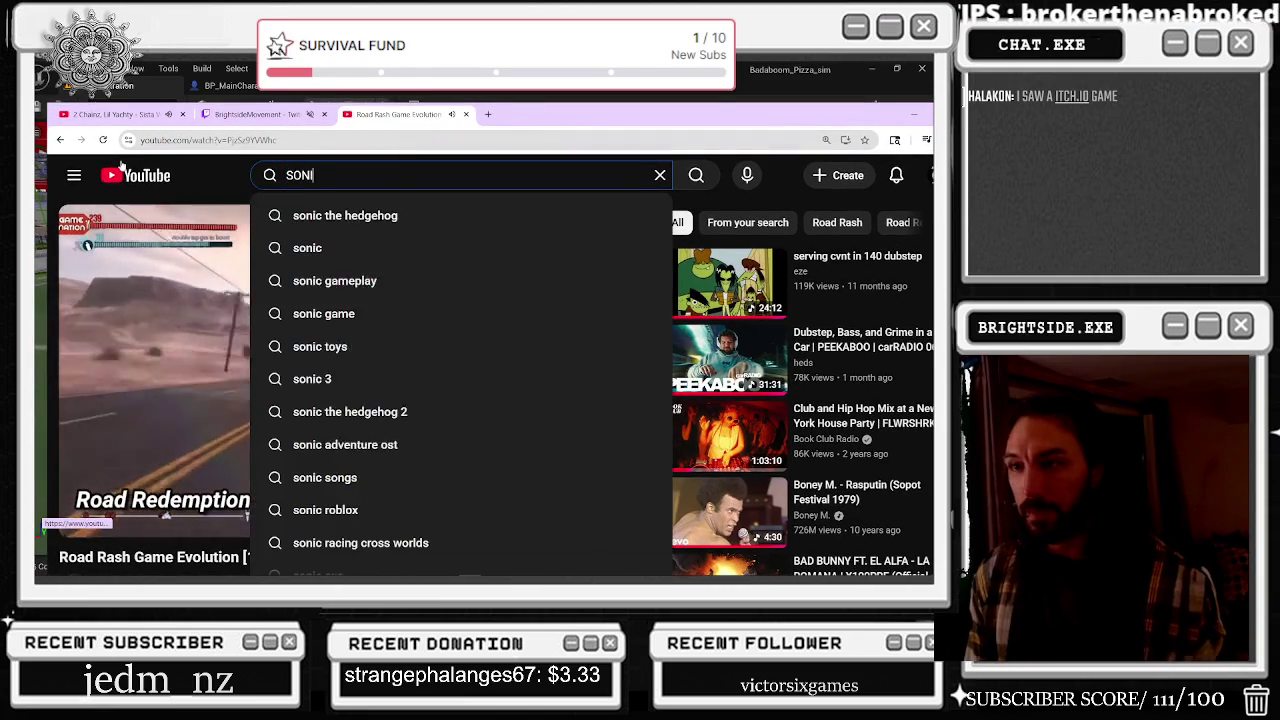
type("C CURVED ")
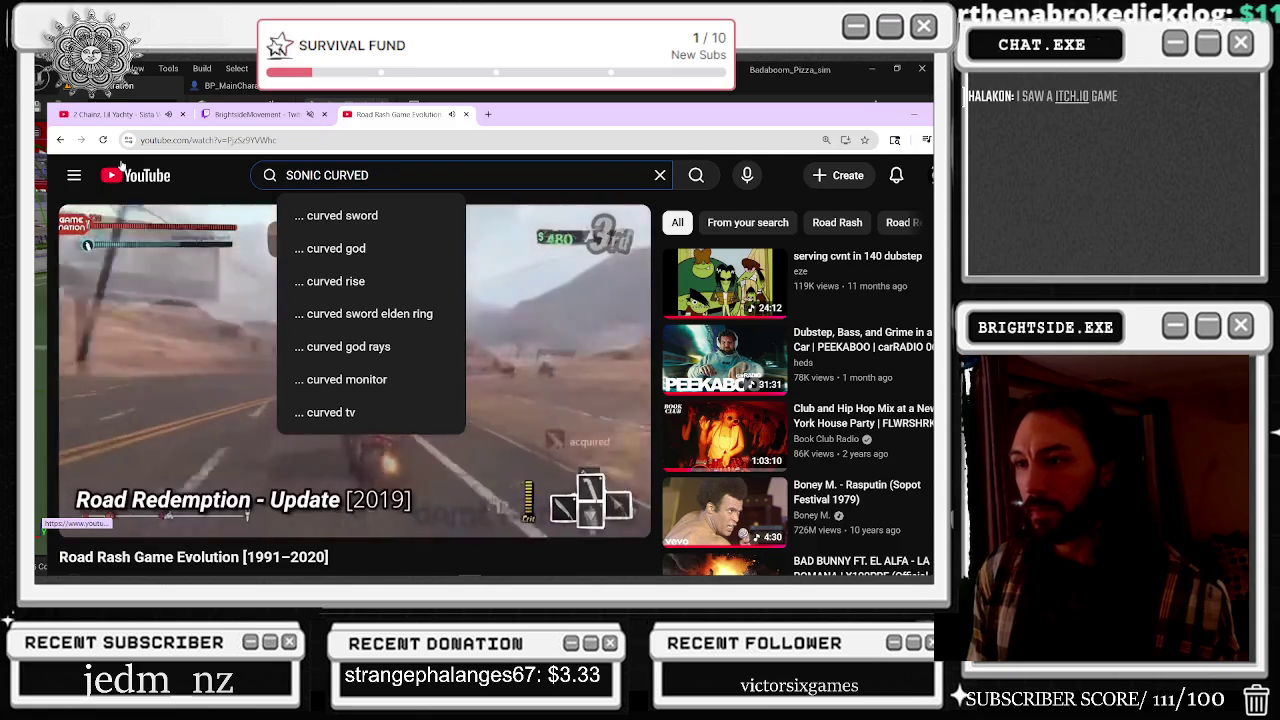
type("LEVEL")
key("Return")
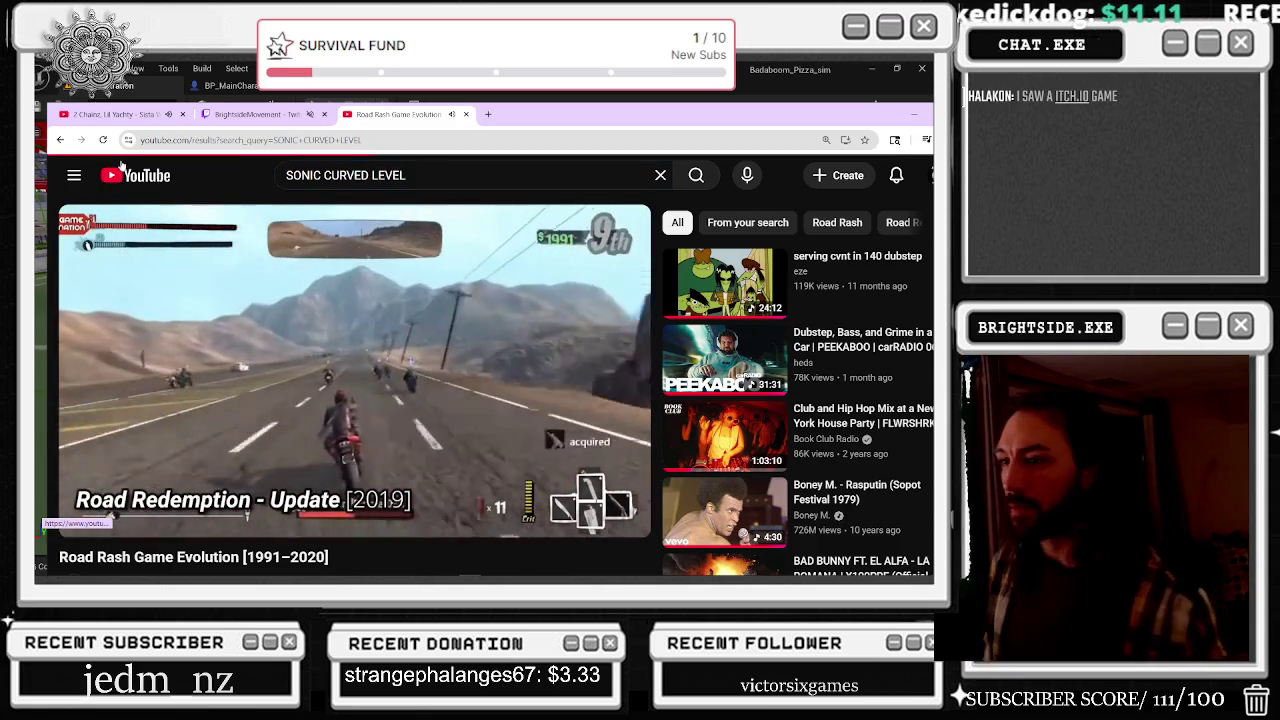
scroll(260, 346, "down", 3)
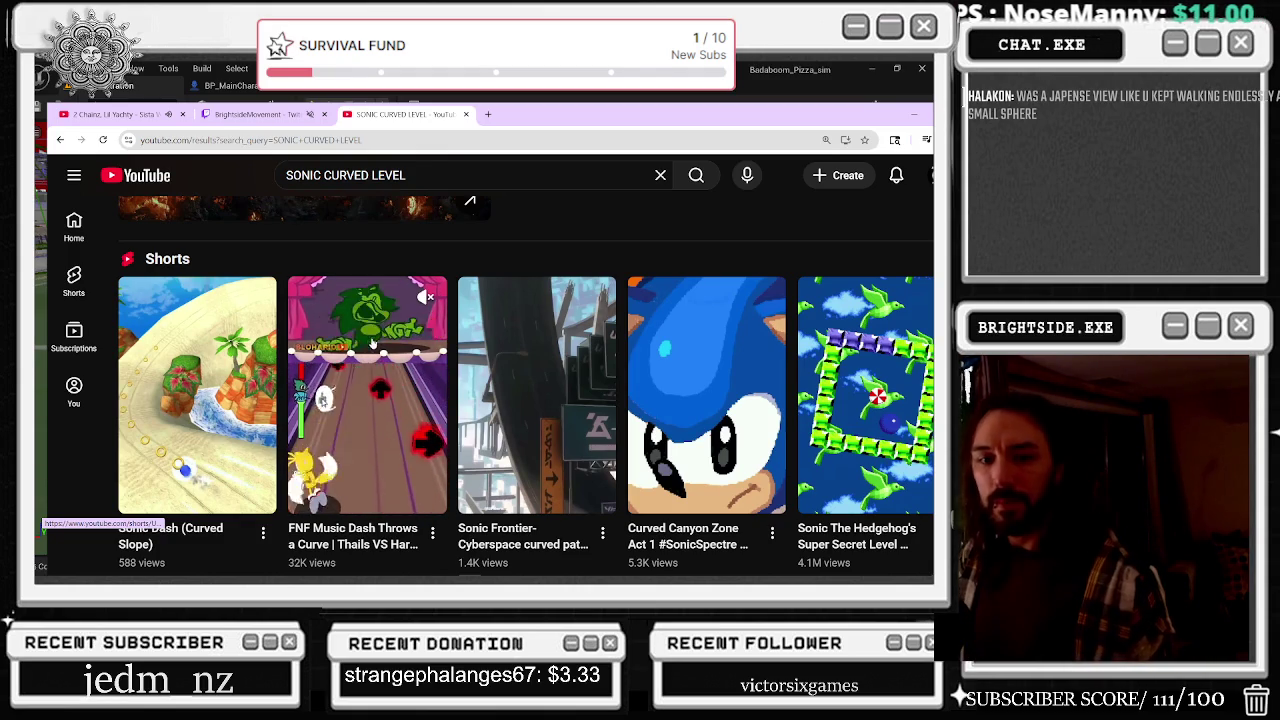
scroll(686, 383, "down", 10)
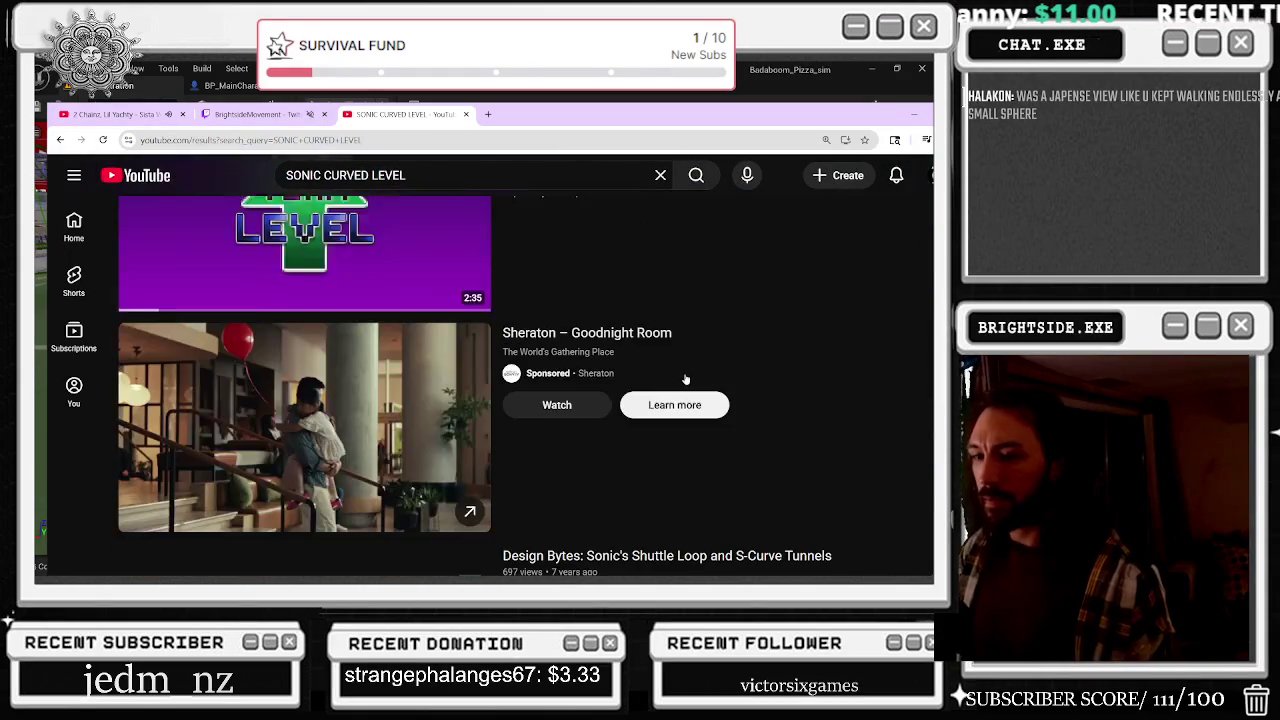
scroll(688, 369, "down", 8)
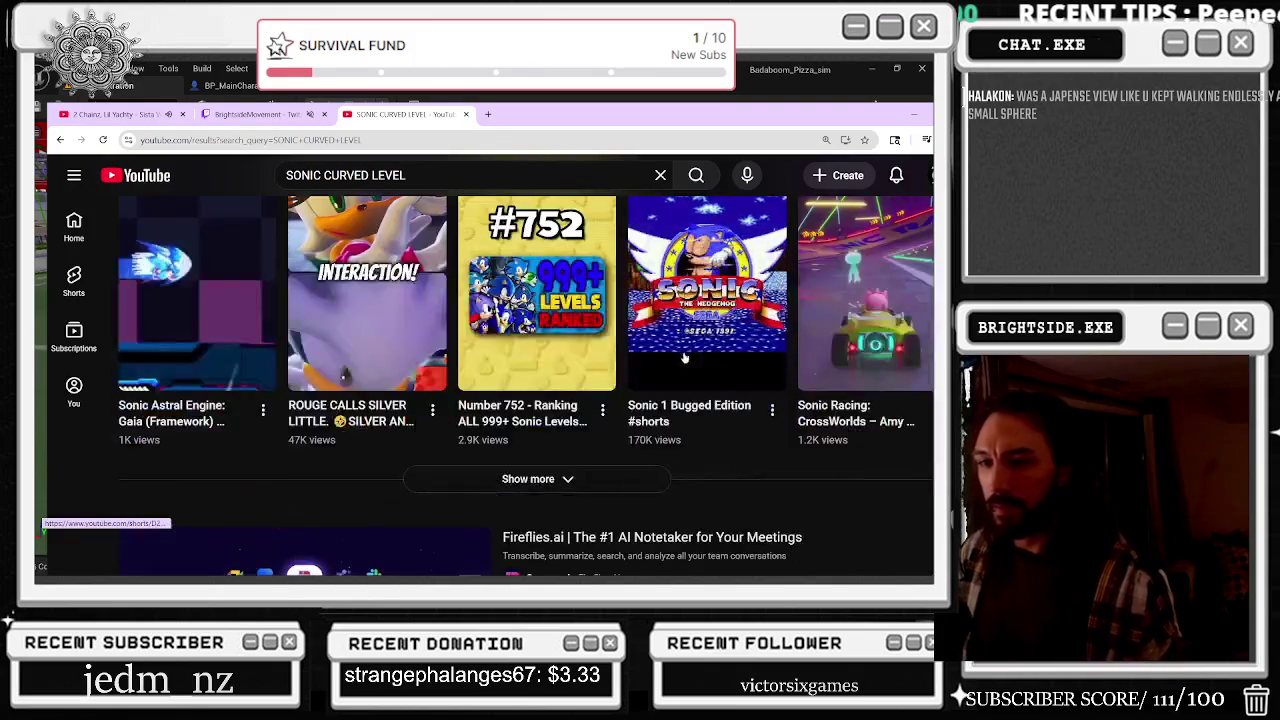
mouse_move(673, 356)
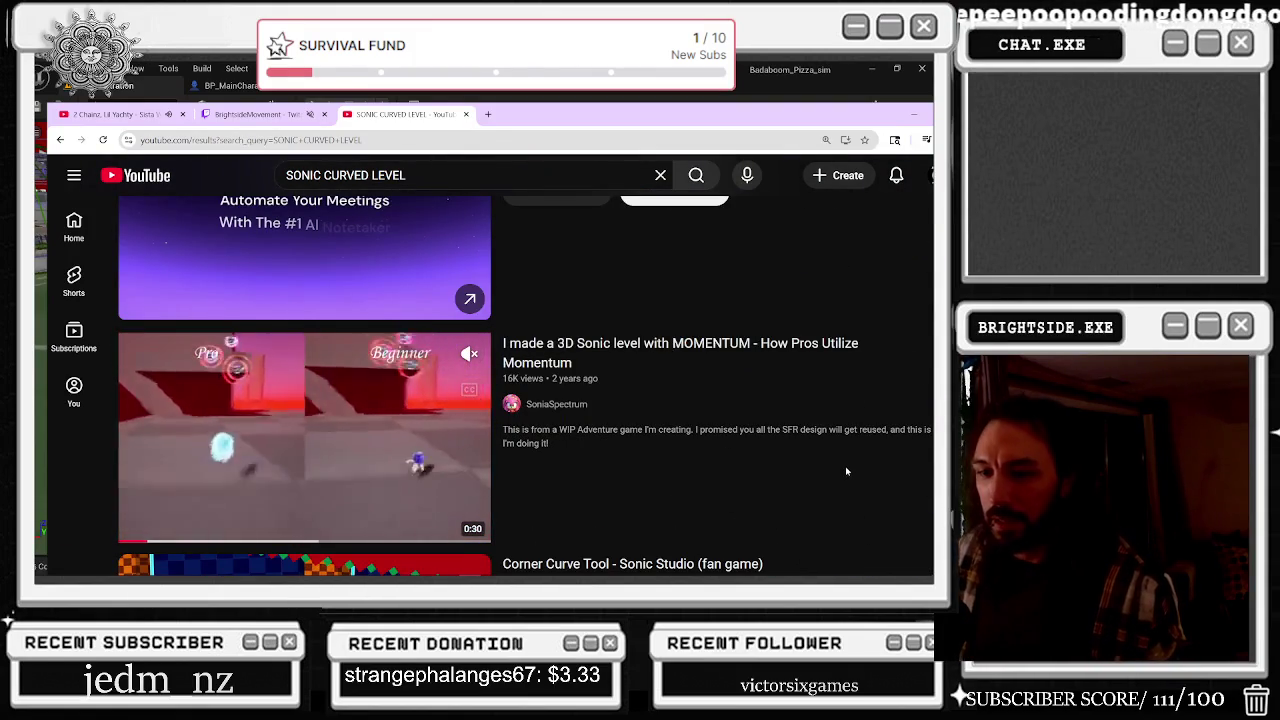
scroll(832, 479, "down", 1)
scroll(832, 479, "down", 3)
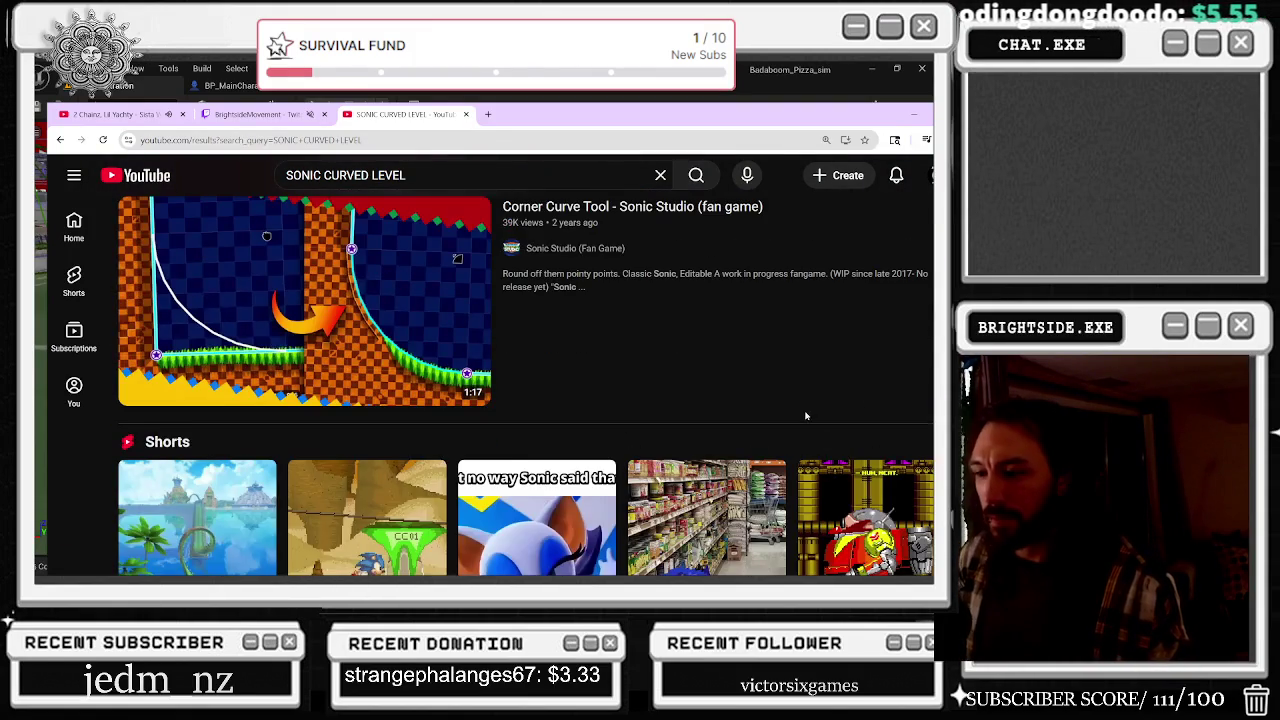
scroll(806, 415, "down", 2)
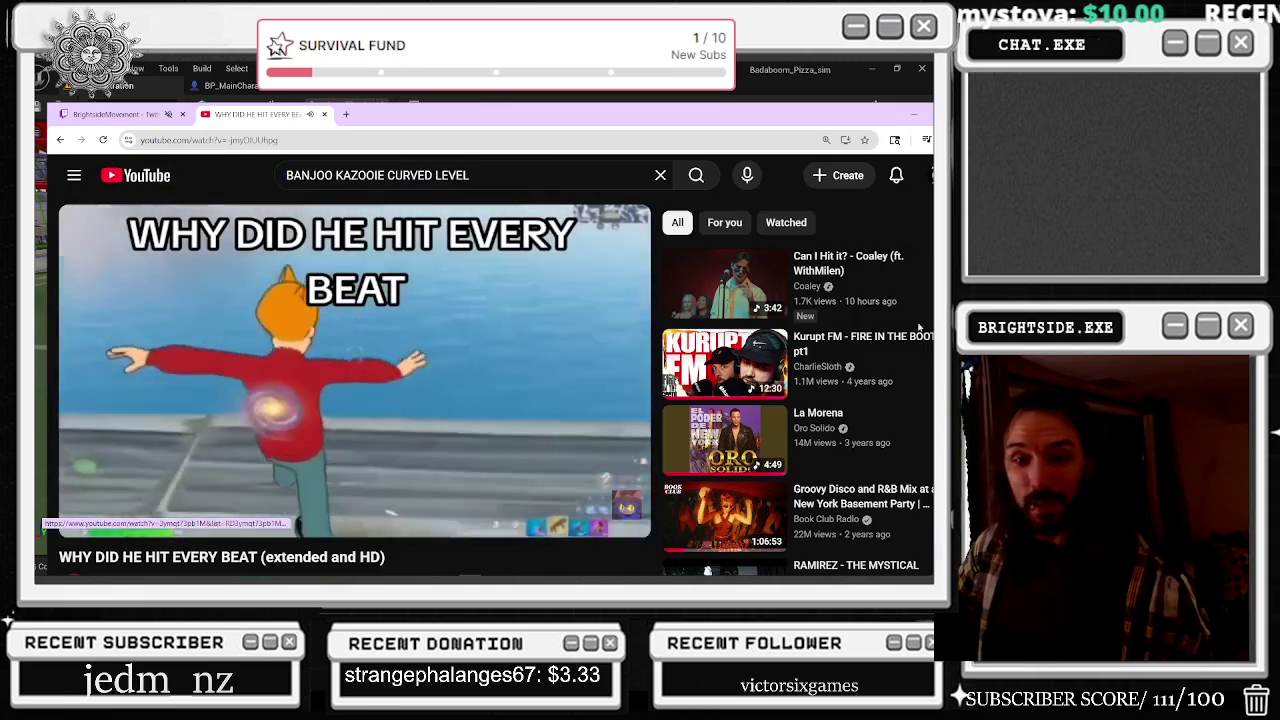
Step: Watch the Can I Hit it? video after skipping its ad, seeking between 0:14 and 1:06
left_click(826, 320)
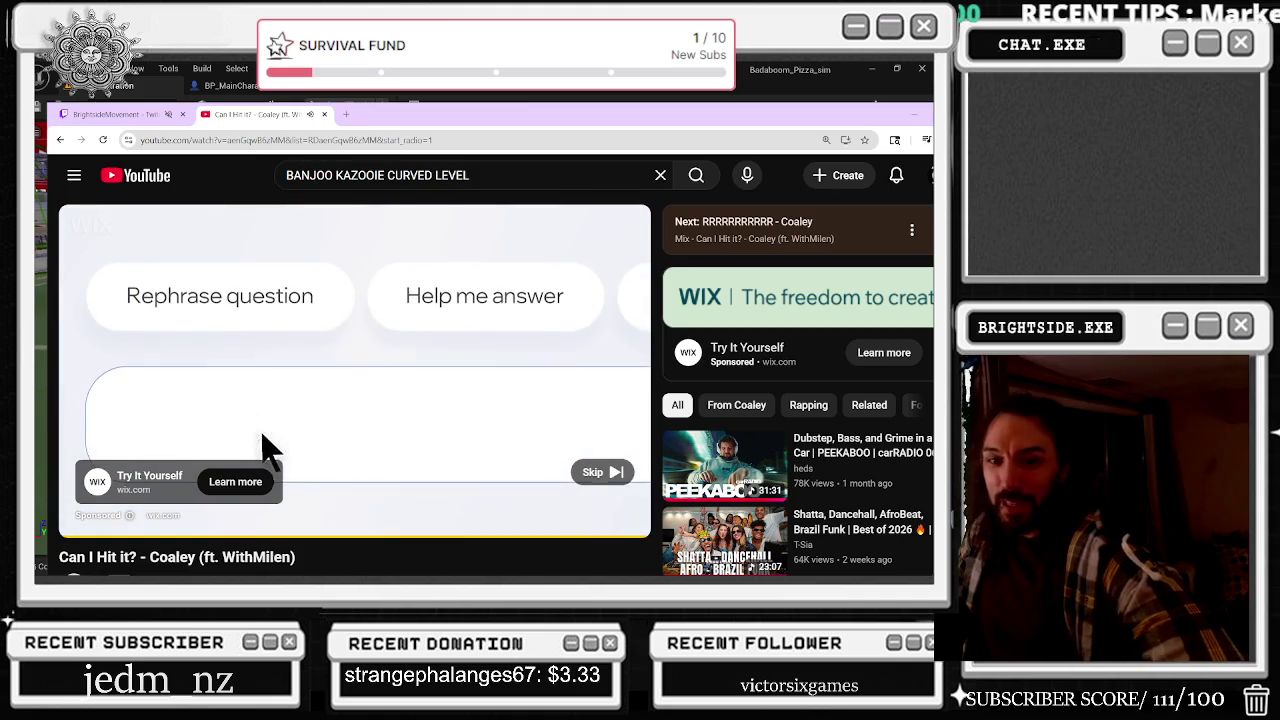
left_click(605, 472)
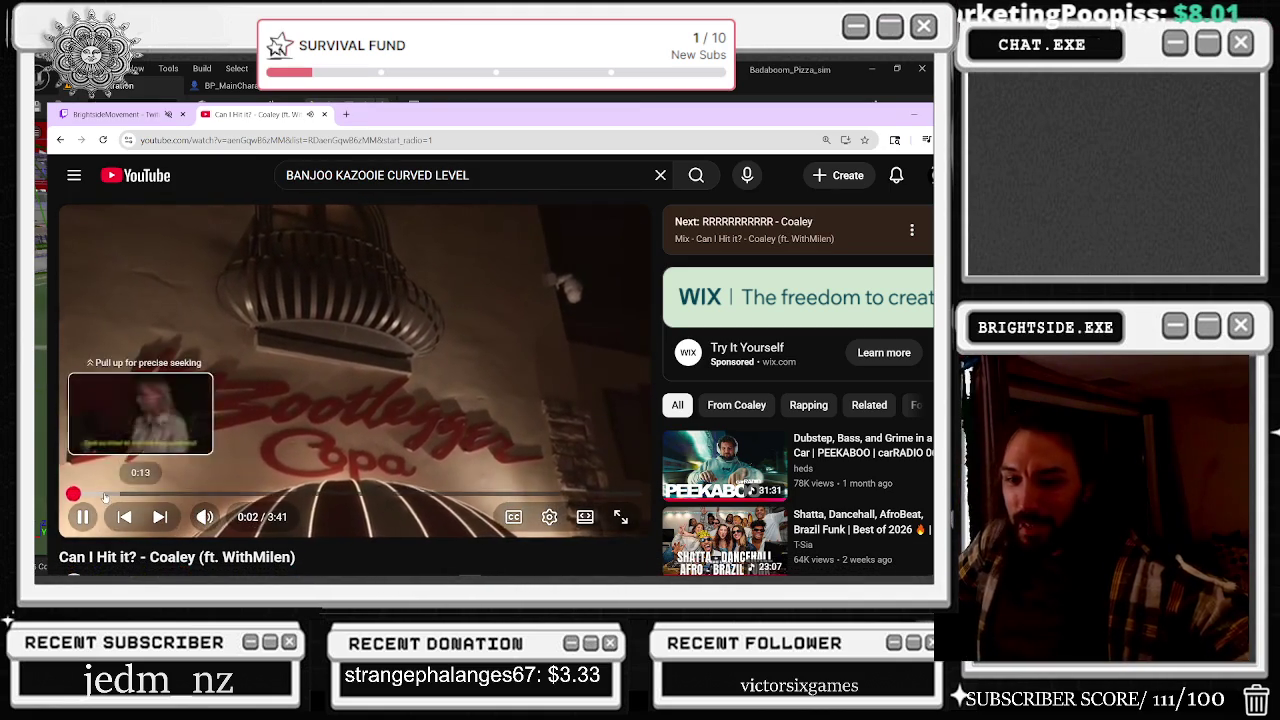
left_click(105, 494)
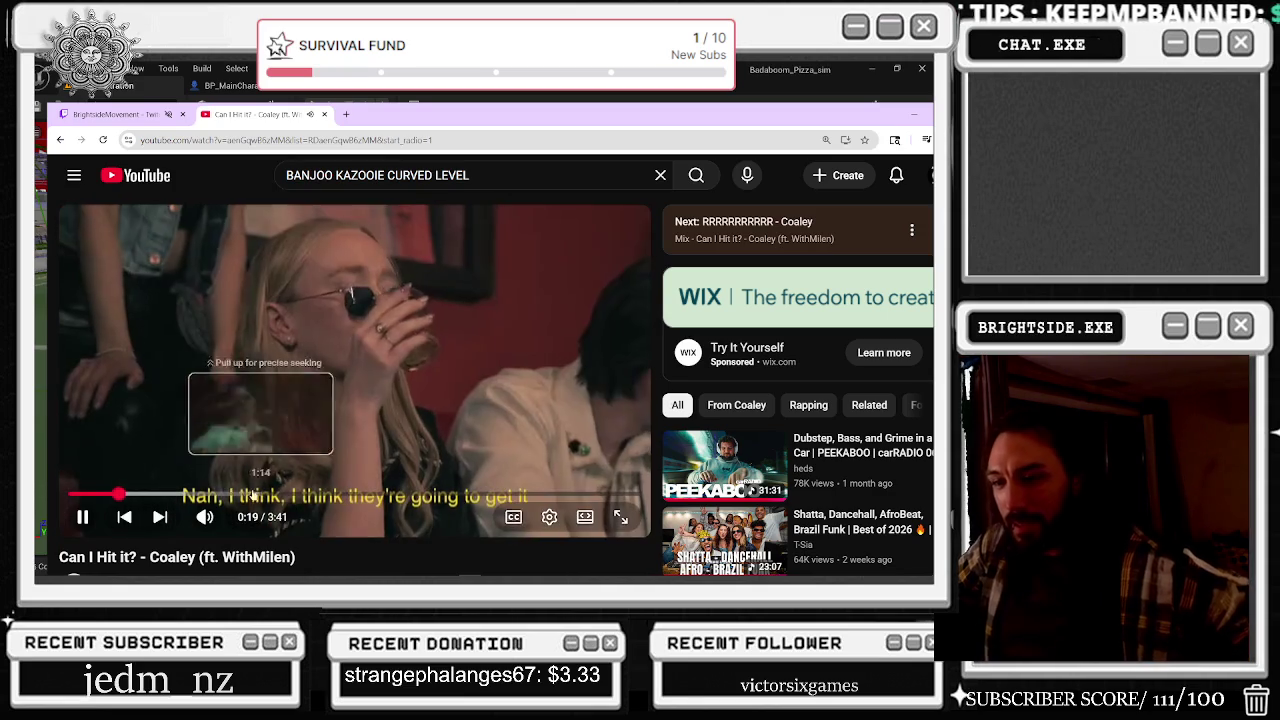
left_click(209, 493)
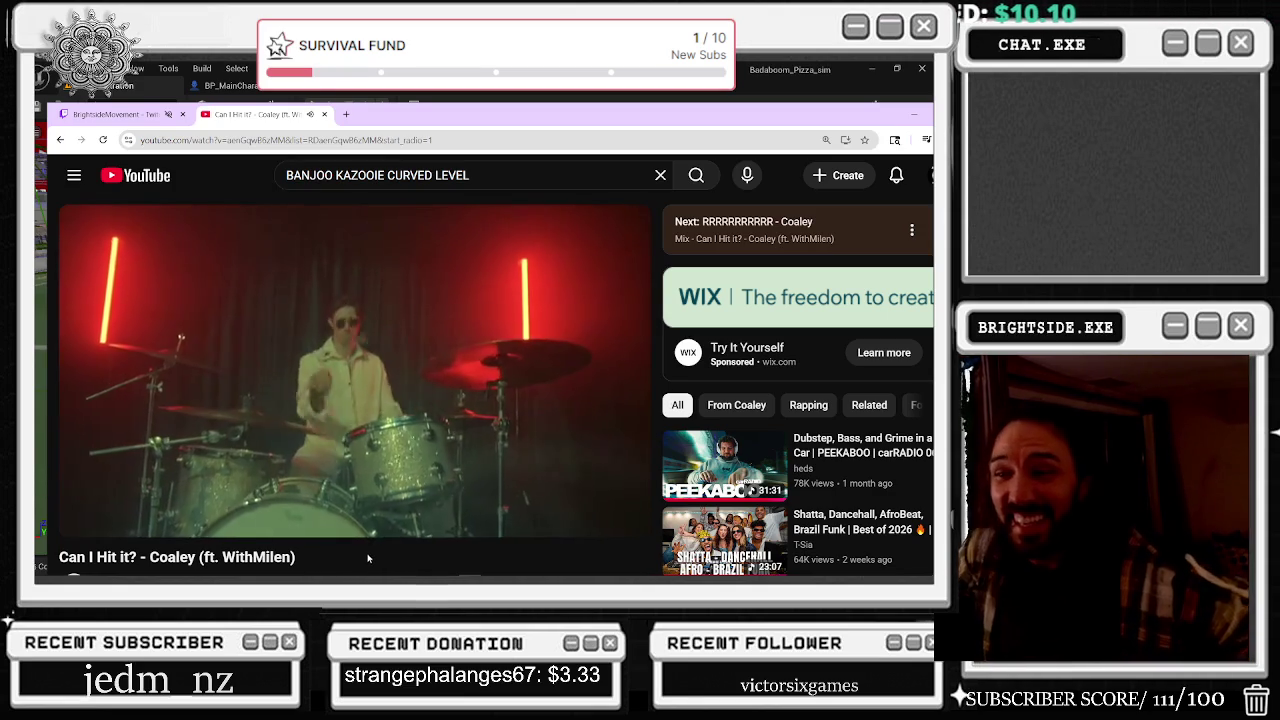
mouse_move(363, 558)
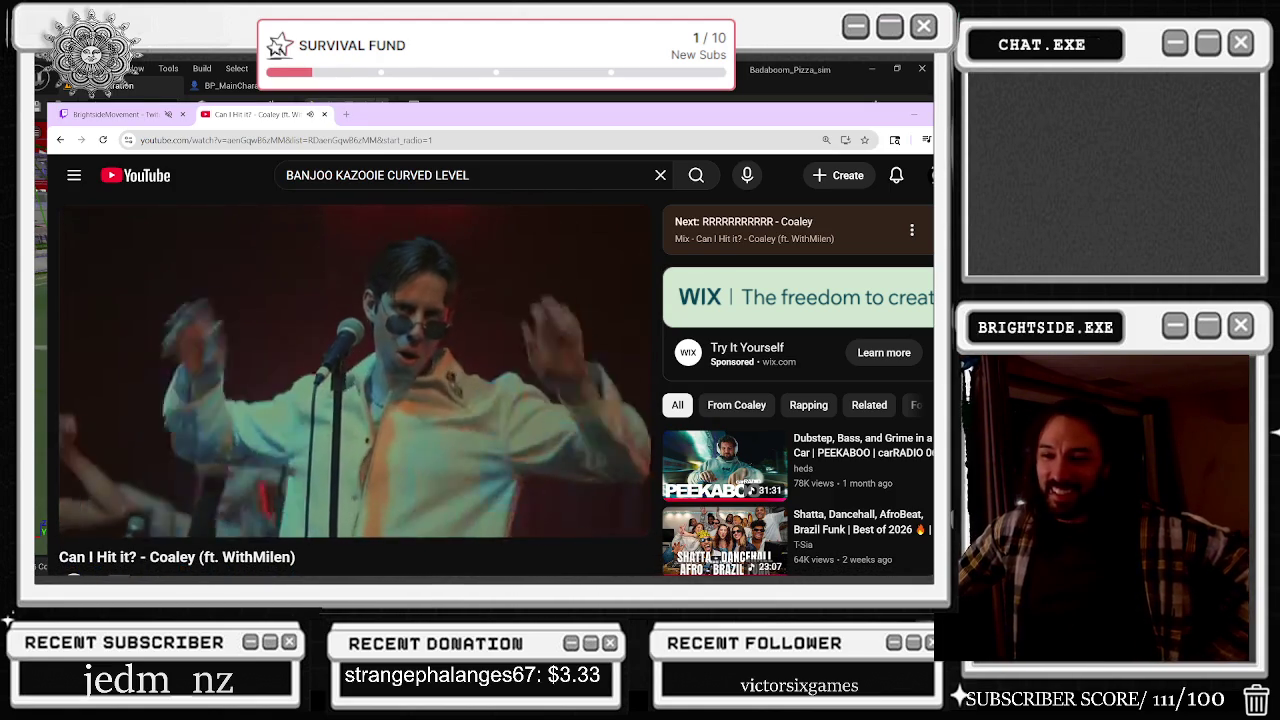
mouse_move(320, 420)
left_click_drag(241, 494, 201, 497)
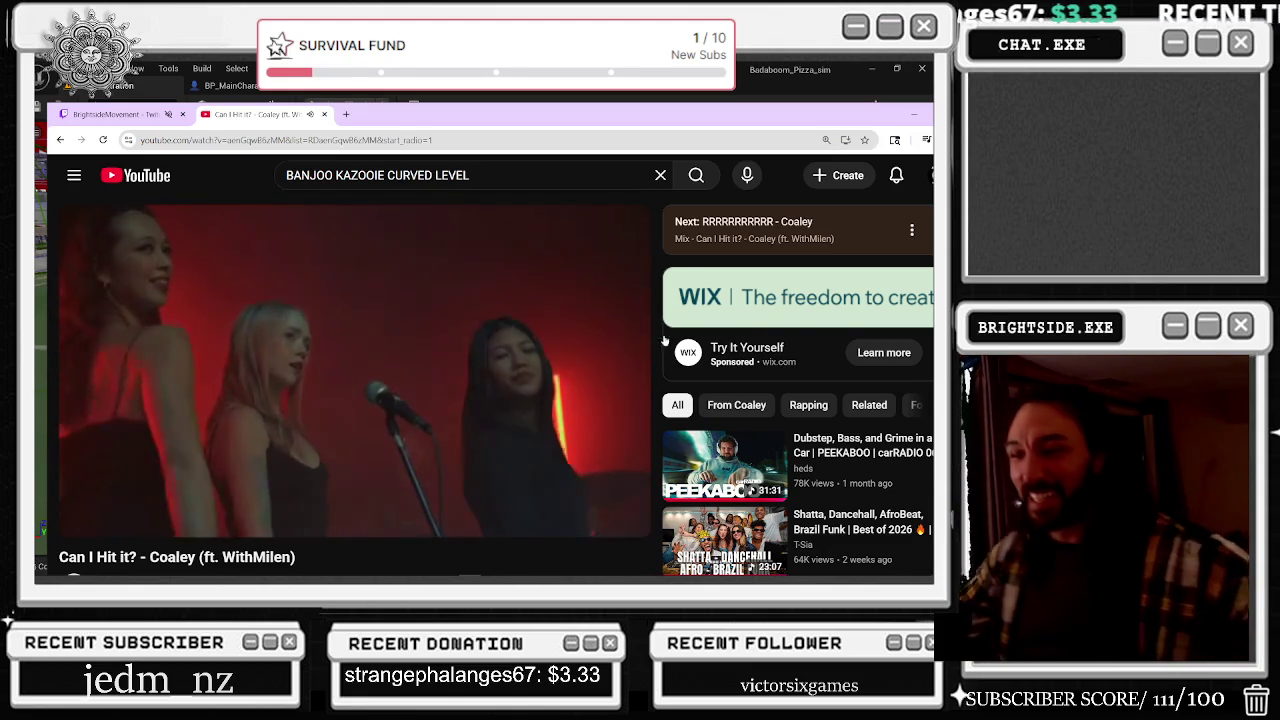
Step: Start The Sting from the recommendations, then minimize the browser to return to Unreal
scroll(812, 508, "down", 3)
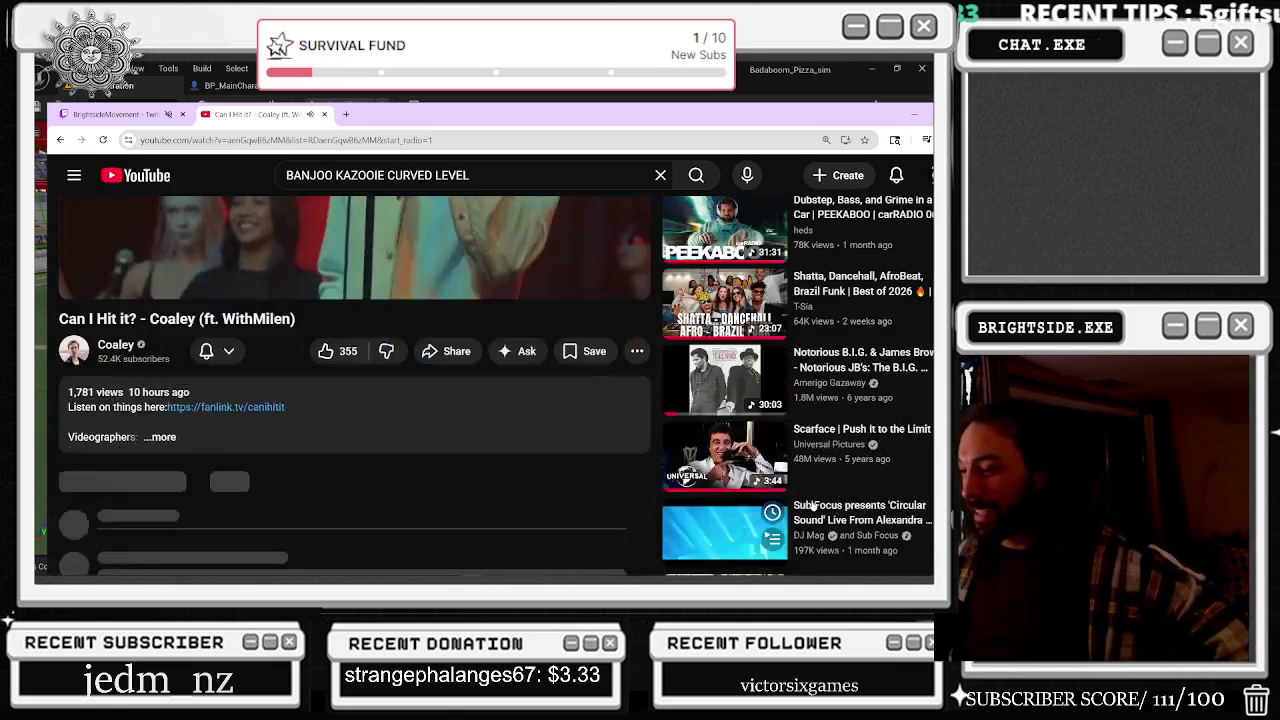
scroll(738, 416, "down", 1)
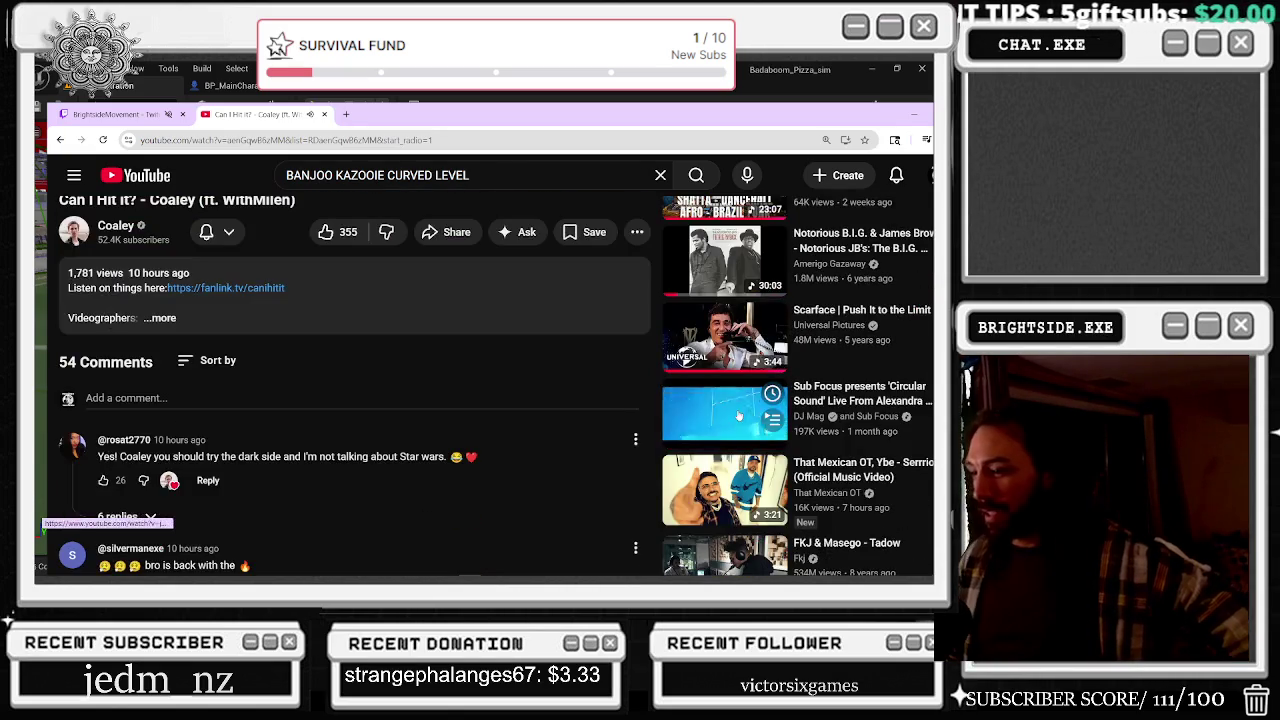
scroll(740, 415, "down", 1)
scroll(748, 416, "down", 1)
left_click(748, 416)
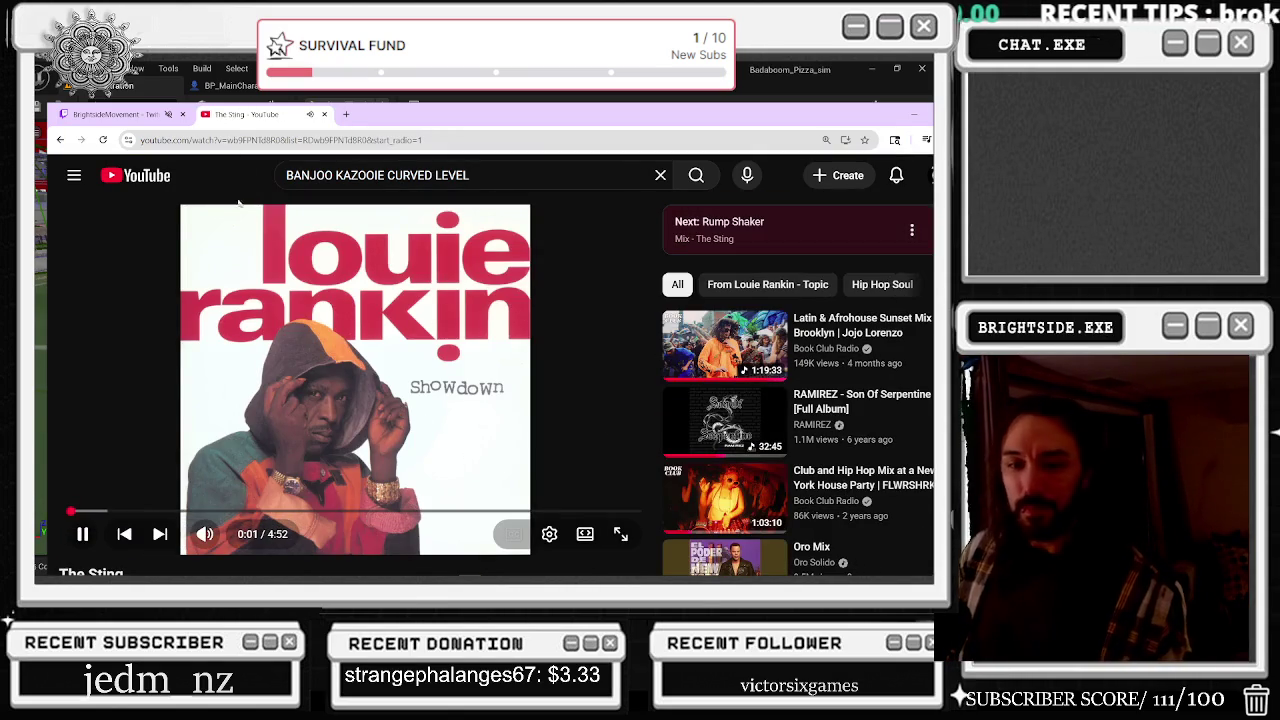
scroll(620, 324, "down", 2)
scroll(670, 282, "down", 7)
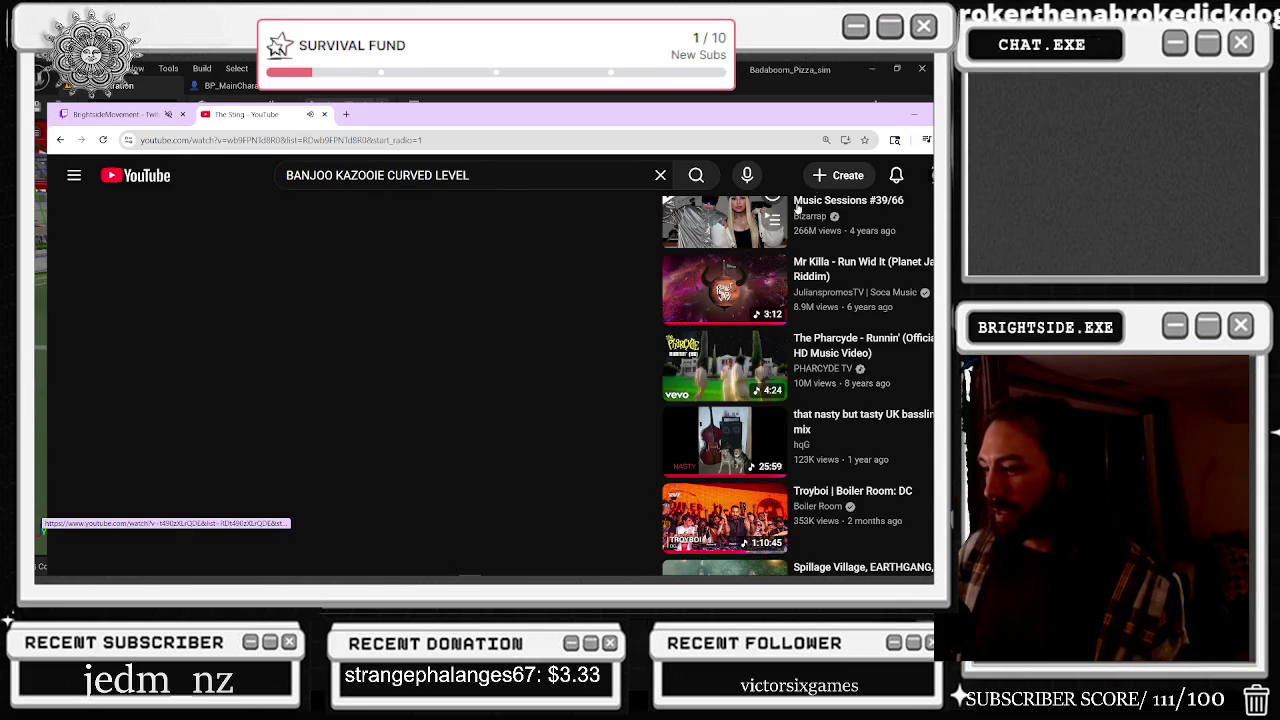
left_click(914, 115)
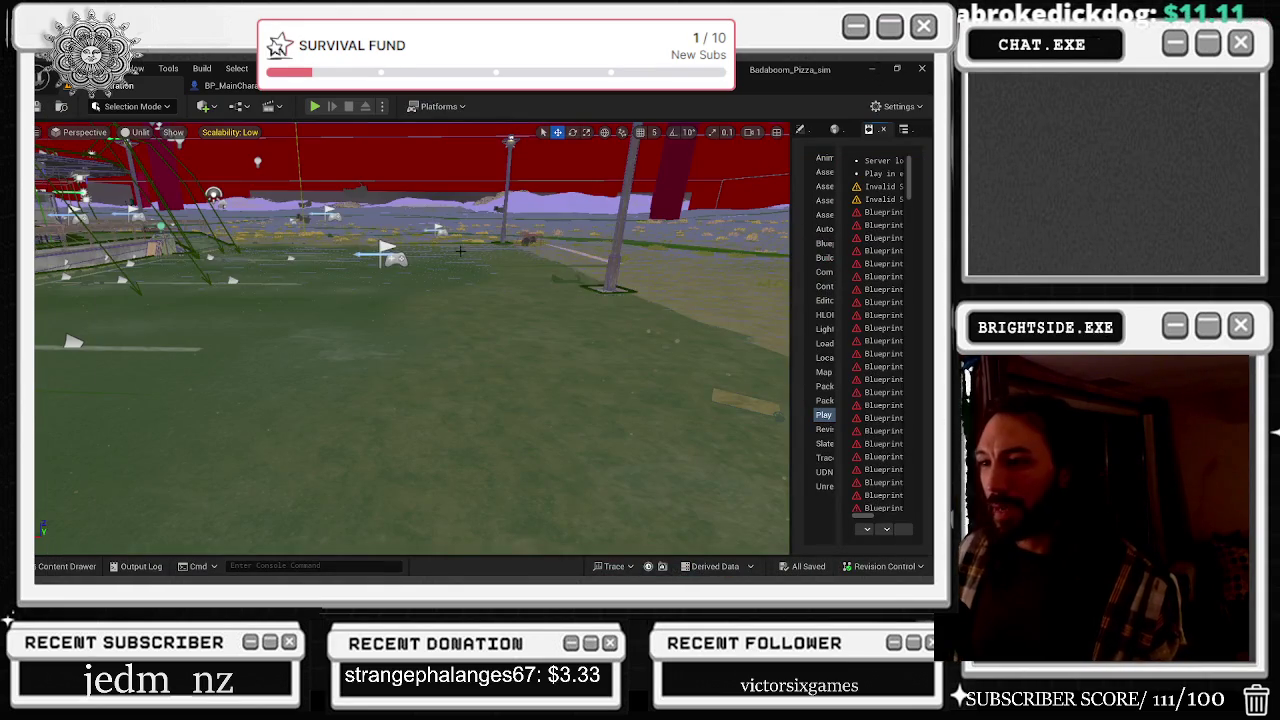
left_click(240, 86)
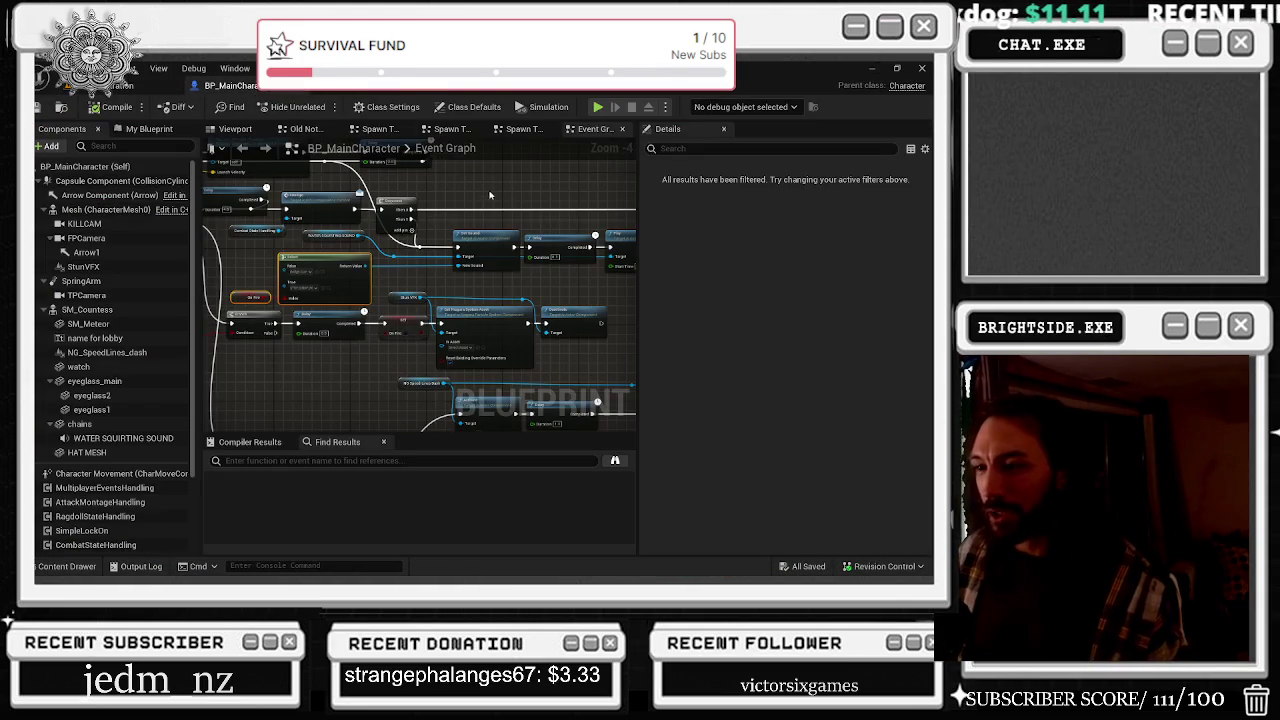
left_click(369, 90)
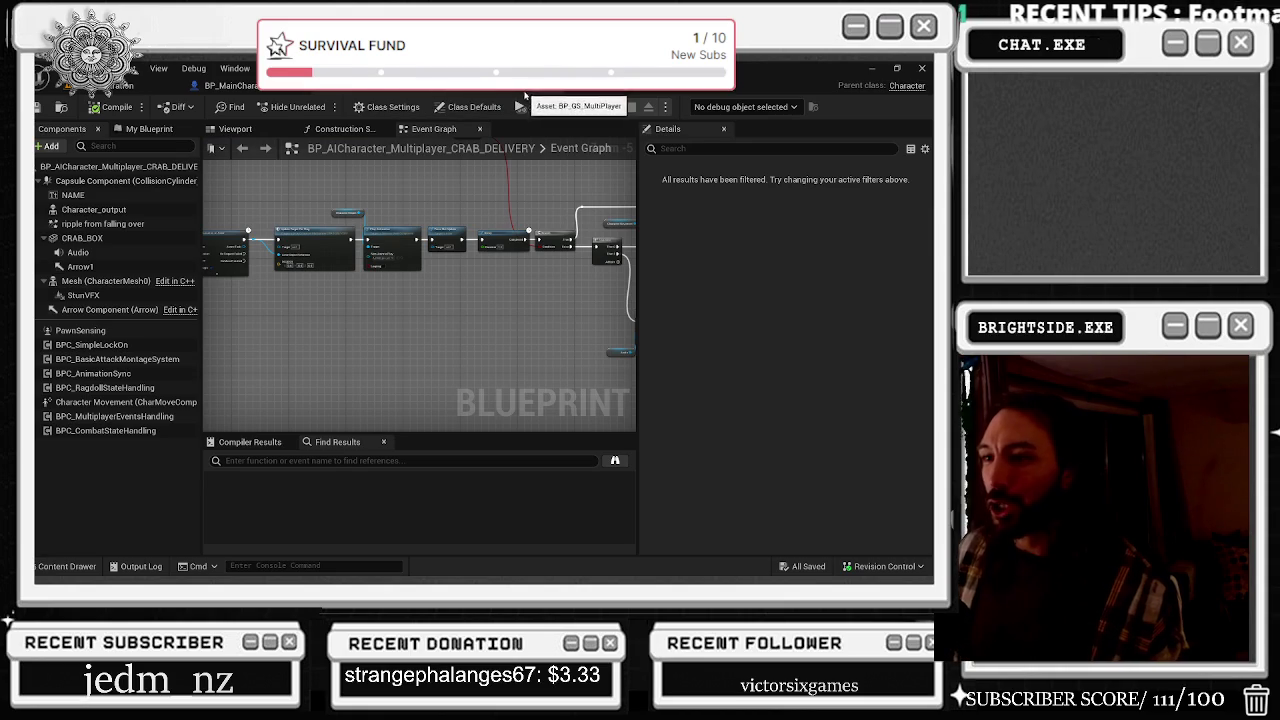
left_click(511, 91)
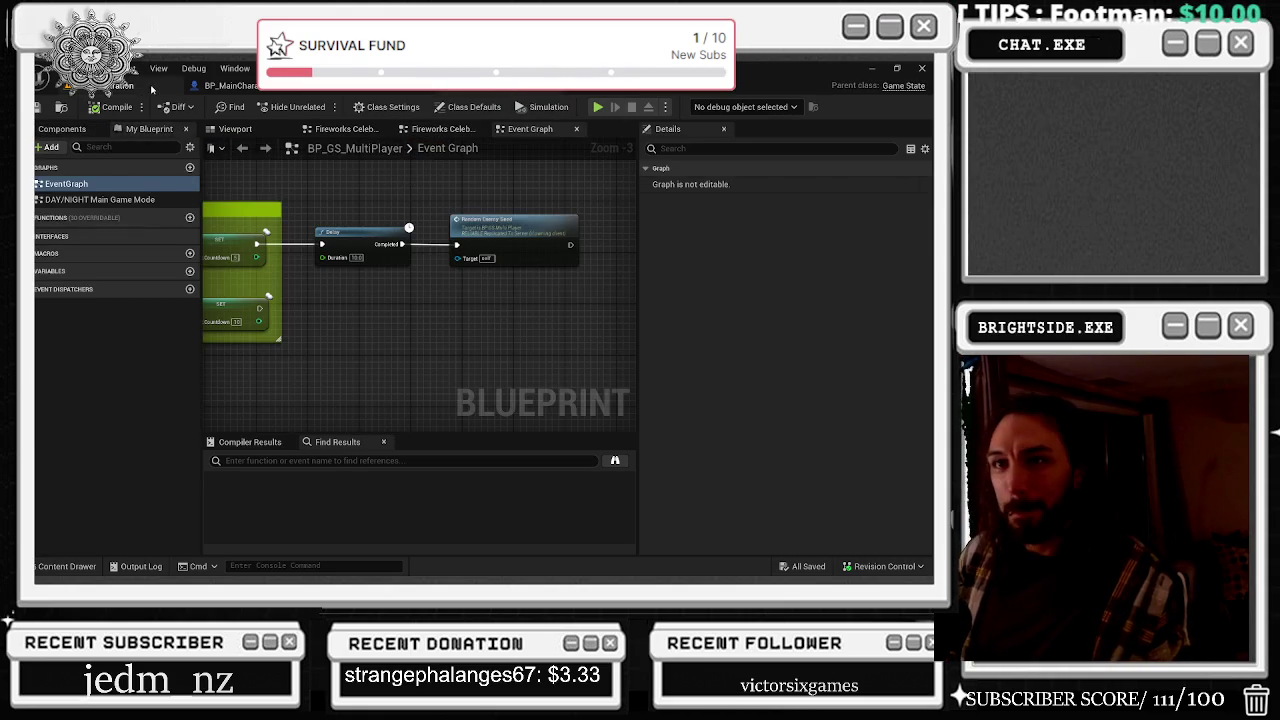
left_click(146, 88)
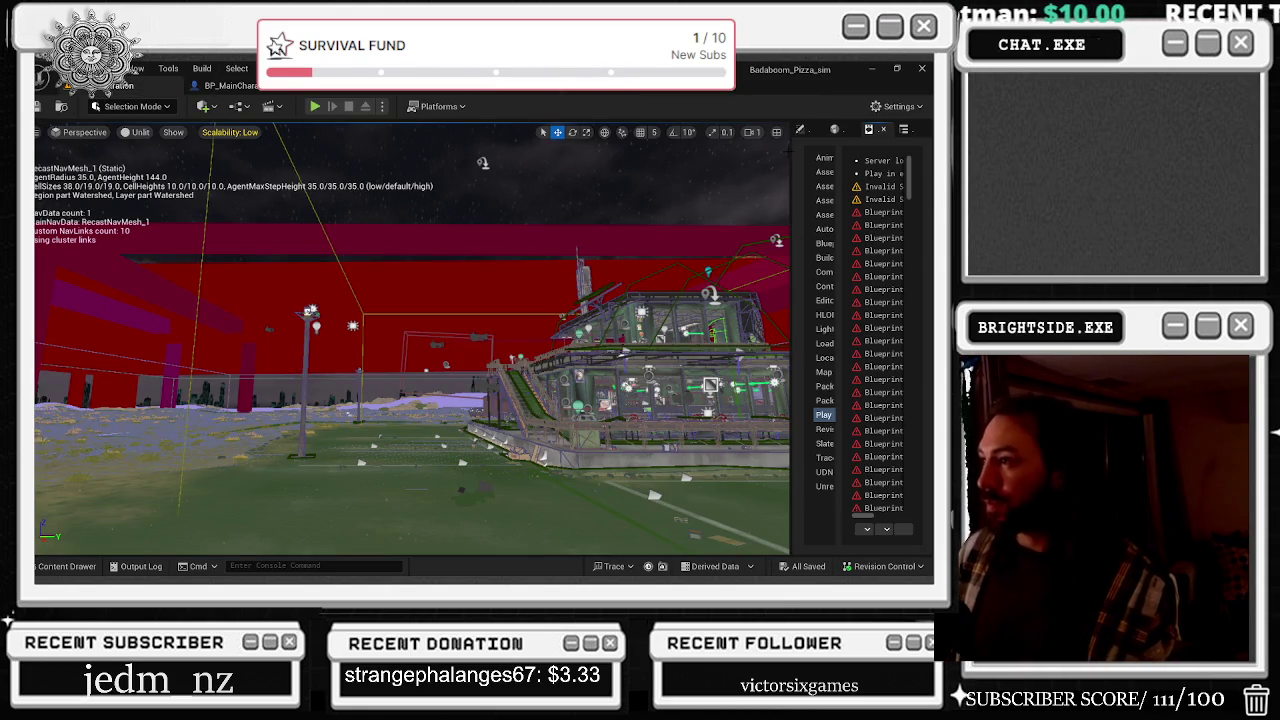
Step: Widen the side panel, show the Outliner and scroll through the level's actor list
left_click_drag(790, 152, 584, 152)
left_click(705, 130)
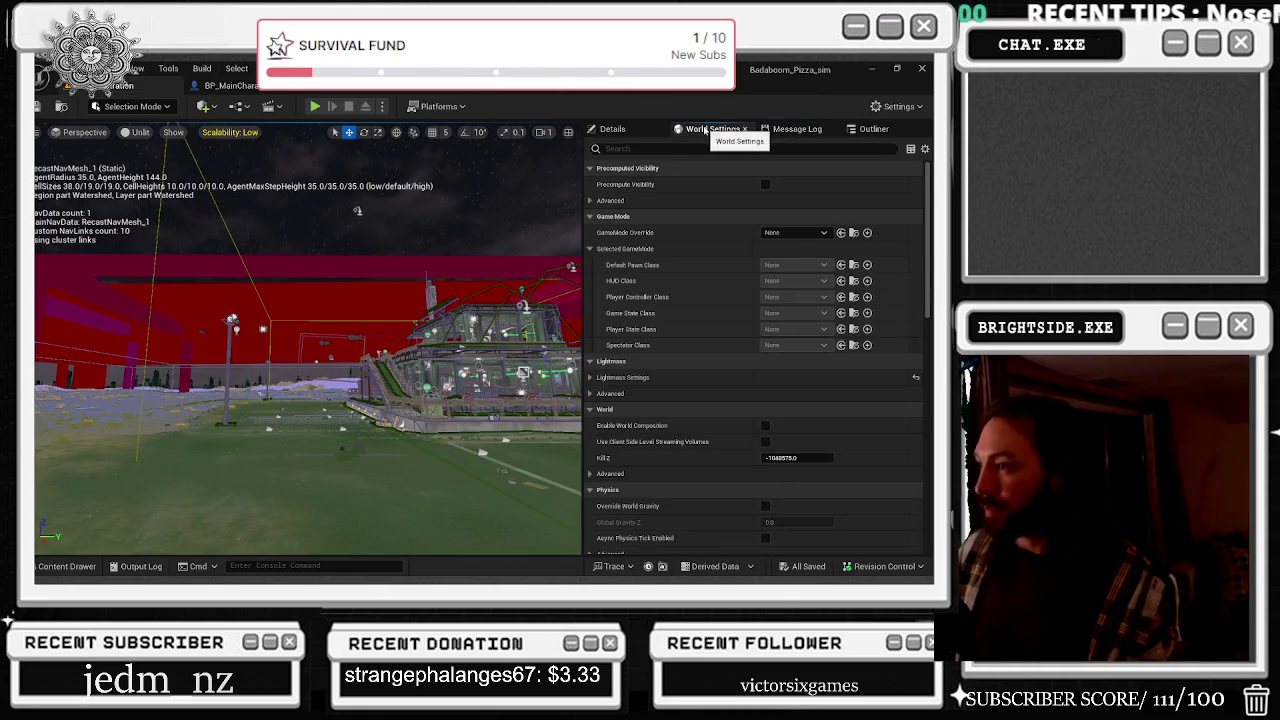
left_click(612, 129)
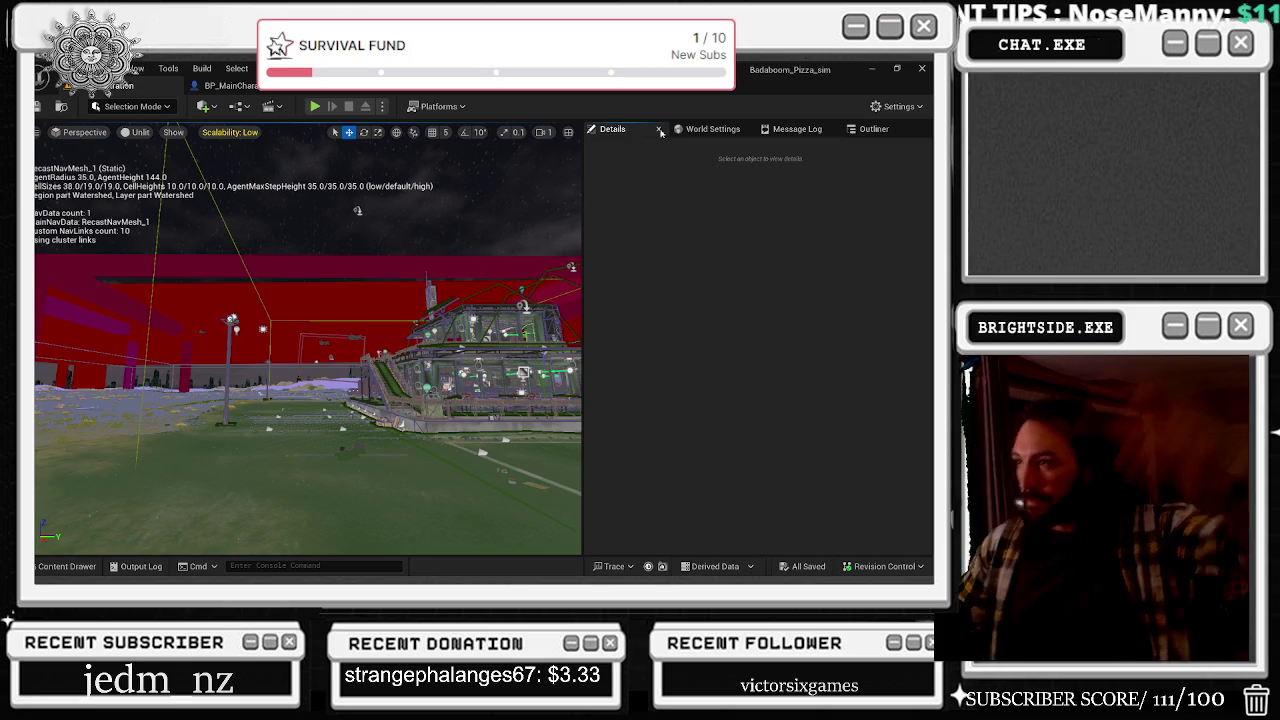
left_click(873, 130)
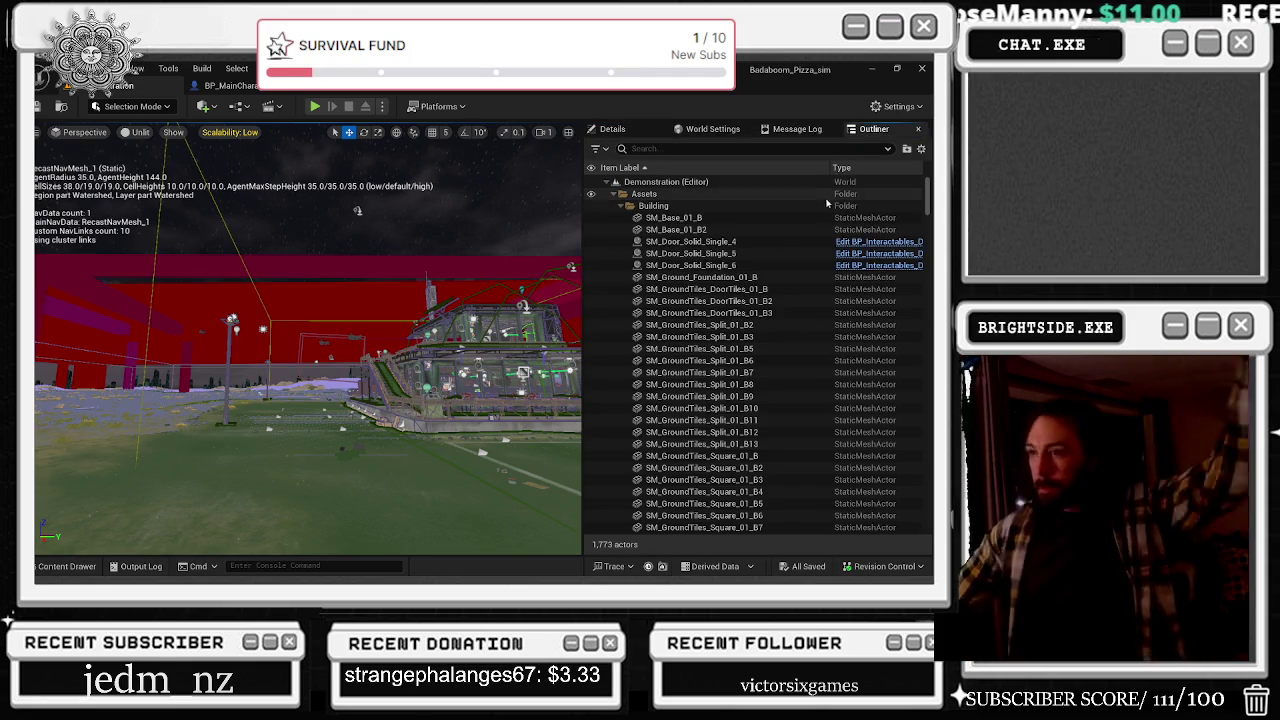
scroll(770, 400, "down", 3)
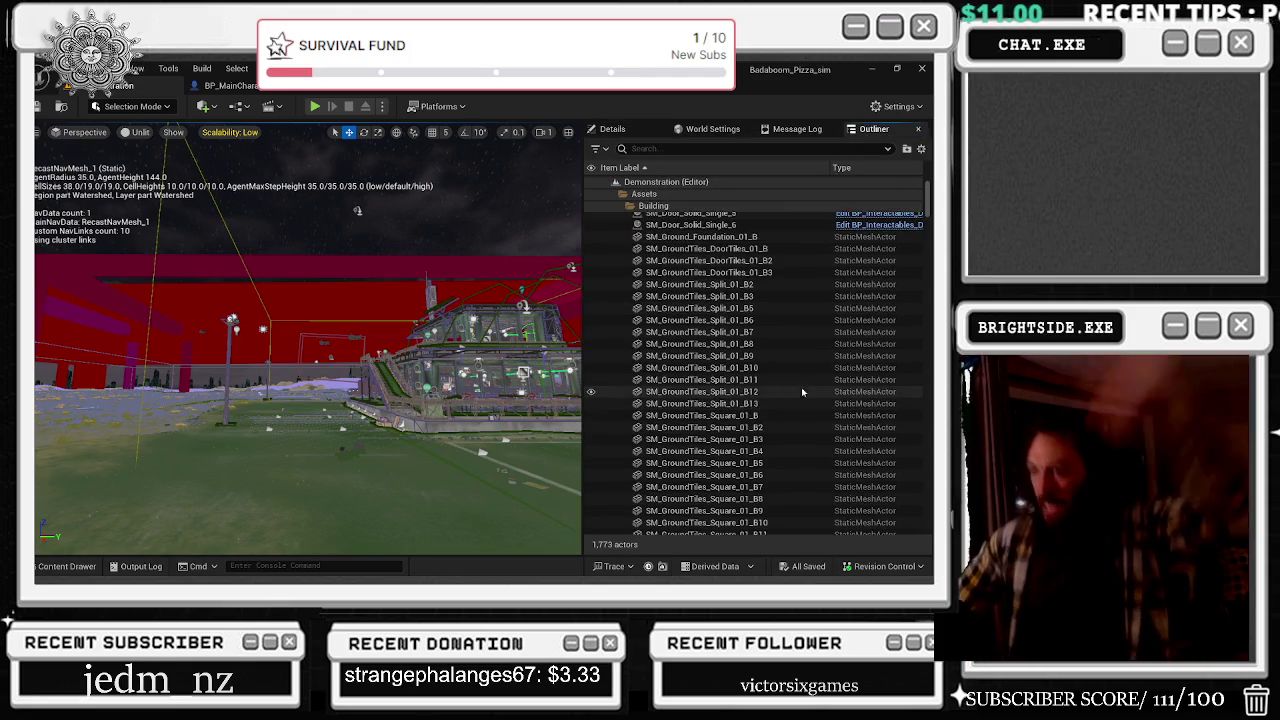
scroll(795, 380, "down", 3)
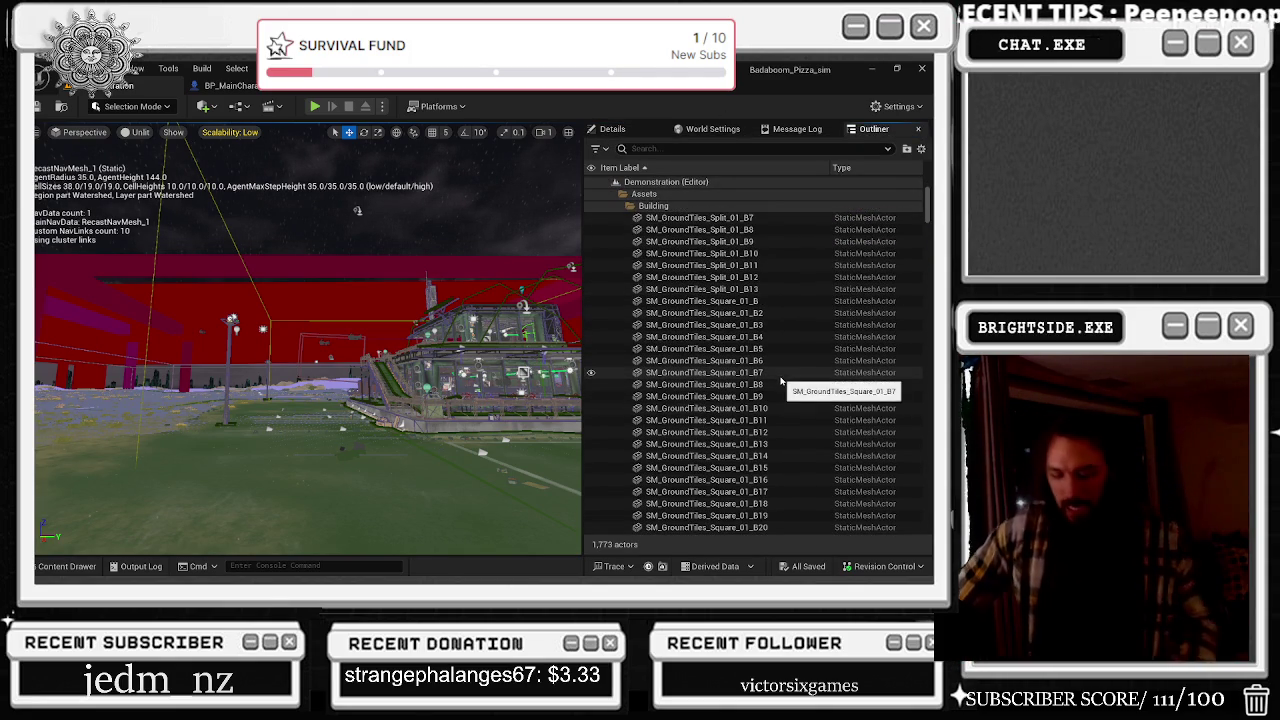
scroll(785, 400, "down", 10)
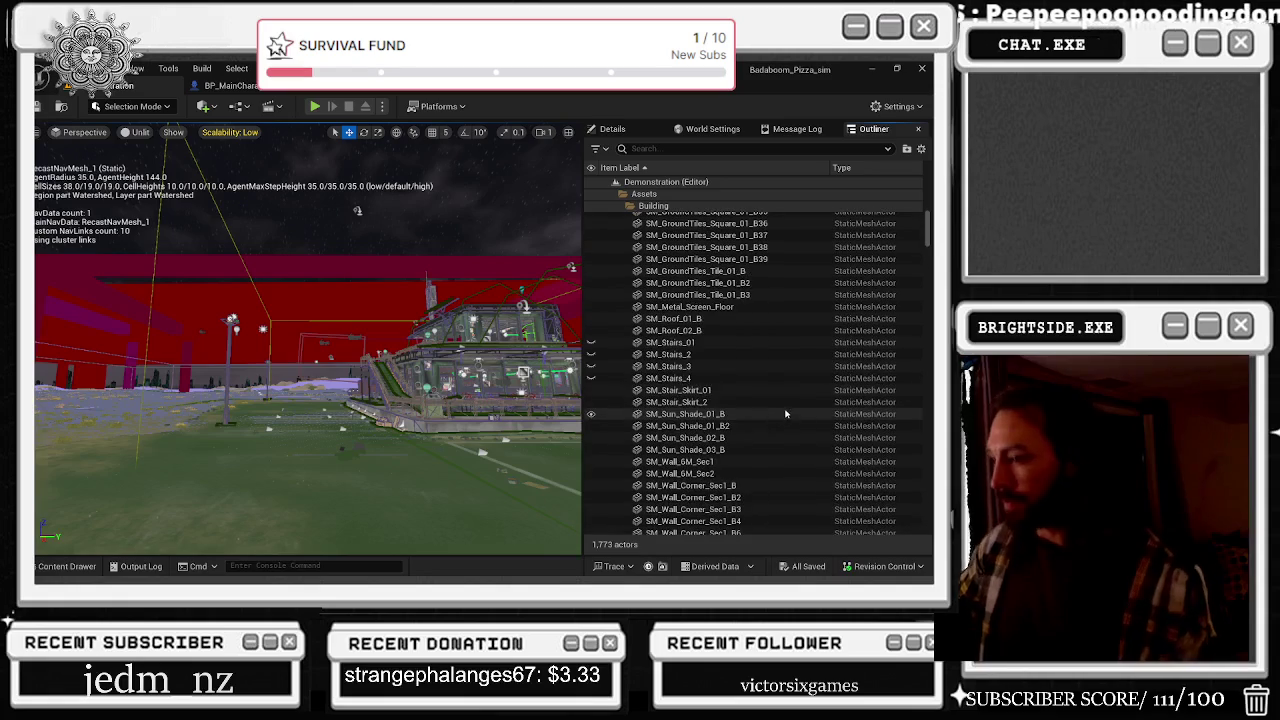
scroll(785, 420, "down", 4)
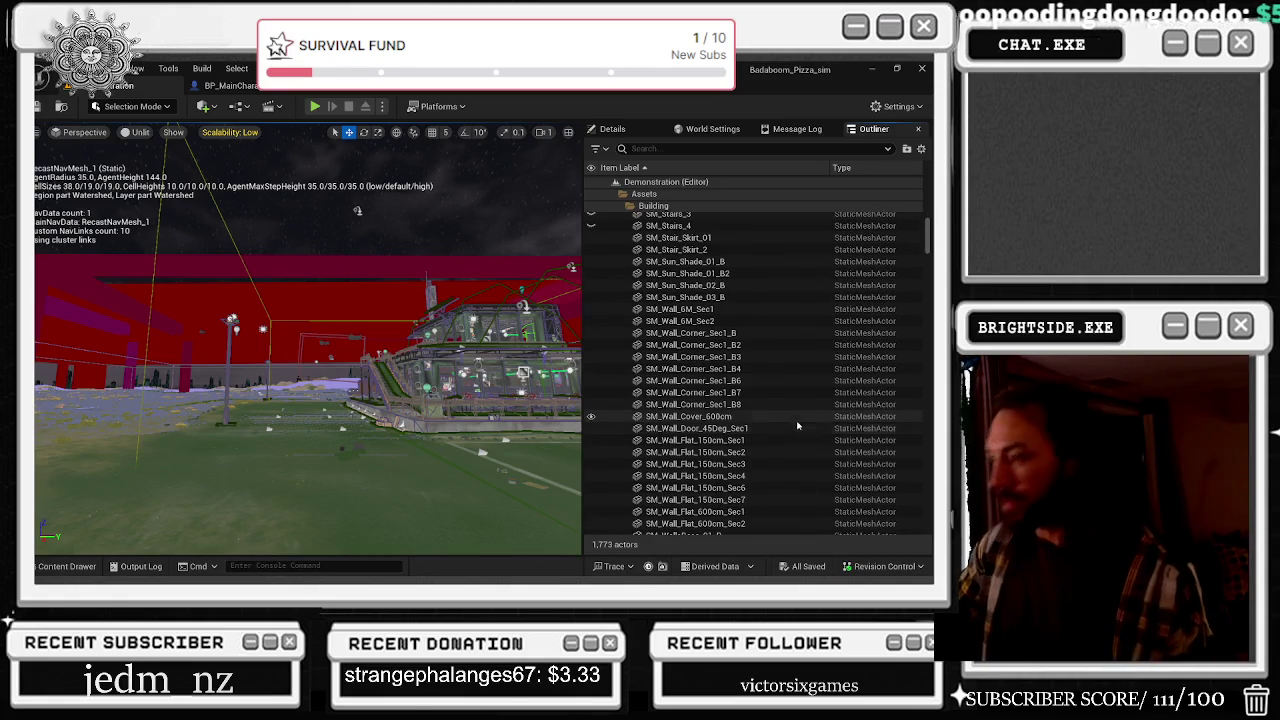
scroll(795, 425, "down", 3)
scroll(764, 437, "down", 2)
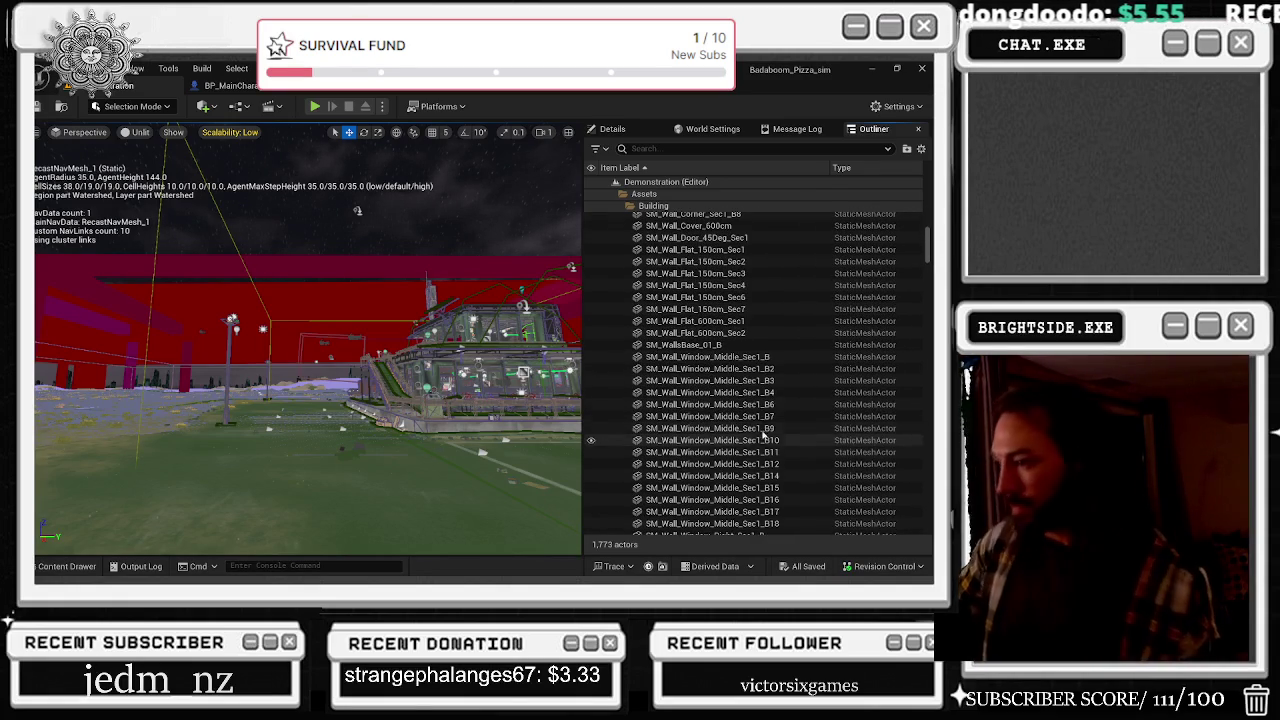
scroll(740, 430, "down", 6)
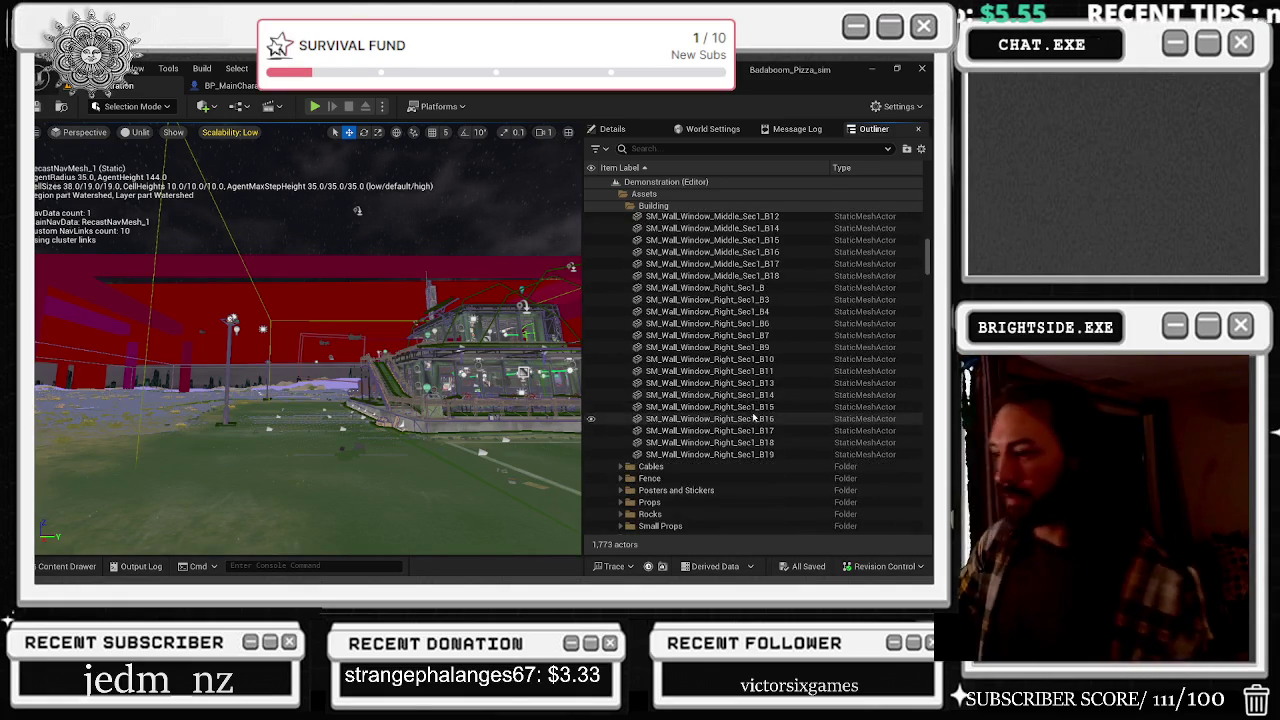
scroll(766, 385, "down", 3)
scroll(780, 342, "down", 3)
scroll(805, 318, "down", 1)
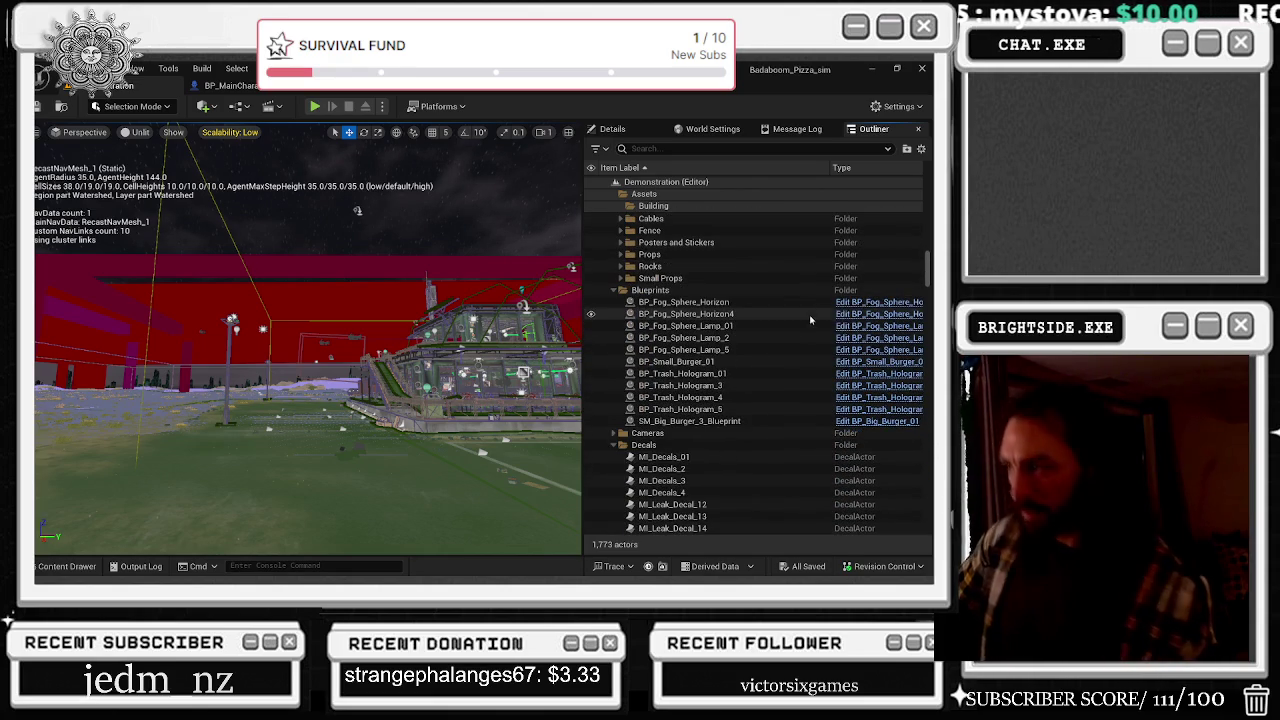
scroll(857, 313, "down", 2)
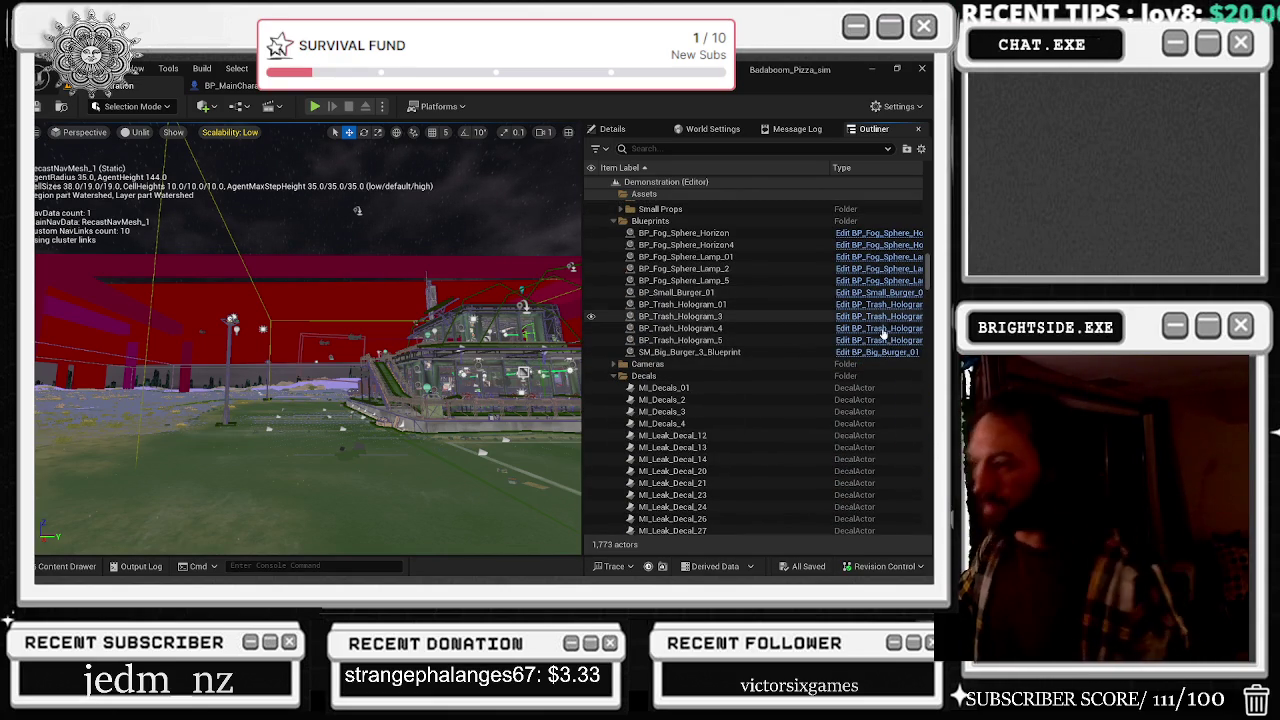
scroll(835, 318, "down", 2)
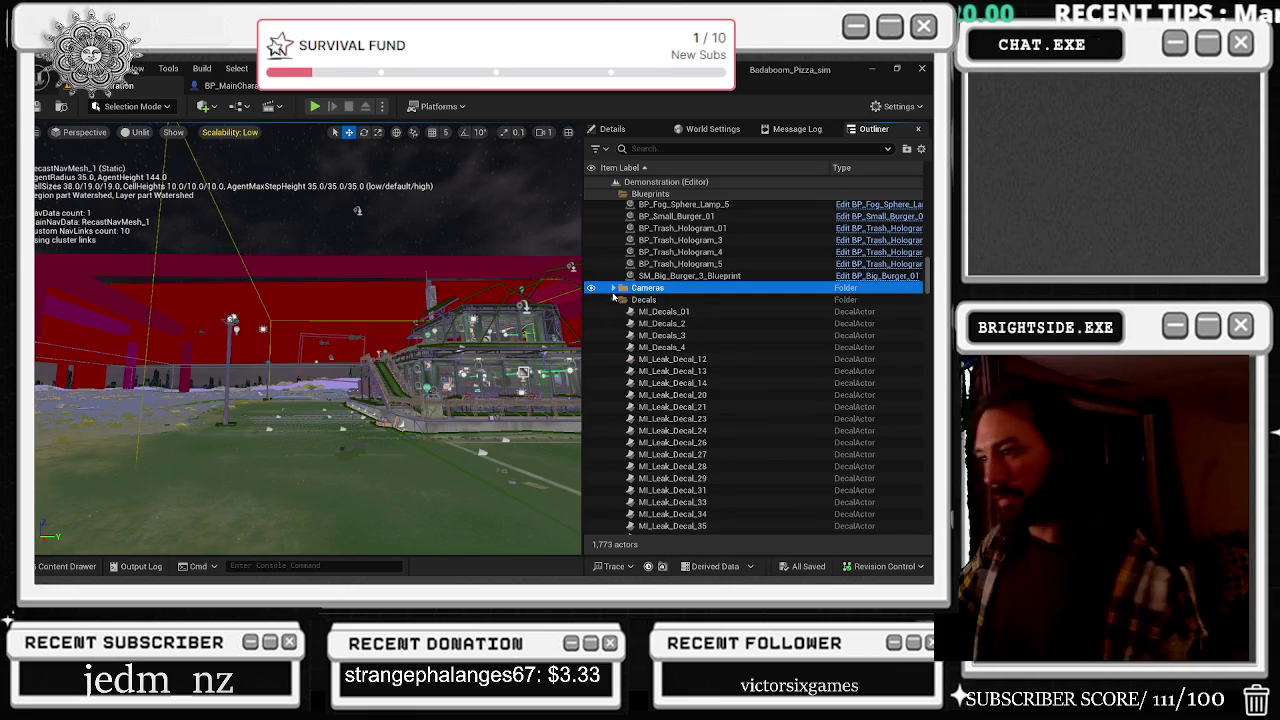
Step: Collapse the Decals, Lighting, Particles and PVP MAP folders, then filter the Outliner by 'POST'
left_click(613, 300)
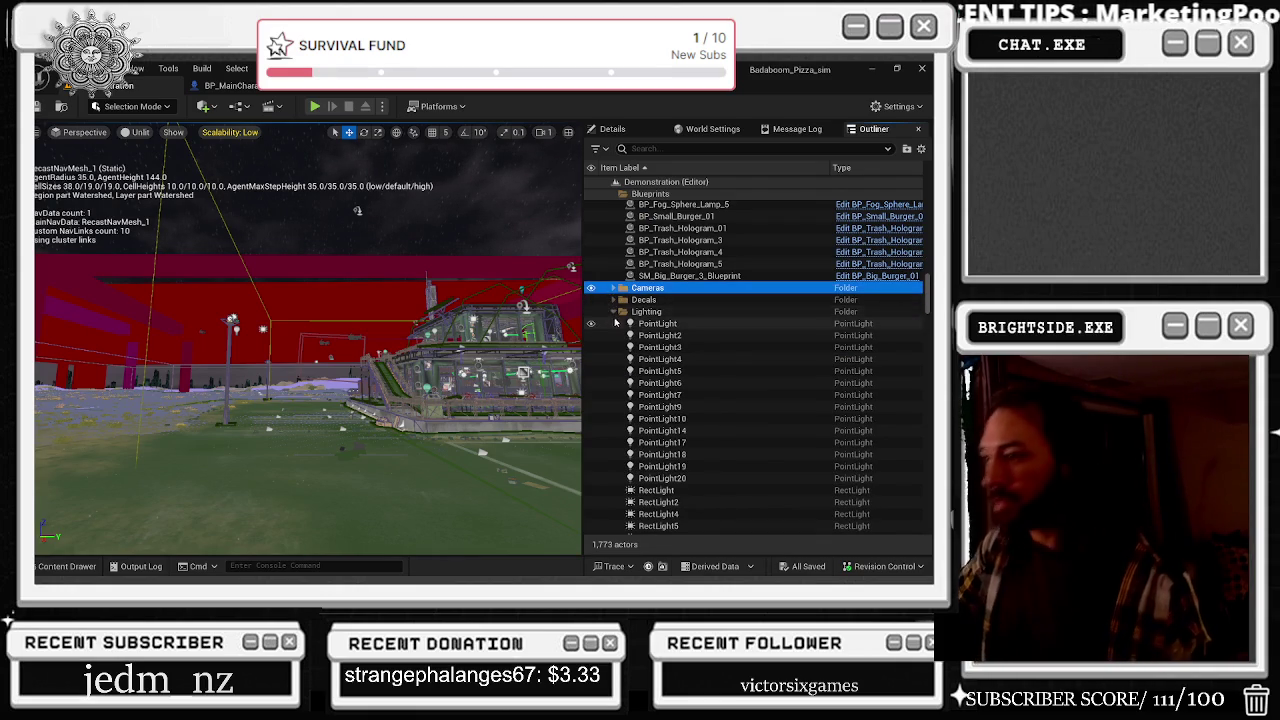
left_click(613, 312)
left_click(614, 324)
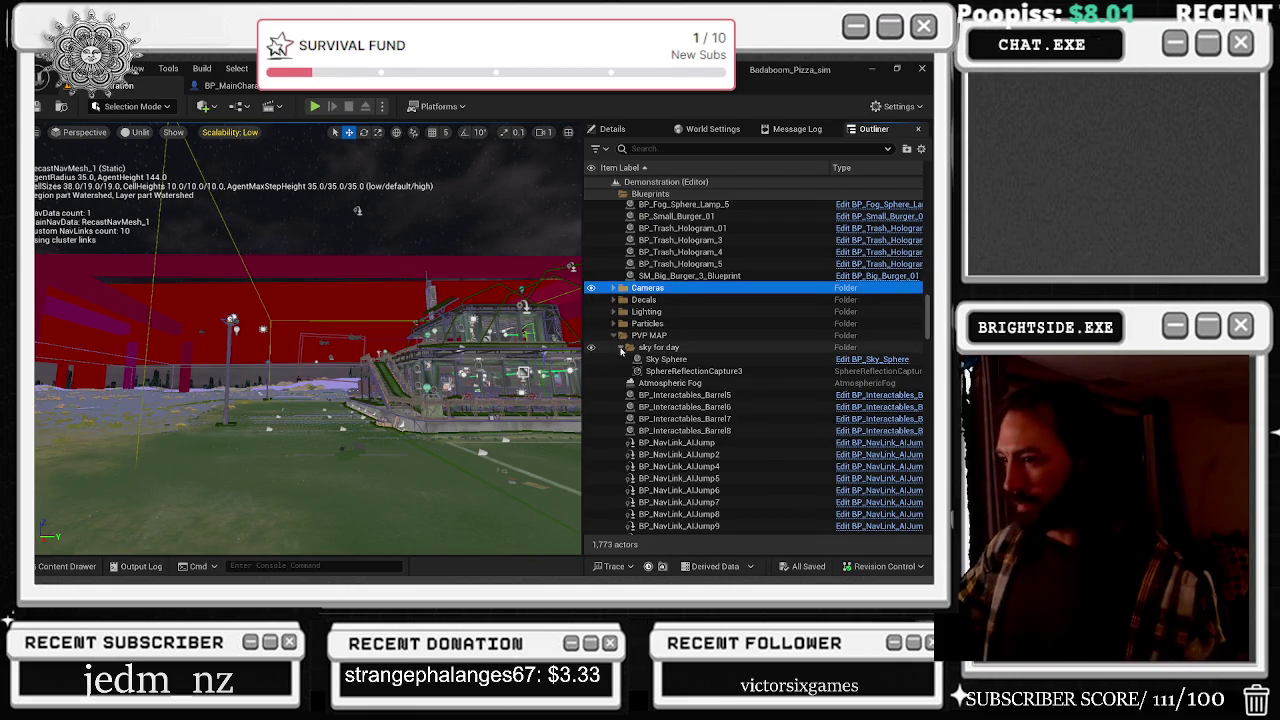
left_click(616, 337)
scroll(700, 380, "down", 5)
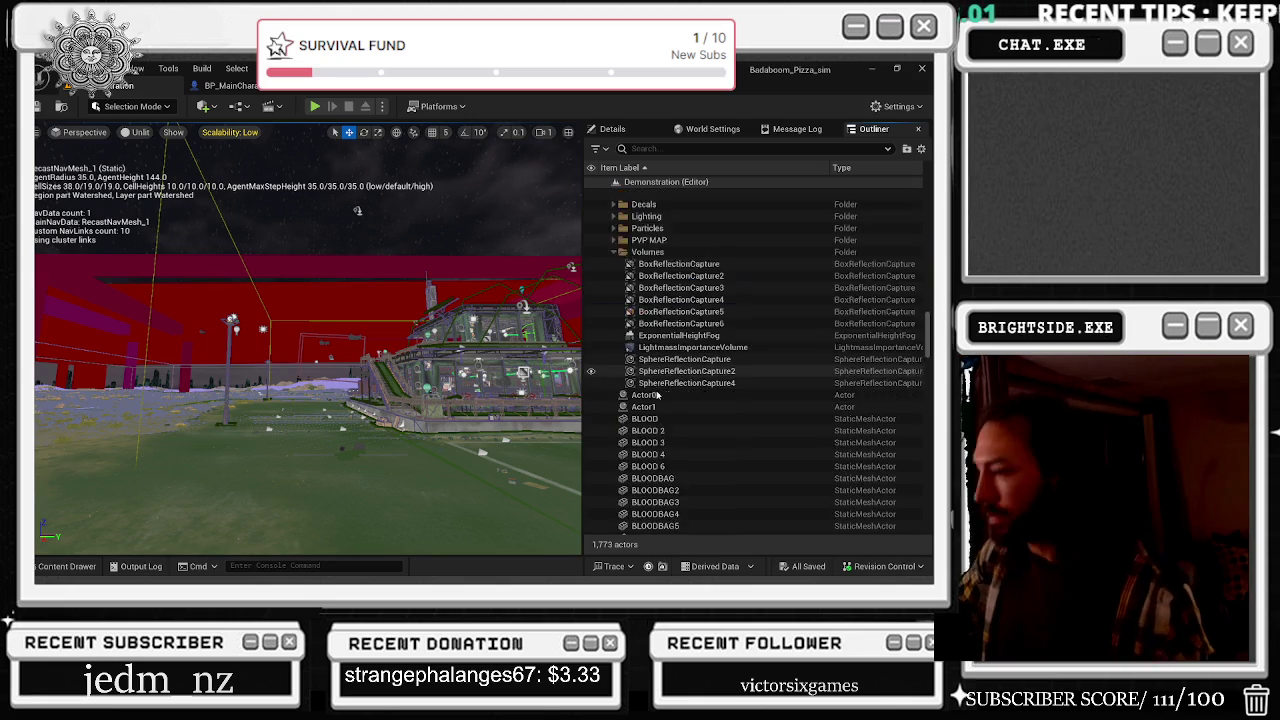
scroll(750, 396, "down", 1)
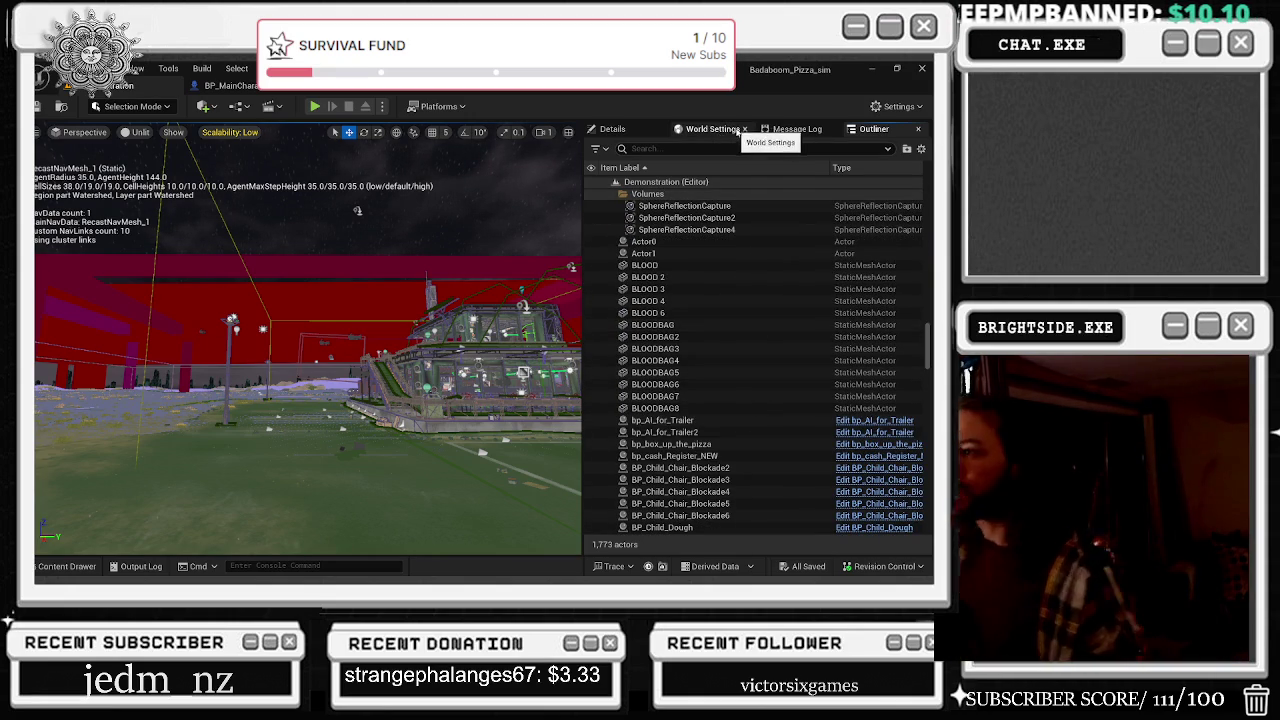
left_click(648, 130)
left_click(874, 129)
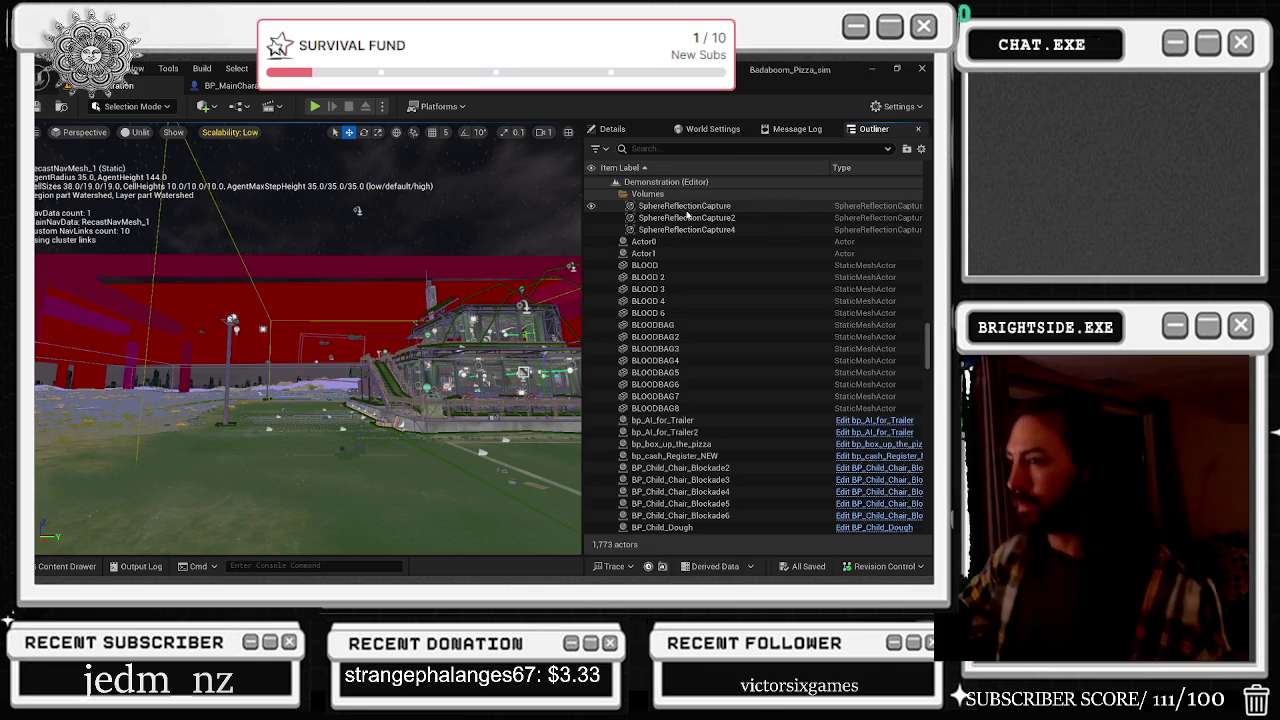
type("POST")
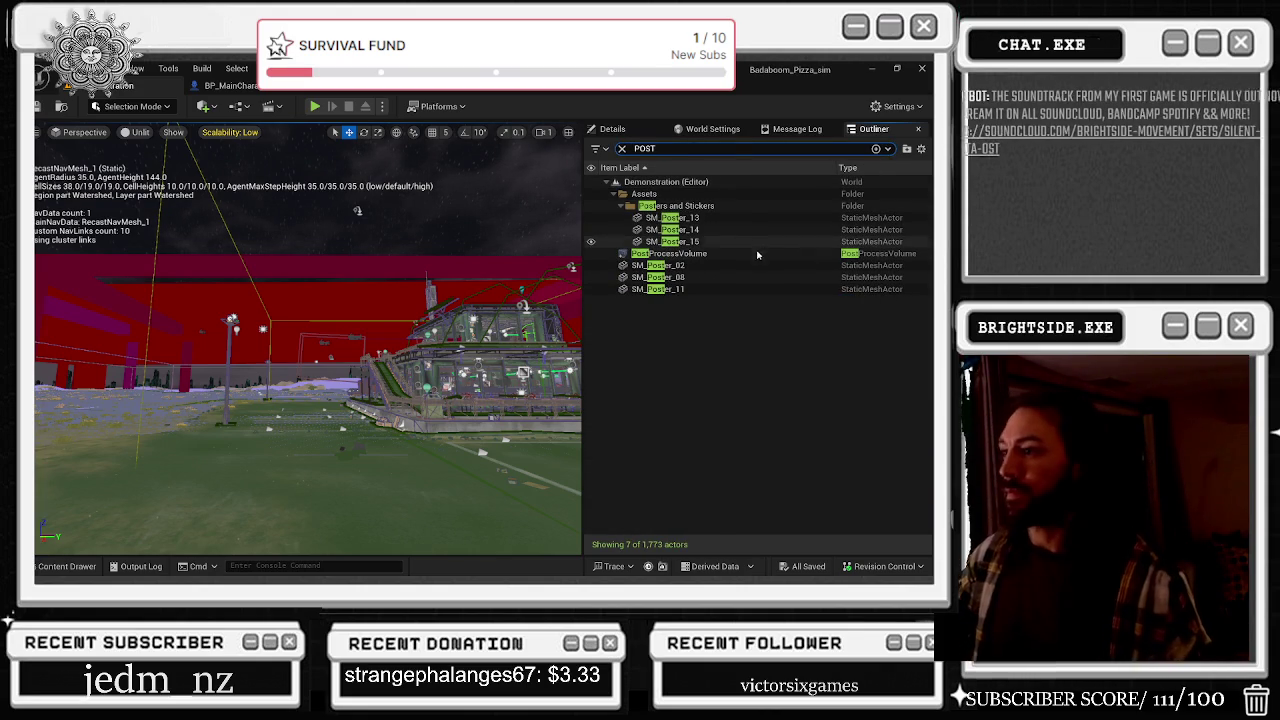
Step: Select the PostProcessVolume and show its Details, checking the Lens section and brush component
left_click(700, 253)
left_click(612, 129)
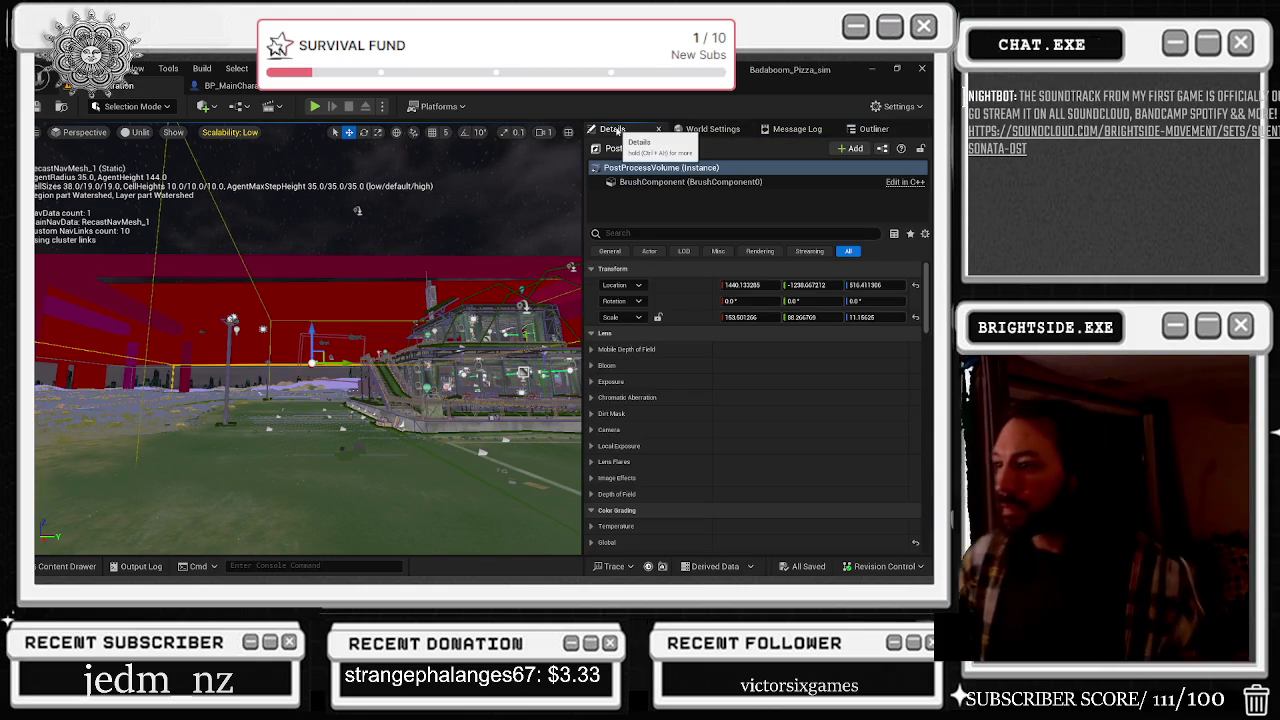
left_click(590, 336)
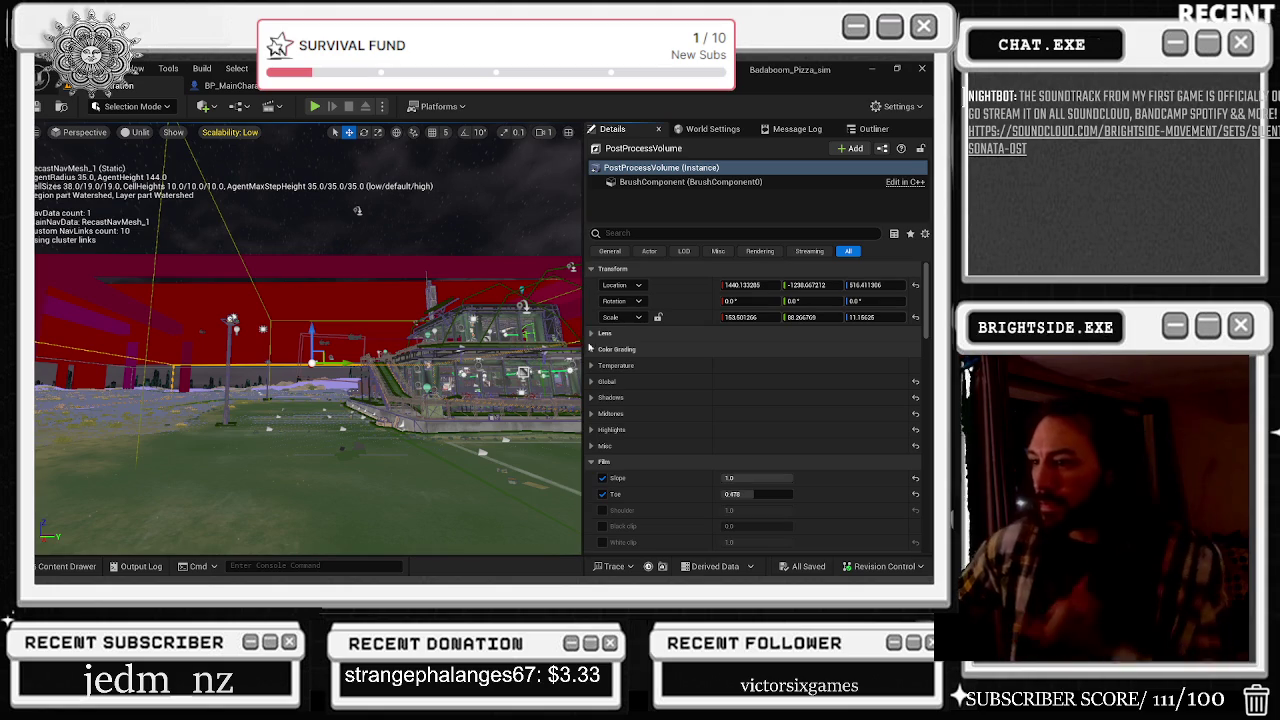
left_click(590, 336)
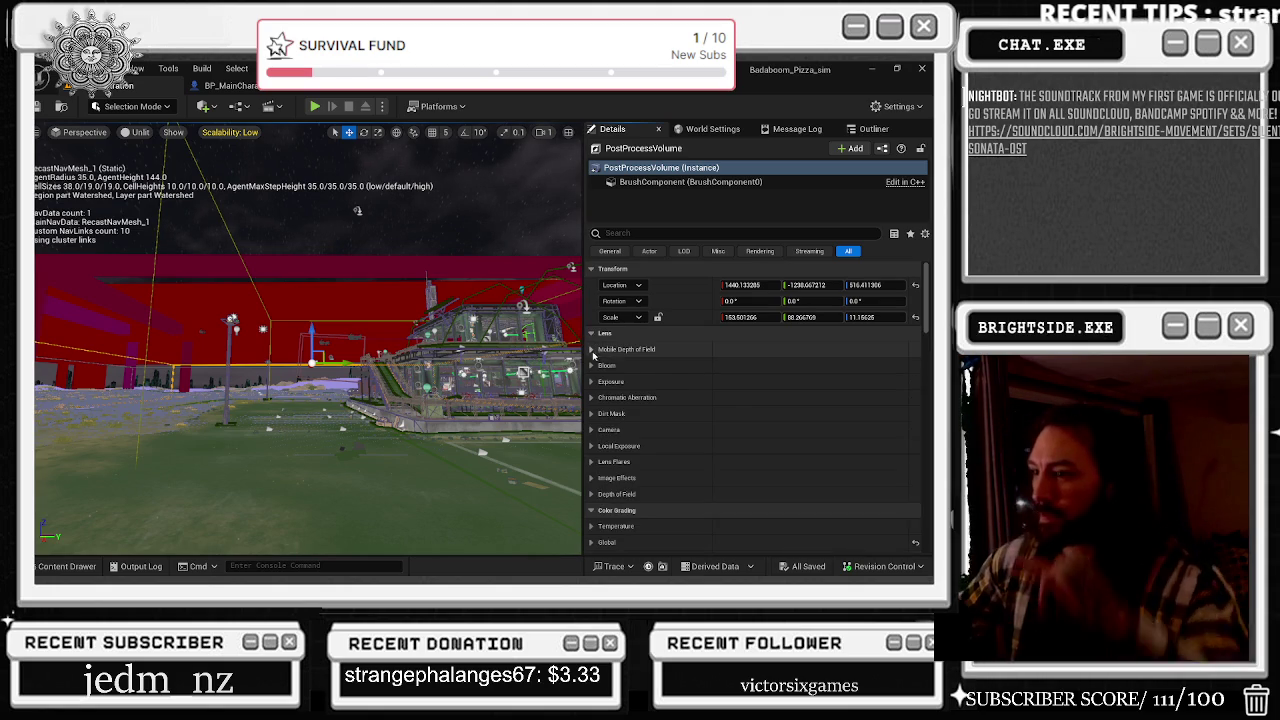
left_click(643, 182)
left_click(660, 167)
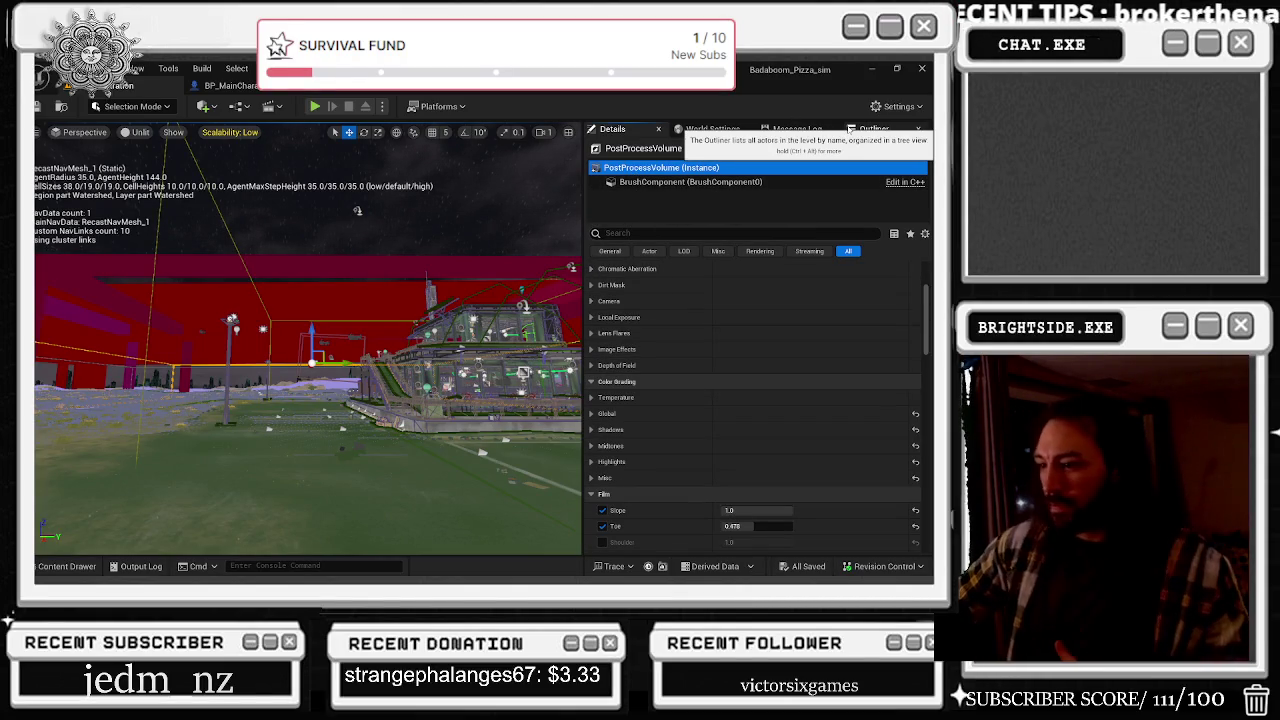
Step: Browse the volume's Temperature, Camera, Image Effects and Depth of Field settings
left_click(593, 467)
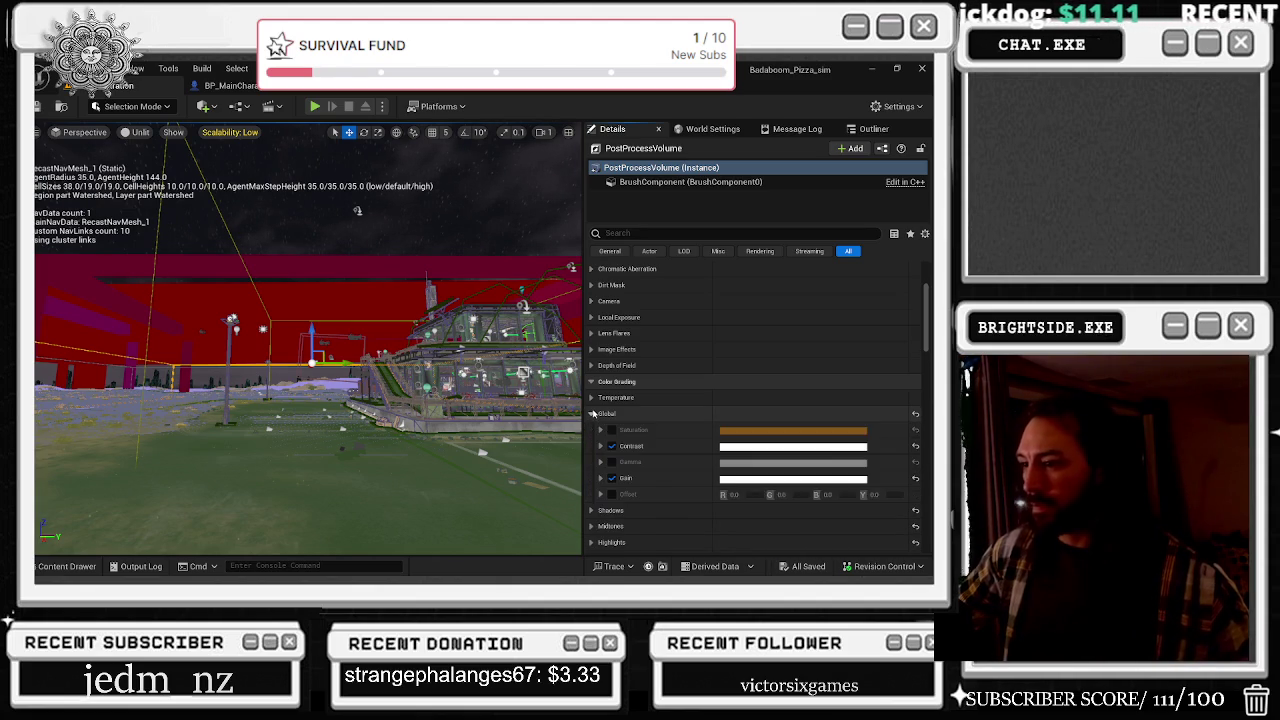
left_click(592, 397)
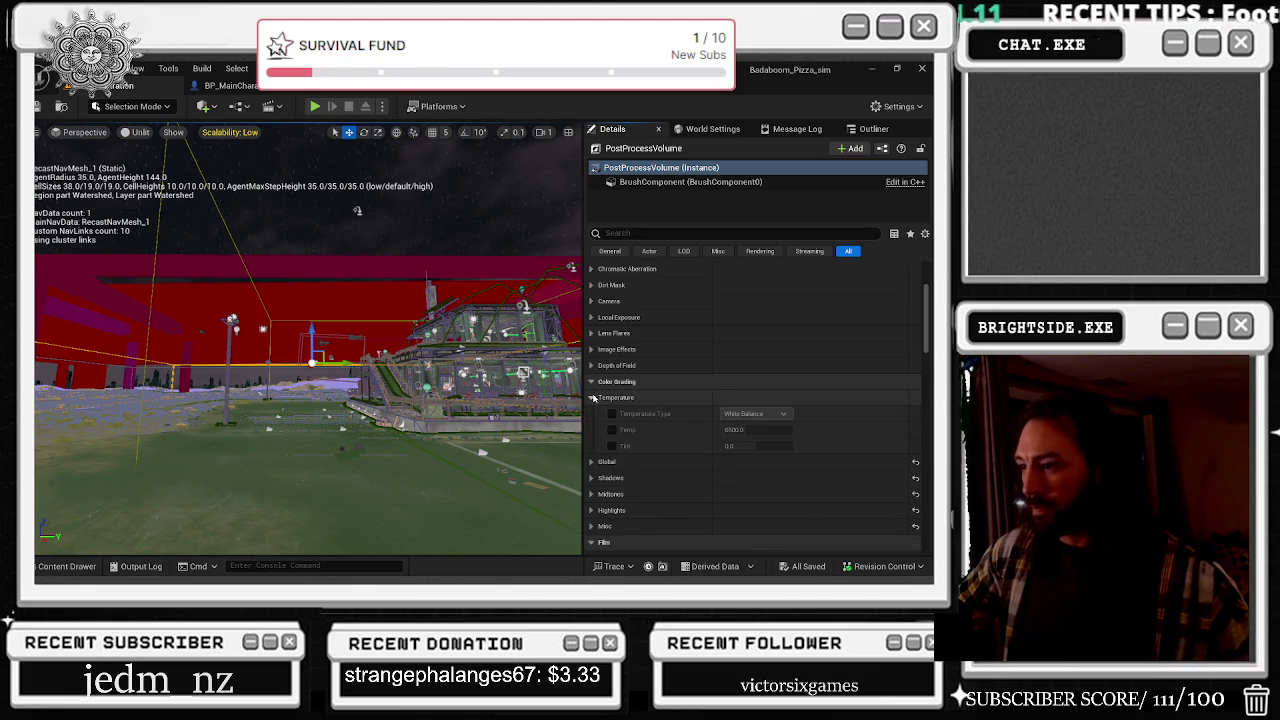
left_click(593, 397)
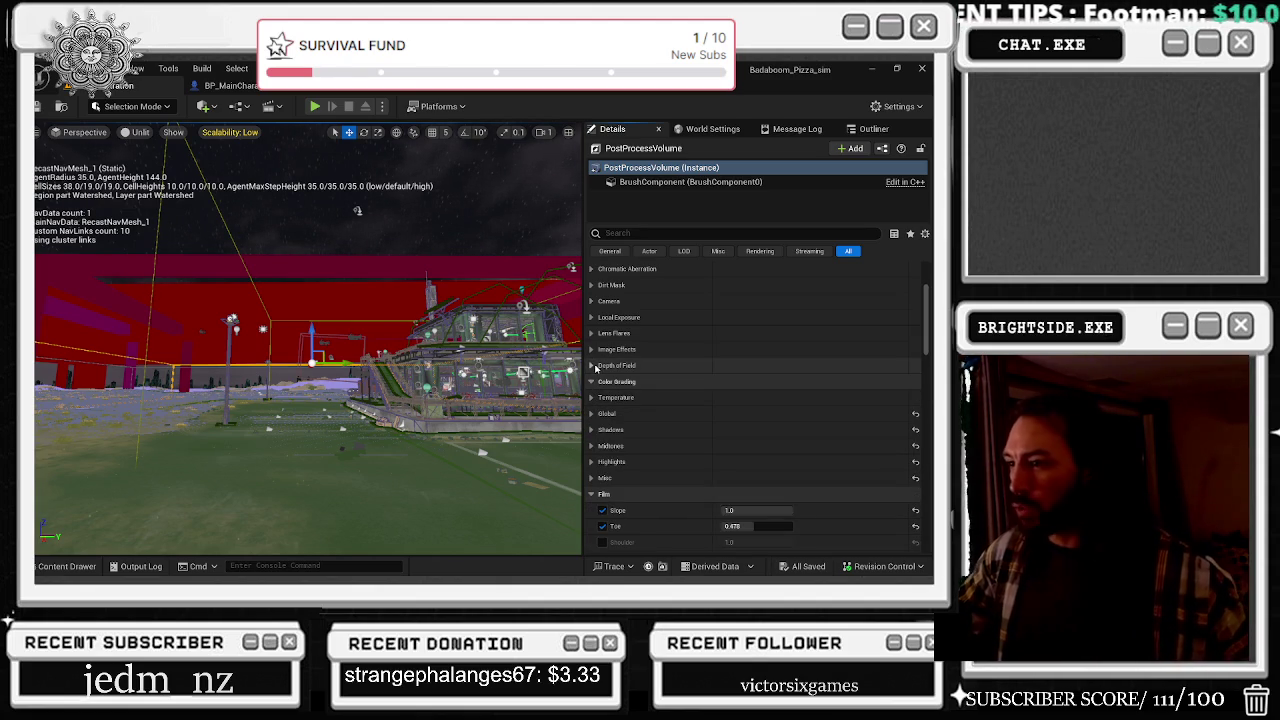
scroll(658, 418, "down", 5)
scroll(659, 423, "down", 3)
scroll(655, 430, "up", 10)
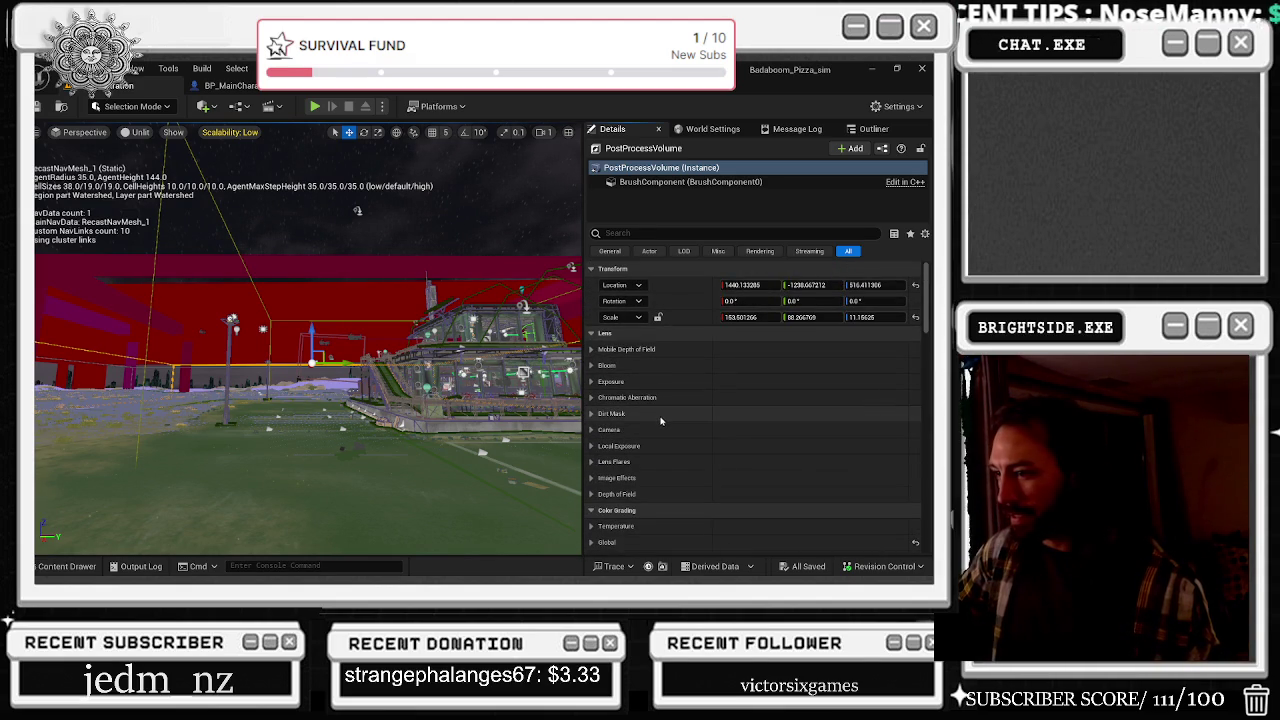
left_click(593, 430)
left_click(593, 430)
scroll(596, 400, "down", 3)
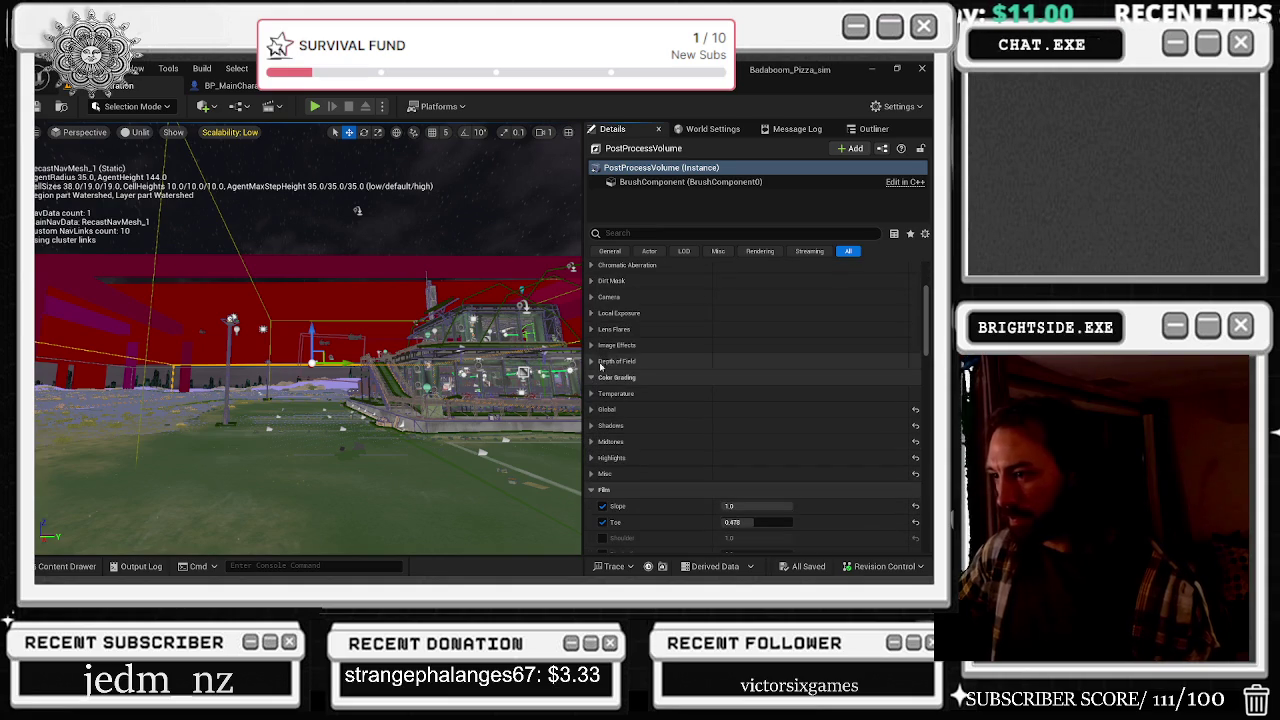
left_click(591, 361)
left_click(592, 345)
scroll(600, 370, "down", 5)
scroll(600, 400, "down", 3)
Step: Locate the volume's assigned cartoon post-process material instance in the Content Drawer, then open its editor
left_click(591, 345)
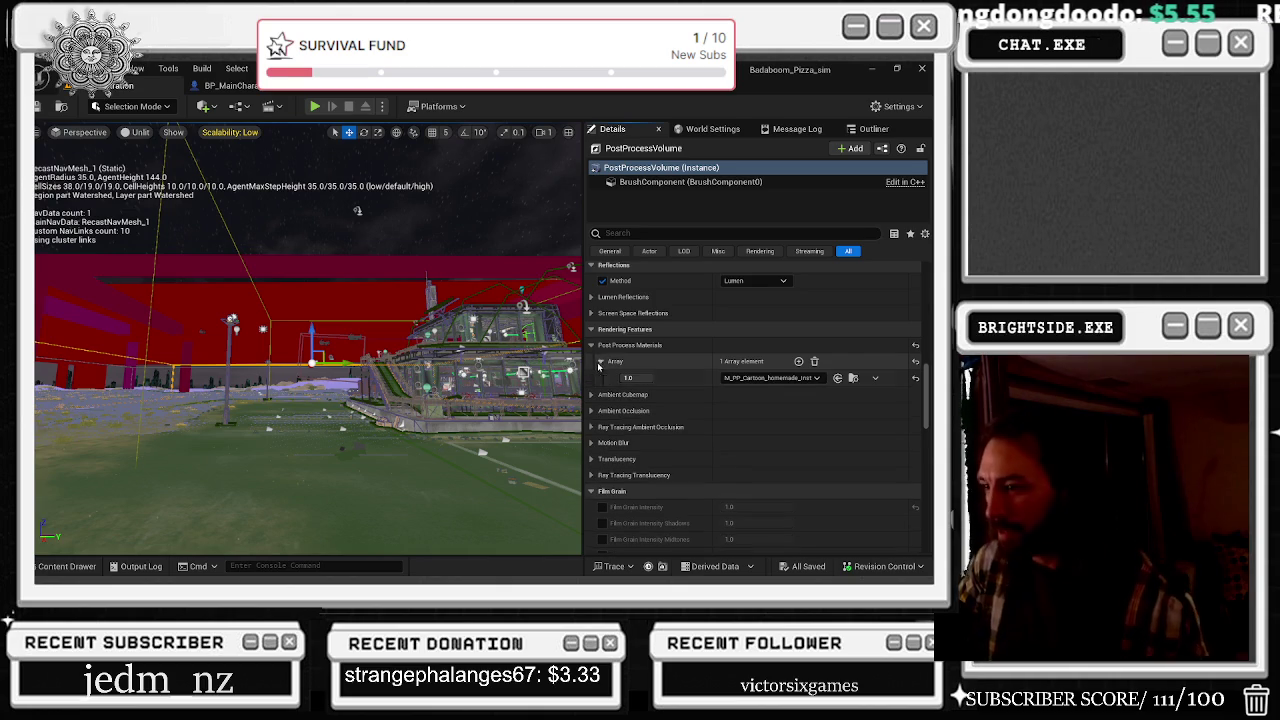
left_click(600, 361)
left_click(848, 386)
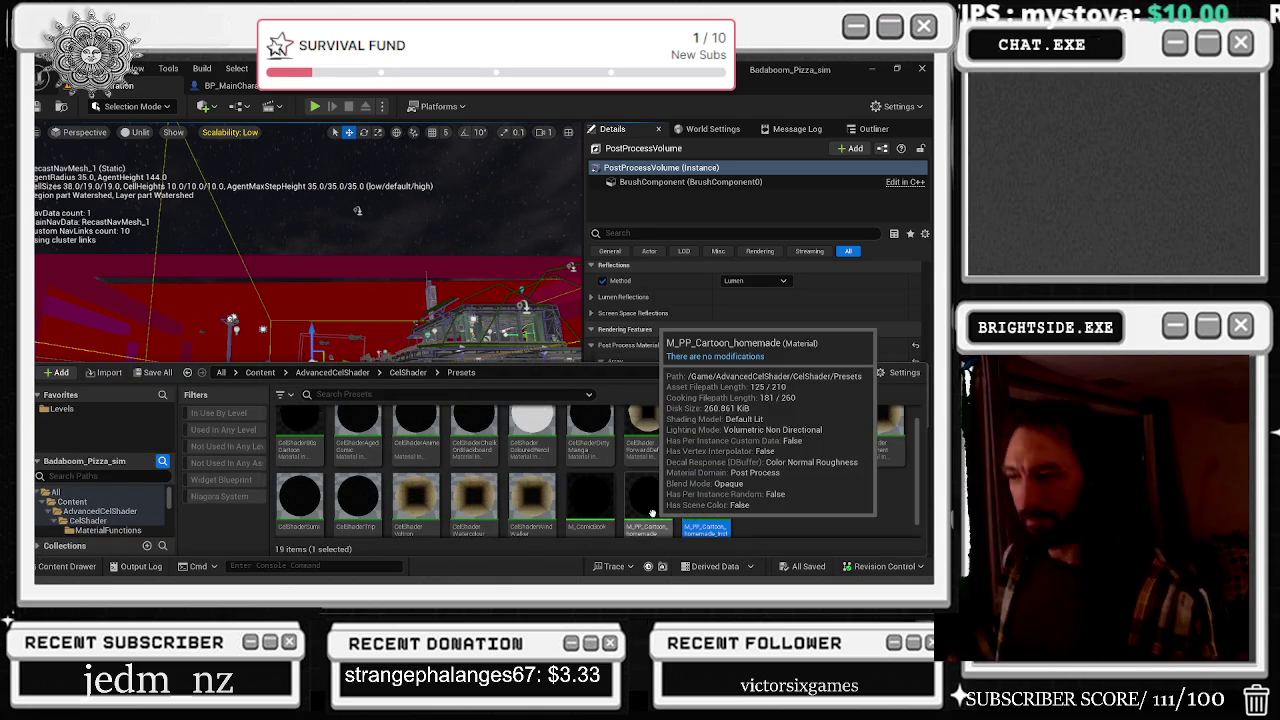
key("ctrl+space")
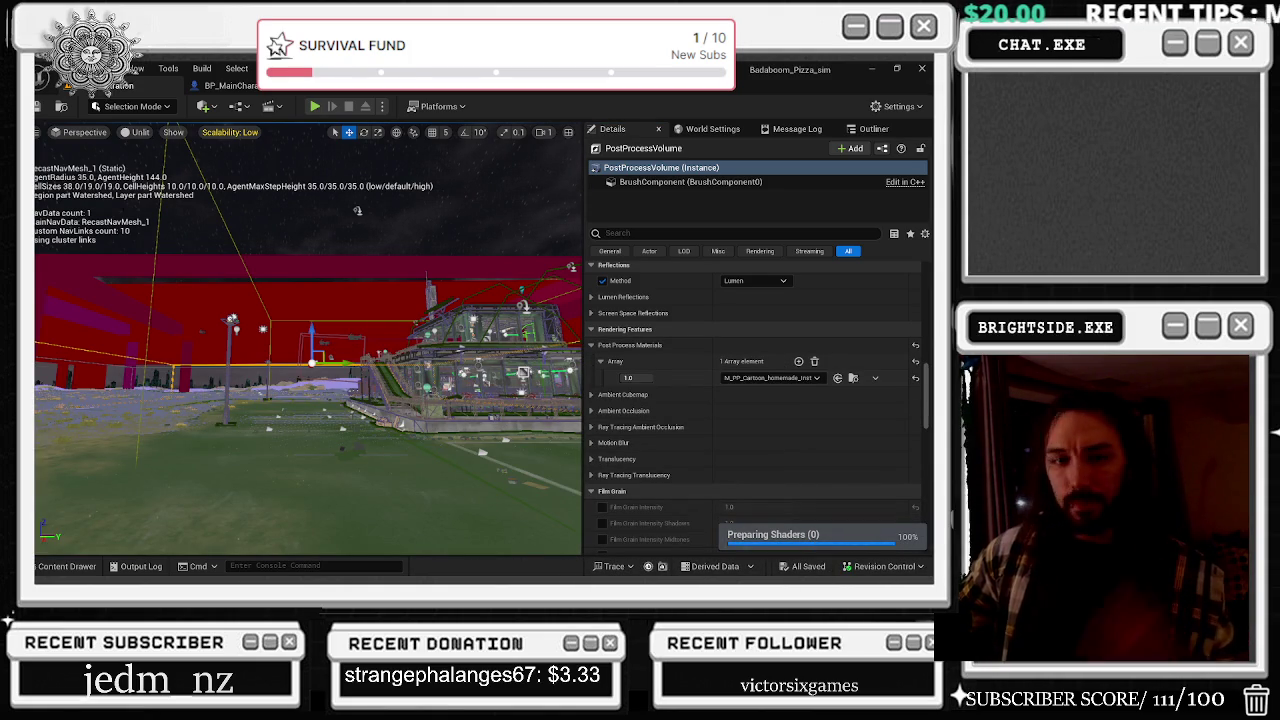
left_click(162, 87)
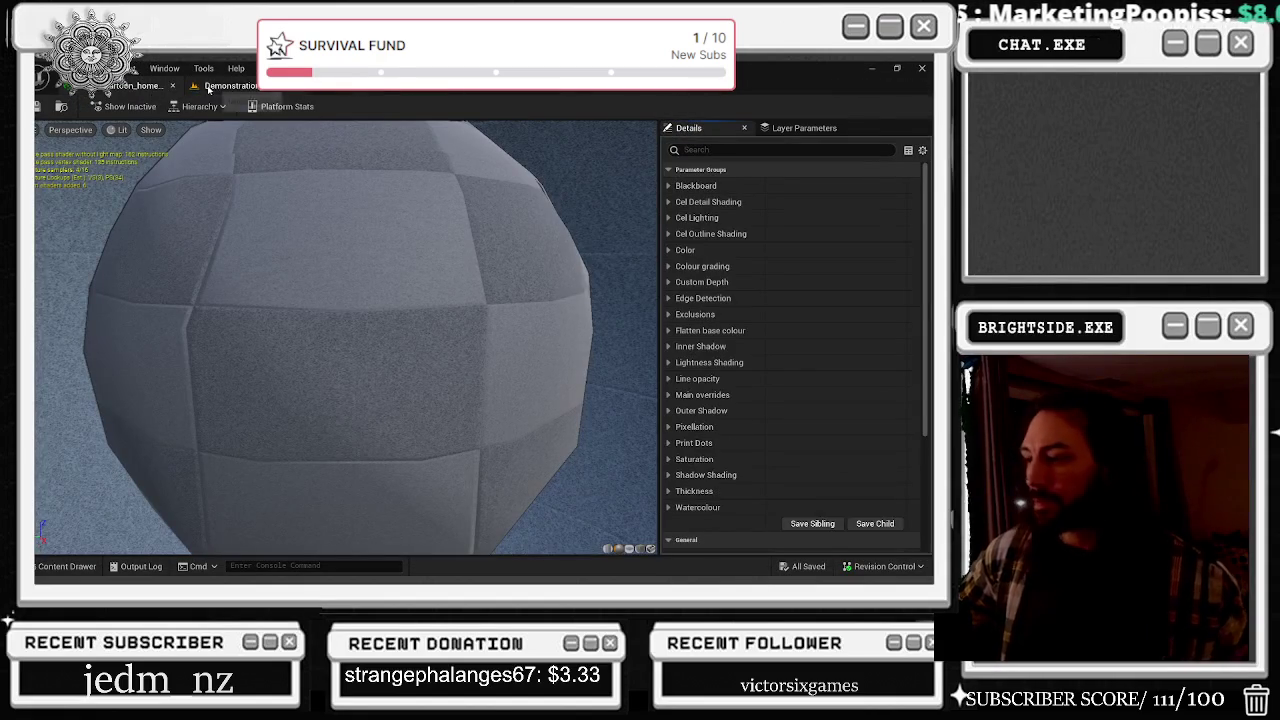
Step: Bring up the M_PP_Cartoon material instance and rotate its preview sphere
left_click(210, 86)
left_click(112, 87)
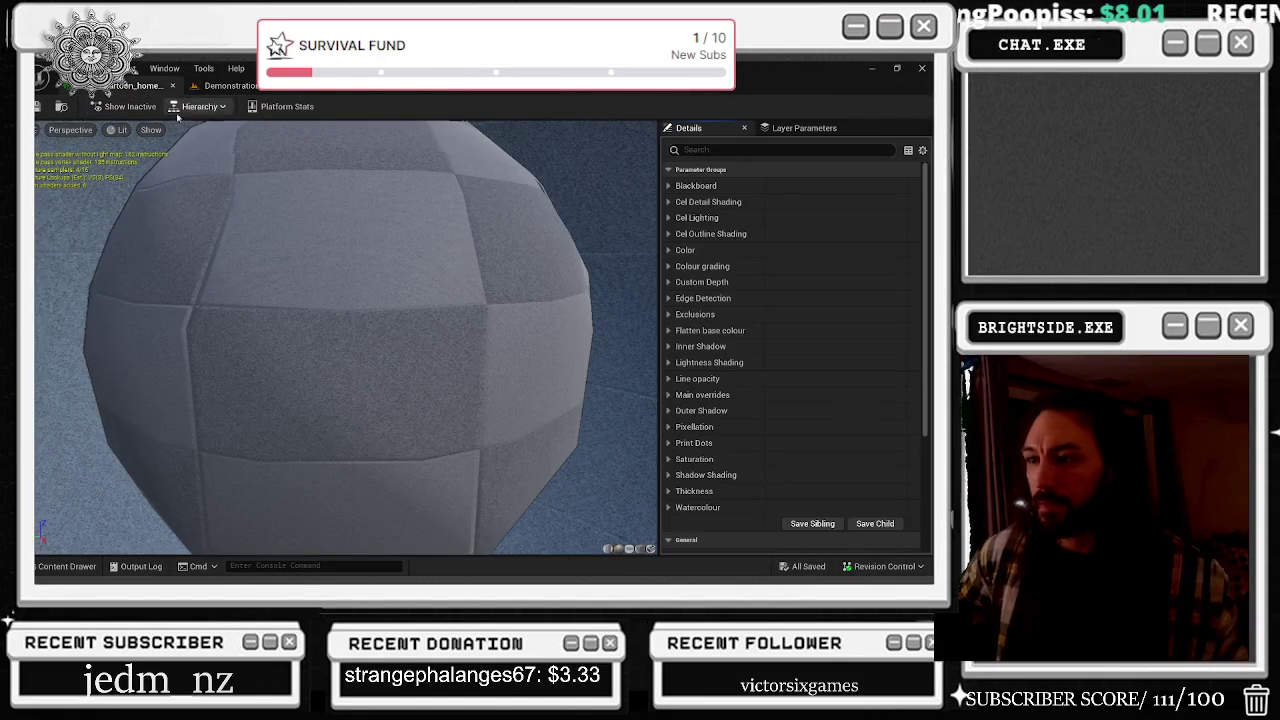
left_click_drag(310, 227, 358, 229)
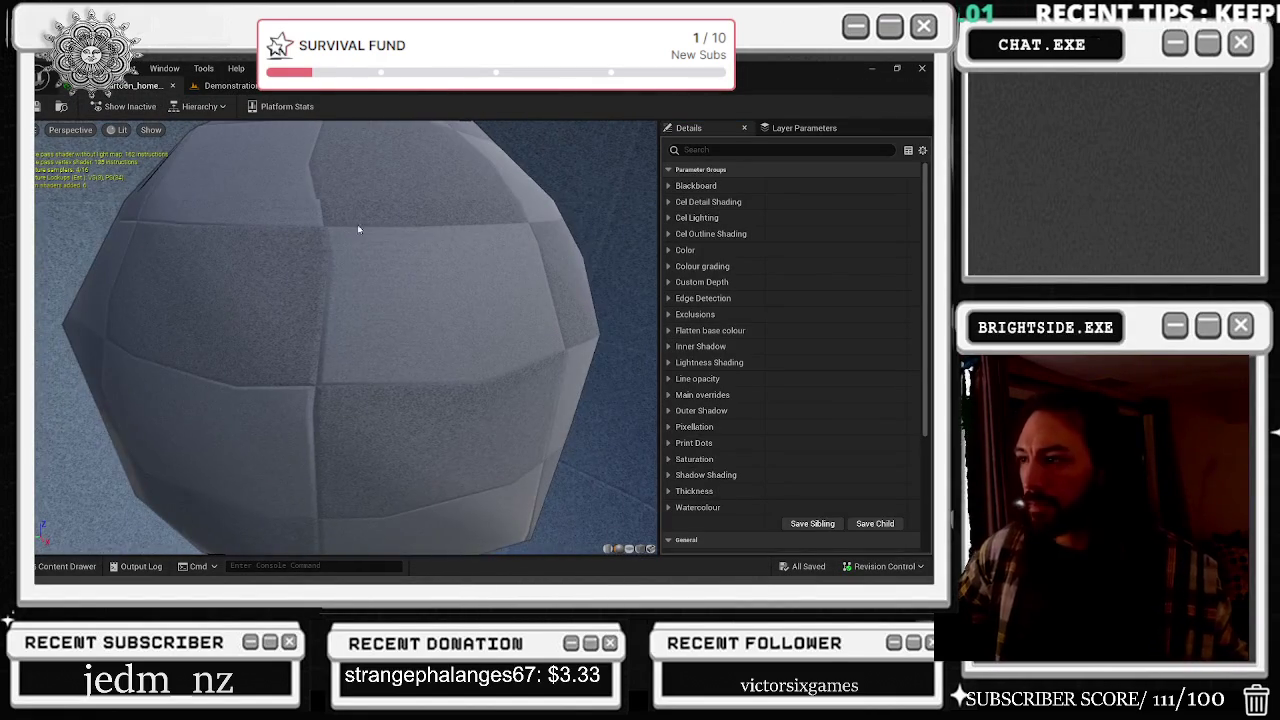
Step: Expand the Cel Outline Shading, Line opacity and Thickness groups to review values like line thickness 2.5
left_click(669, 234)
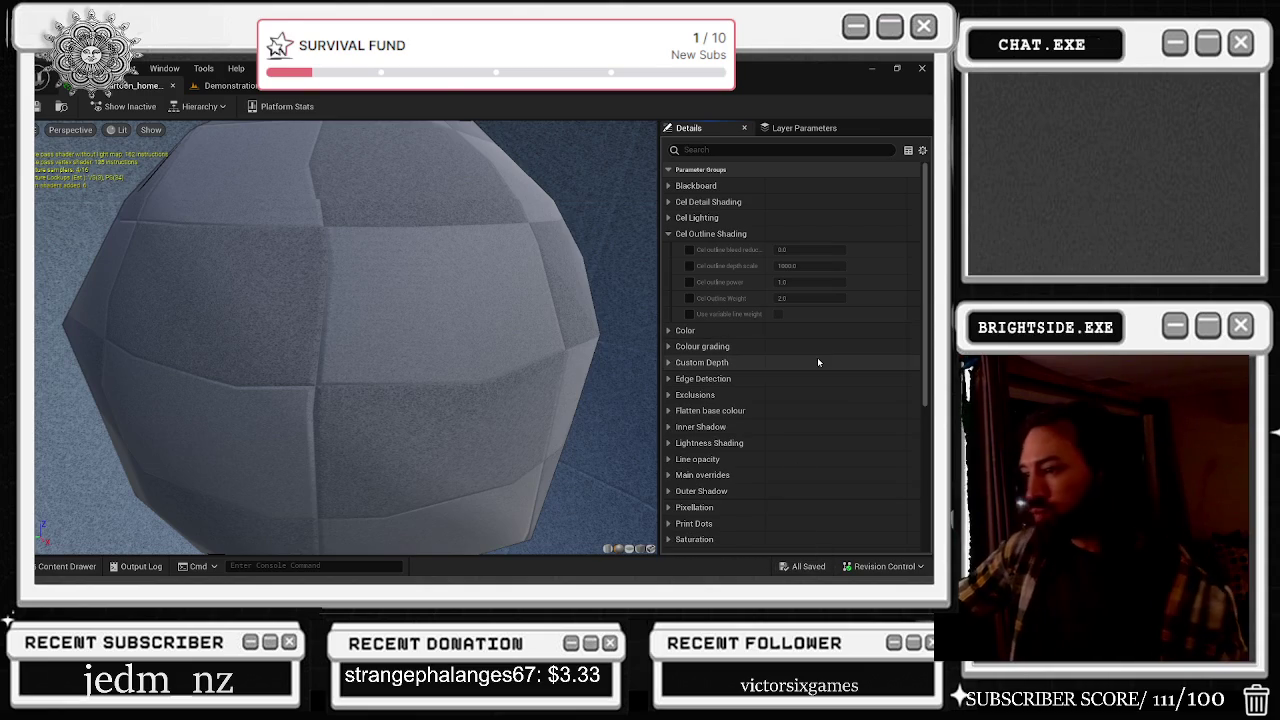
left_click(700, 459)
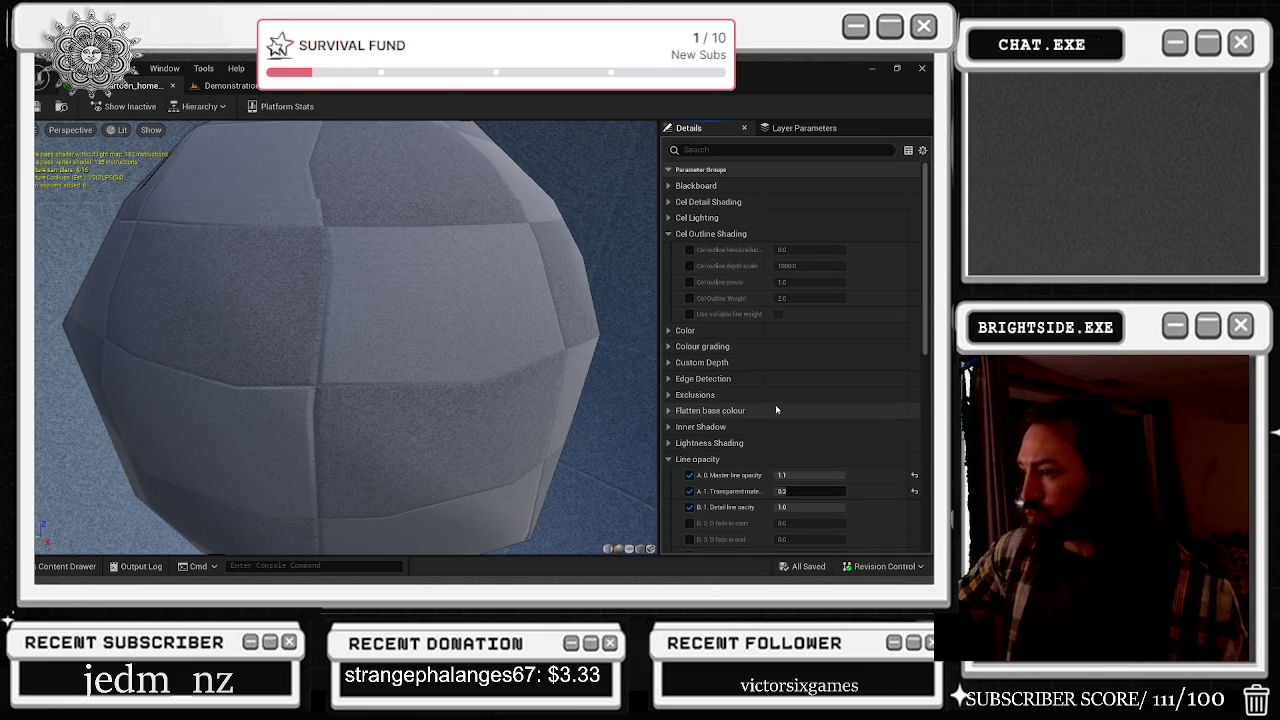
scroll(757, 480, "down", 5)
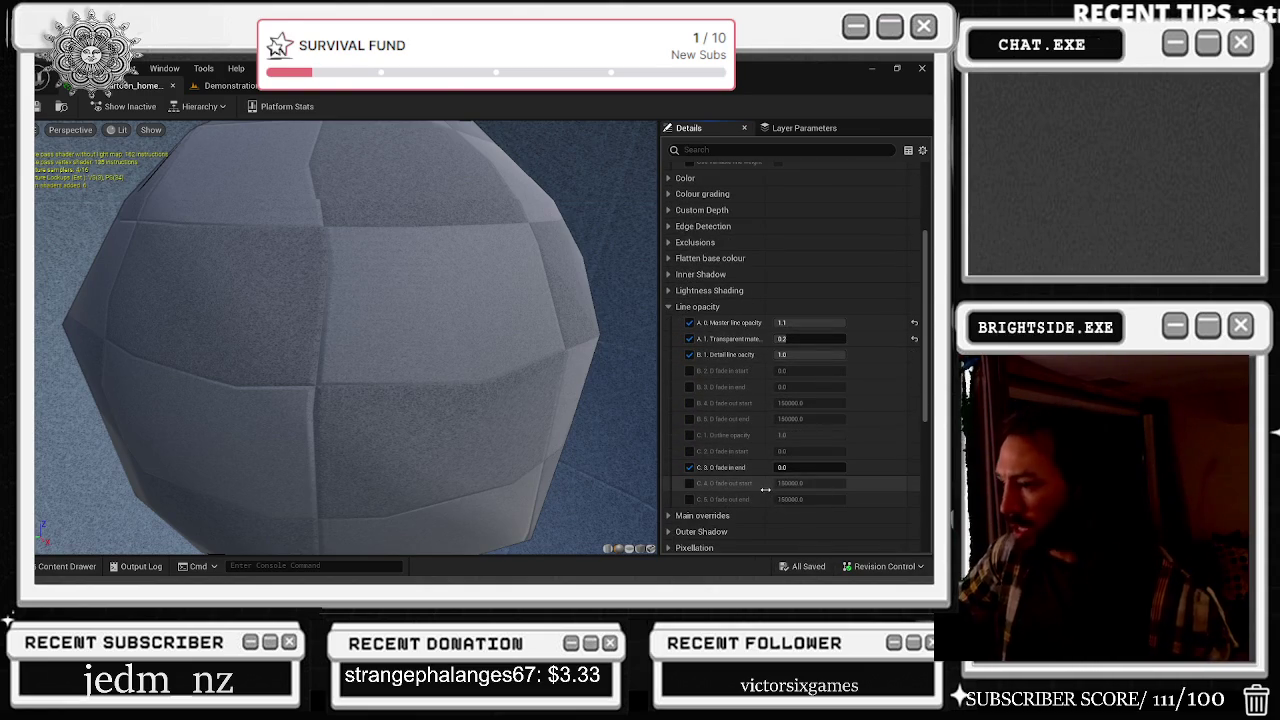
scroll(770, 486, "down", 1)
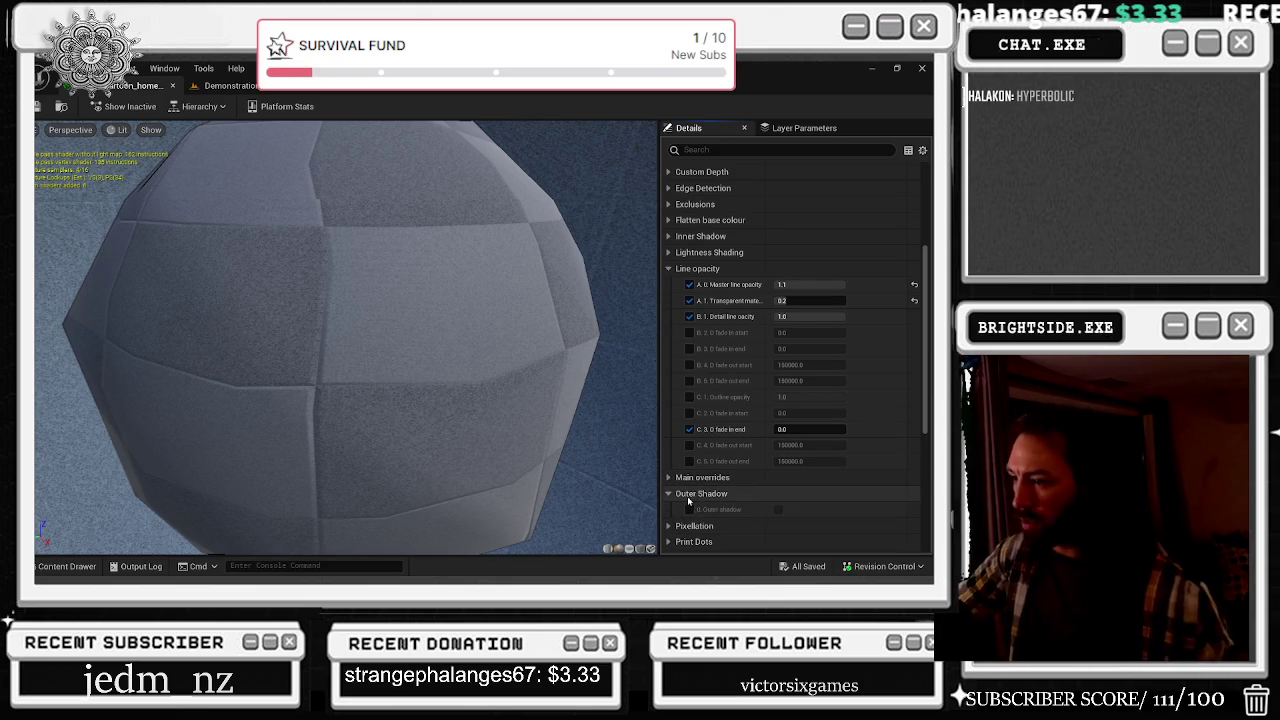
scroll(670, 490, "down", 1)
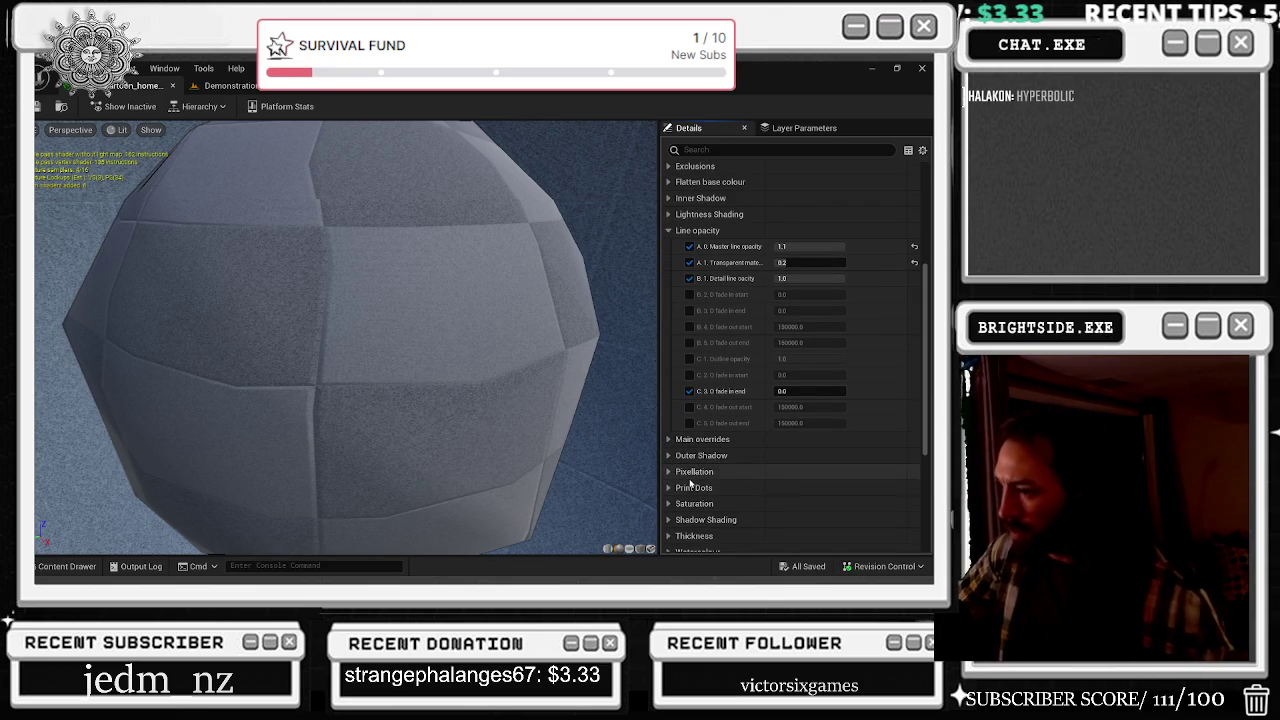
scroll(672, 495, "down", 1)
left_click(669, 501)
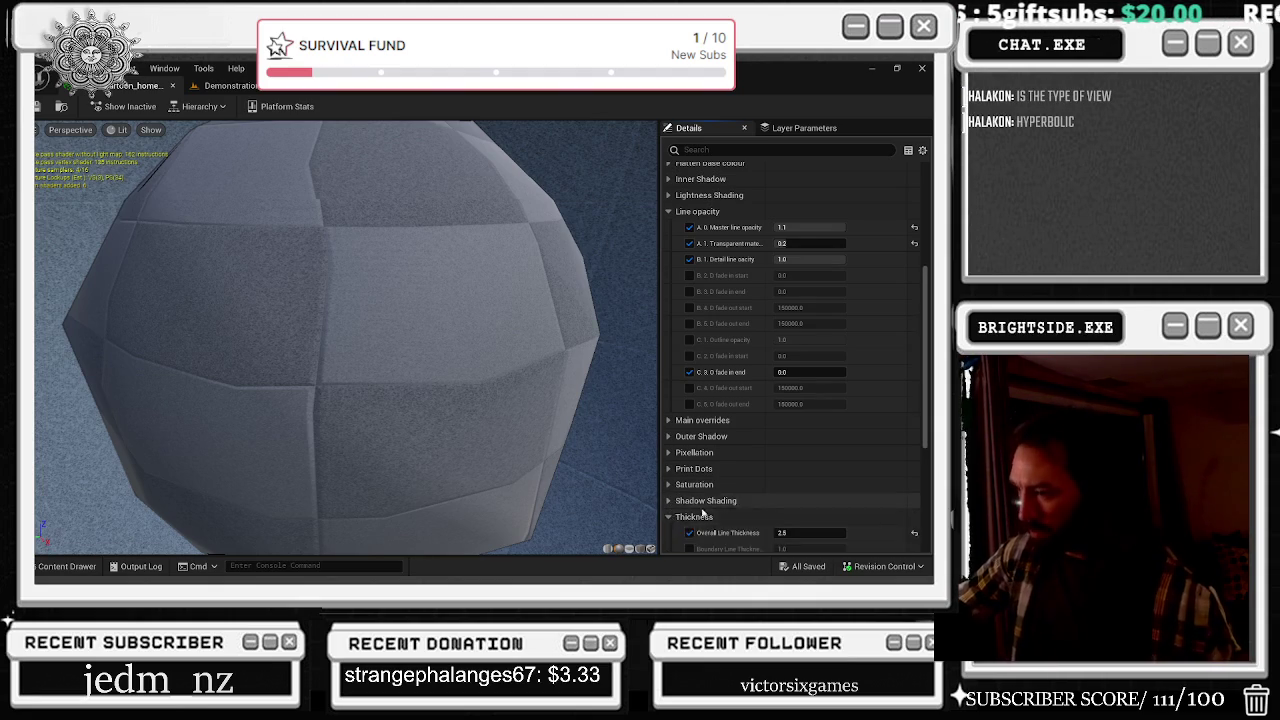
scroll(697, 514, "down", 3)
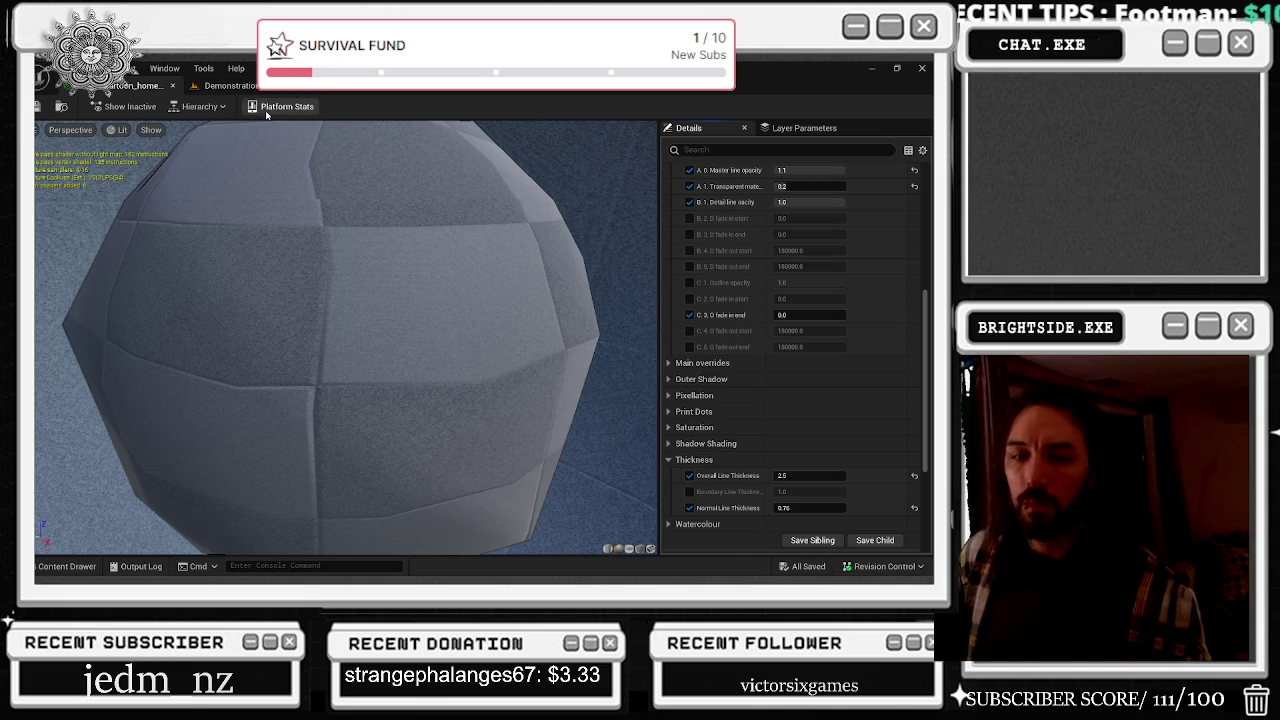
key("alt+Tab")
Step: Search Google for 'HYPEREBOLIC VIEW IN GAME' in a new browser tab
left_click(452, 336)
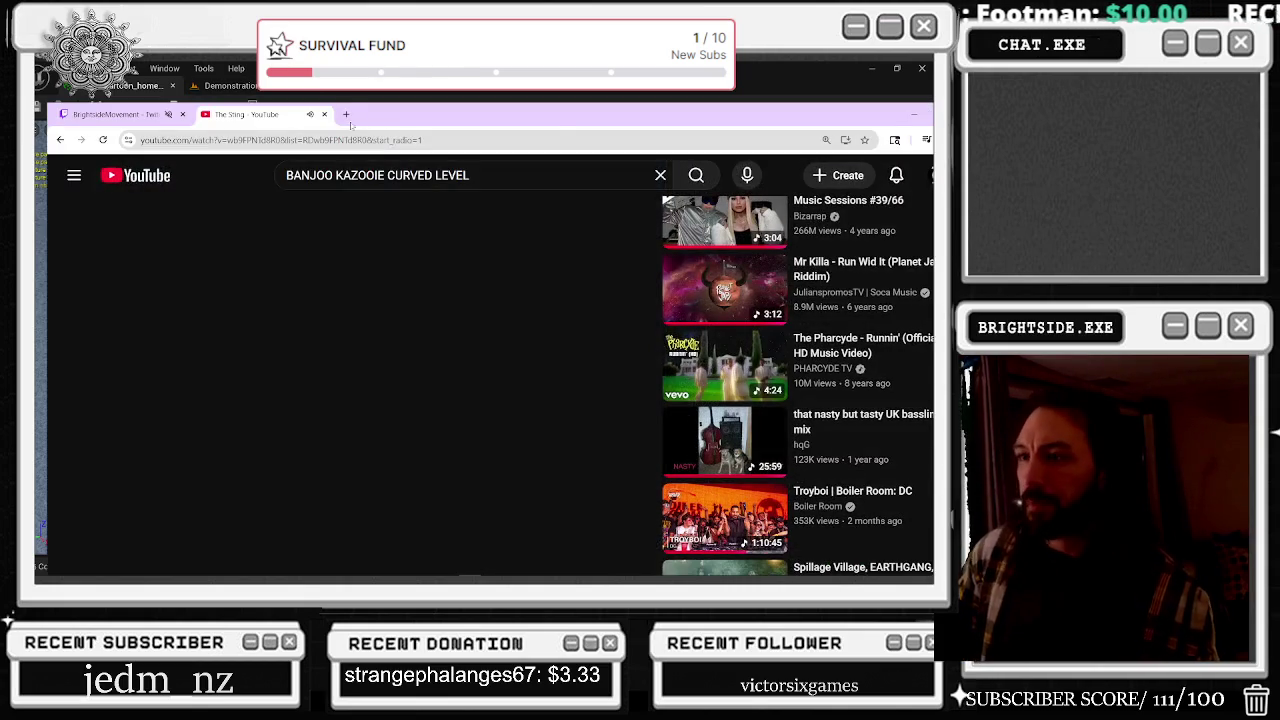
left_click(350, 115)
type("HY")
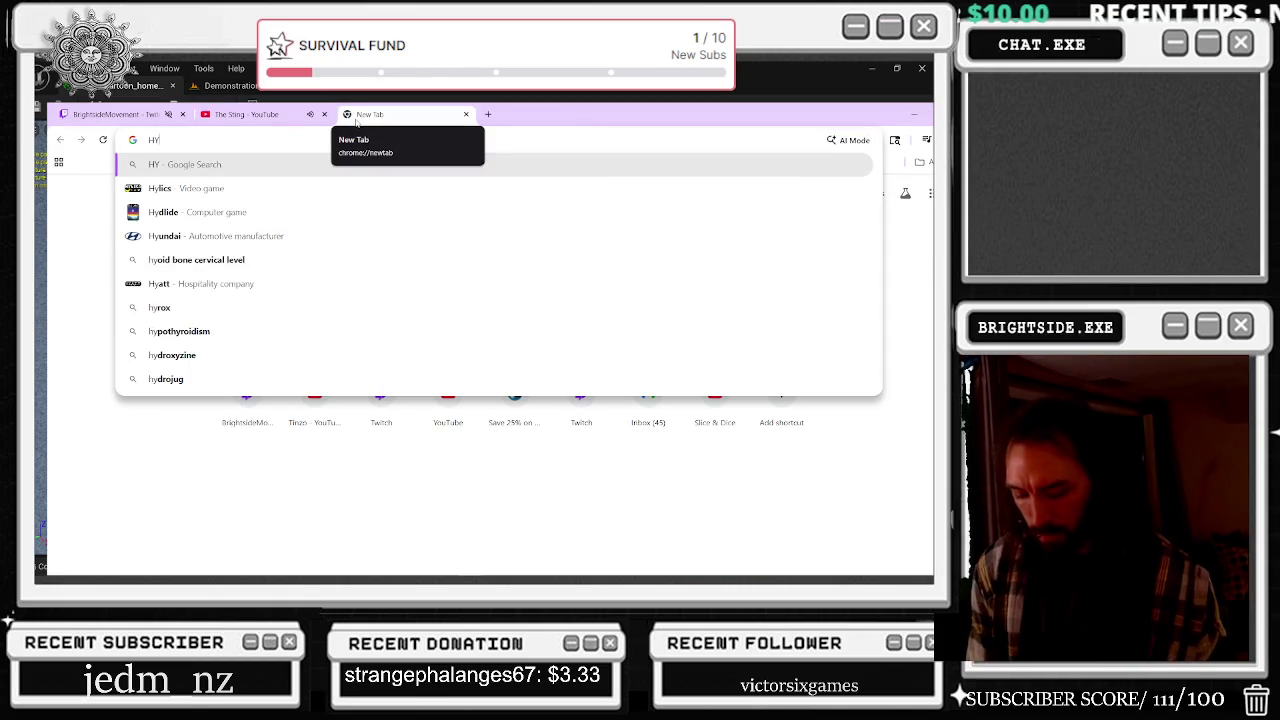
type("PEREBOLIC ")
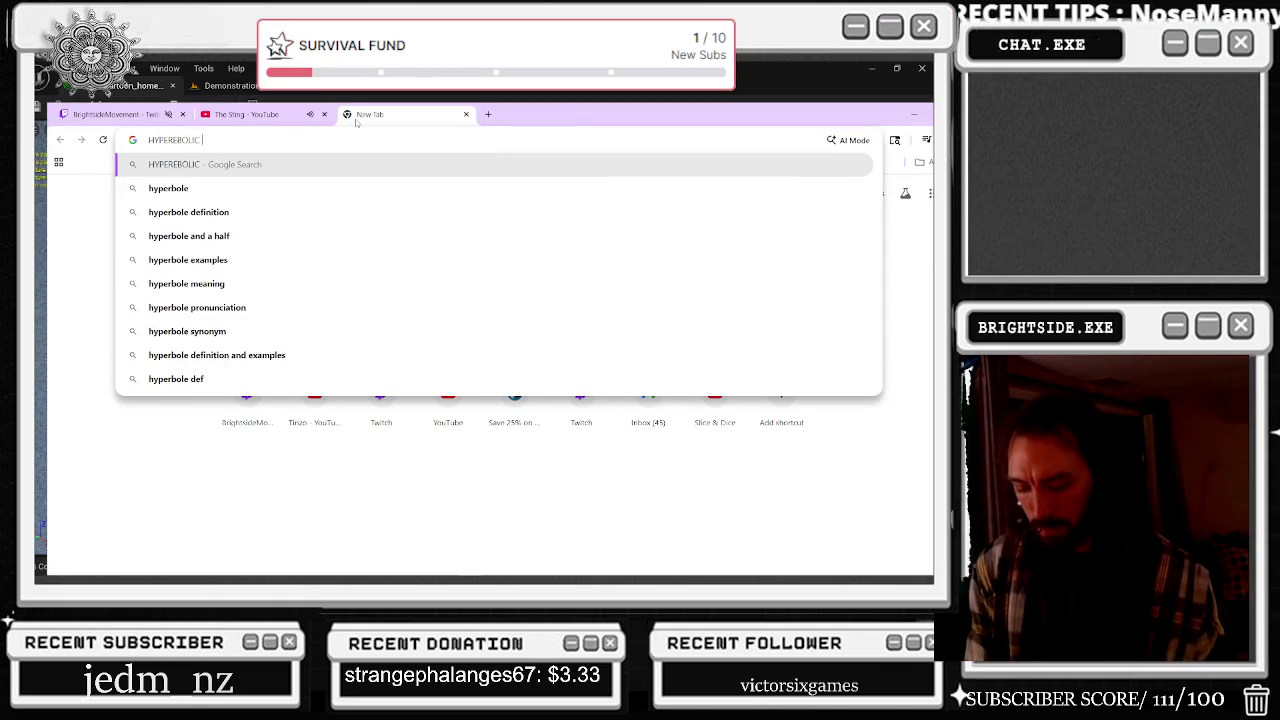
type("VIEW IN GAME")
key("Return")
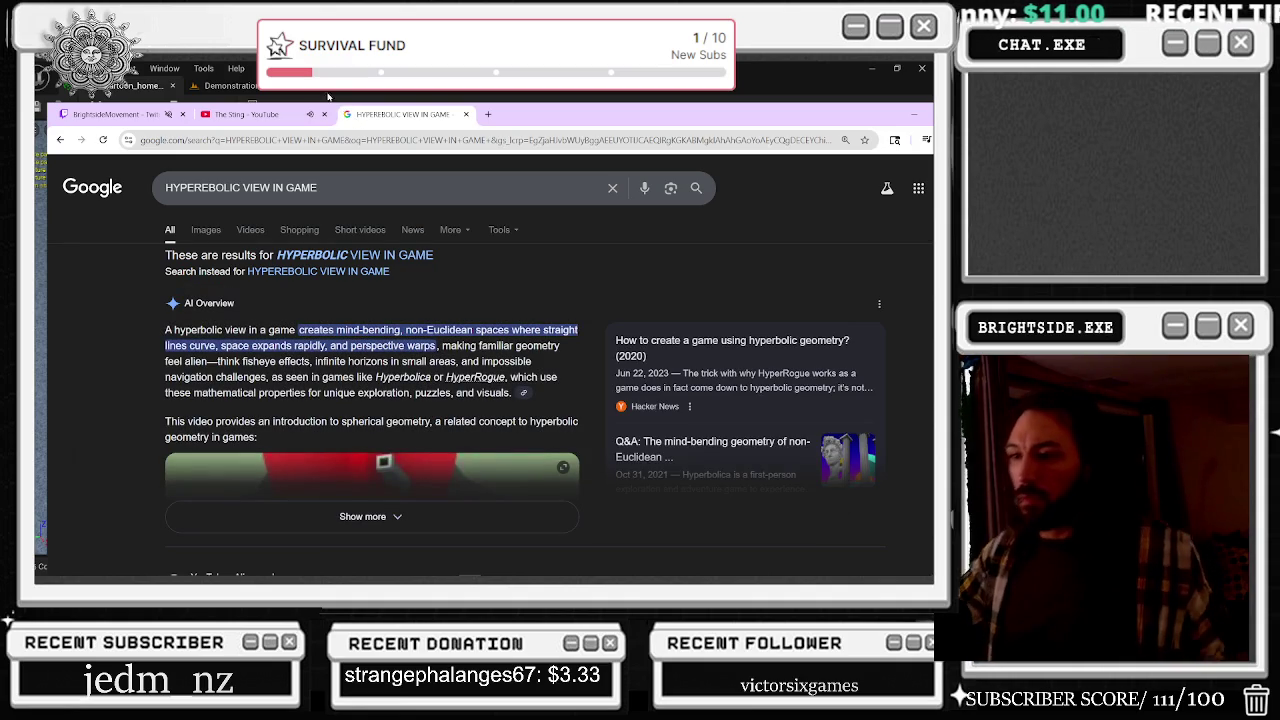
Step: Play the Hyperbolica game video from the results, skipping its sponsored ads, then go back
scroll(450, 405, "down", 2)
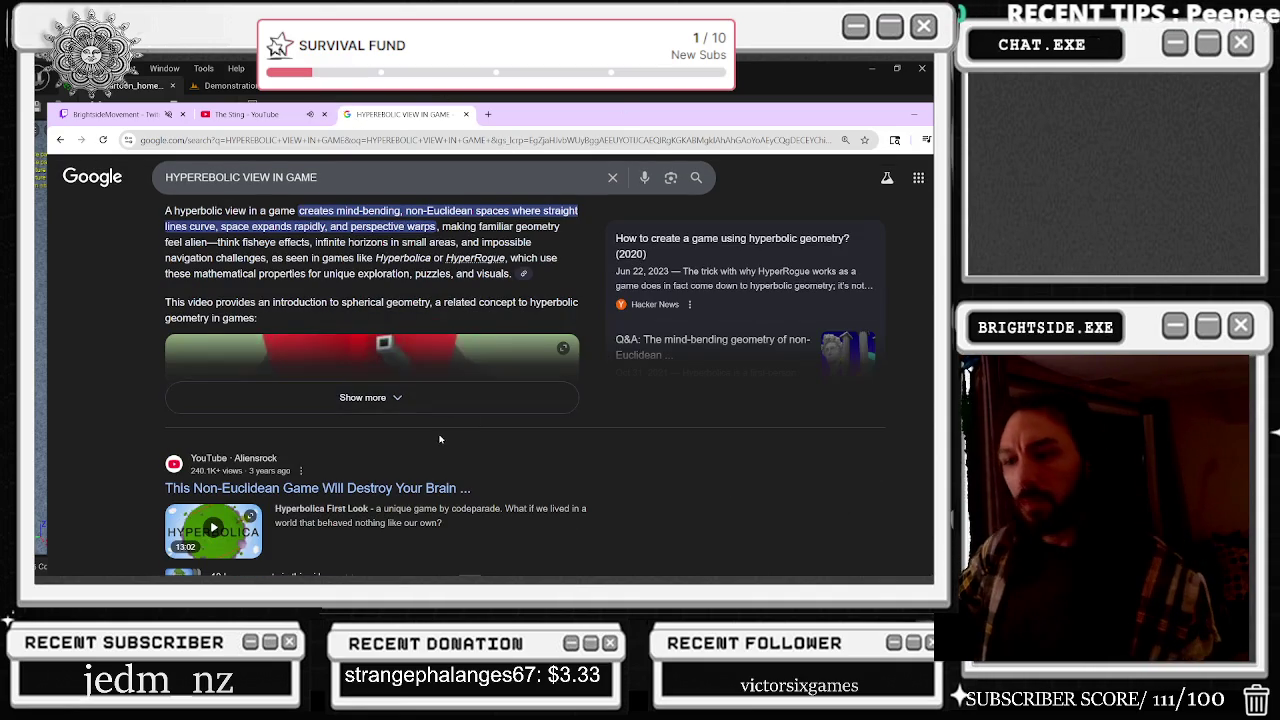
scroll(439, 439, "down", 1)
scroll(240, 480, "down", 2)
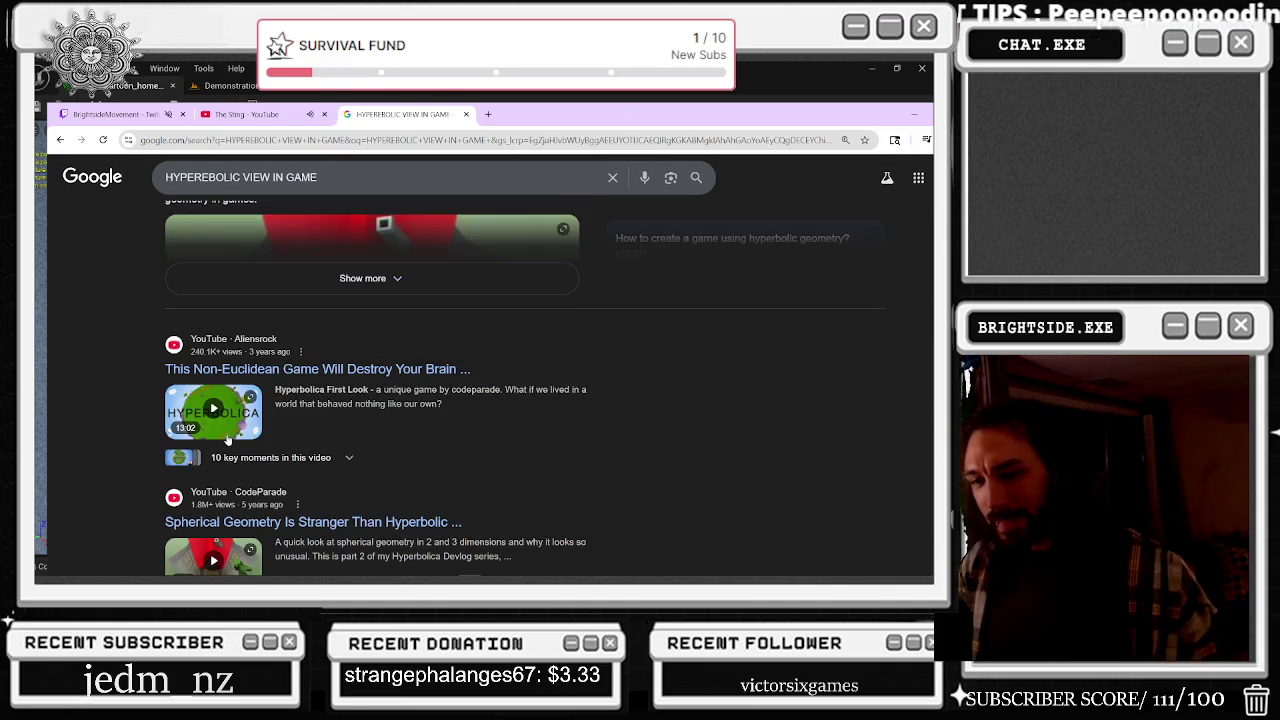
scroll(239, 397, "down", 2)
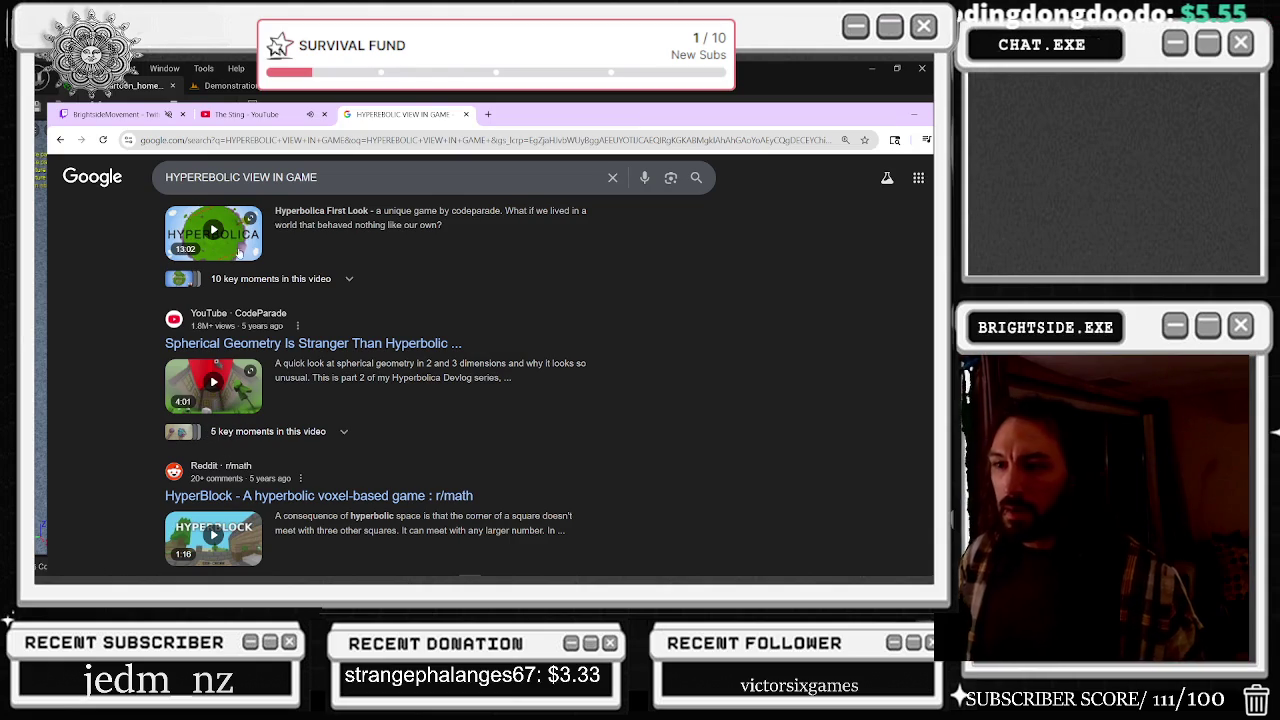
left_click(230, 245)
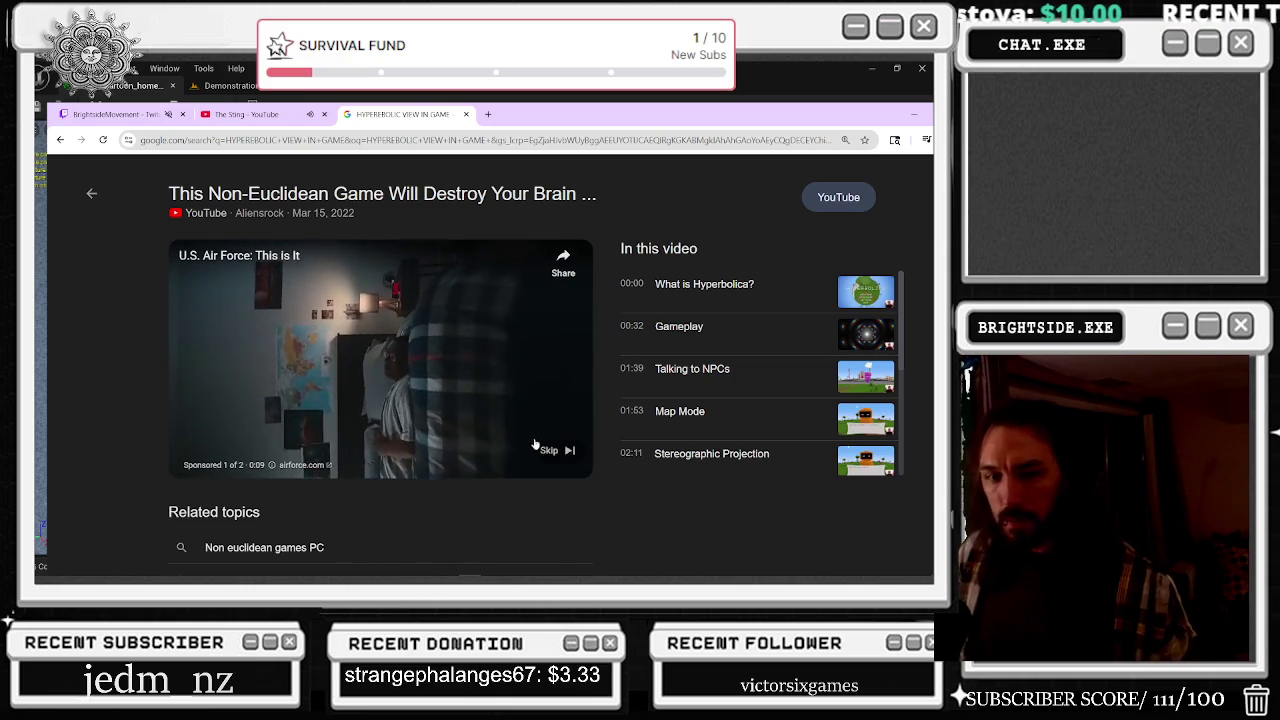
left_click(555, 450)
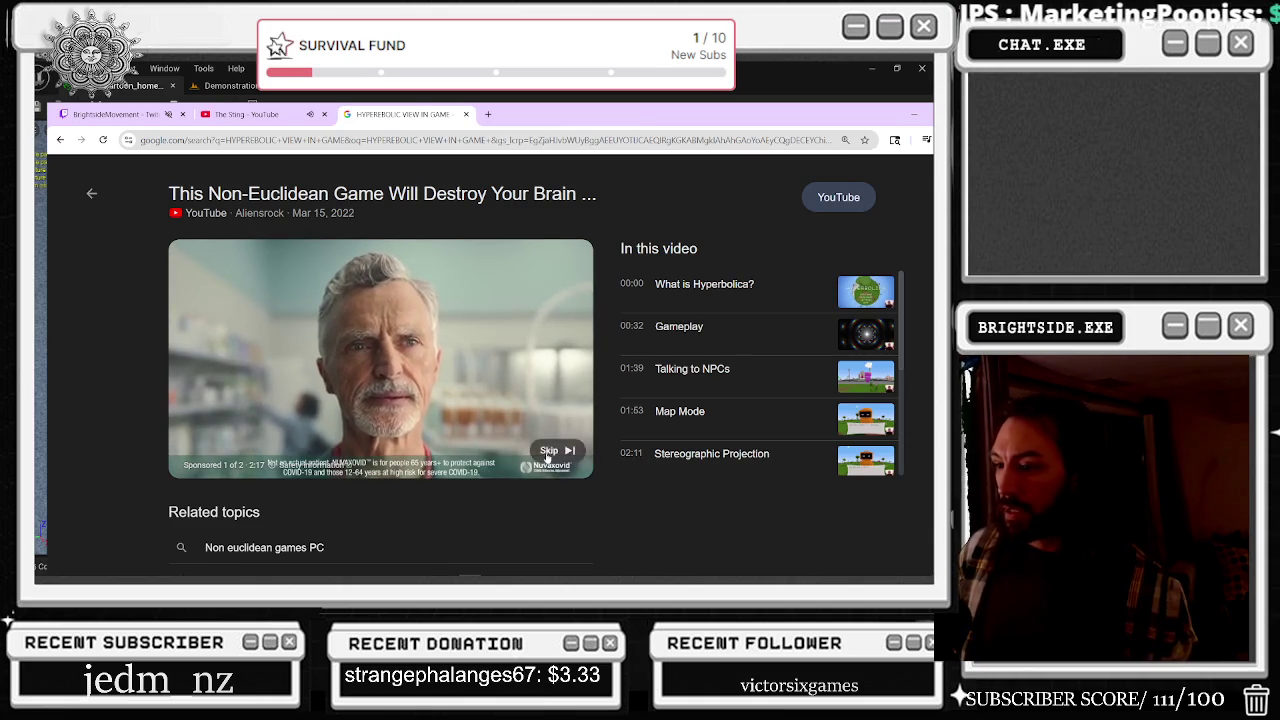
left_click(549, 452)
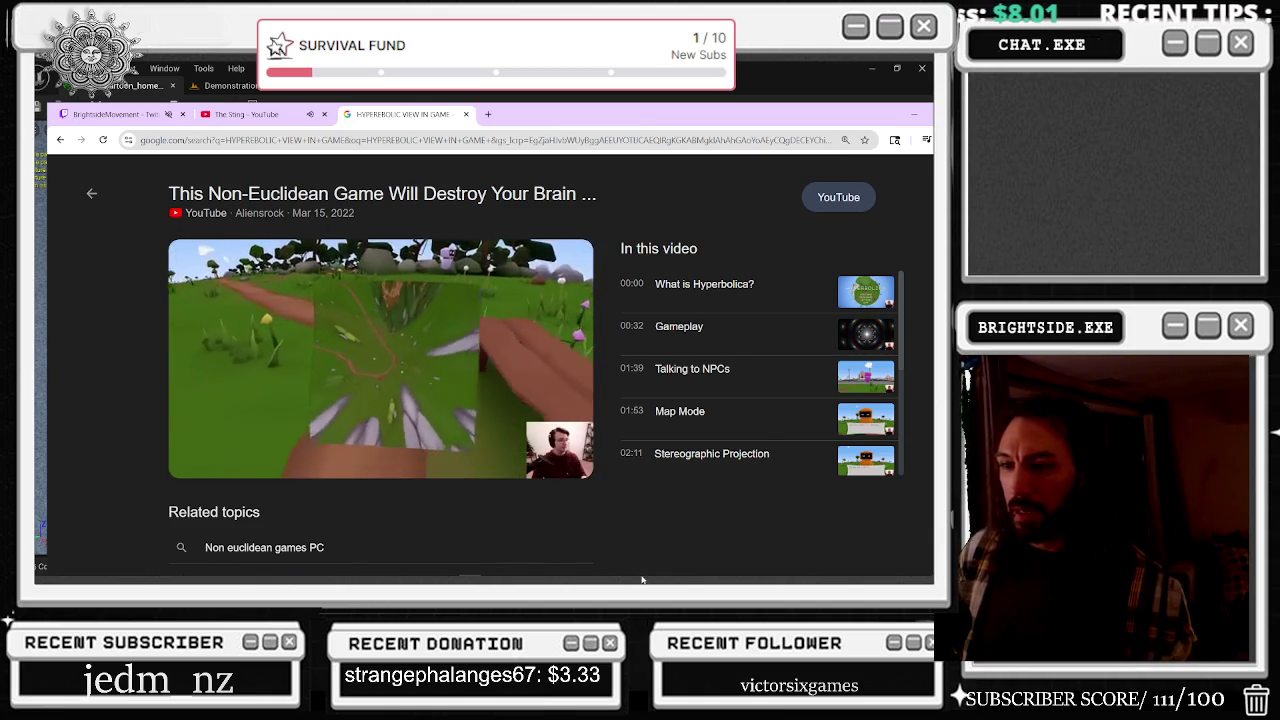
mouse_move(645, 579)
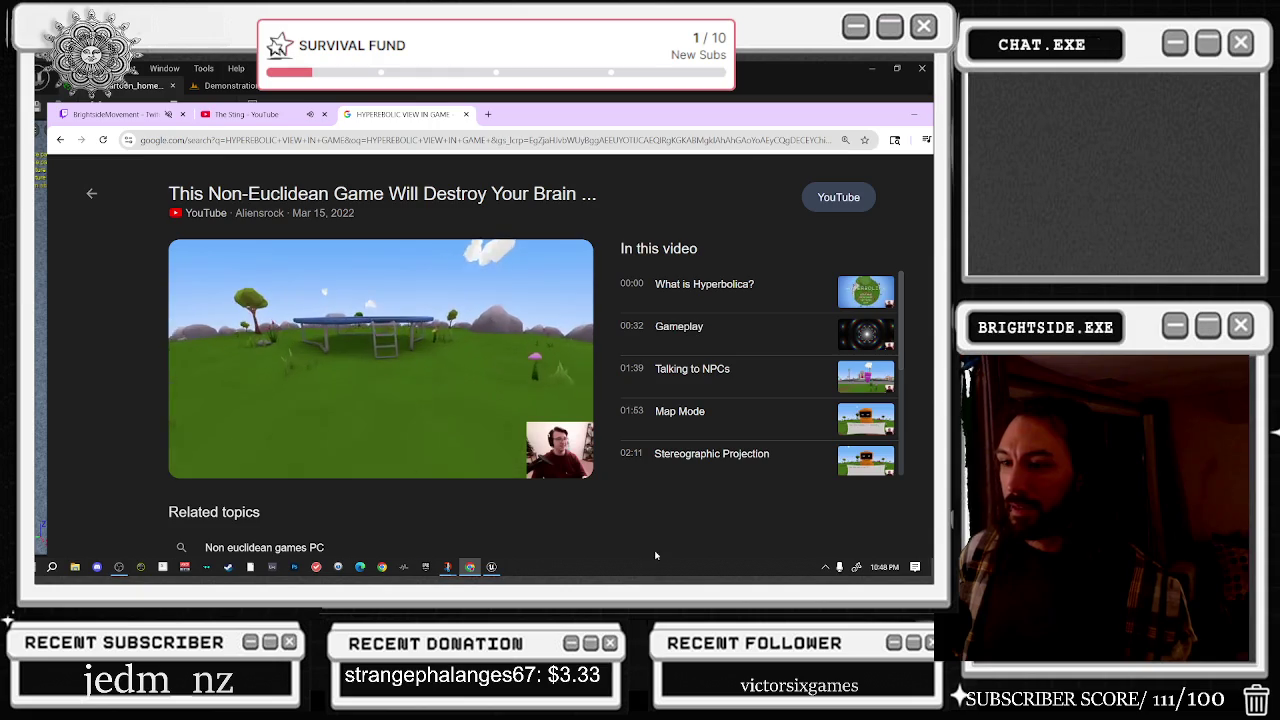
left_click(492, 453)
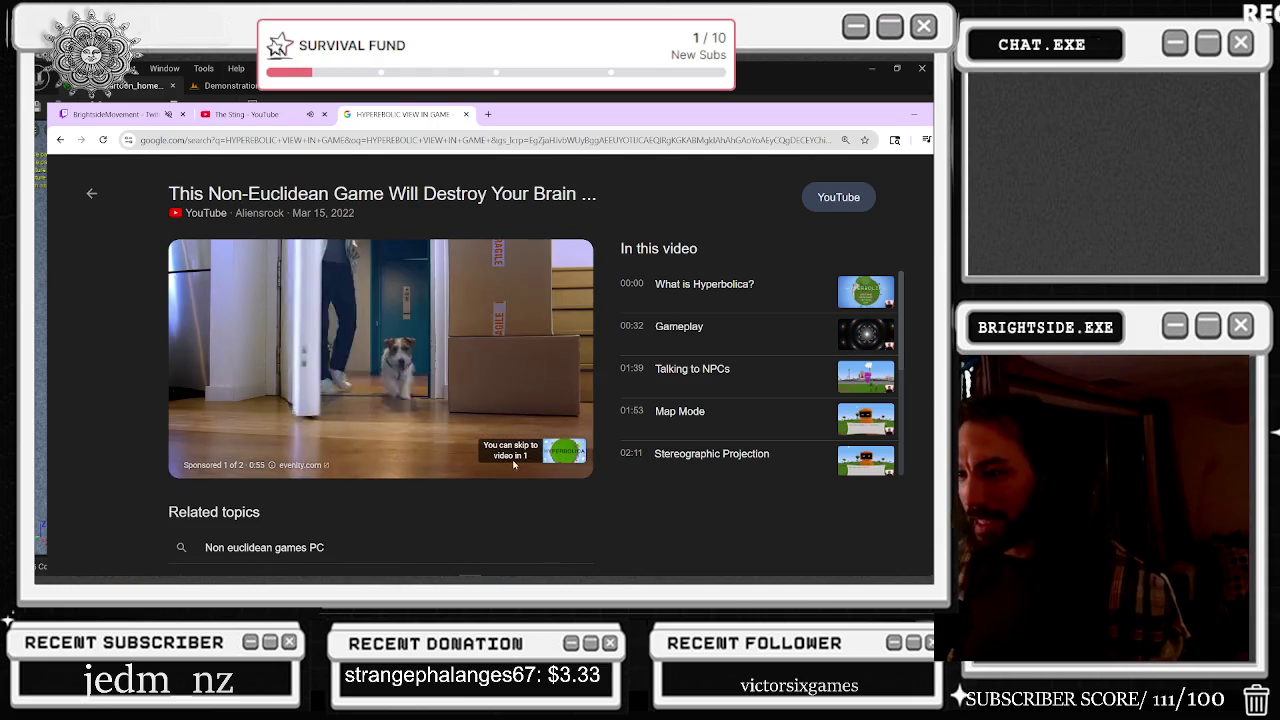
left_click(514, 452)
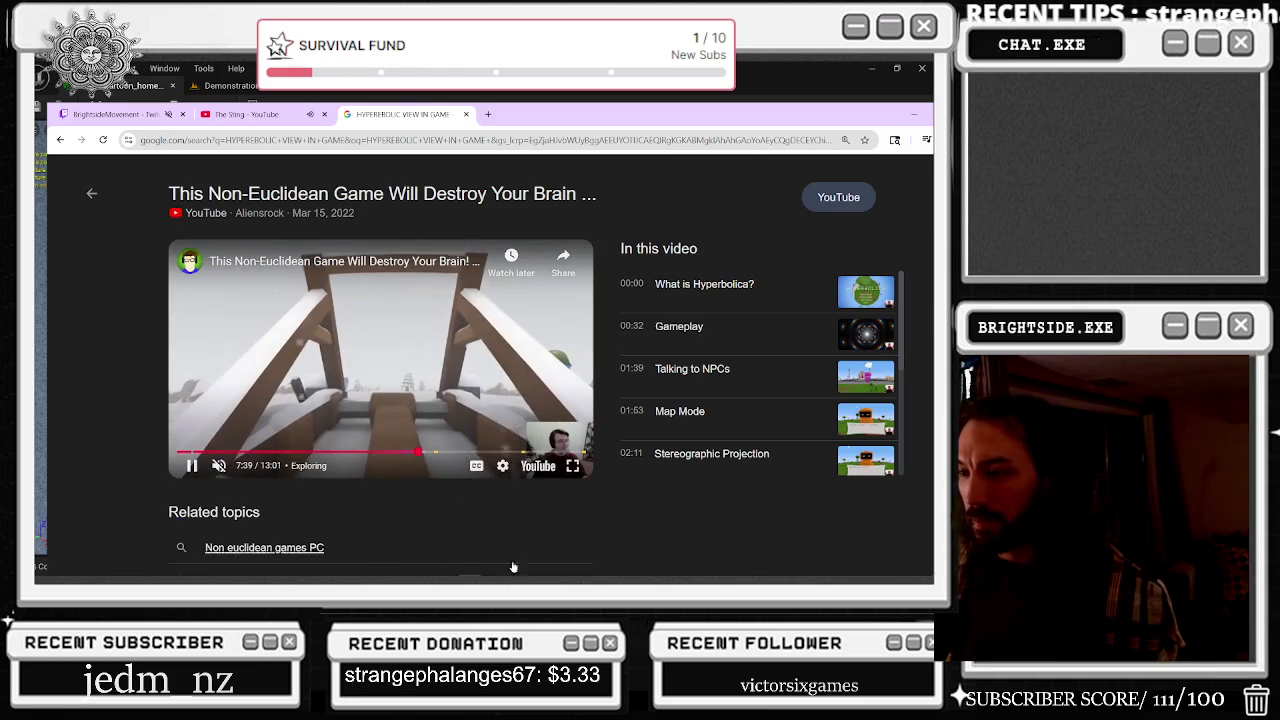
mouse_move(538, 579)
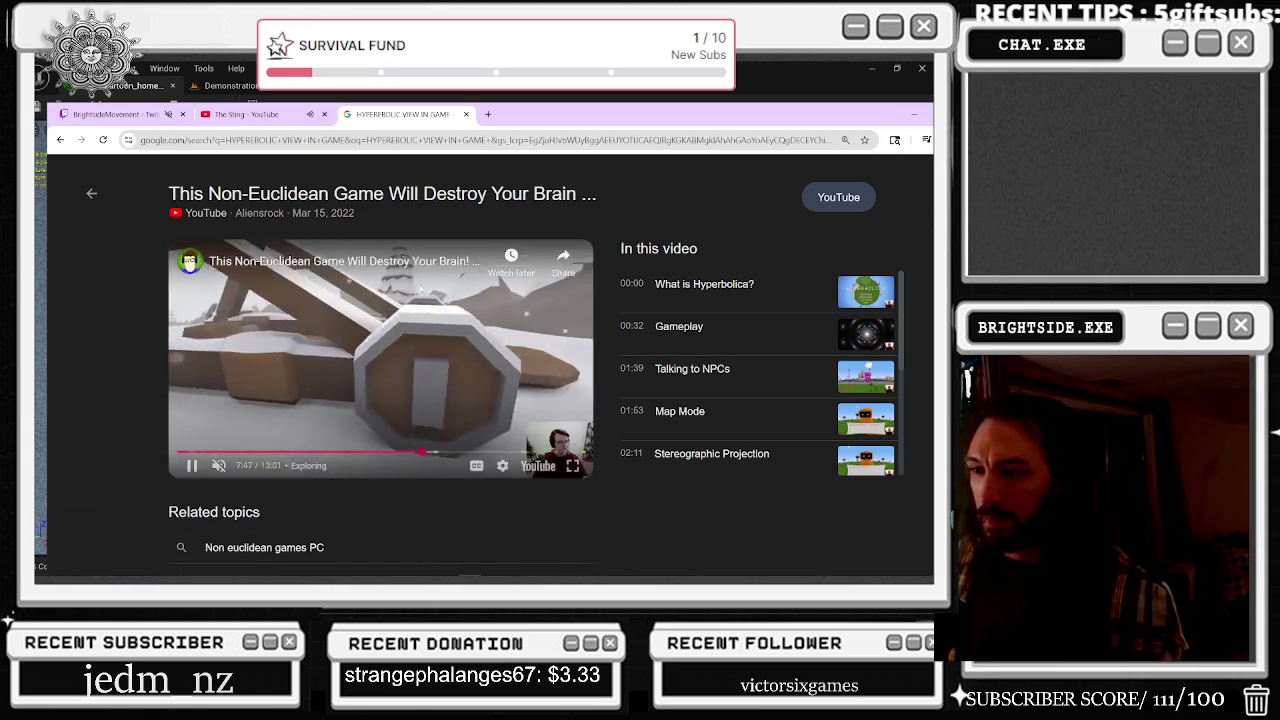
left_click(60, 140)
Step: Scroll the hyperbolic search results and expand the full AI Overview
scroll(195, 284, "down", 3)
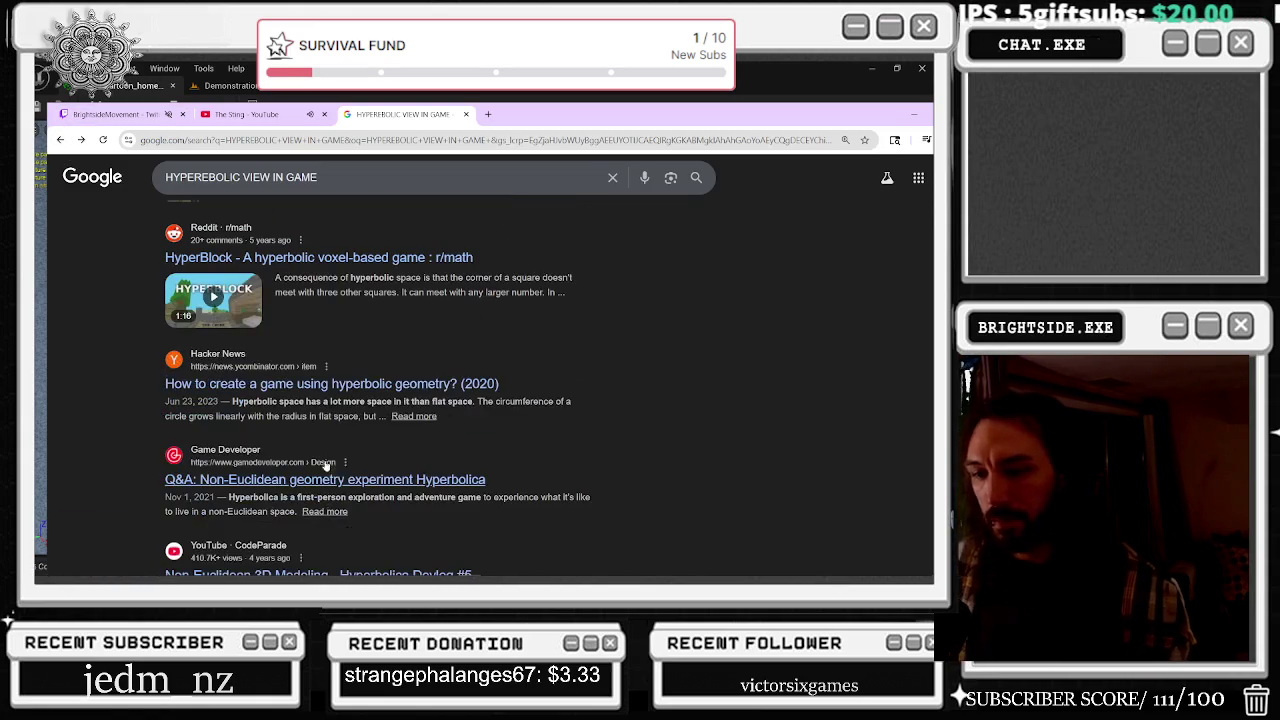
scroll(693, 290, "down", 5)
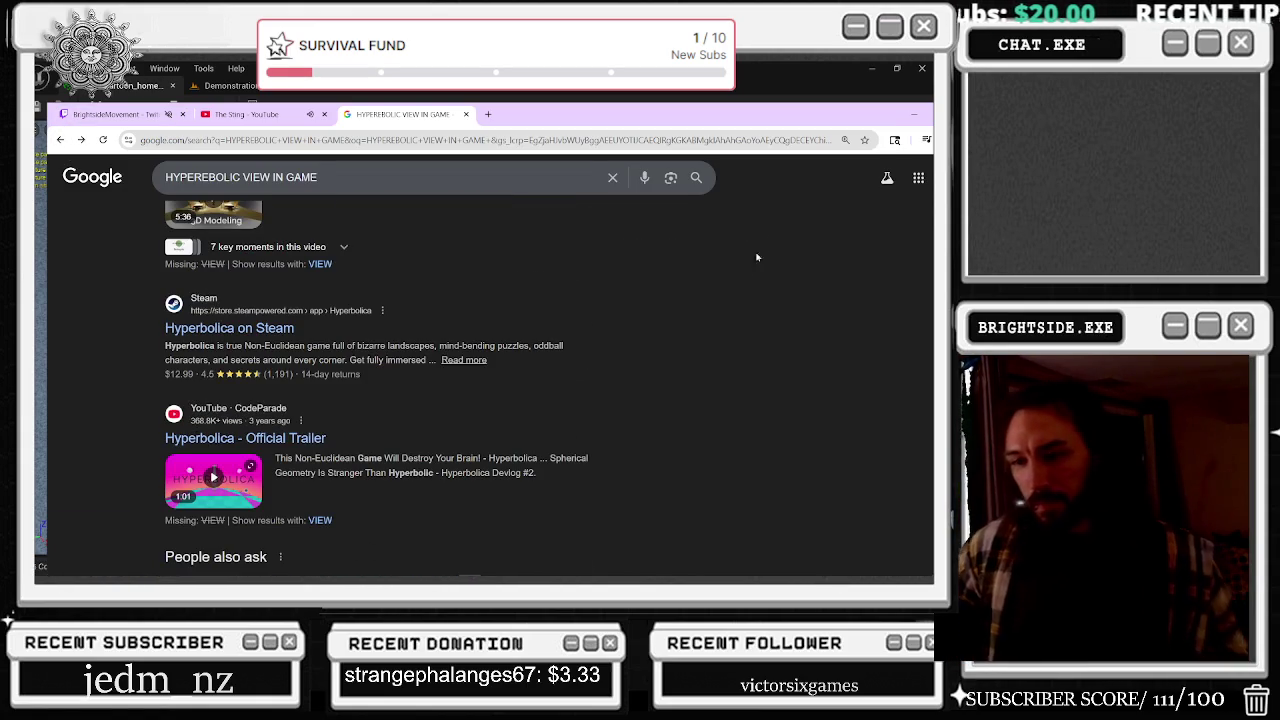
scroll(601, 331, "down", 3)
scroll(601, 331, "down", 5)
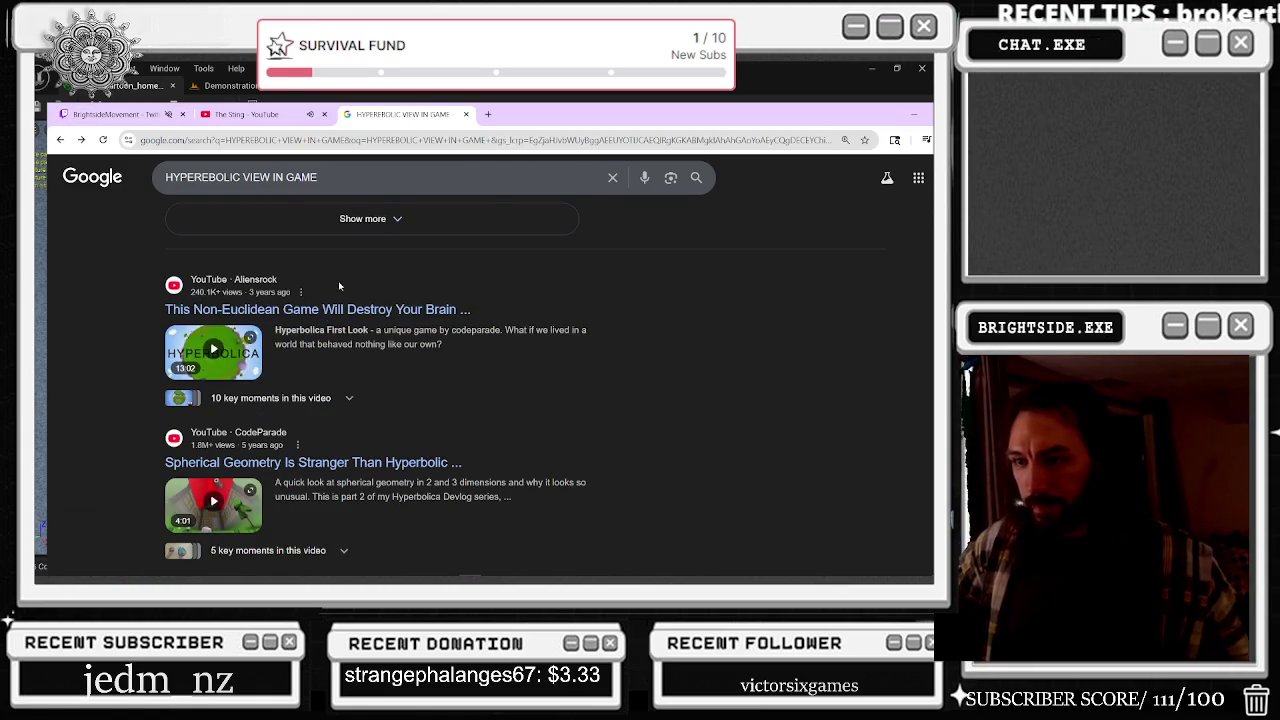
scroll(368, 290, "up", 15)
left_click(368, 517)
Step: Read down through the AI Overview and play the Hyperbolica official trailer
scroll(432, 466, "down", 2)
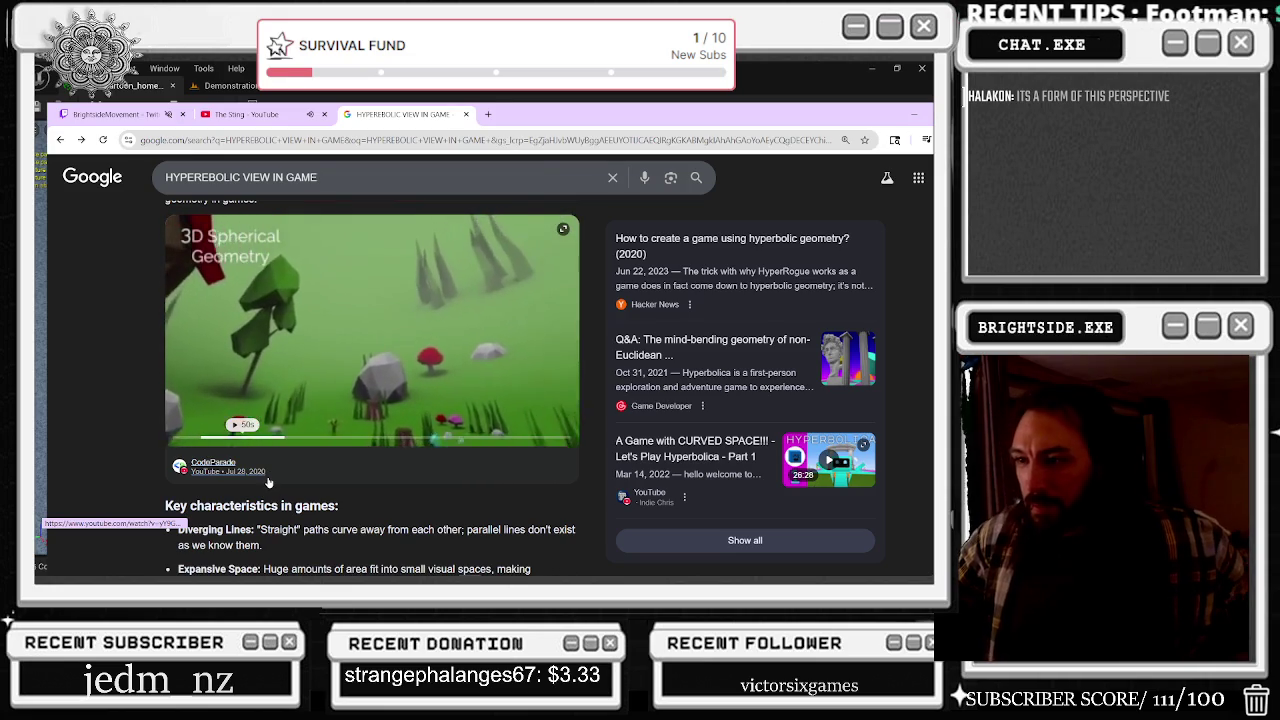
scroll(287, 460, "down", 1)
scroll(287, 460, "down", 3)
scroll(287, 460, "down", 4)
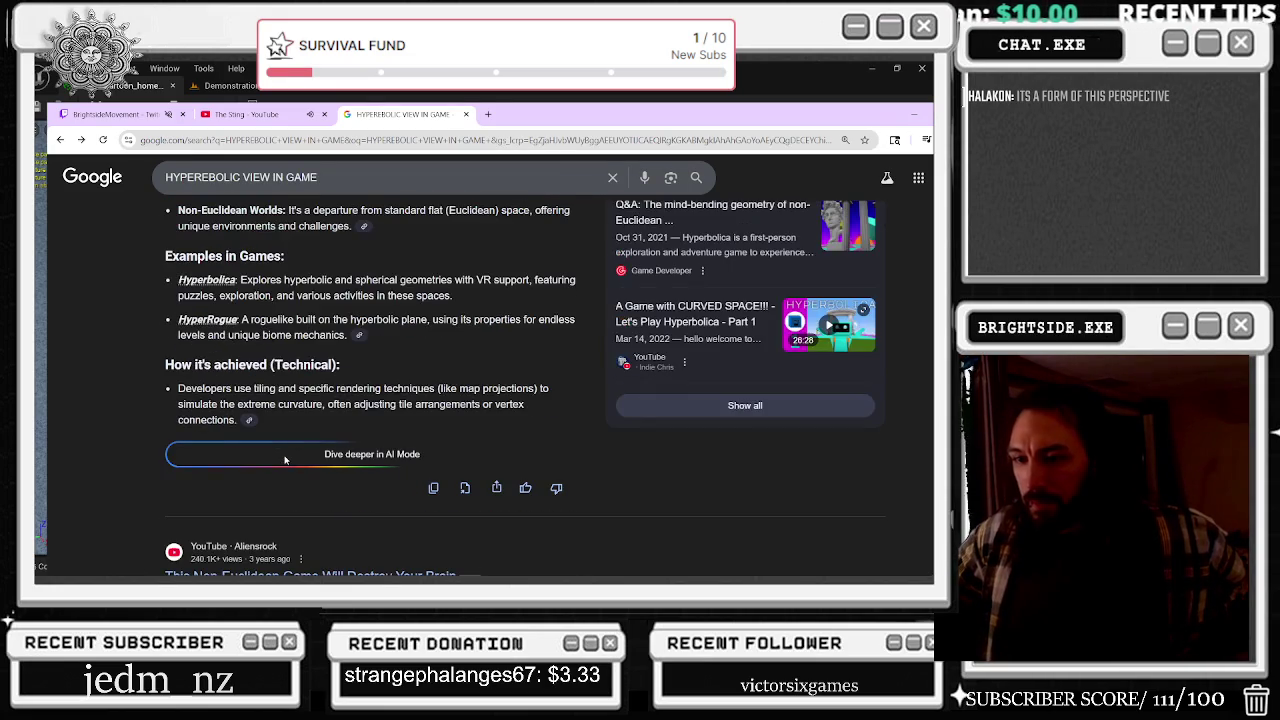
scroll(285, 461, "down", 10)
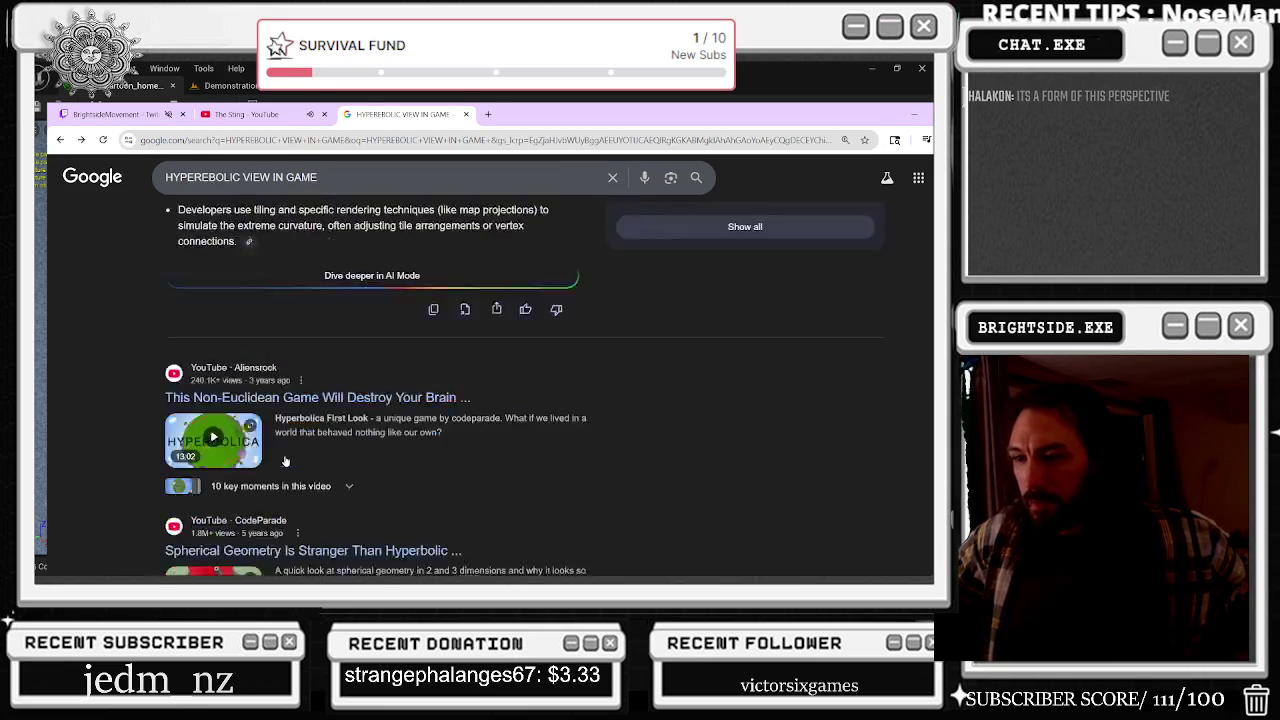
scroll(285, 460, "down", 9)
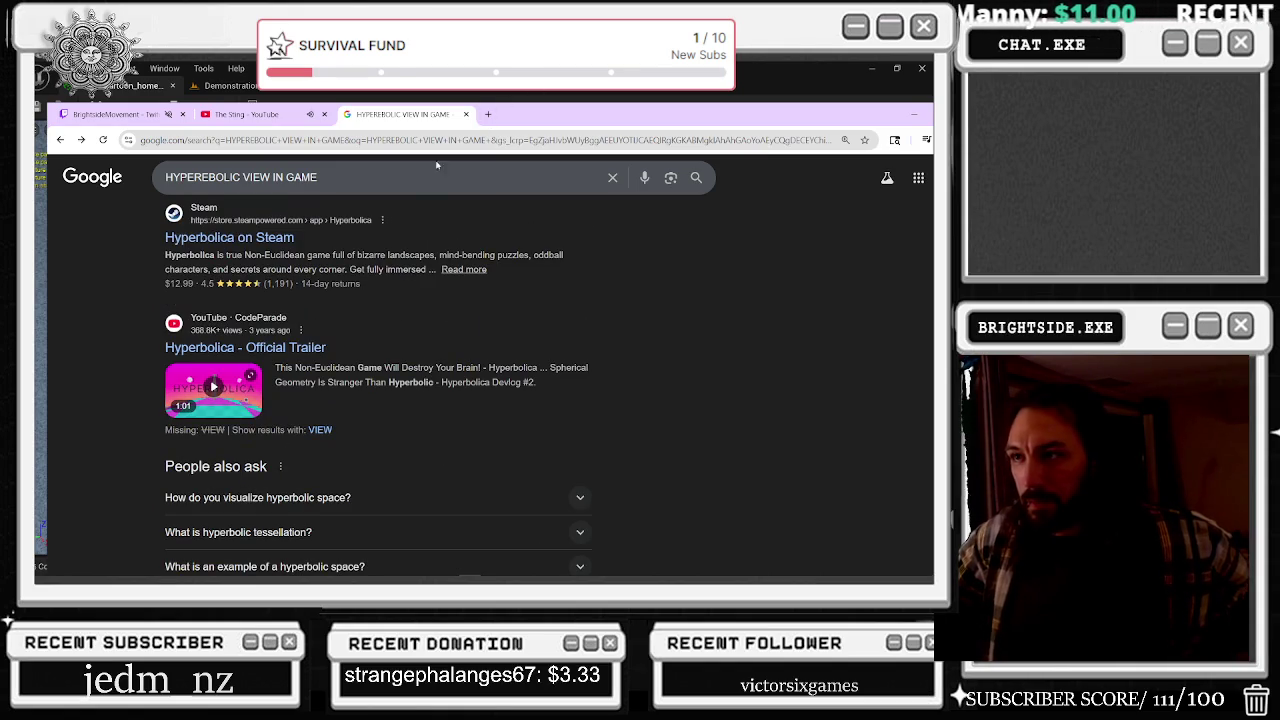
left_click(207, 386)
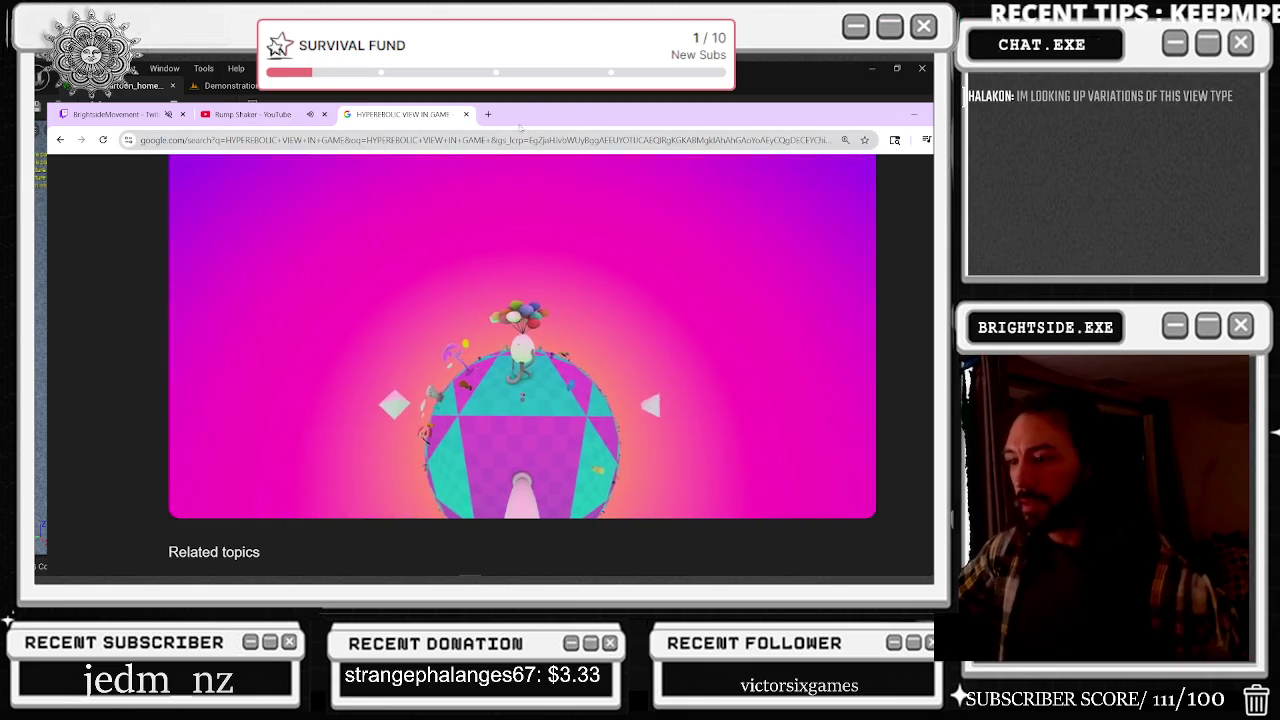
Step: Rewind the Hyperbolica trailer a few seconds, then close its tab and return to Unreal
scroll(612, 342, "down", 2)
scroll(700, 352, "up", 3)
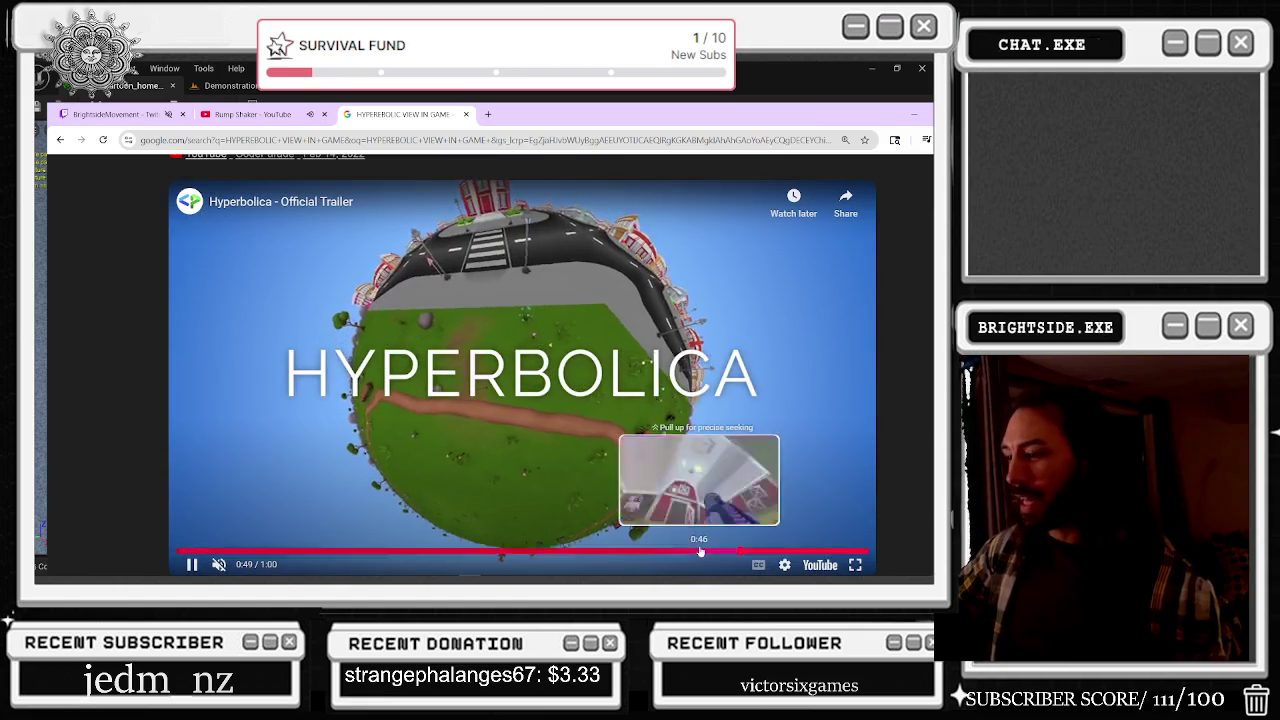
left_click_drag(700, 550, 668, 547)
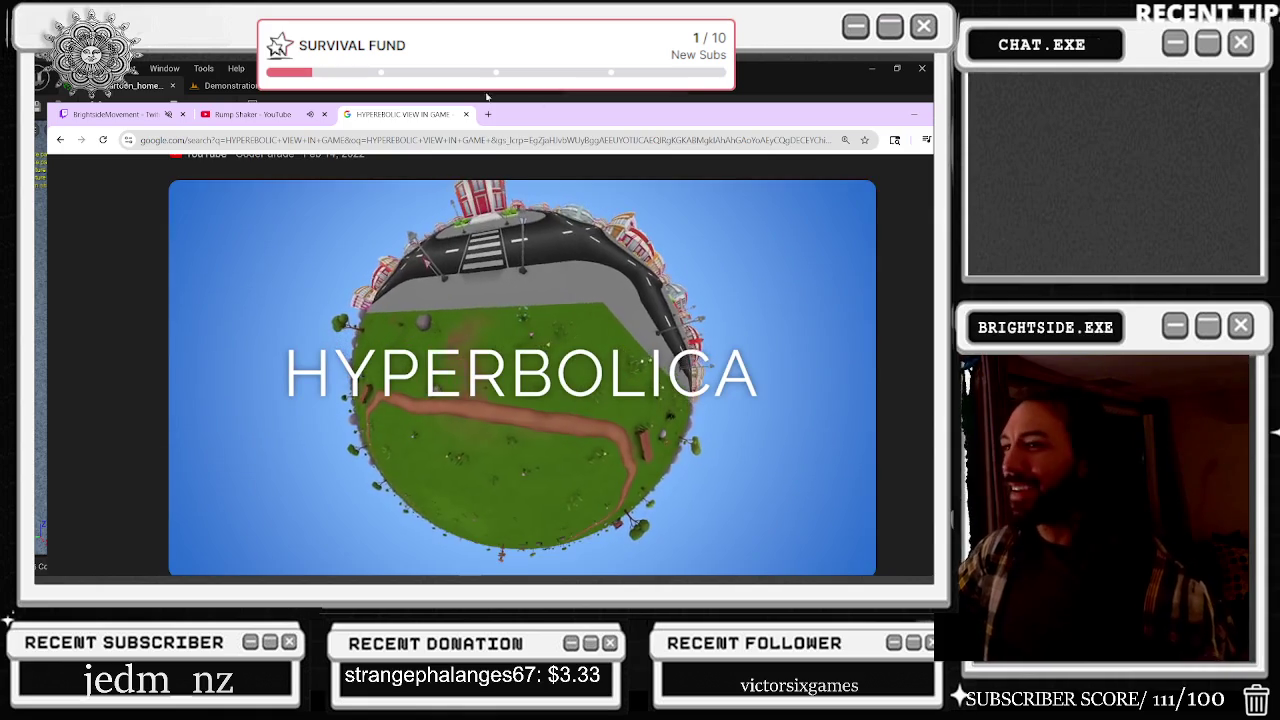
key("ctrl+w")
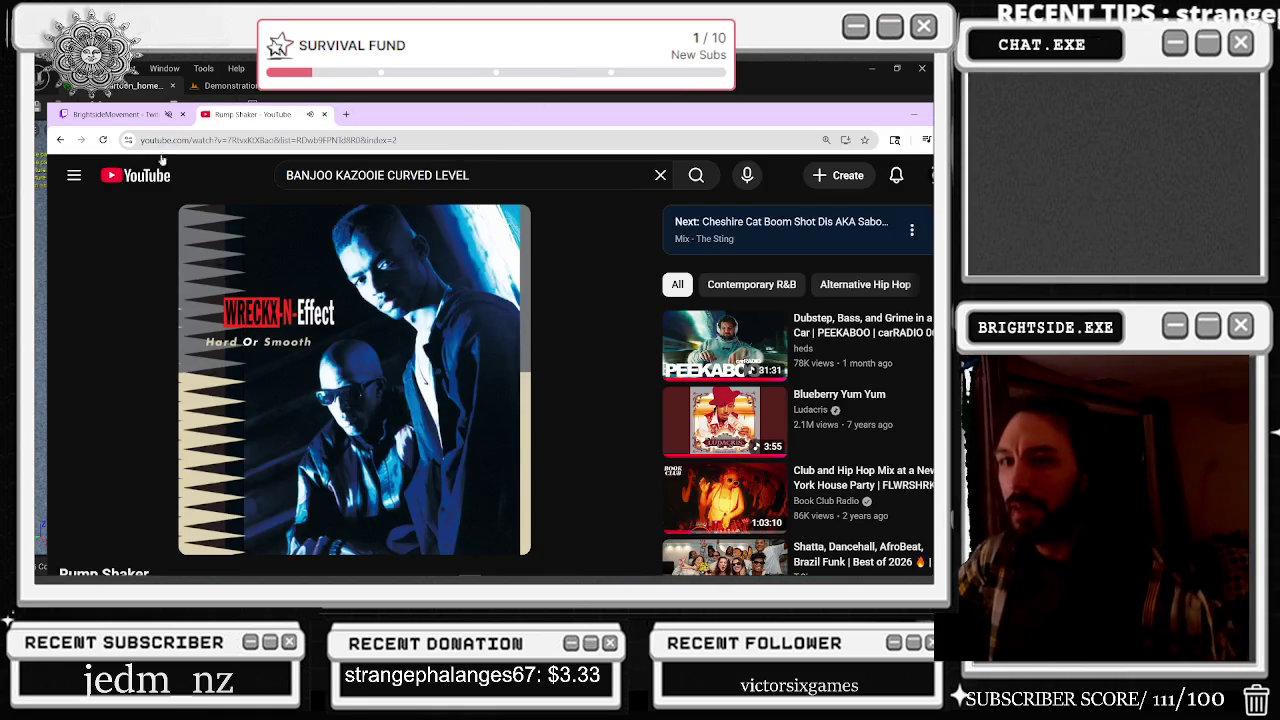
key("alt+Tab")
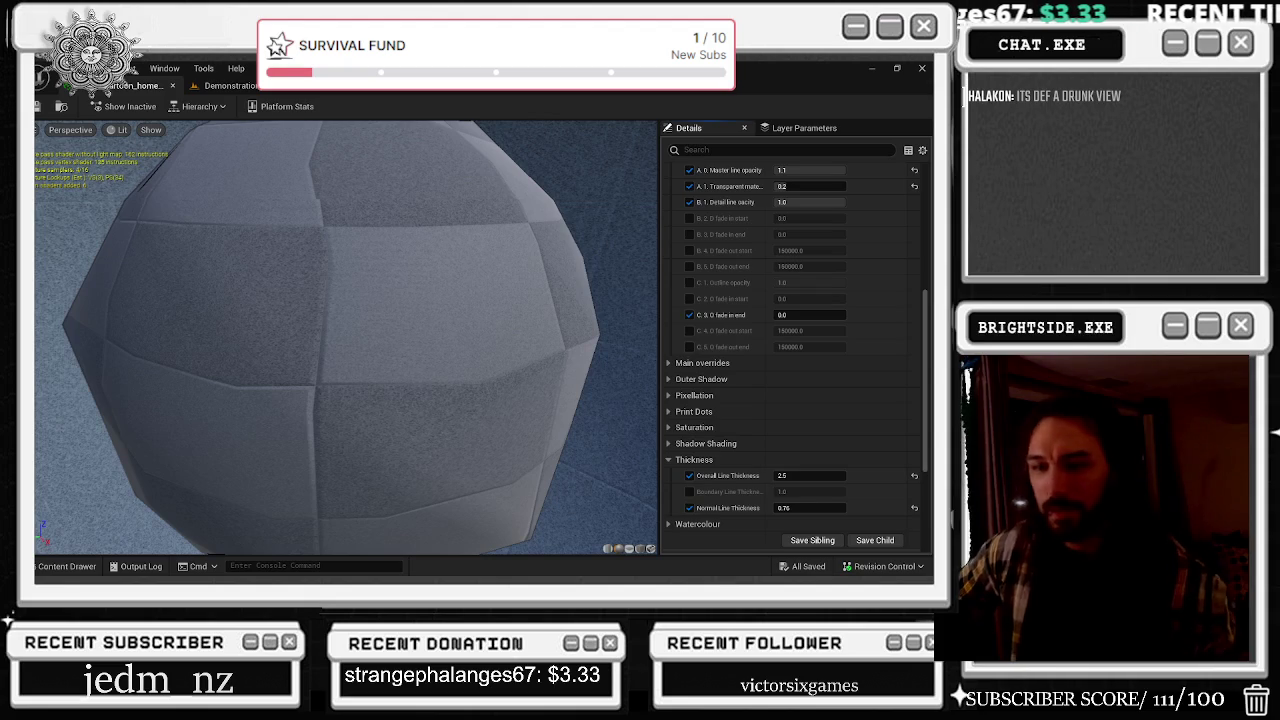
Step: Start Play-In-Editor on the Badaboom_Pizza_sim level and bring up the game's pause menu
left_click(221, 89)
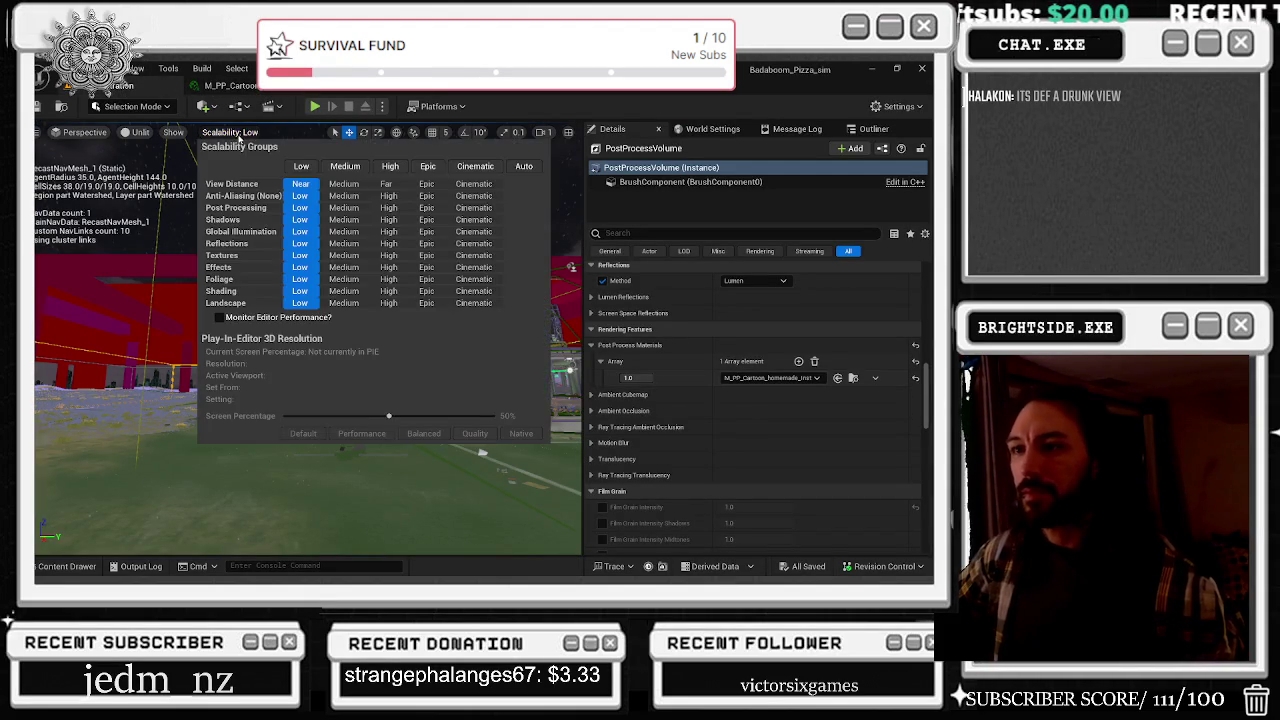
left_click(314, 106)
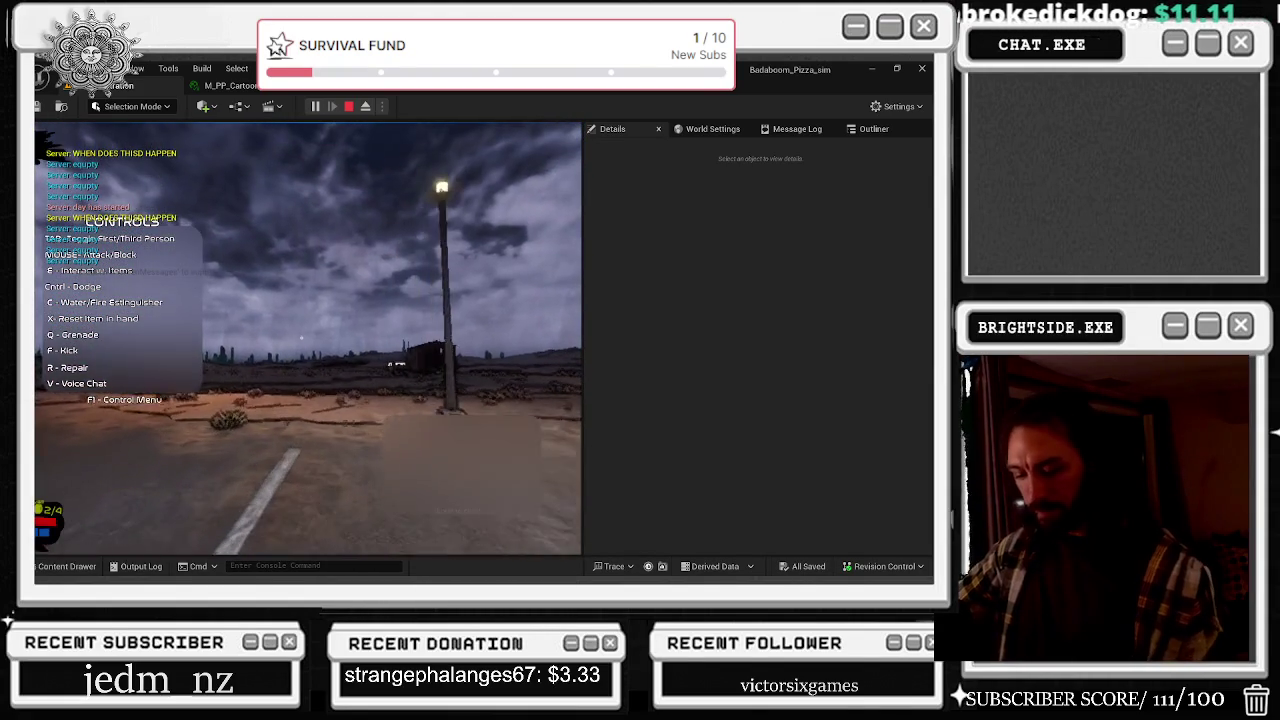
key("Escape")
Step: Dismiss the game settings, widen the game view and walk toward the green building and dumpster
left_click(350, 288)
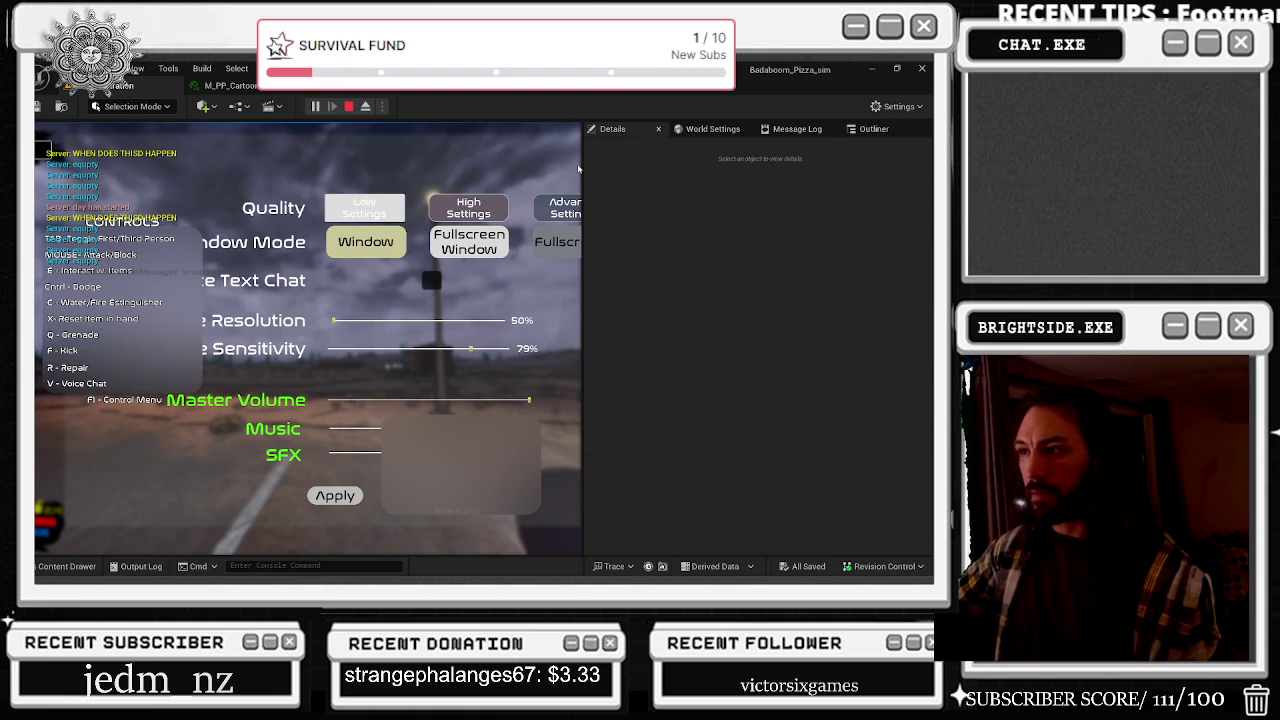
key("Escape")
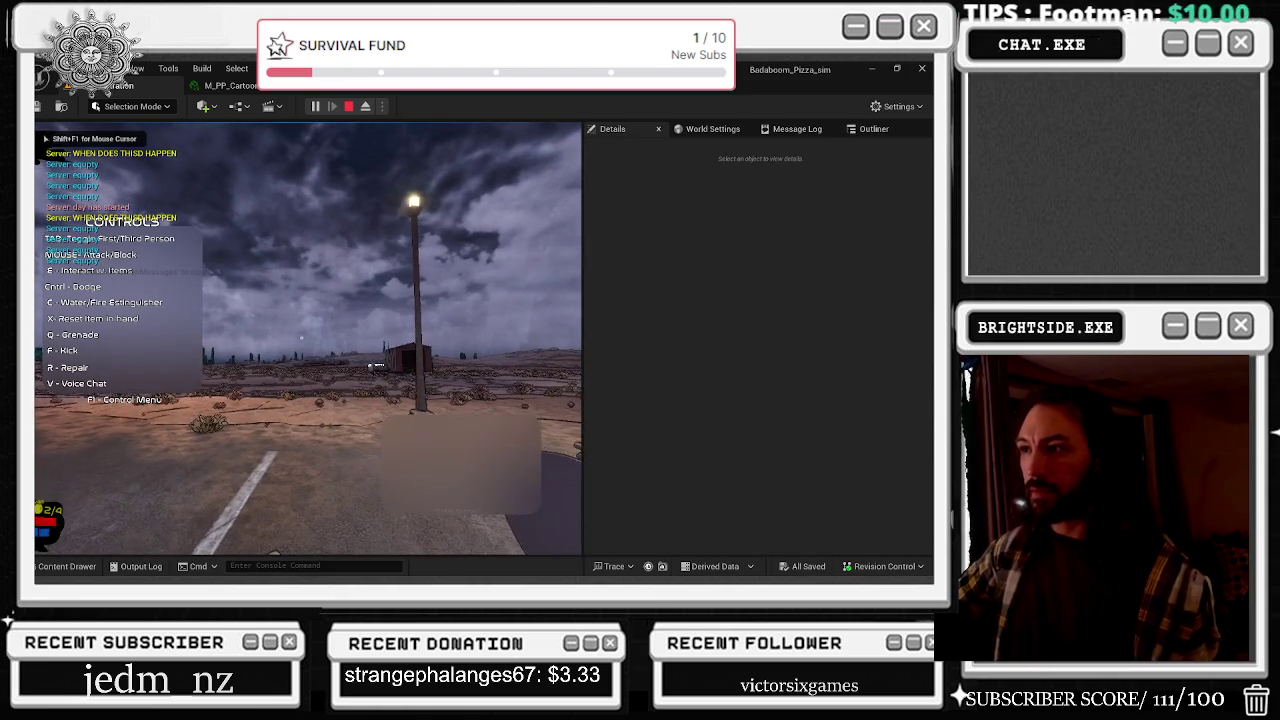
key("alt+Tab")
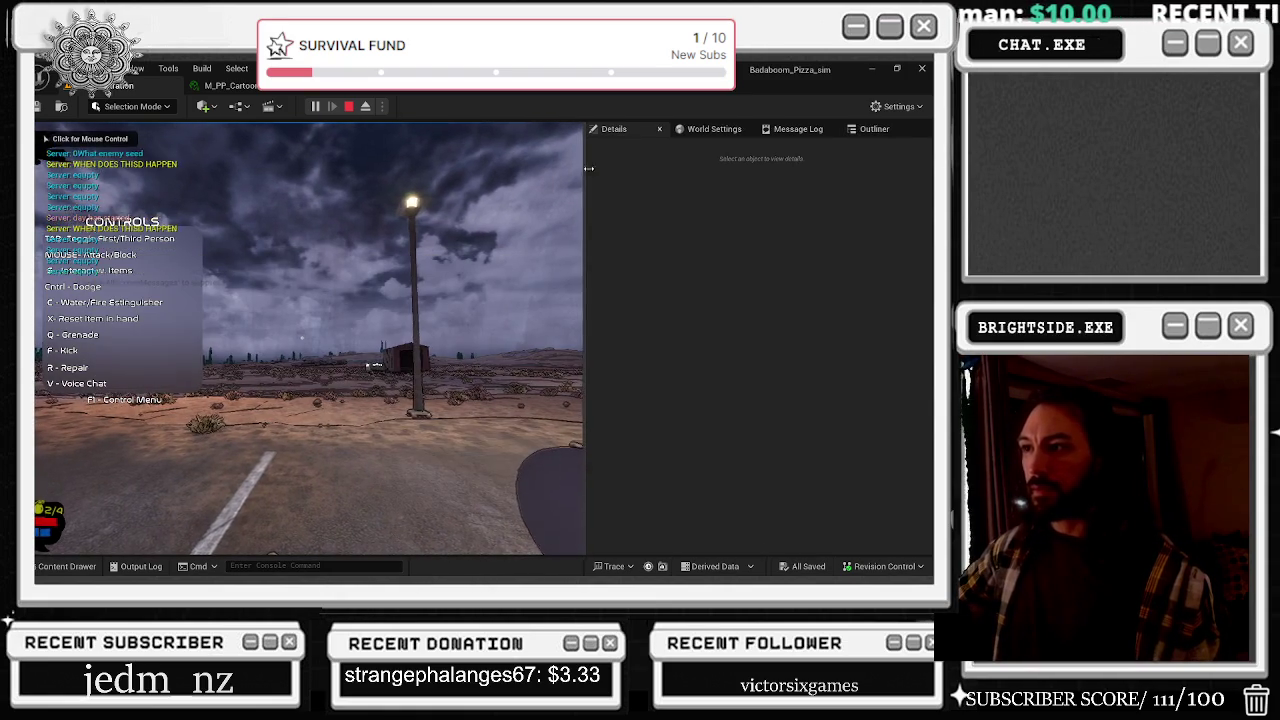
left_click_drag(583, 213, 906, 213)
left_click(906, 213)
key("w")
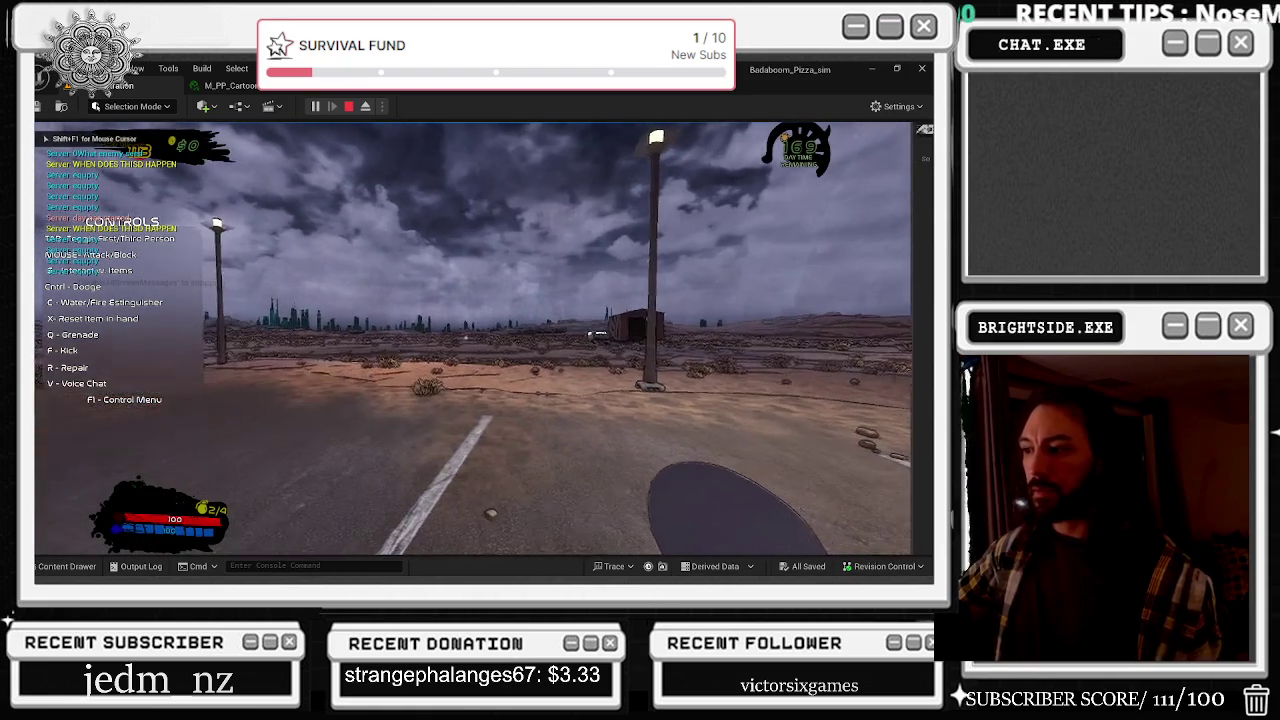
key("w")
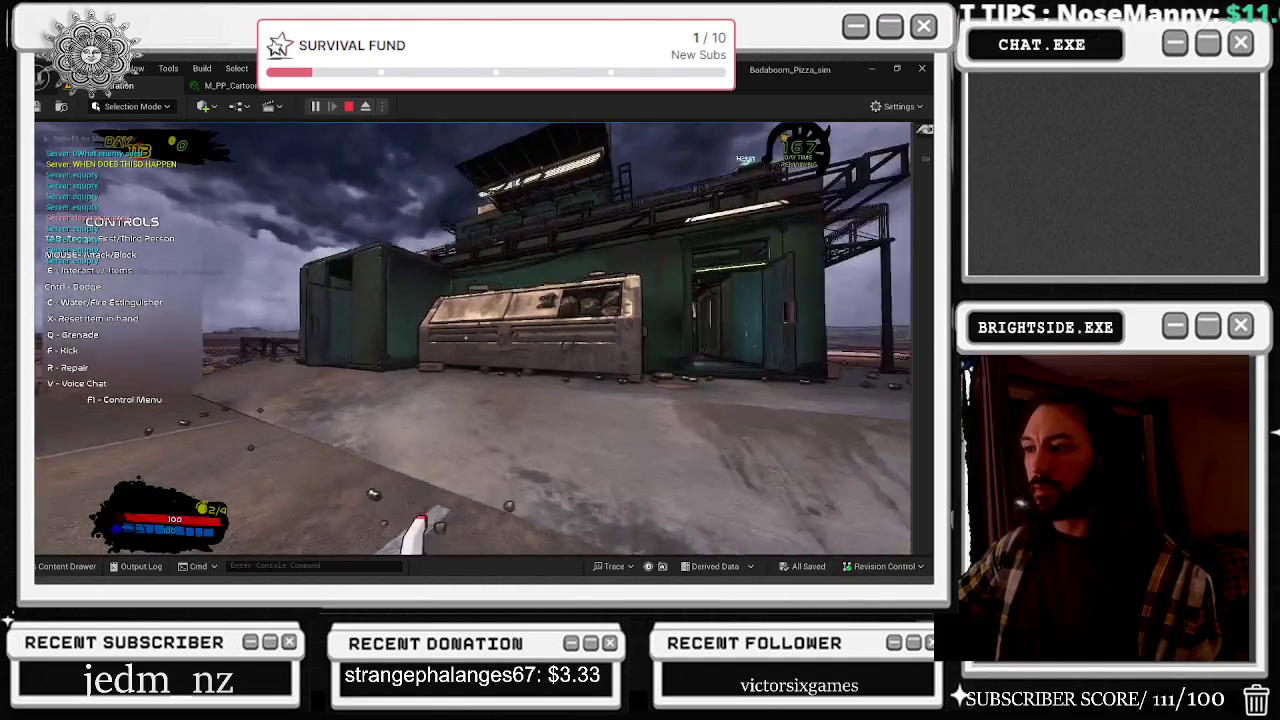
key("w")
key("alt+Tab")
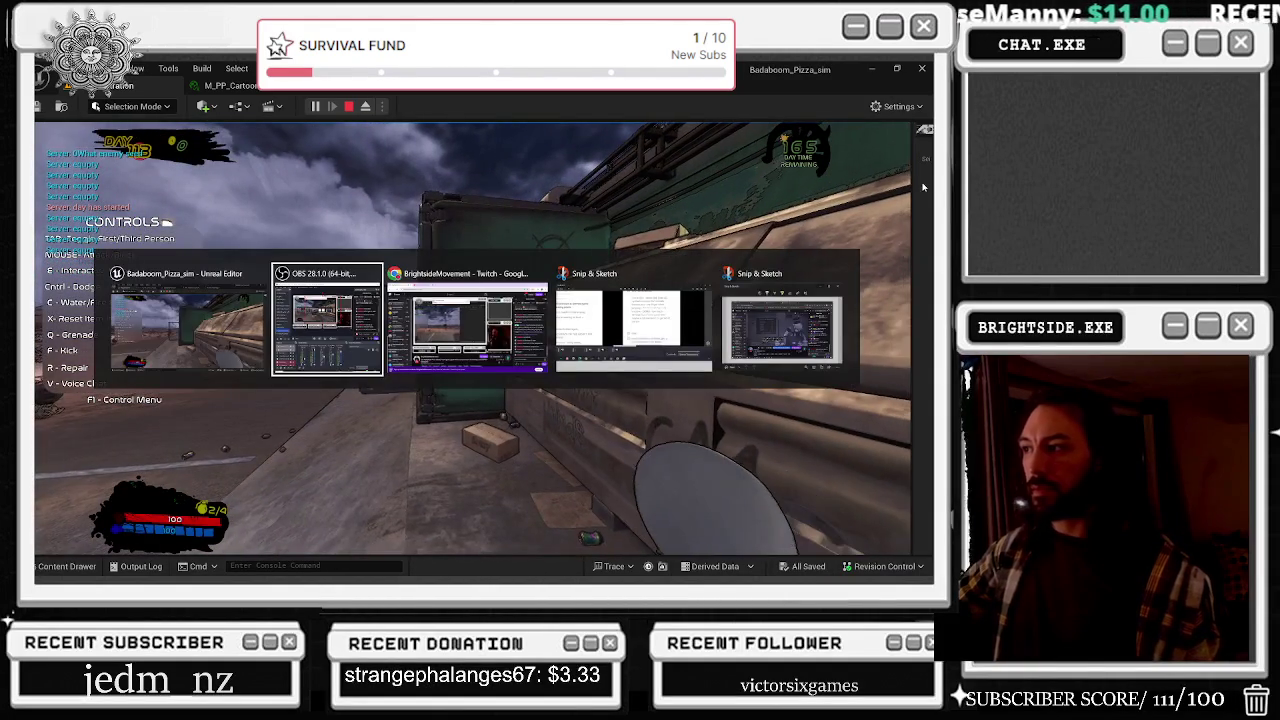
Step: Narrow the game view and walk back and sideways to check outlines on the dumpster and desert
left_click_drag(913, 185, 866, 191)
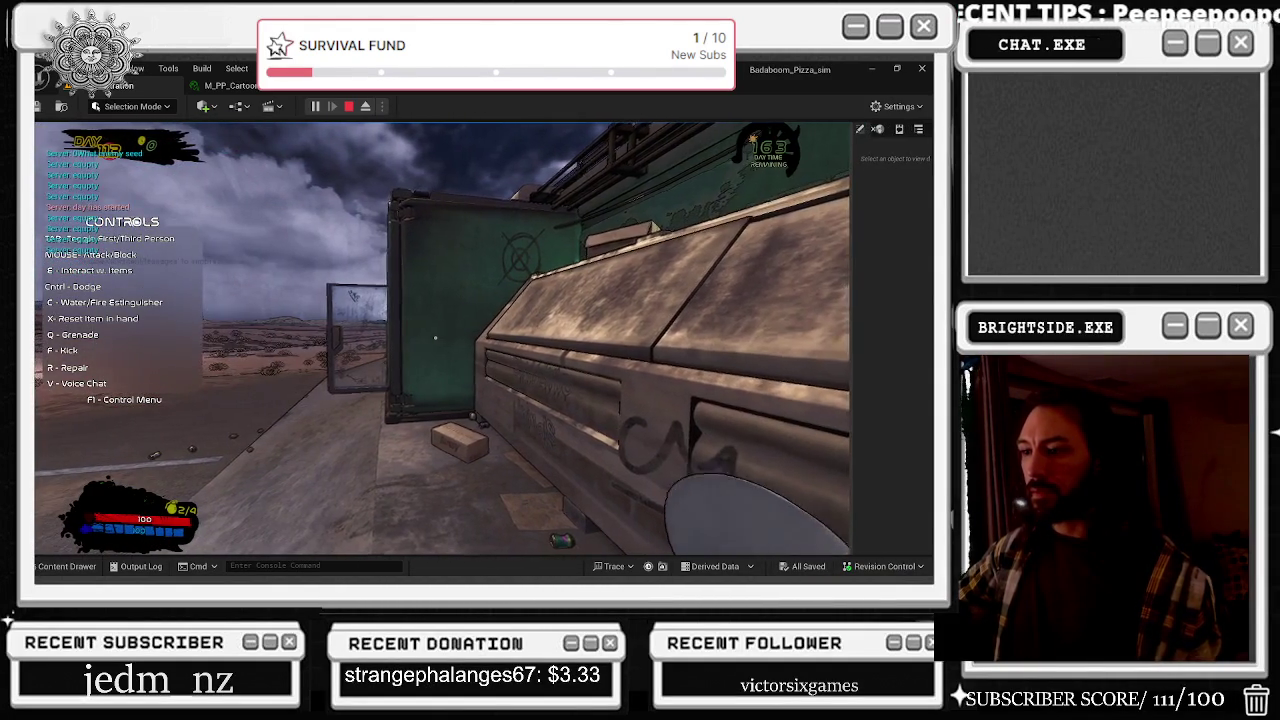
left_click(576, 252)
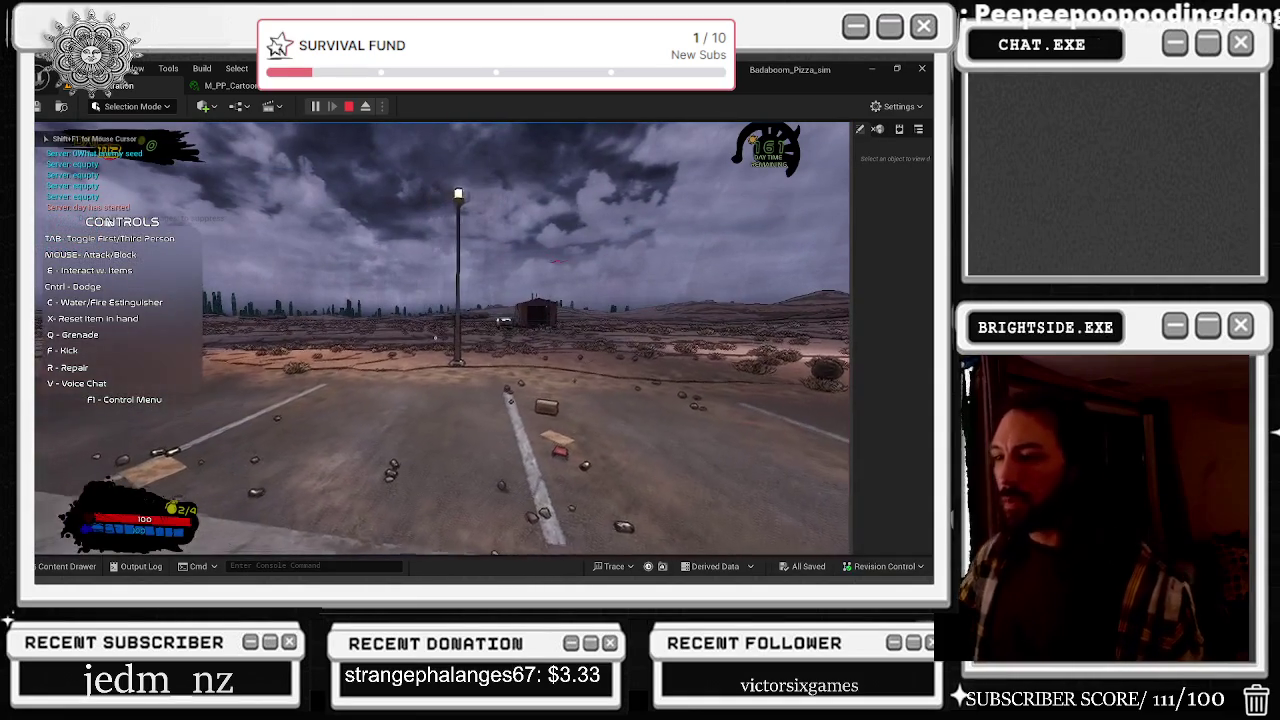
key("s")
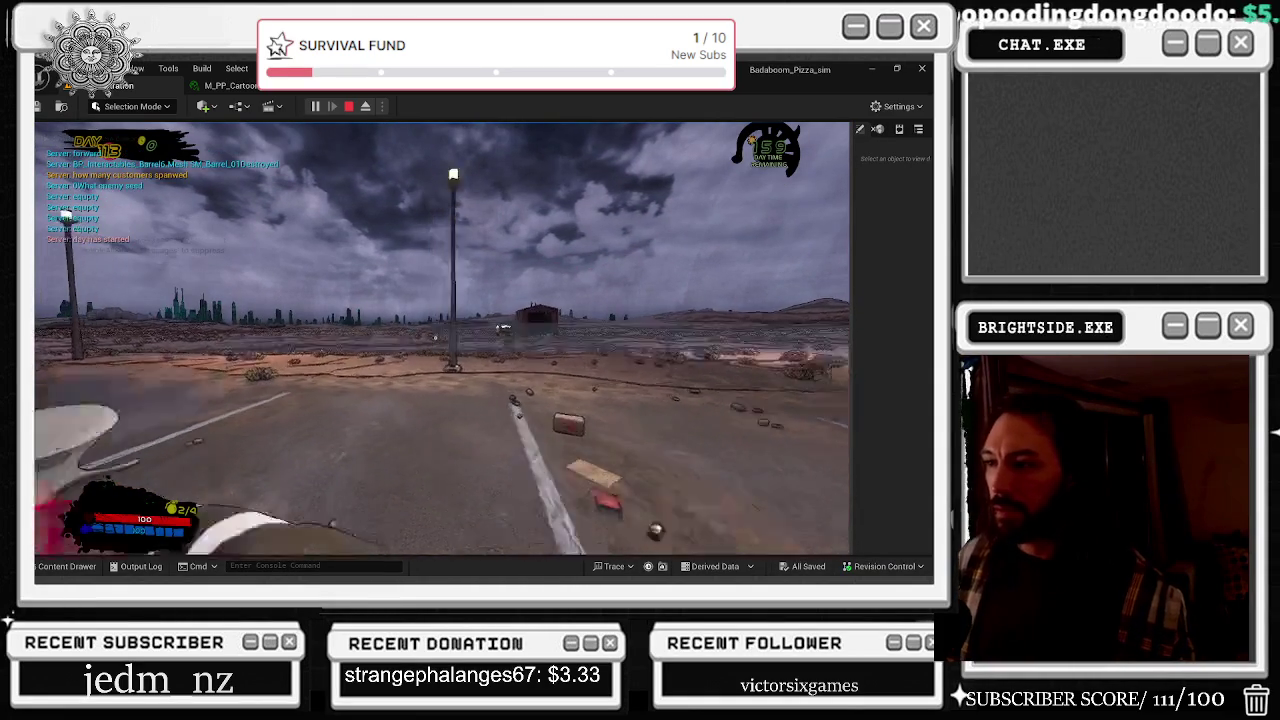
mouse_move(608, 212)
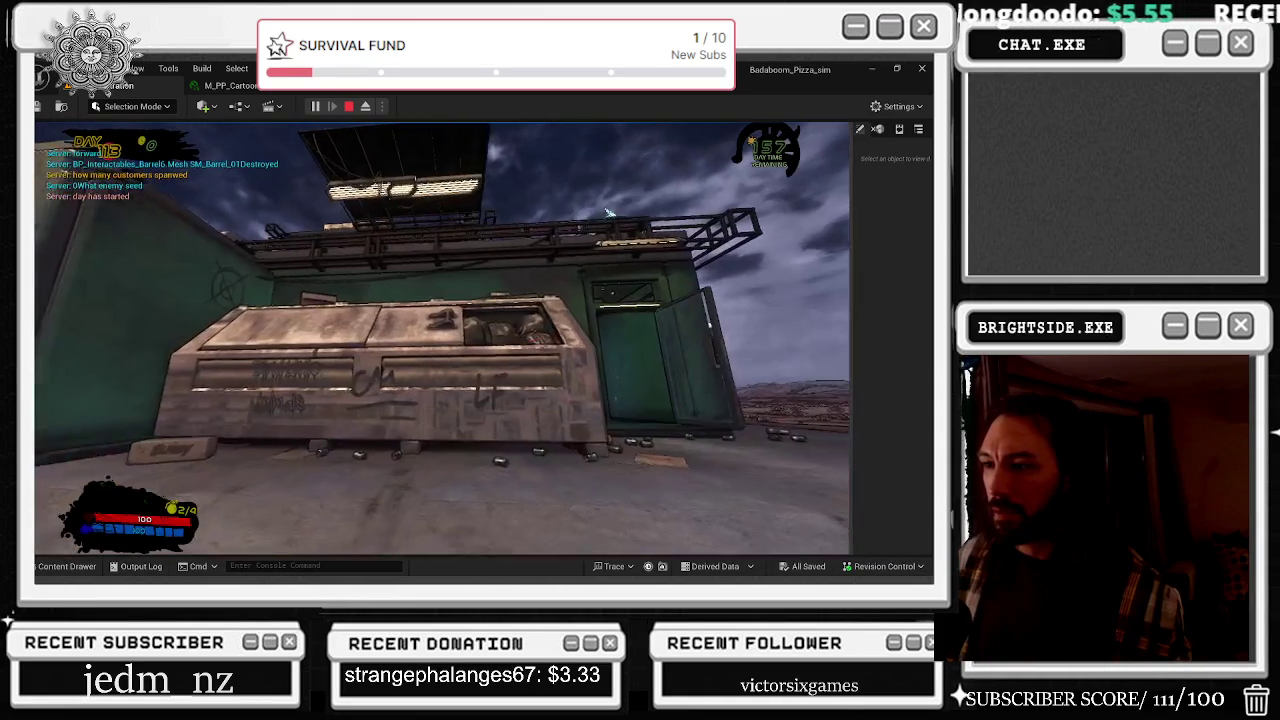
key("a")
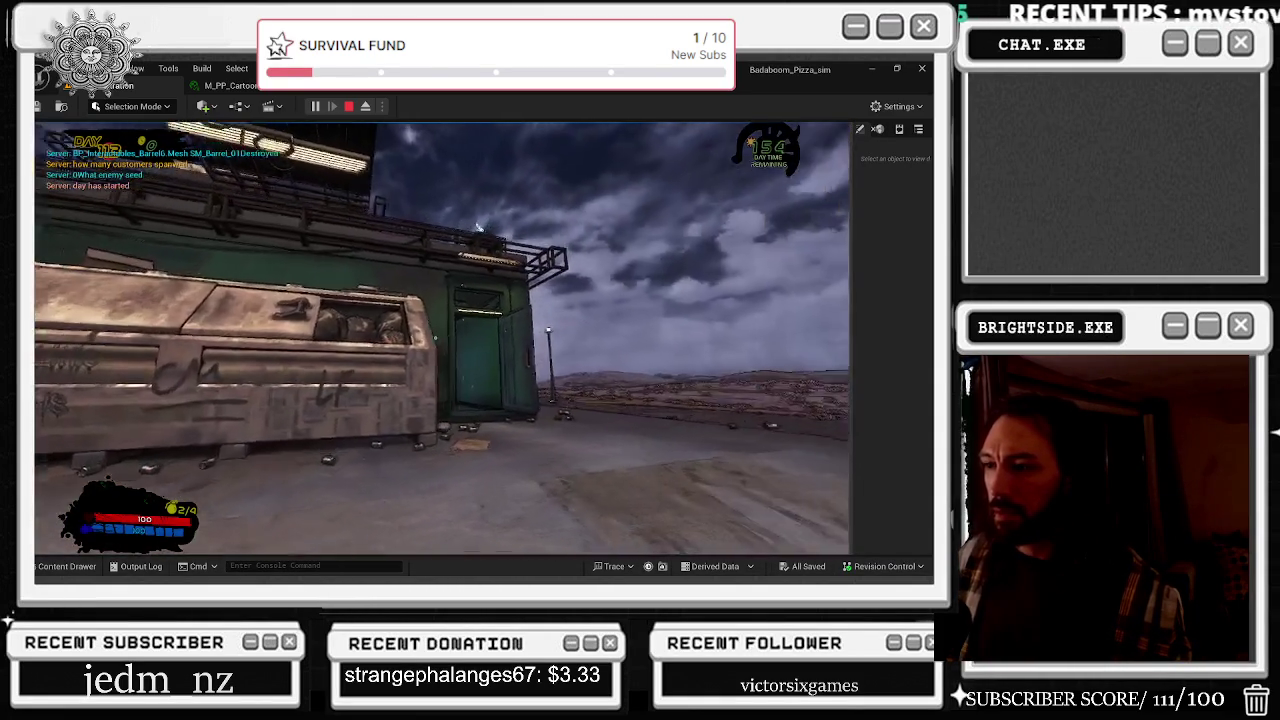
mouse_move(435, 338)
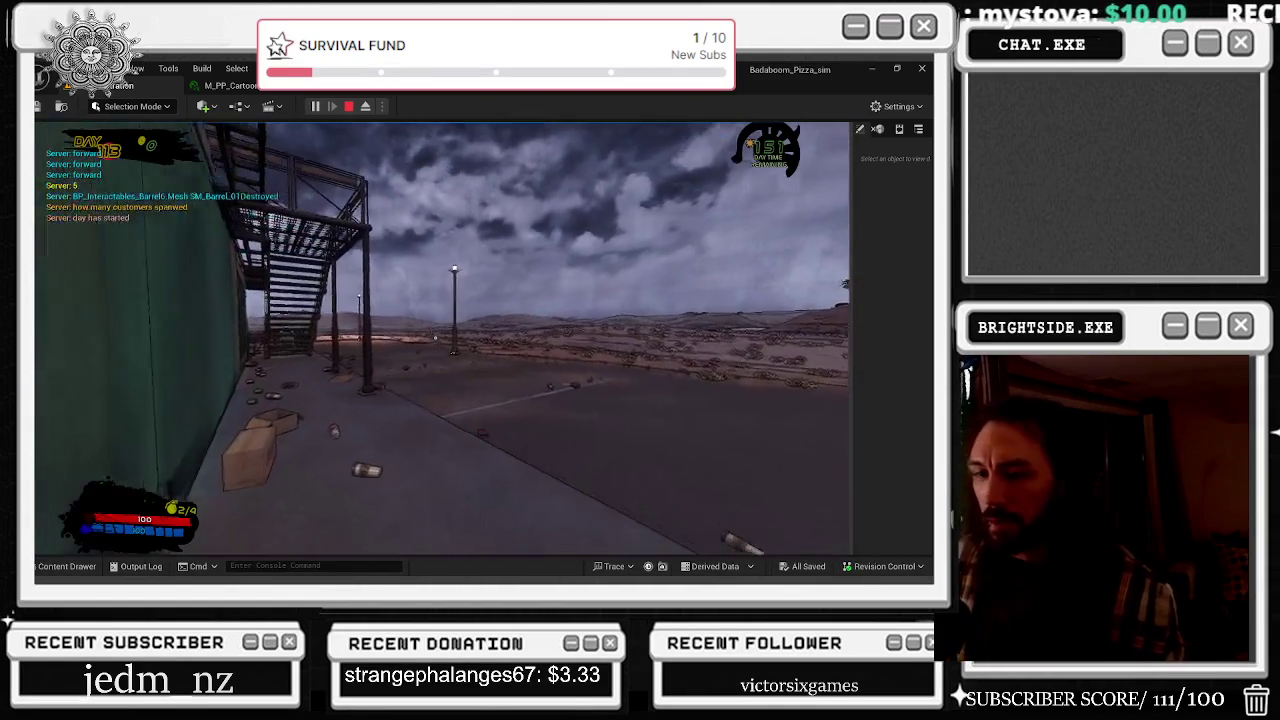
mouse_move(501, 378)
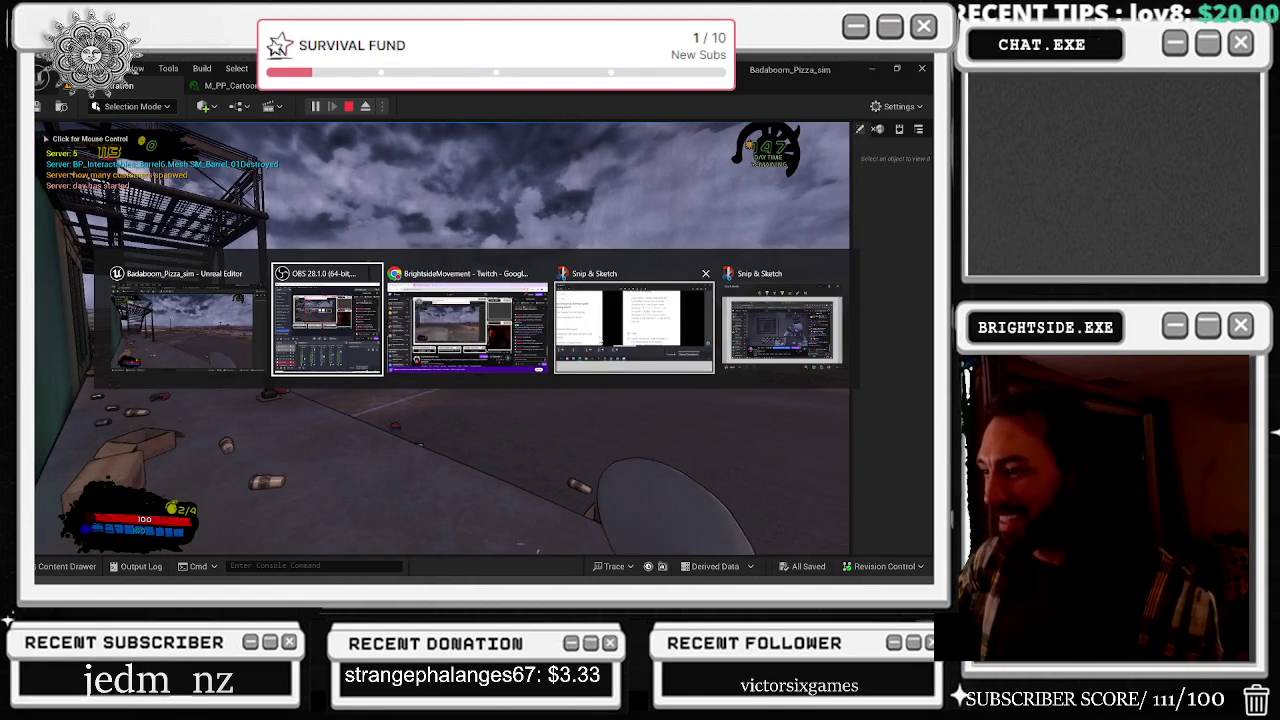
key("Escape")
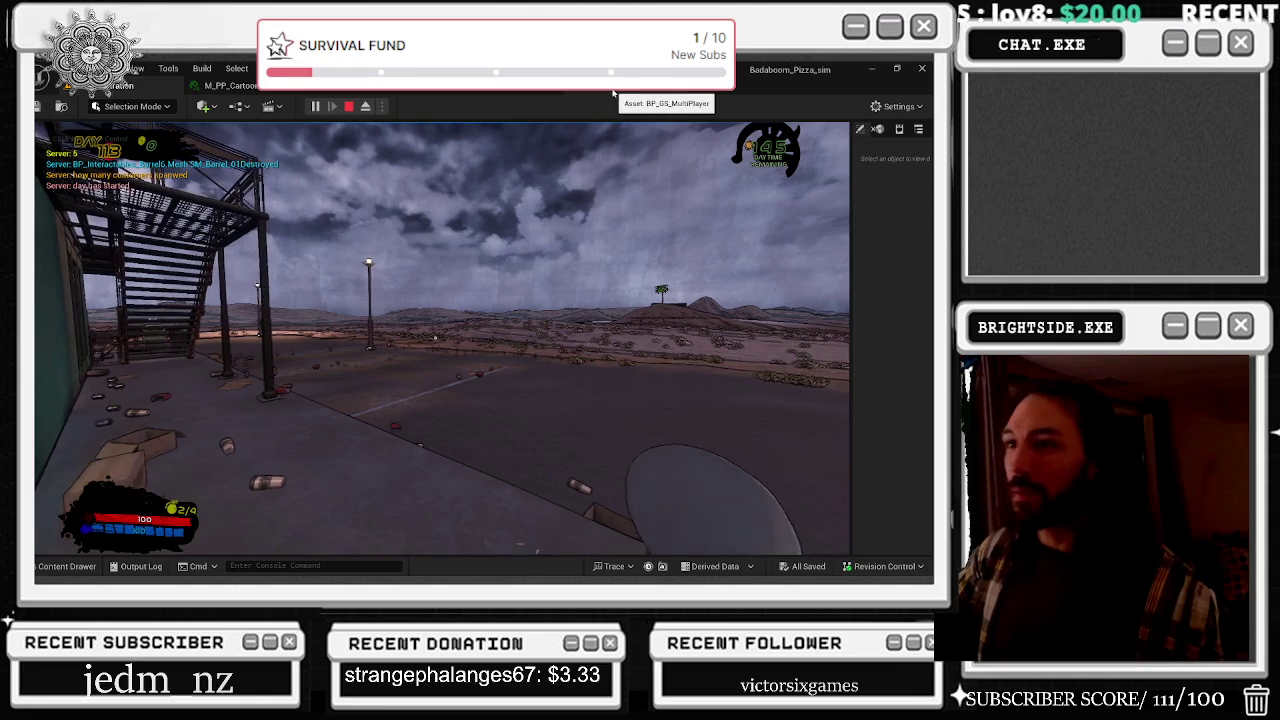
left_click(613, 96)
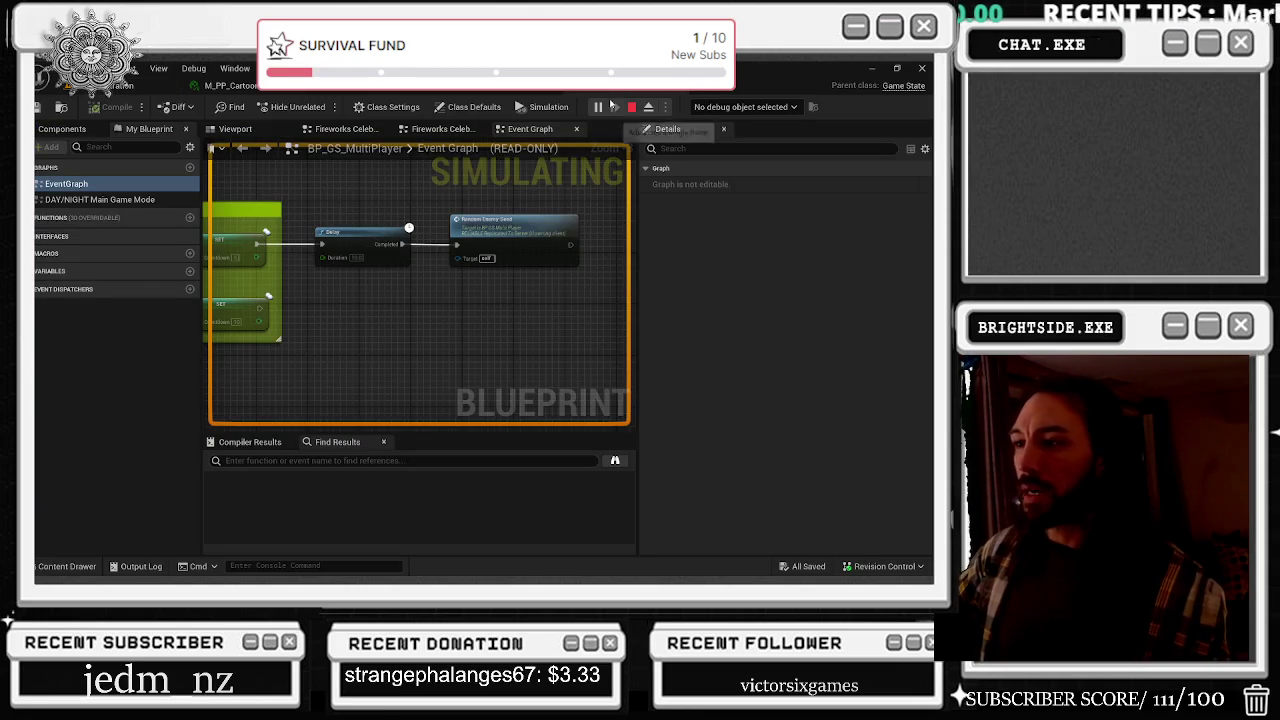
Step: Flip between the M_PP_Cartoon and BP_GS_MultiPlayer tabs, then resume the running level to see the chef
left_click(238, 85)
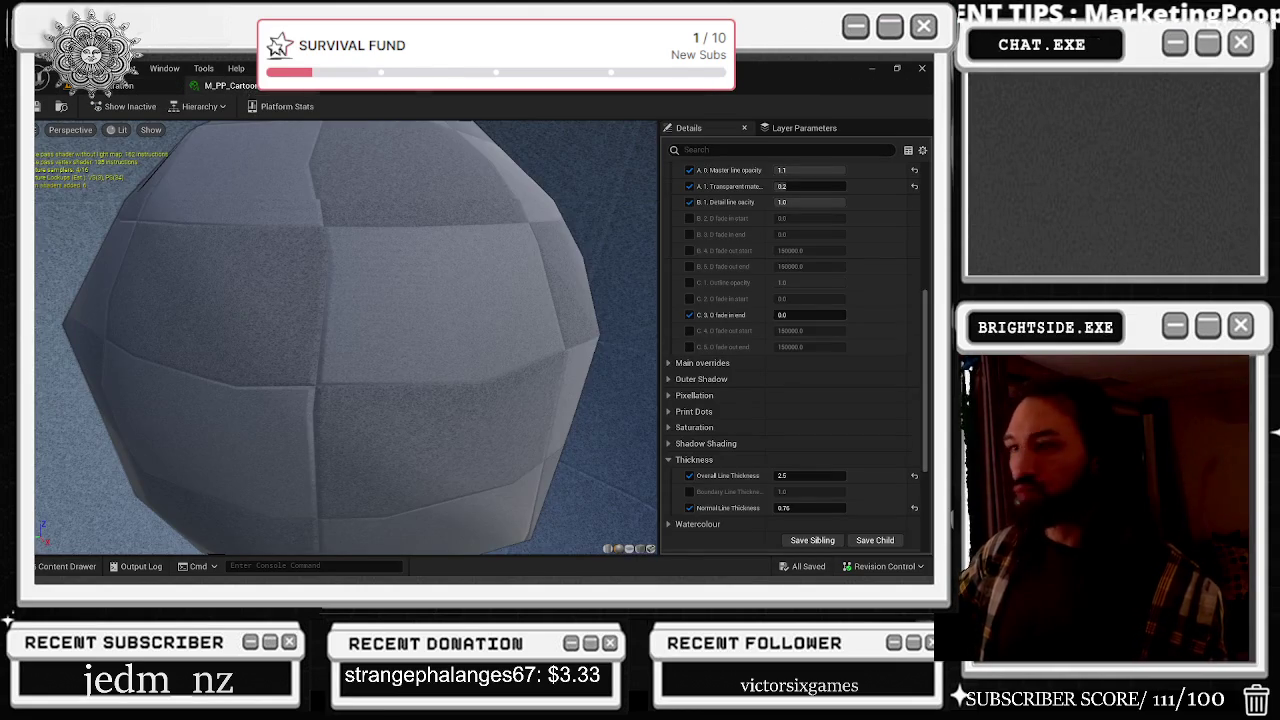
left_click(245, 84)
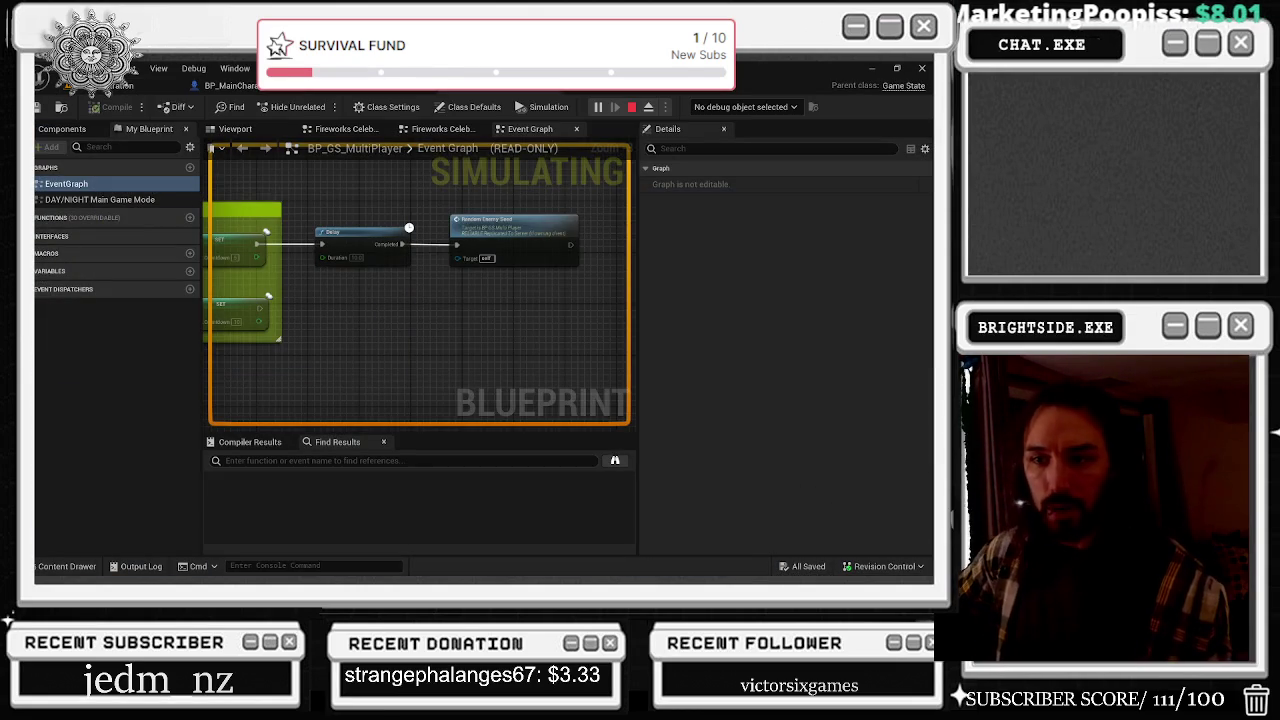
left_click(187, 77)
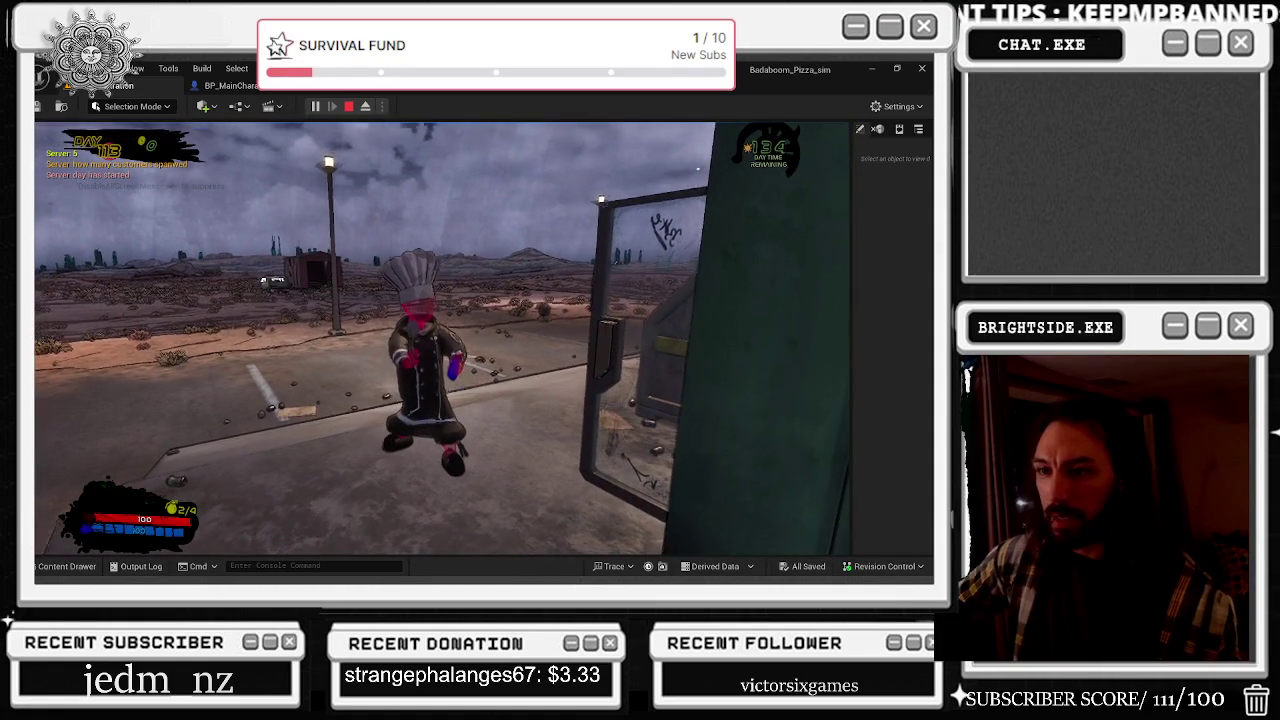
key("alt+Tab")
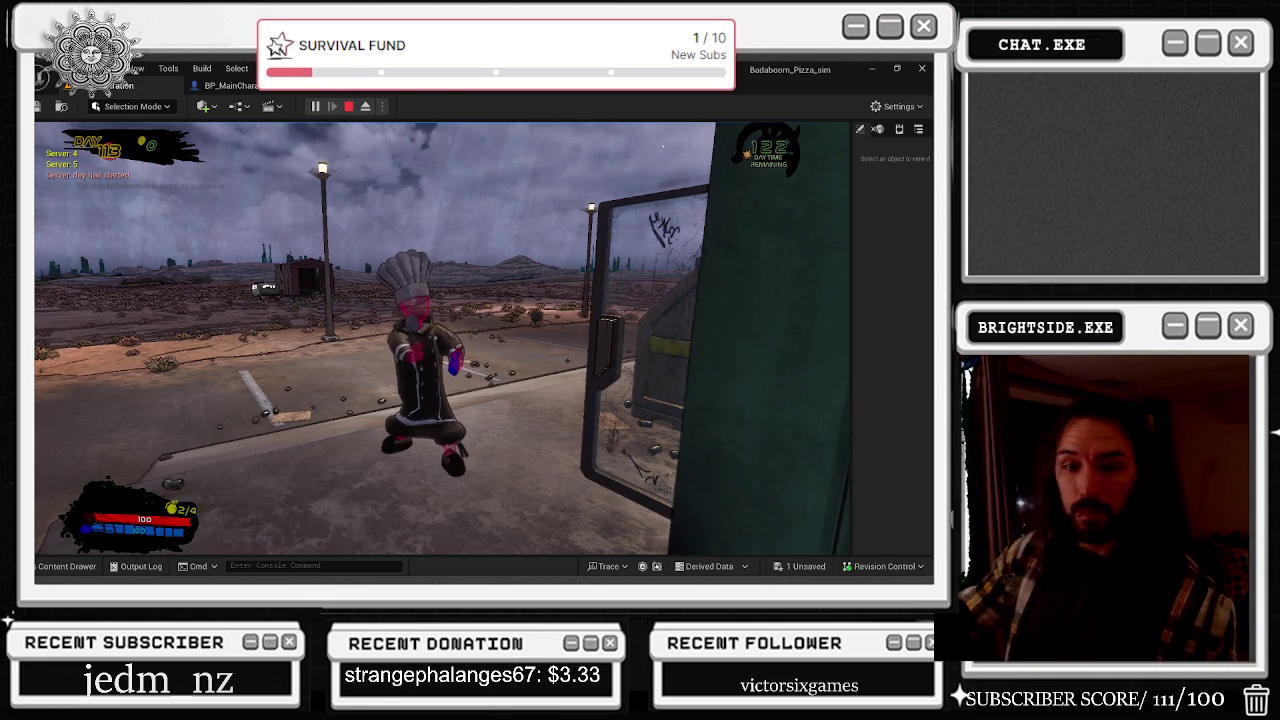
key("alt+Tab")
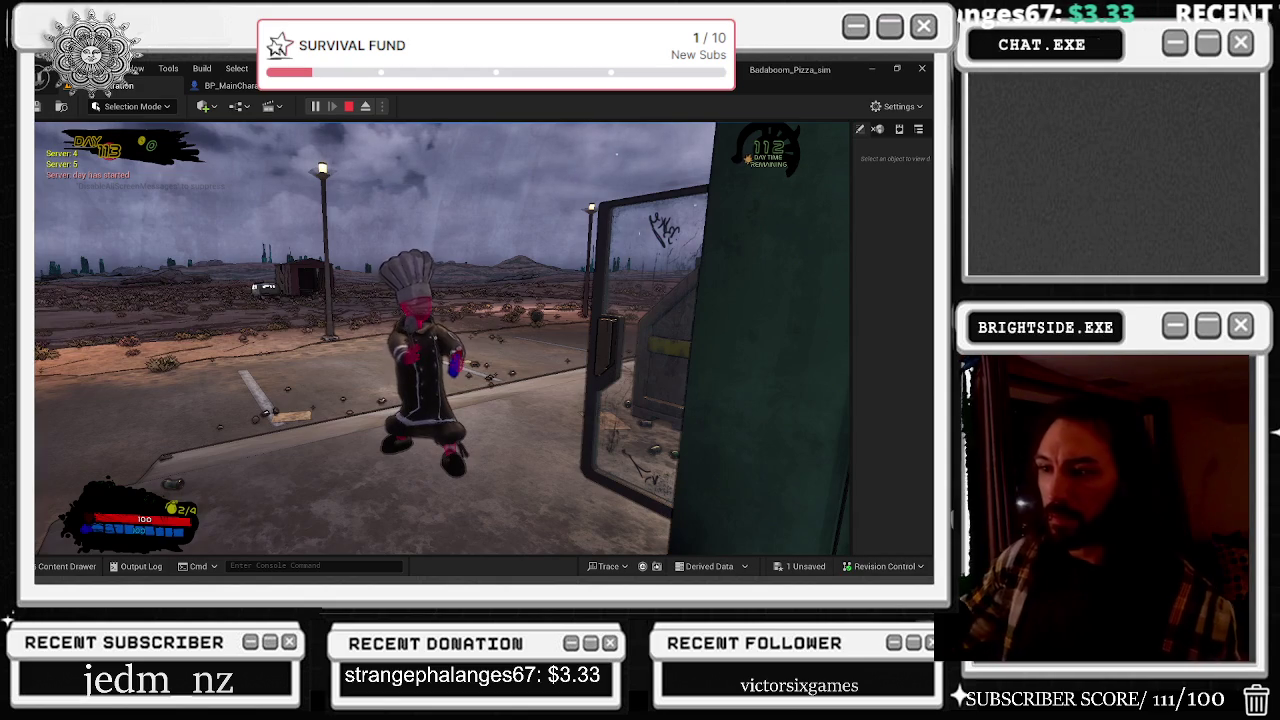
left_click(130, 533)
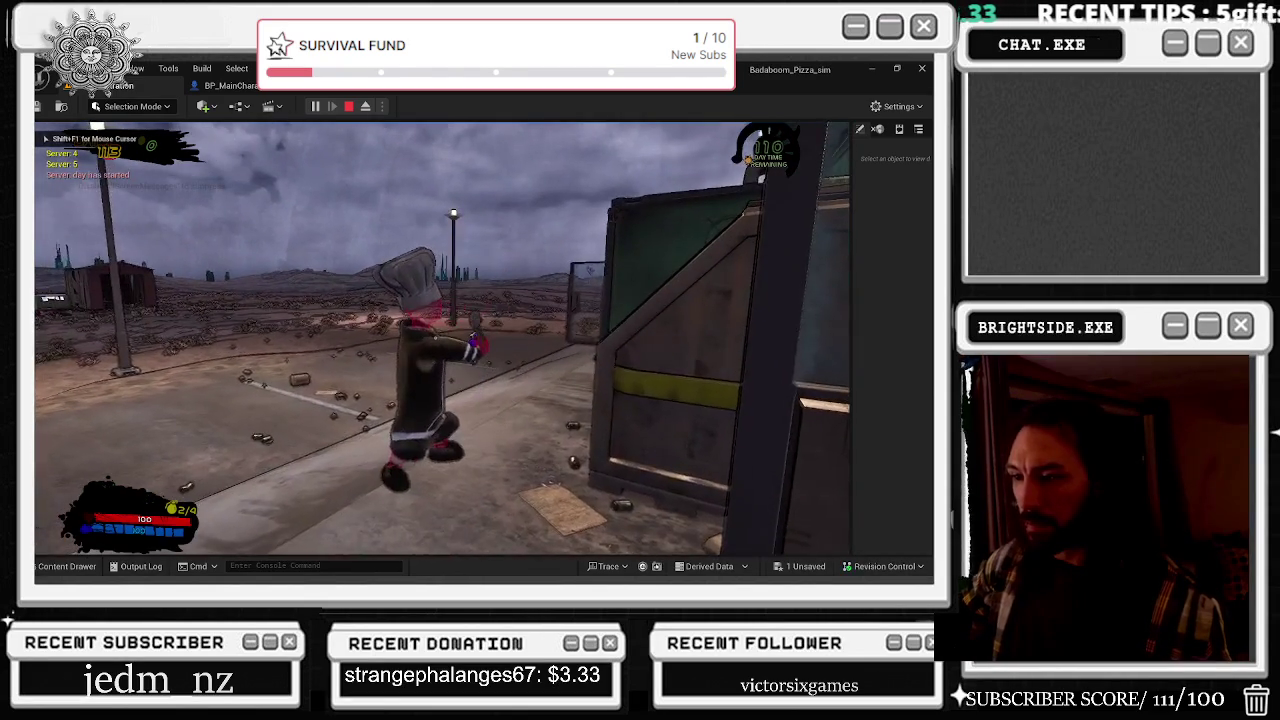
key("alt+Tab")
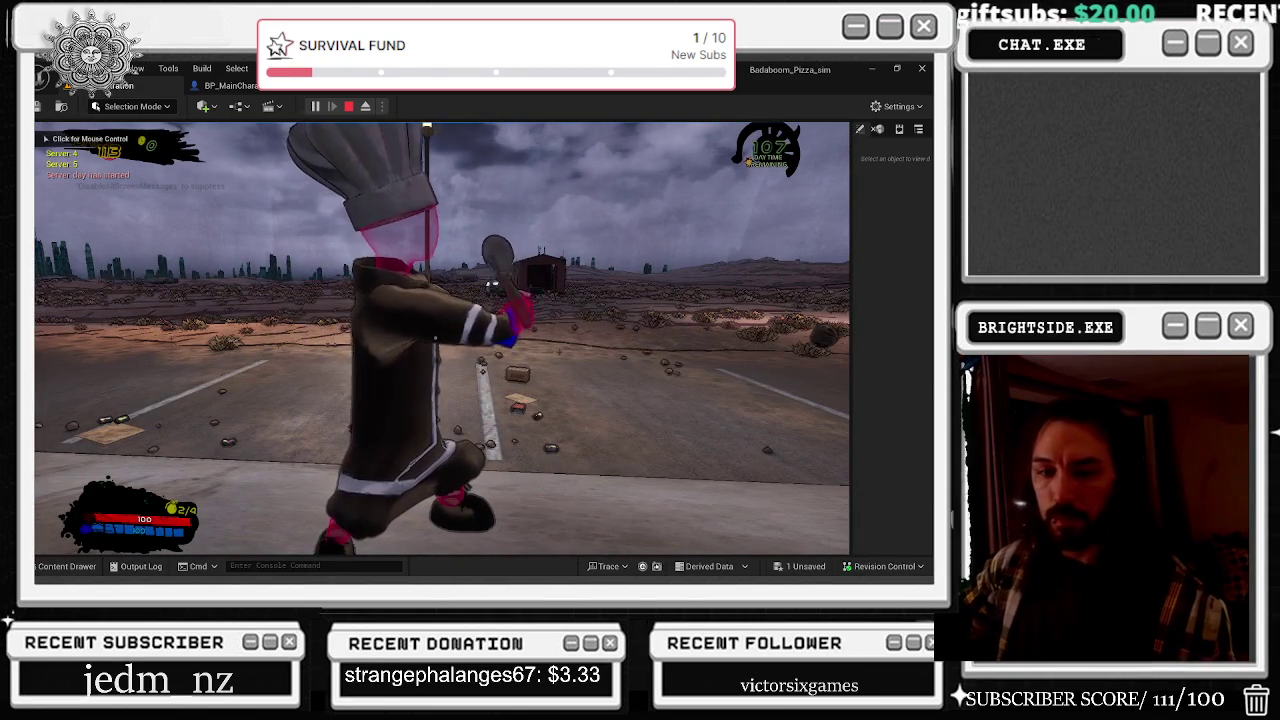
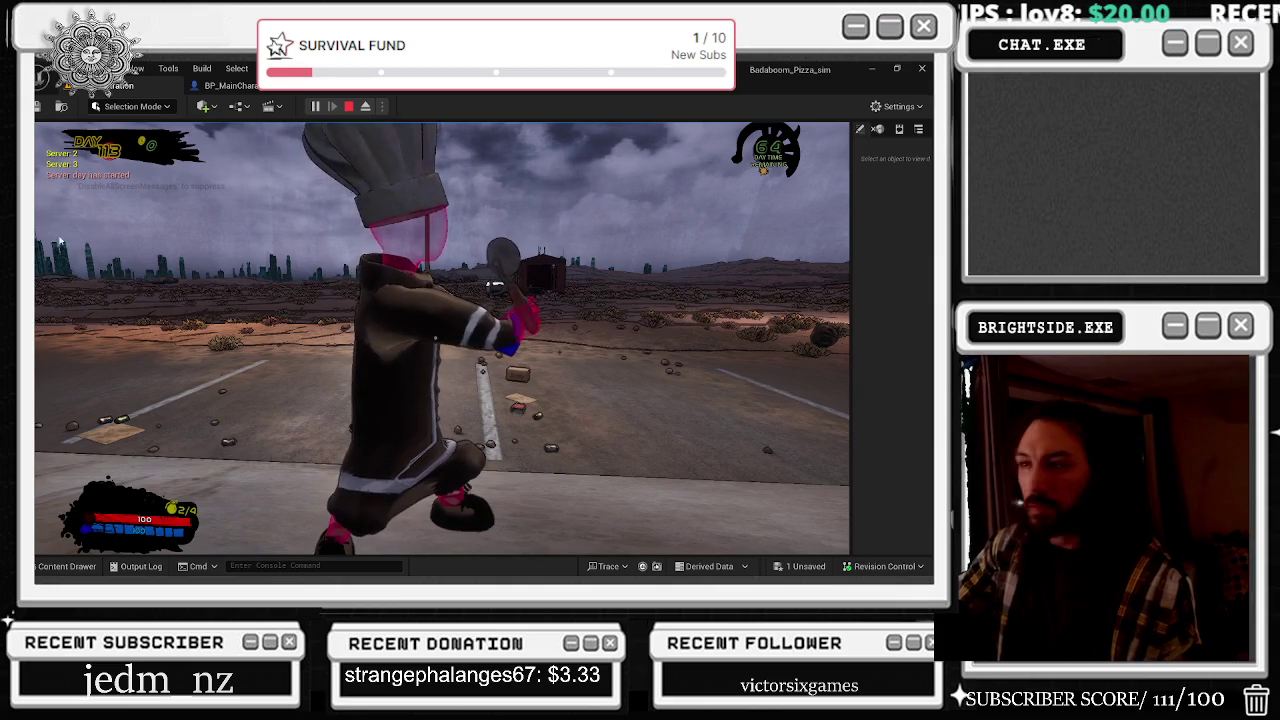
Step: Stop the running Play In Editor session and launch a new play-test of the level
left_click(347, 107)
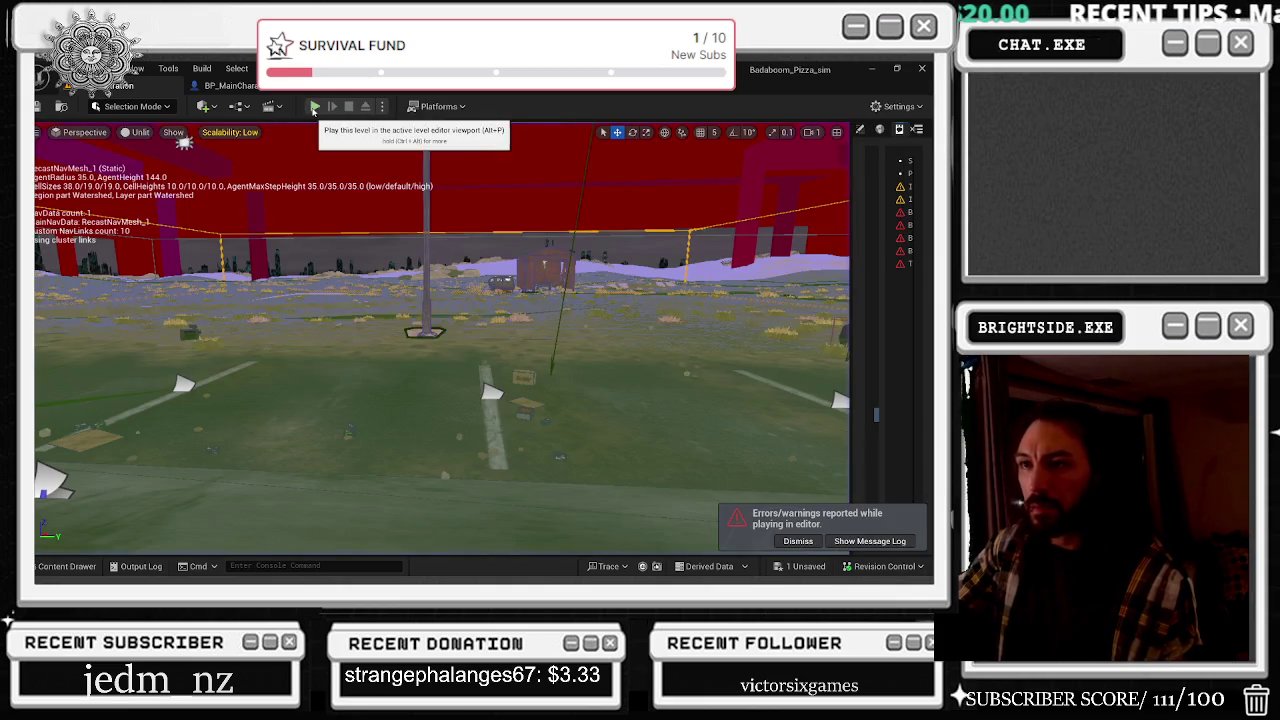
key("alt+Tab")
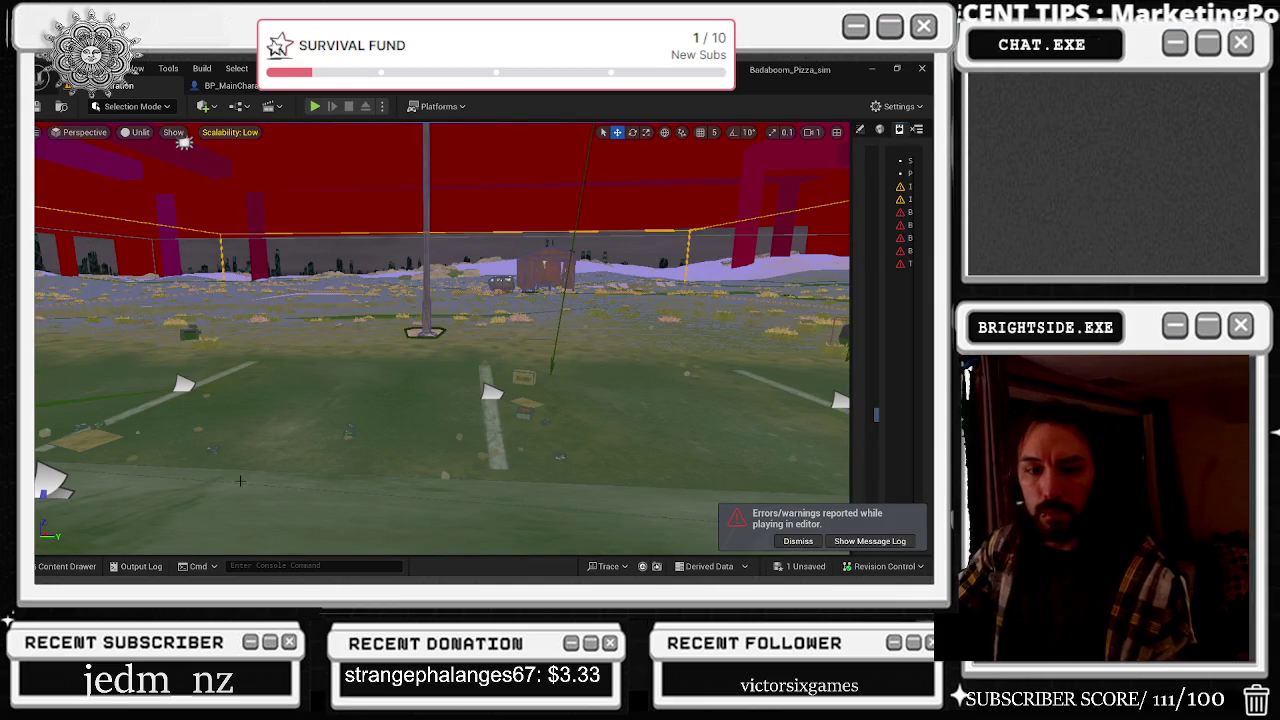
left_click(314, 106)
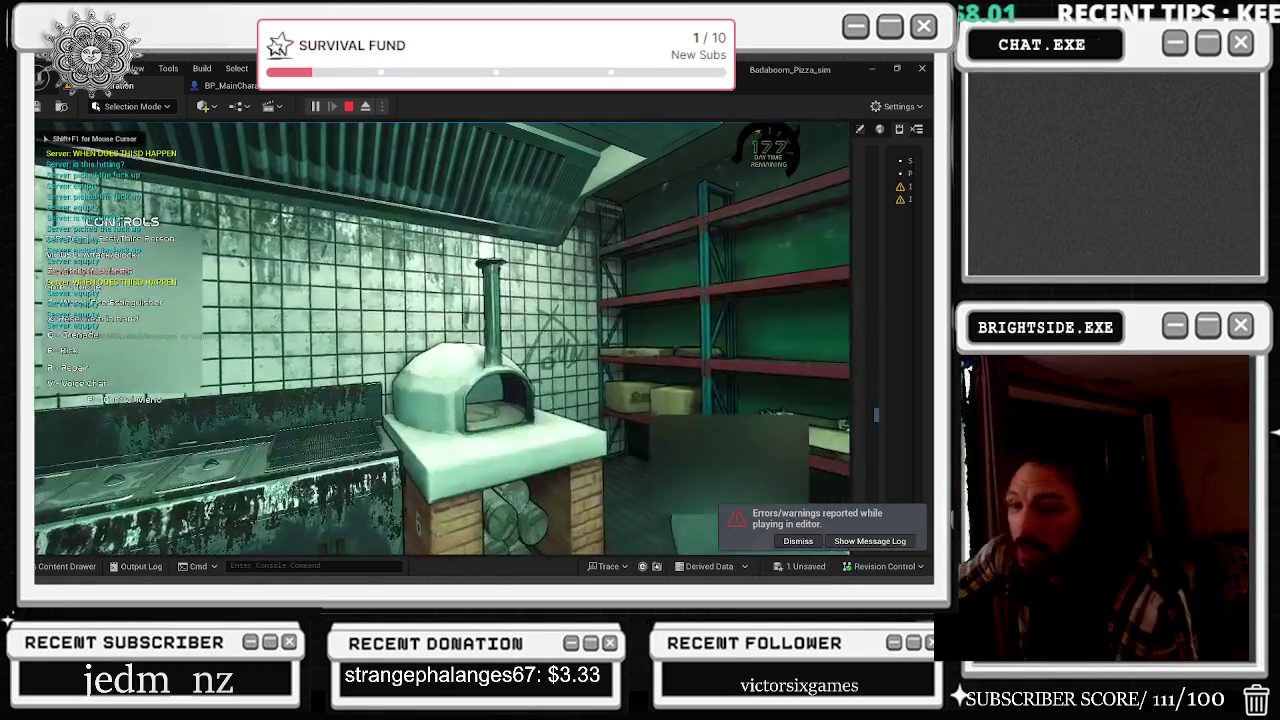
Step: Walk the chef out of the kitchen door and across the parking lot
key("w")
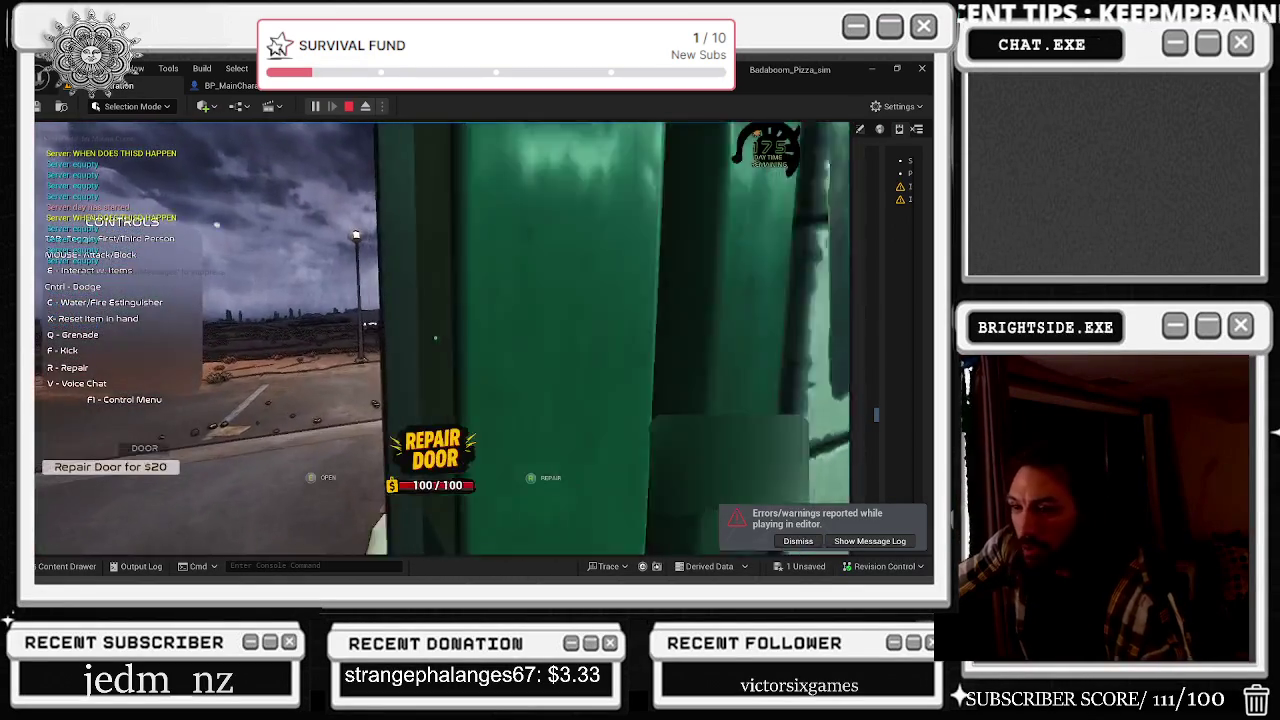
key("w")
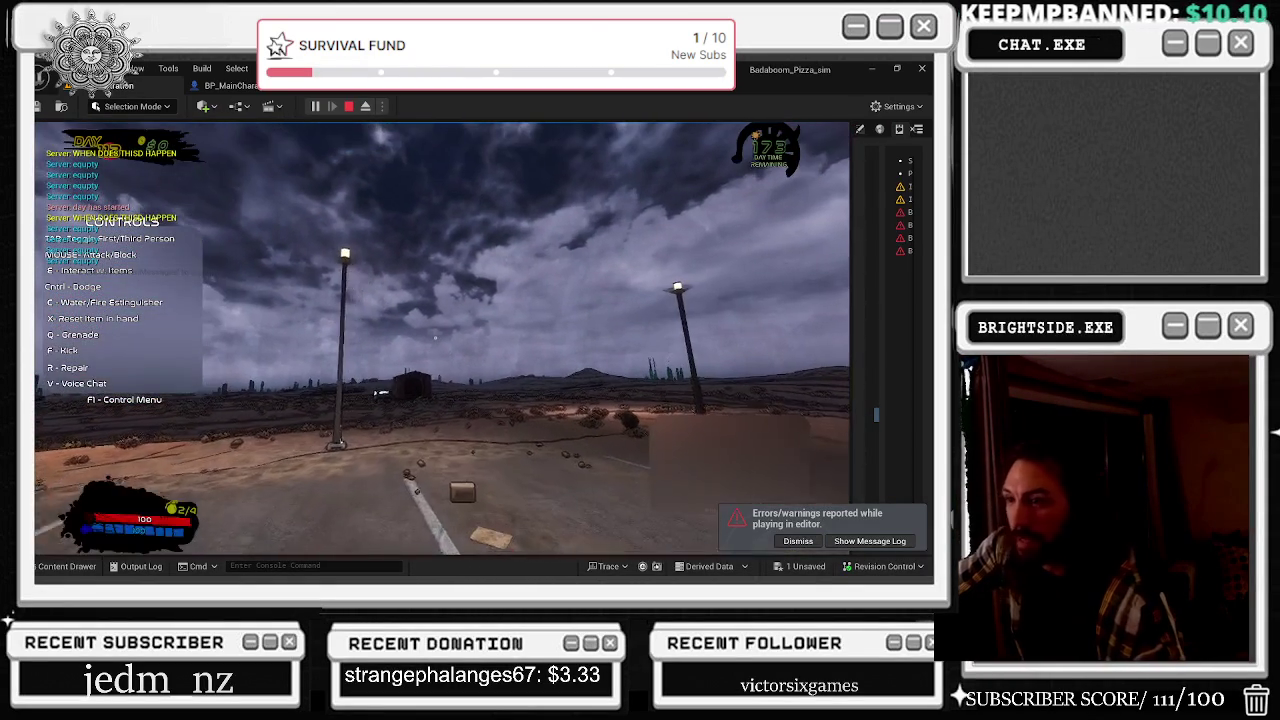
key("w")
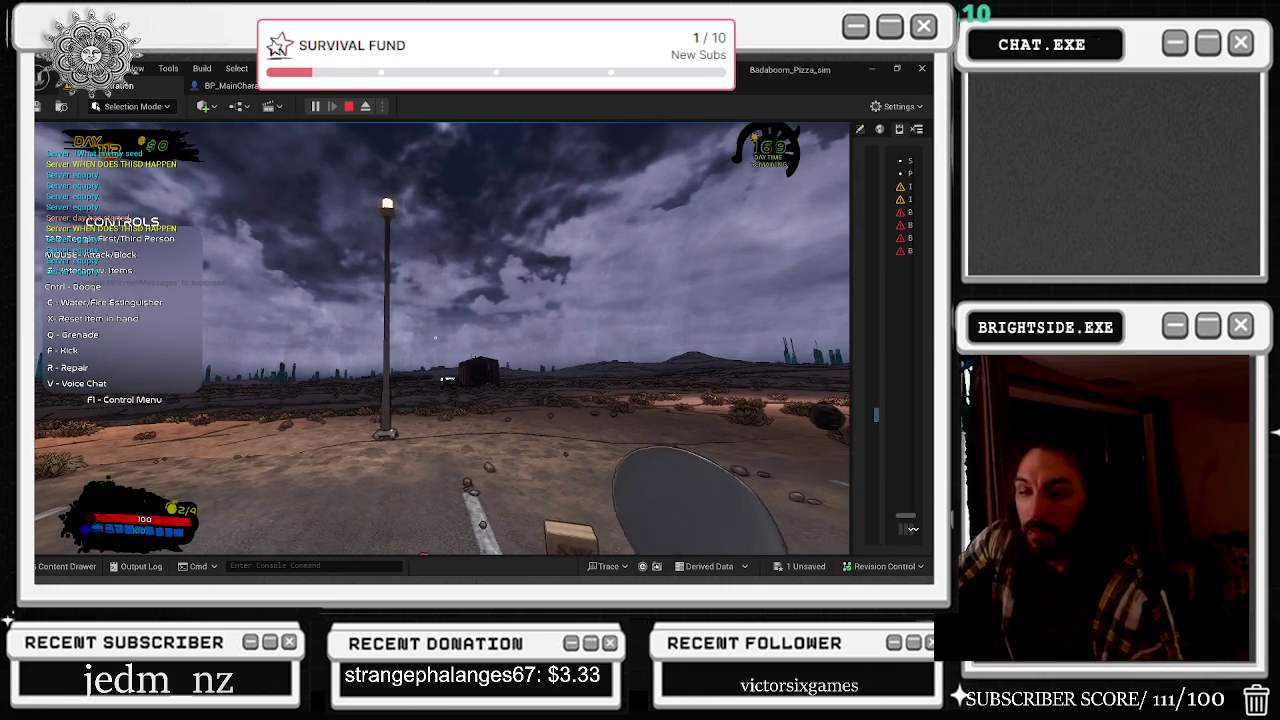
key("alt+Tab")
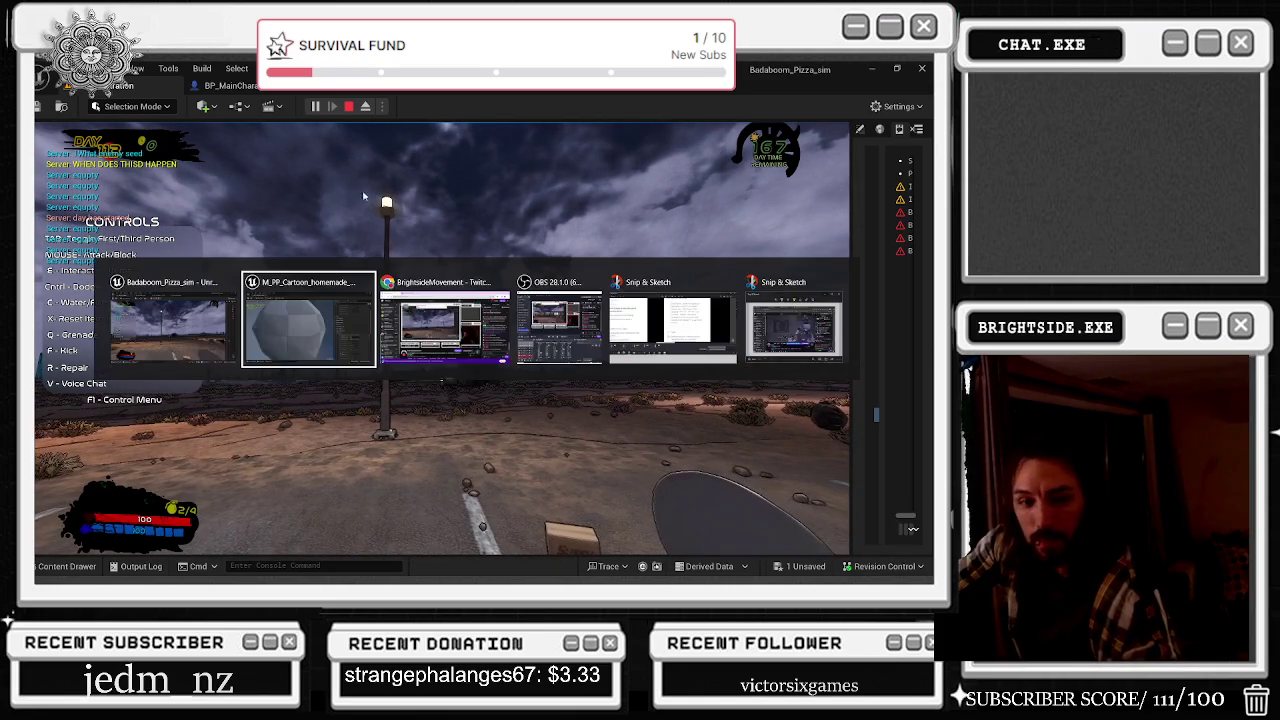
Step: Switch to third-person view, free the mouse, and hide the controls overlay
key("Tab")
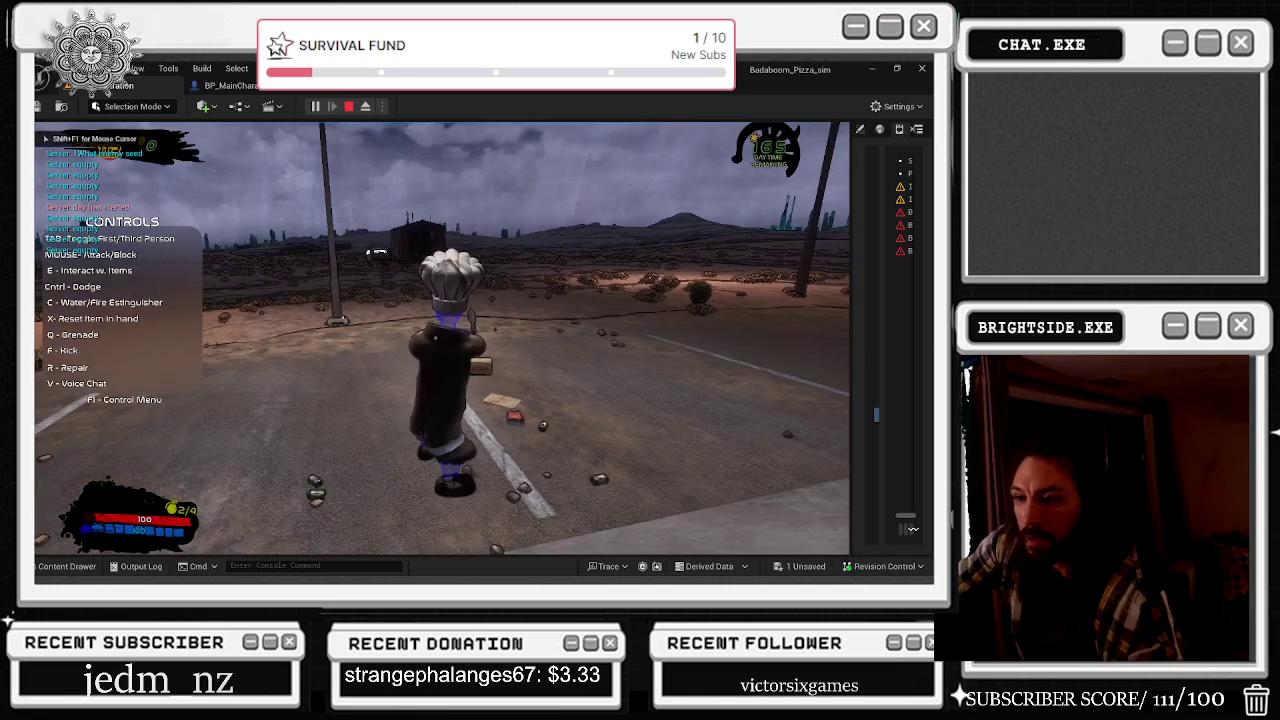
key("shift+F1")
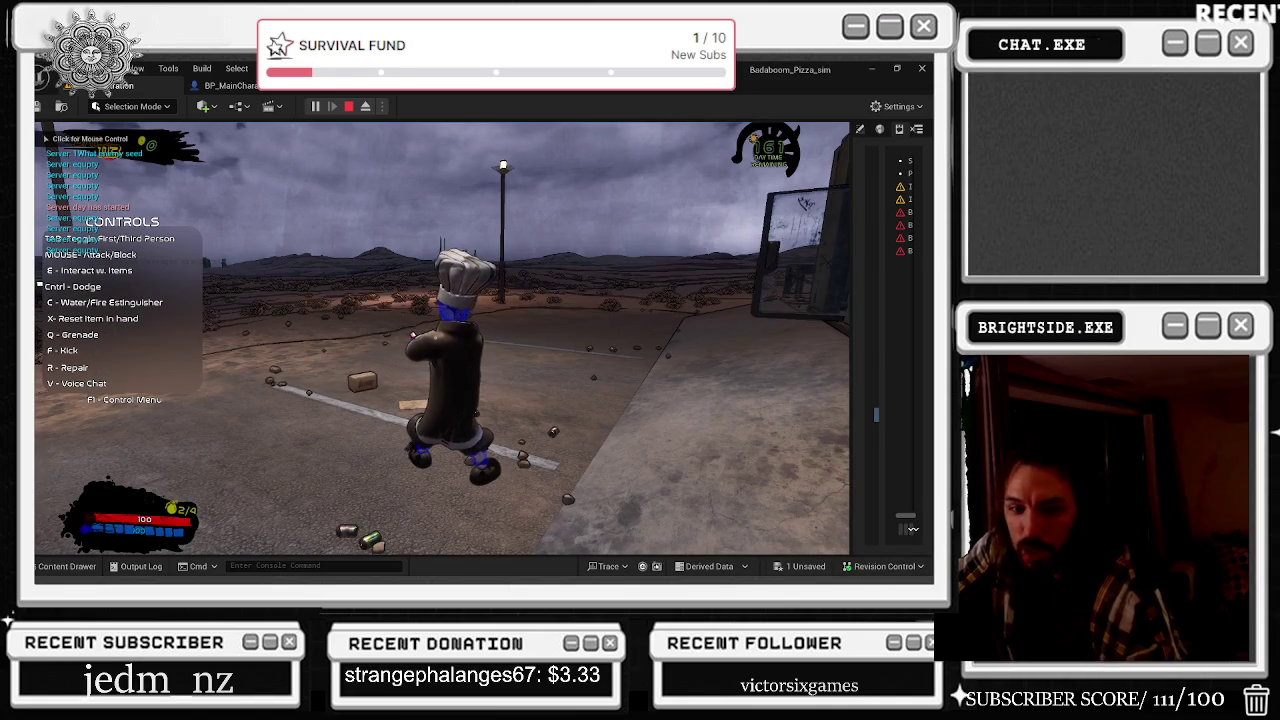
key("F1")
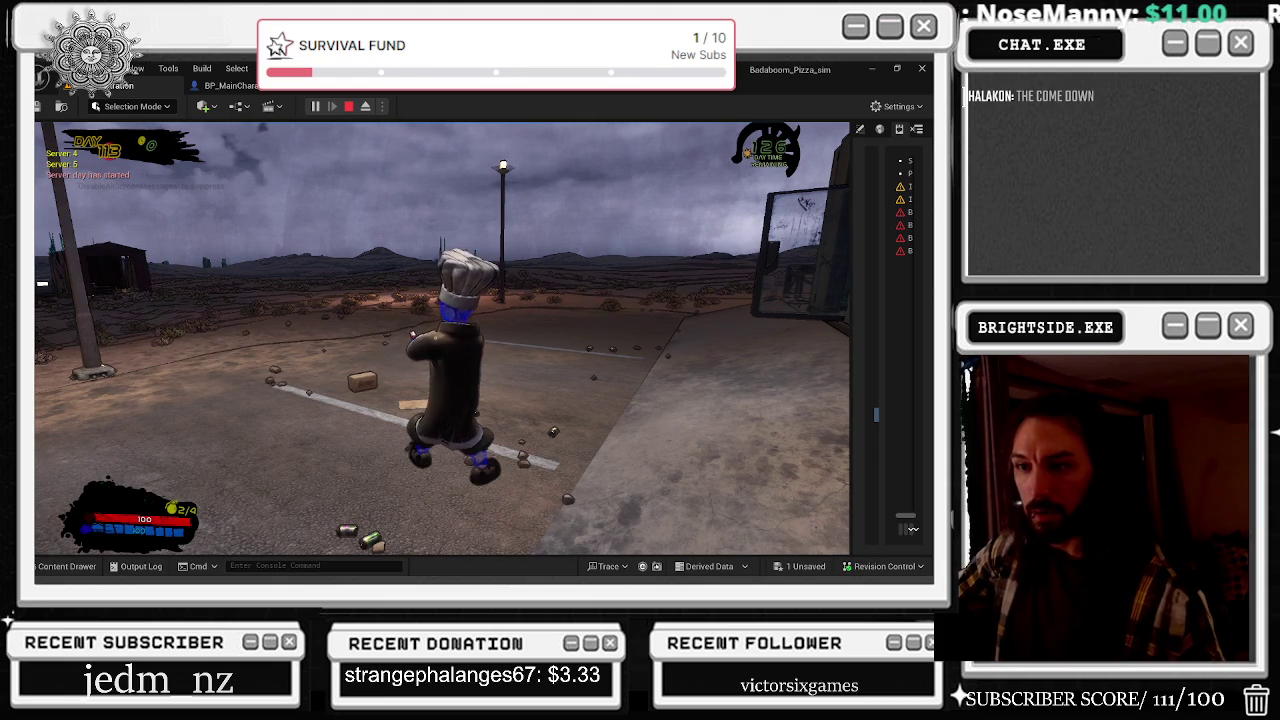
key("alt+Tab")
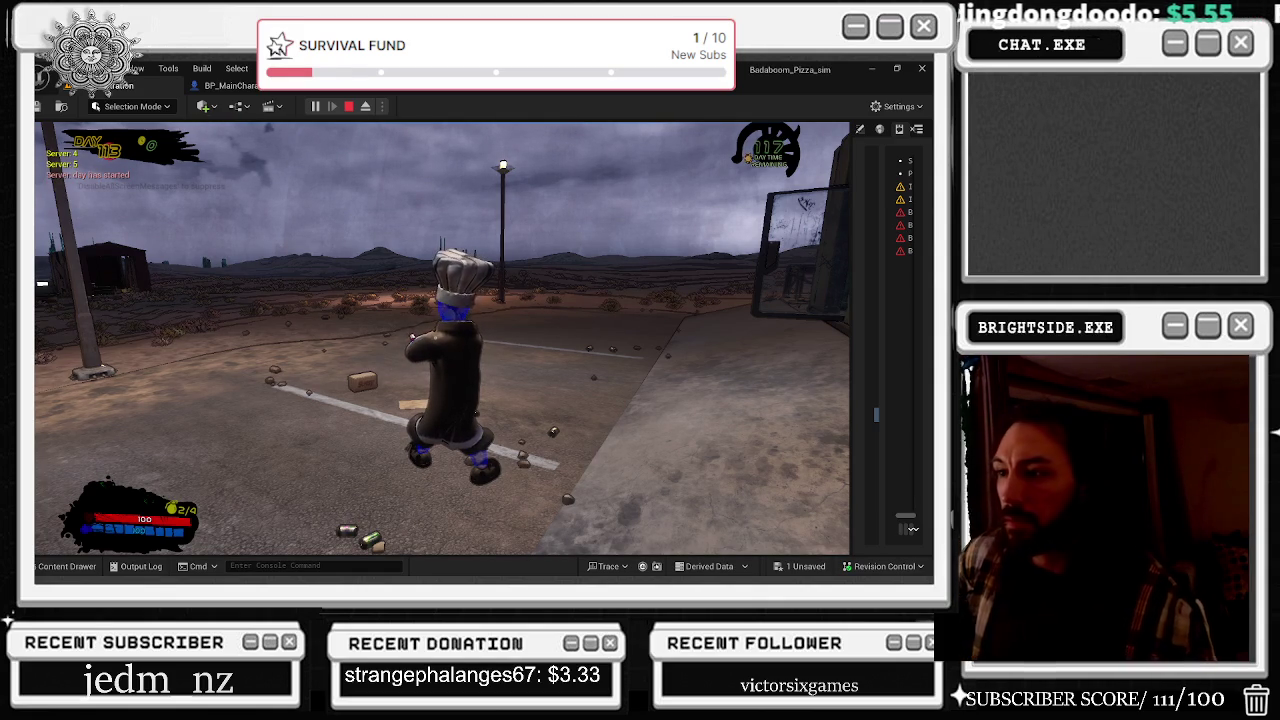
Step: Retake control of the chef, move him around the lot, and undo the last edit
left_click(453, 234)
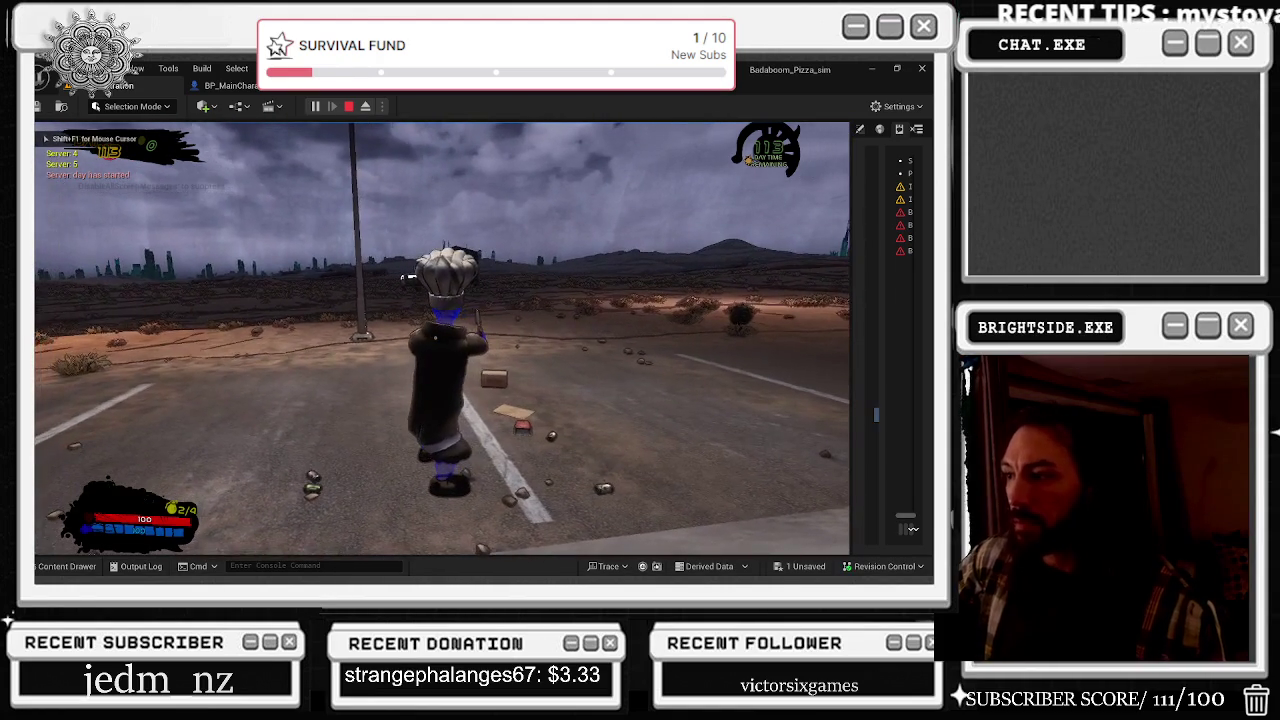
key("s")
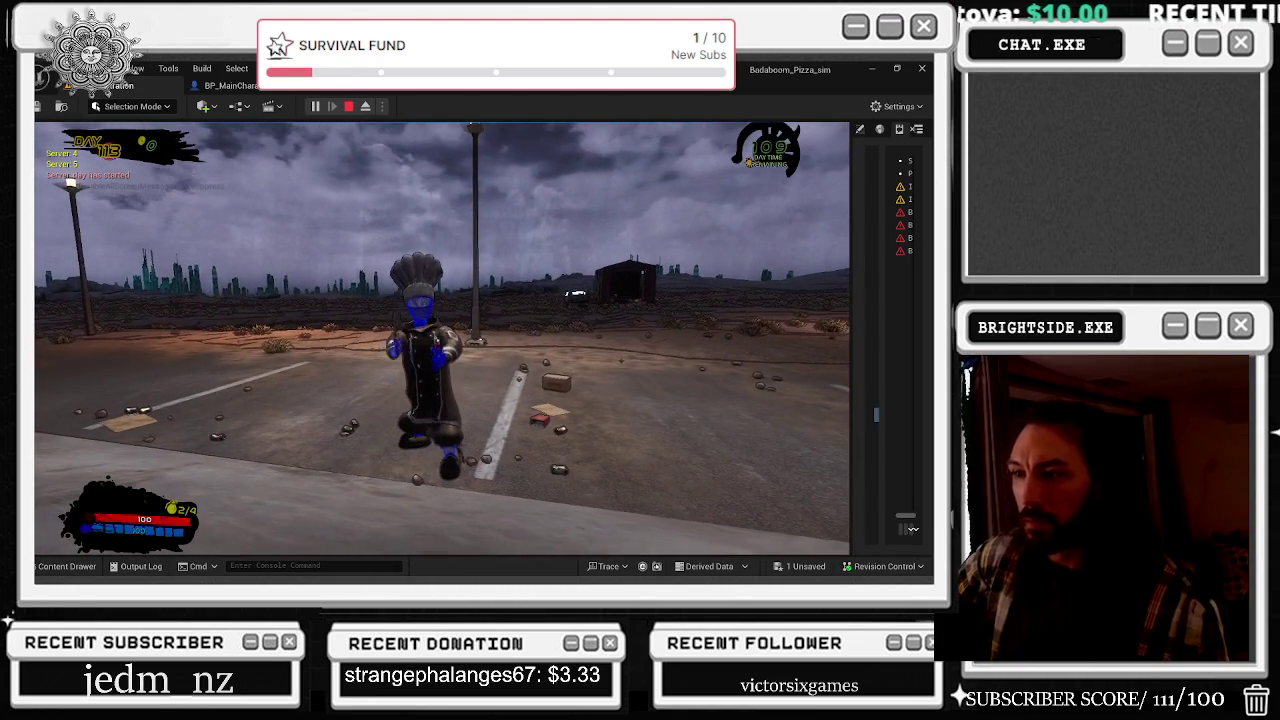
key("alt+Tab")
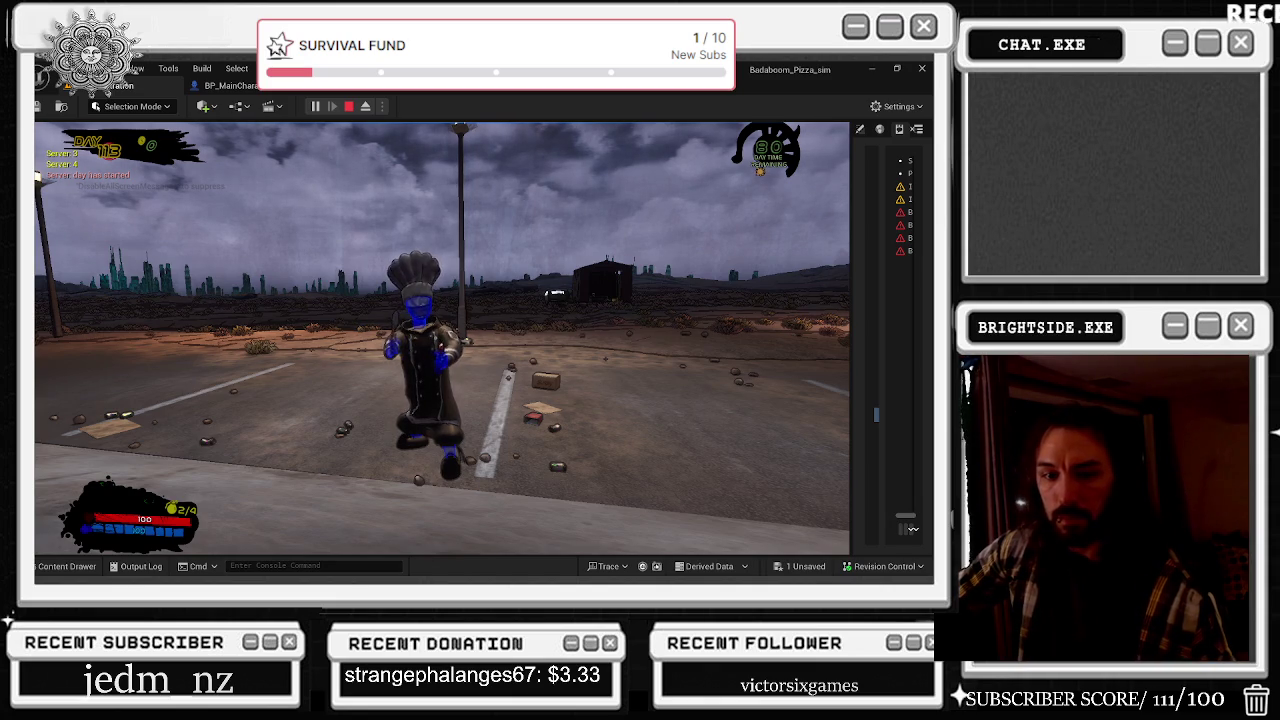
key("ctrl+z")
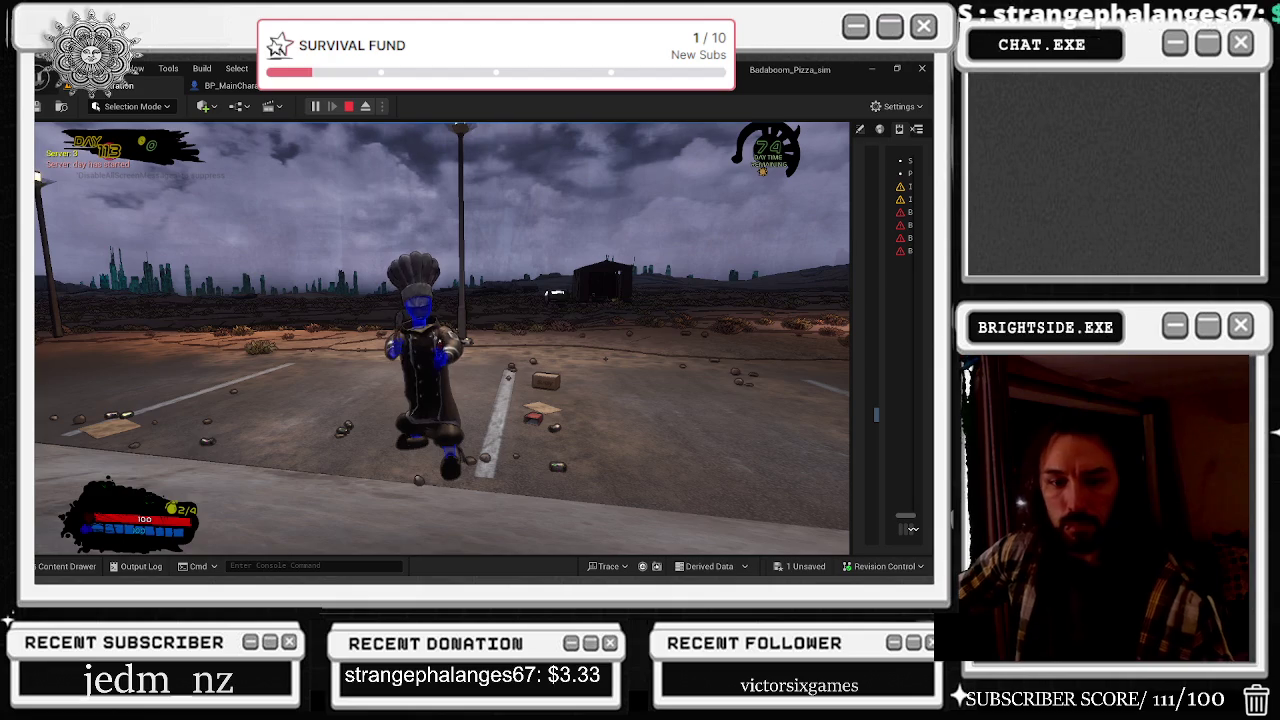
Step: Swing the game camera around the chef, then bring the OBS Studio window forward
key("alt+Tab")
key("alt+Tab")
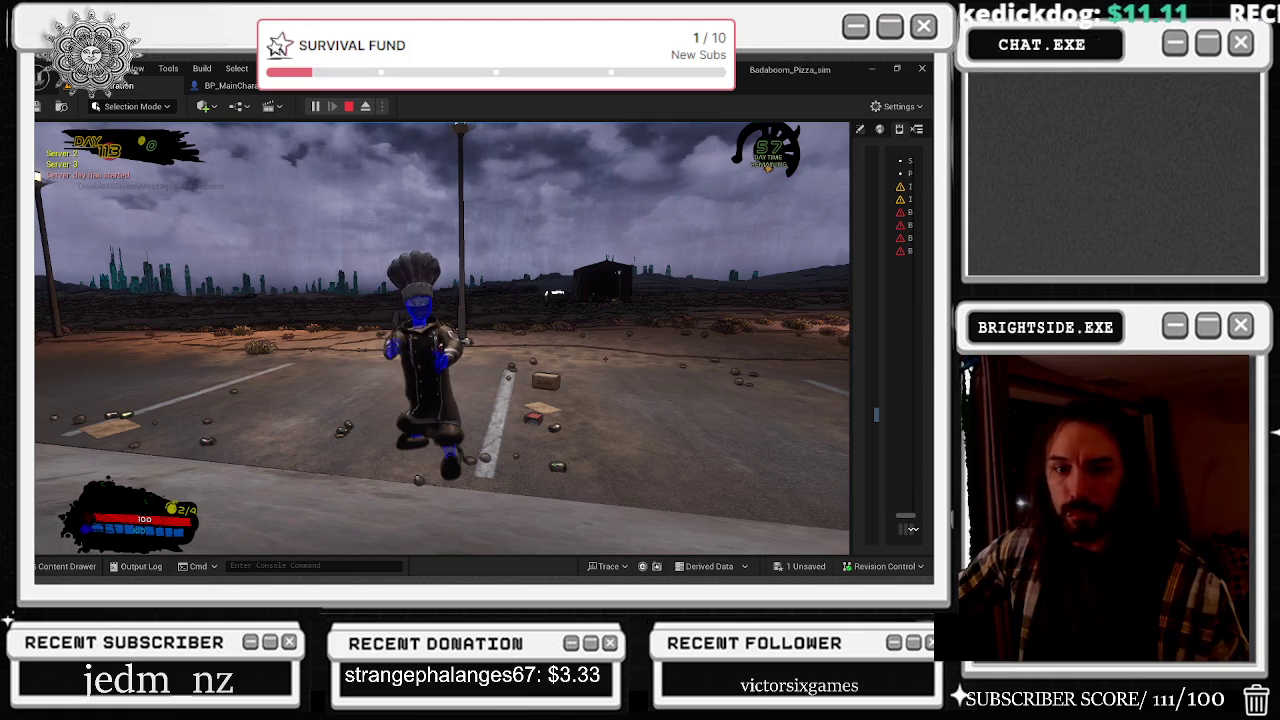
left_click(440, 340)
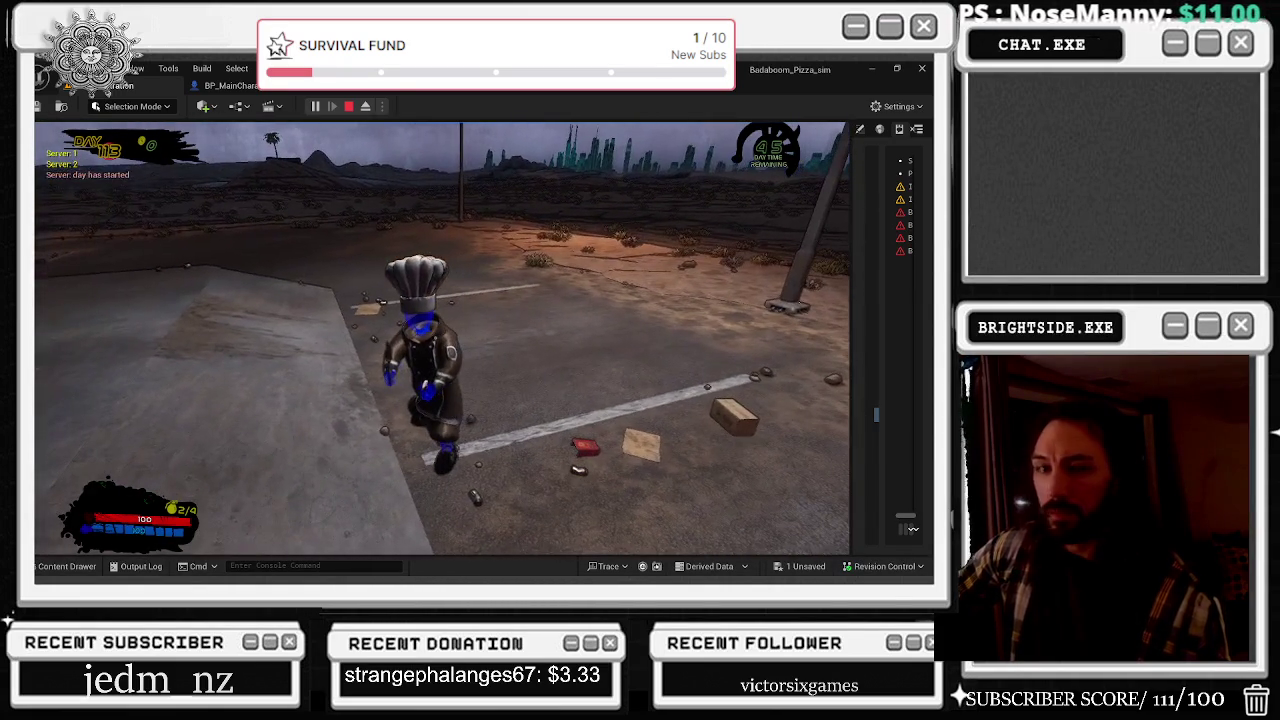
key("alt+Tab")
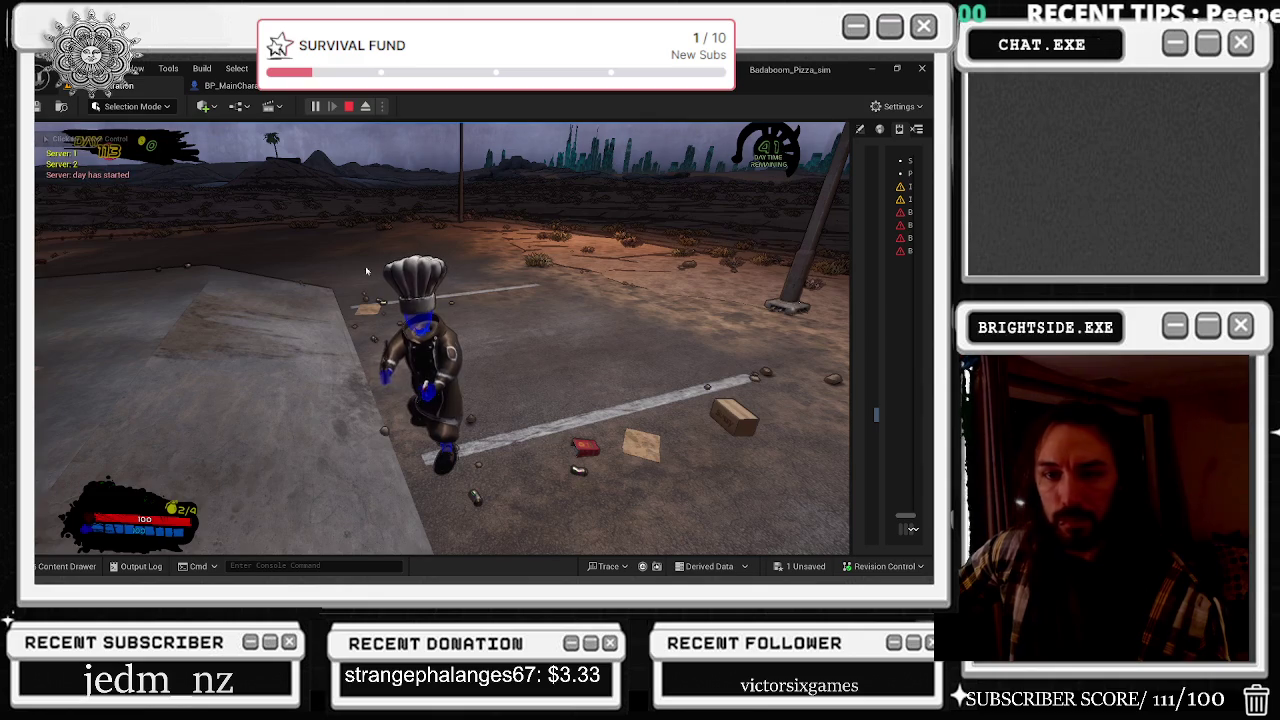
key("alt+Tab")
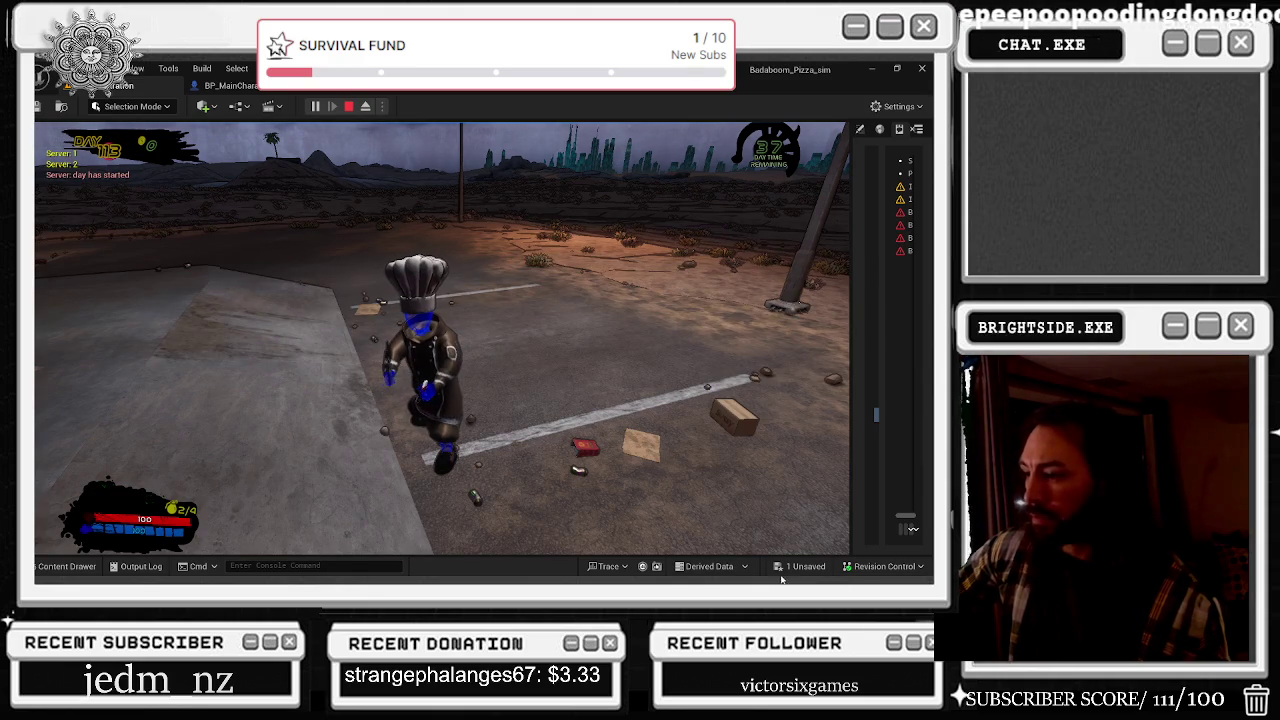
key("alt+Tab")
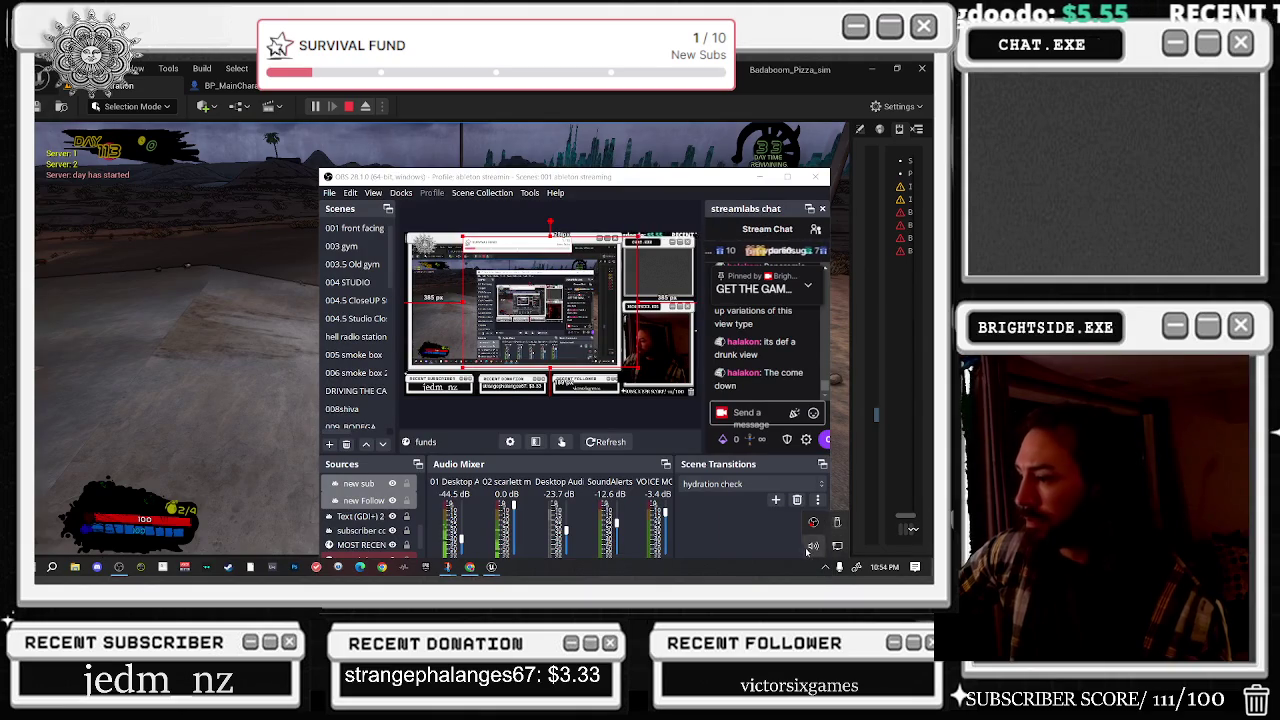
Step: Check the speaker volume and minimise the OBS window
left_click(839, 567)
left_click(815, 484)
left_click(815, 484)
left_click(815, 484)
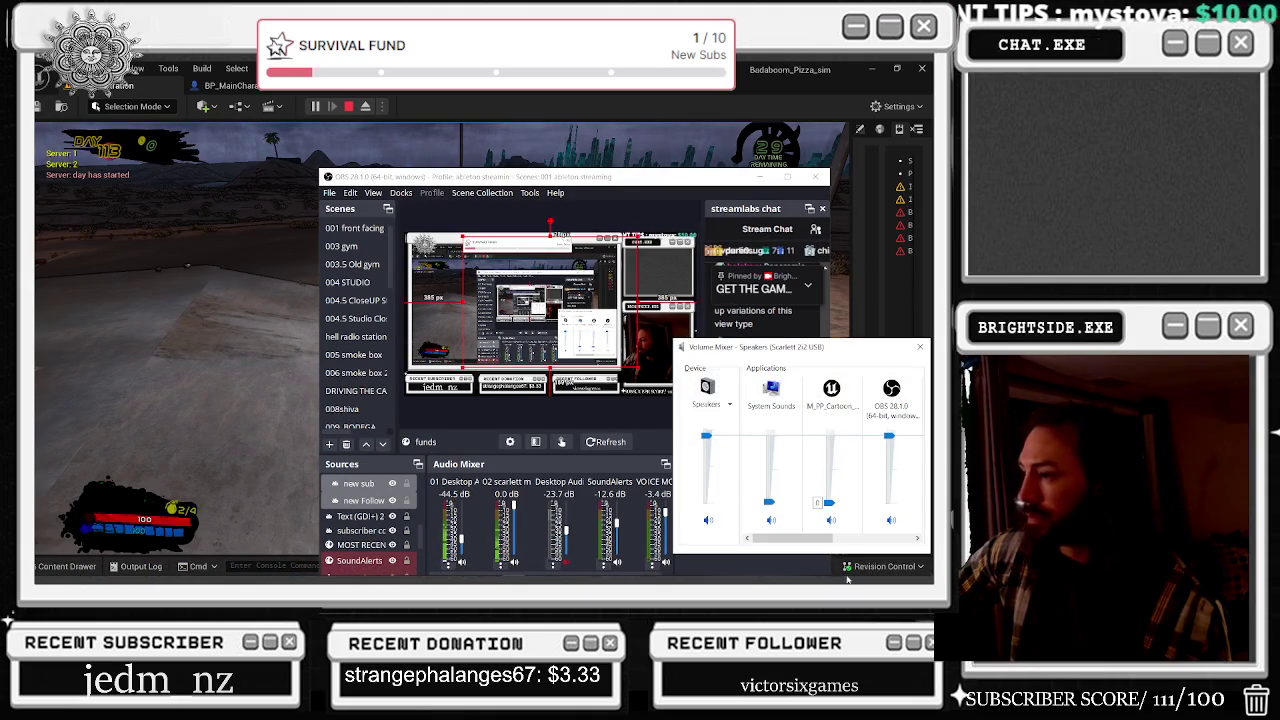
left_click(760, 177)
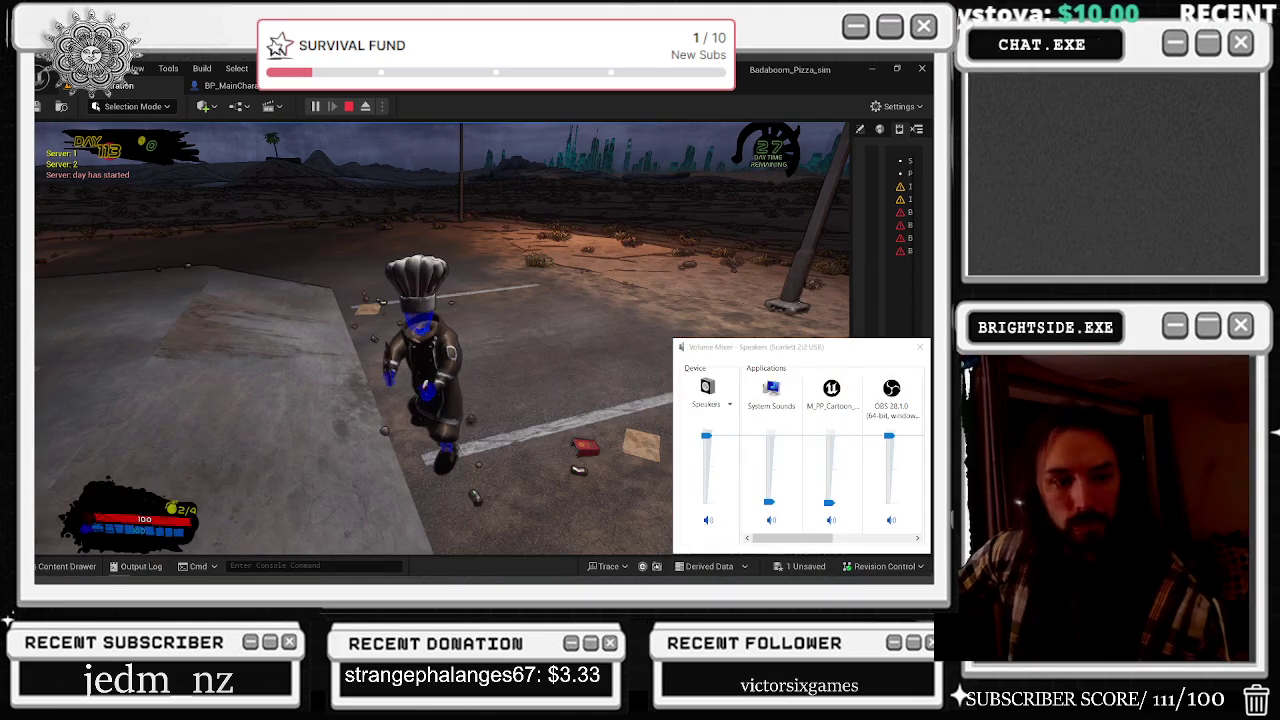
mouse_move(790, 538)
left_mouse_down()
mouse_move(872, 538)
mouse_move(790, 538)
left_mouse_up()
Step: Cycle through the open windows to bring Chrome with the Twitch stream and chat forward
key("alt+Tab")
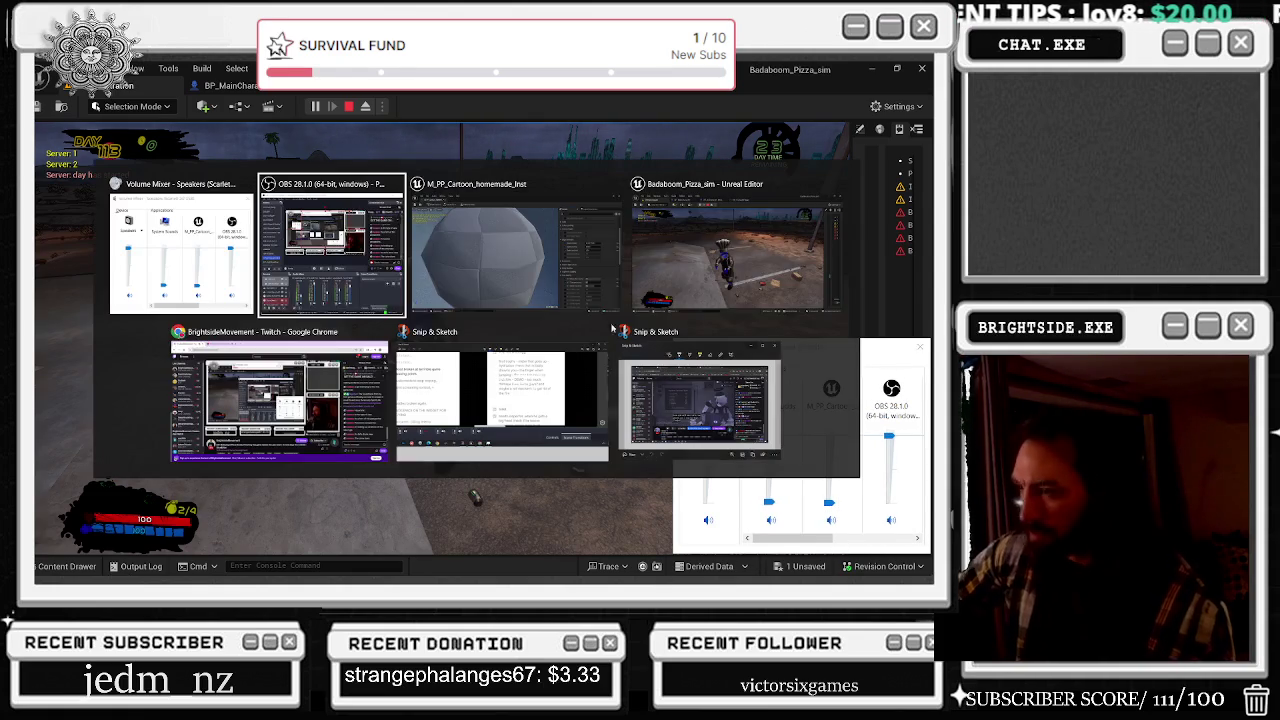
key("Escape")
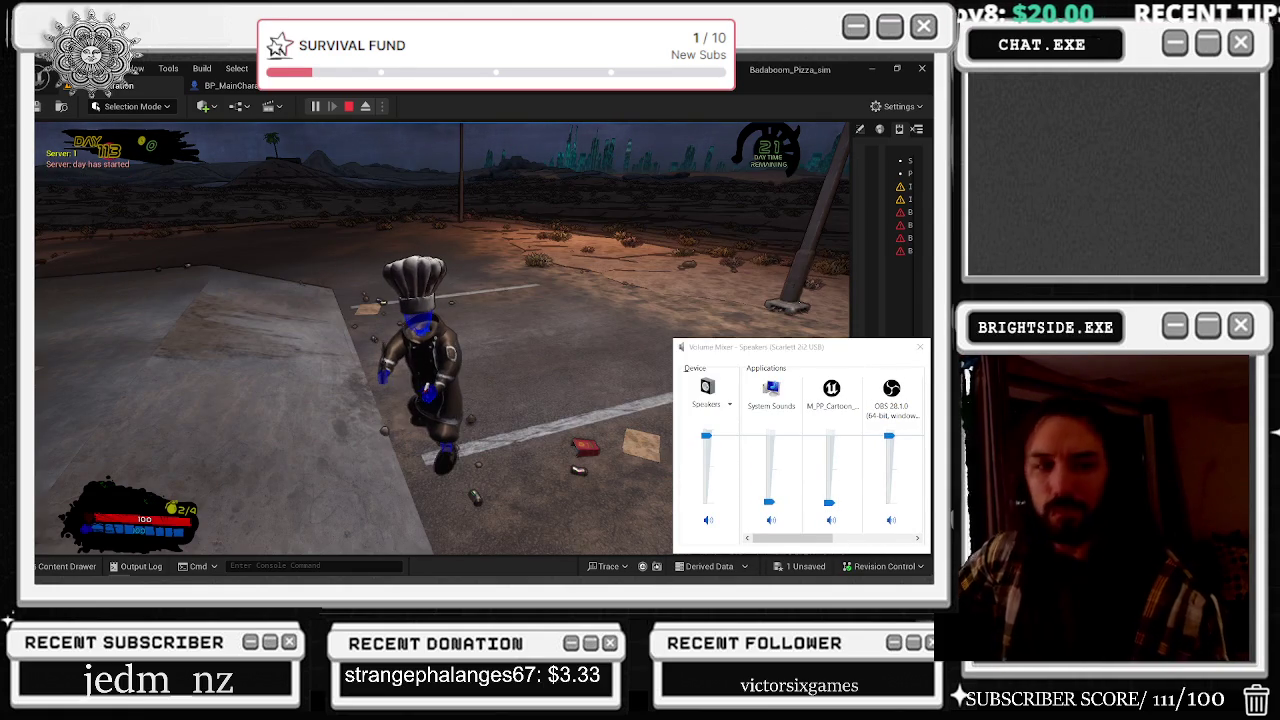
key("alt+Tab")
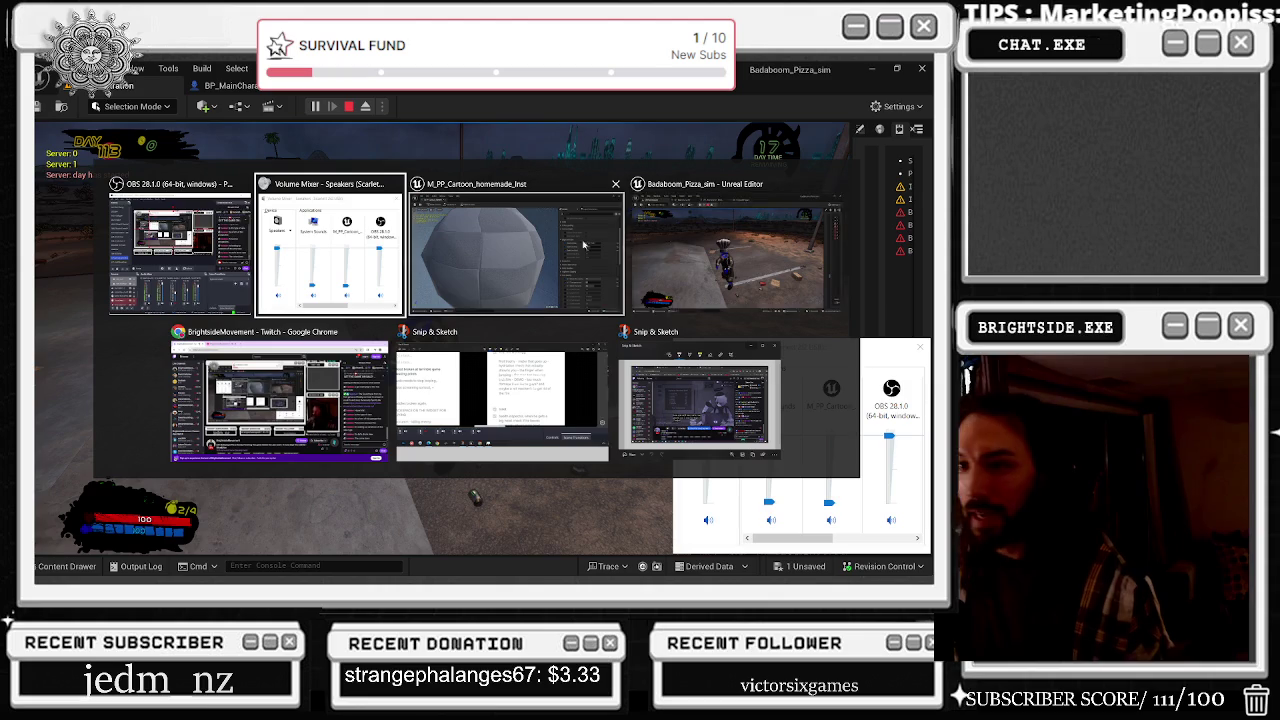
left_click(685, 256)
key("alt+Tab")
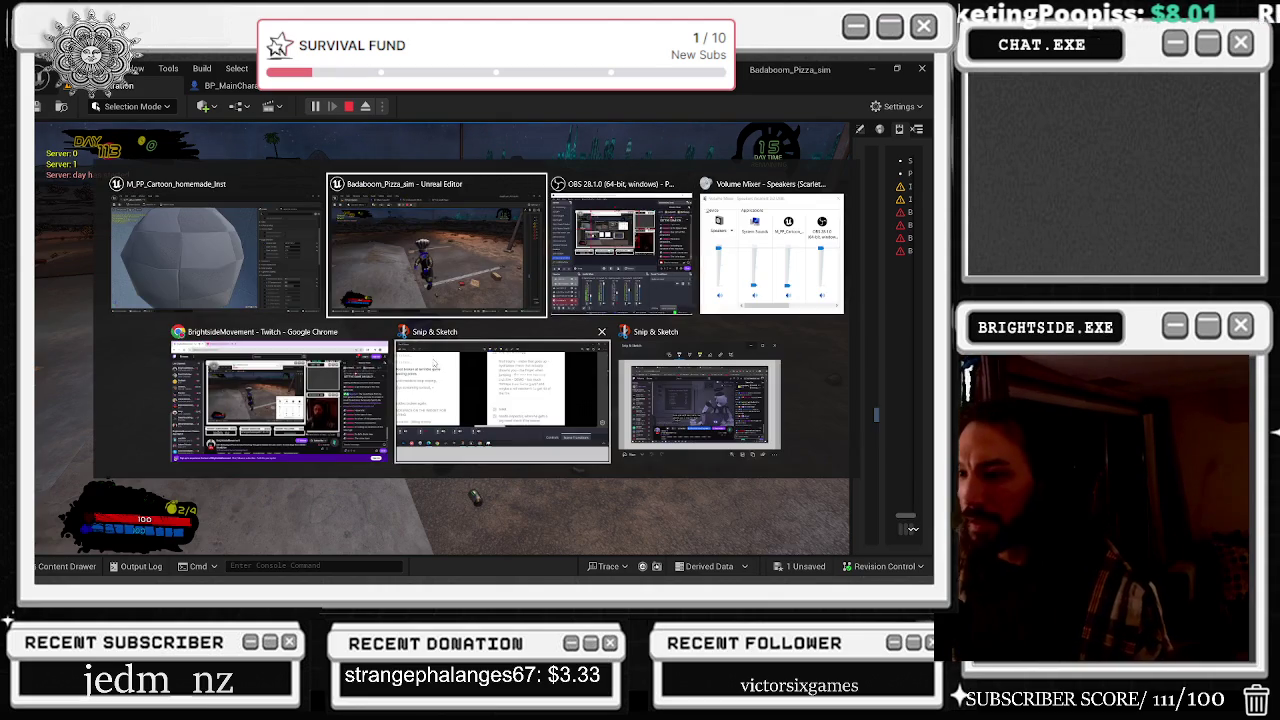
key("alt+Tab")
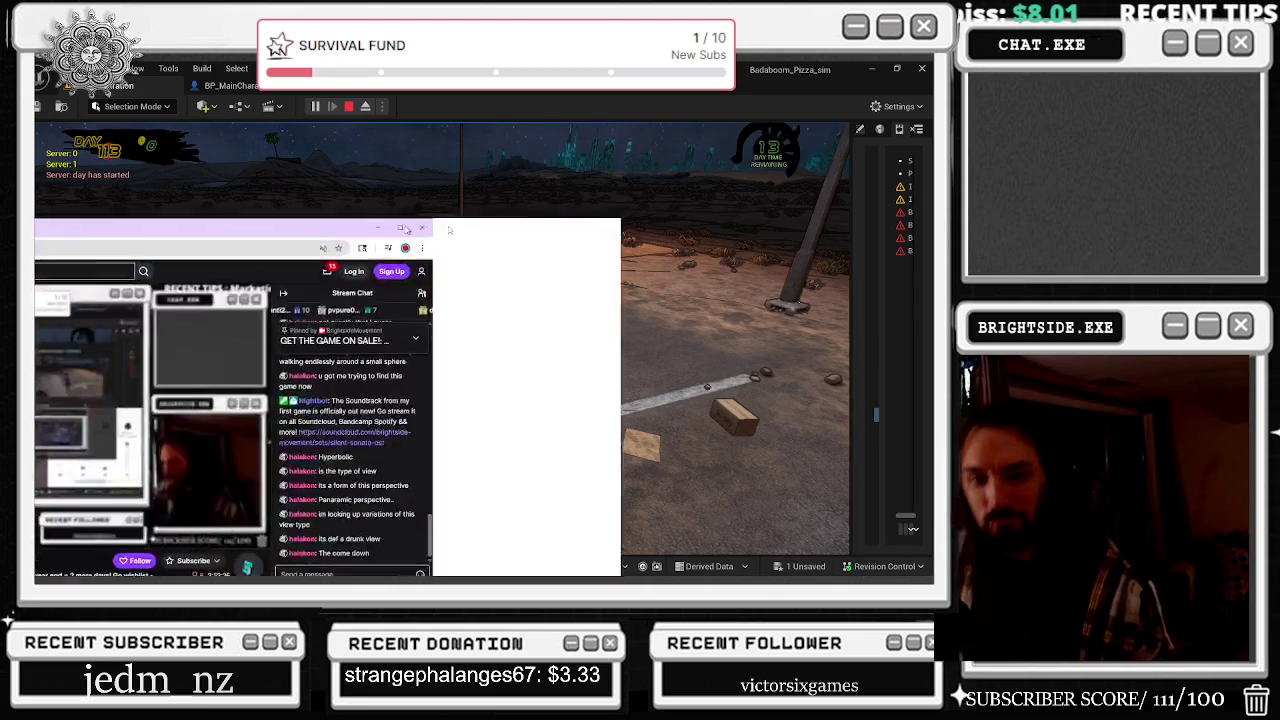
Step: Restart the DJ Filthy Rich reggae remix video from the beginning and check its quality settings
left_click(160, 109)
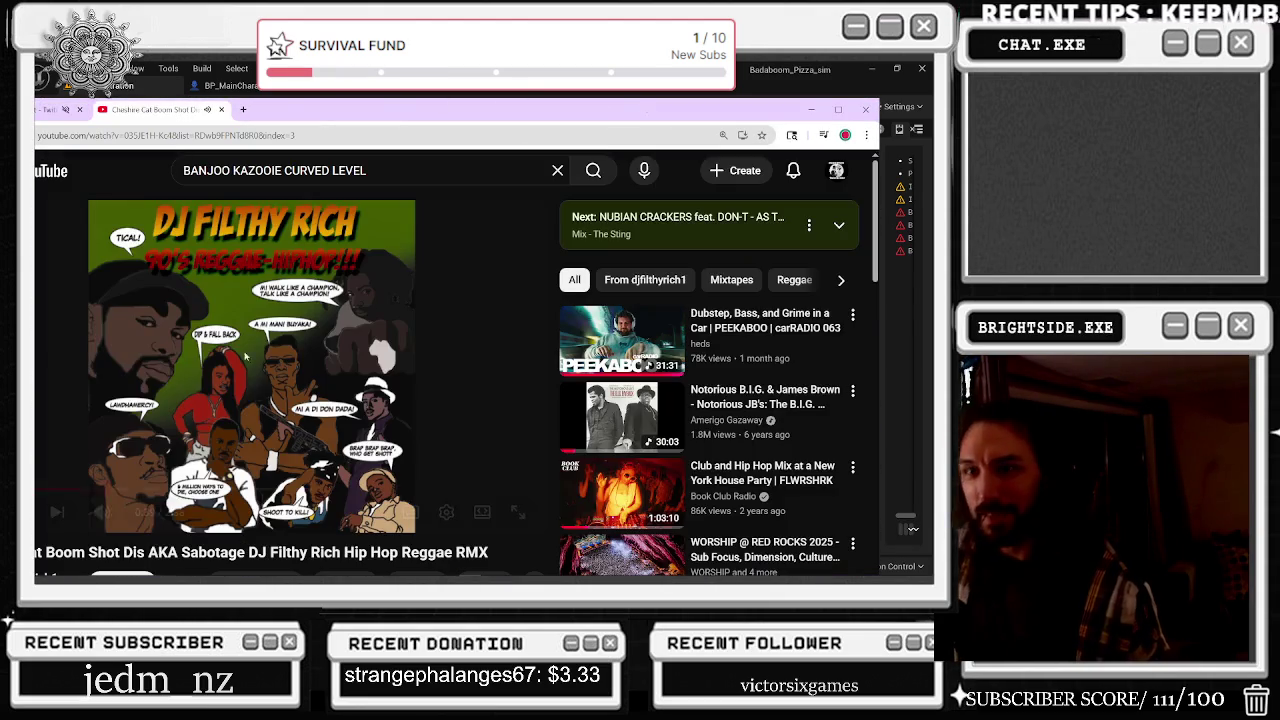
left_click(36, 490)
left_click(446, 511)
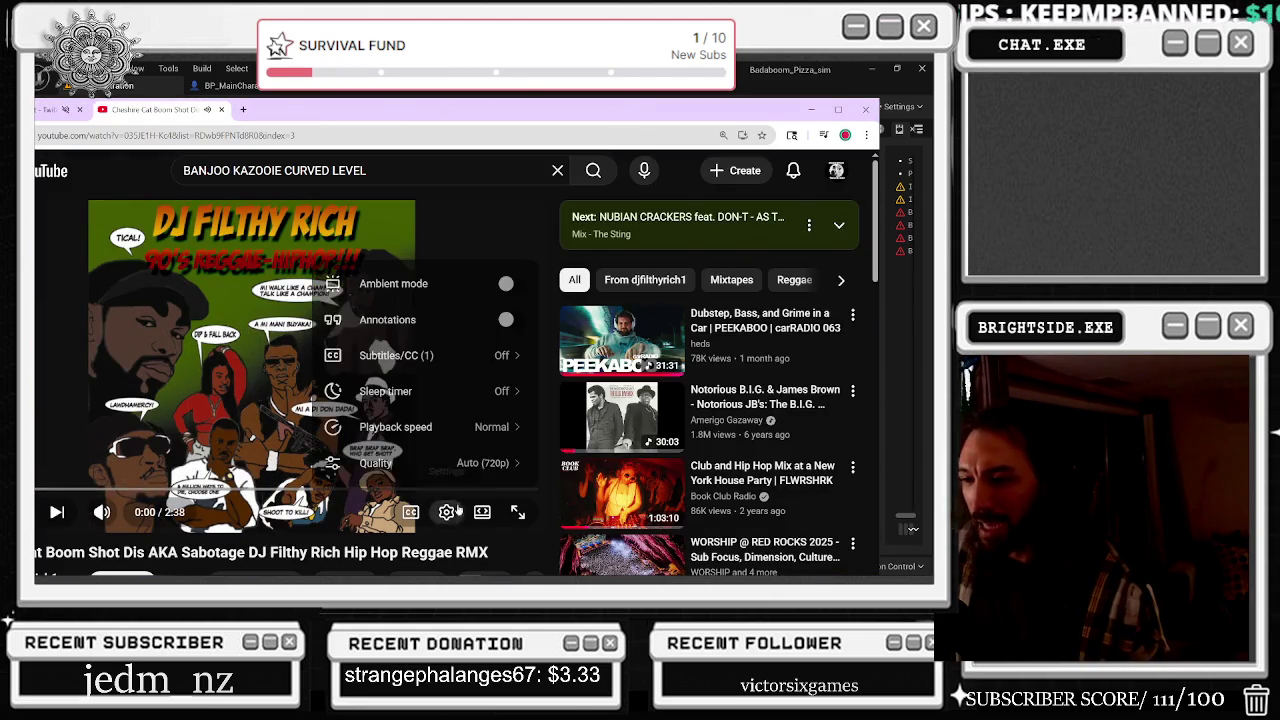
left_click(490, 462)
left_click(430, 234)
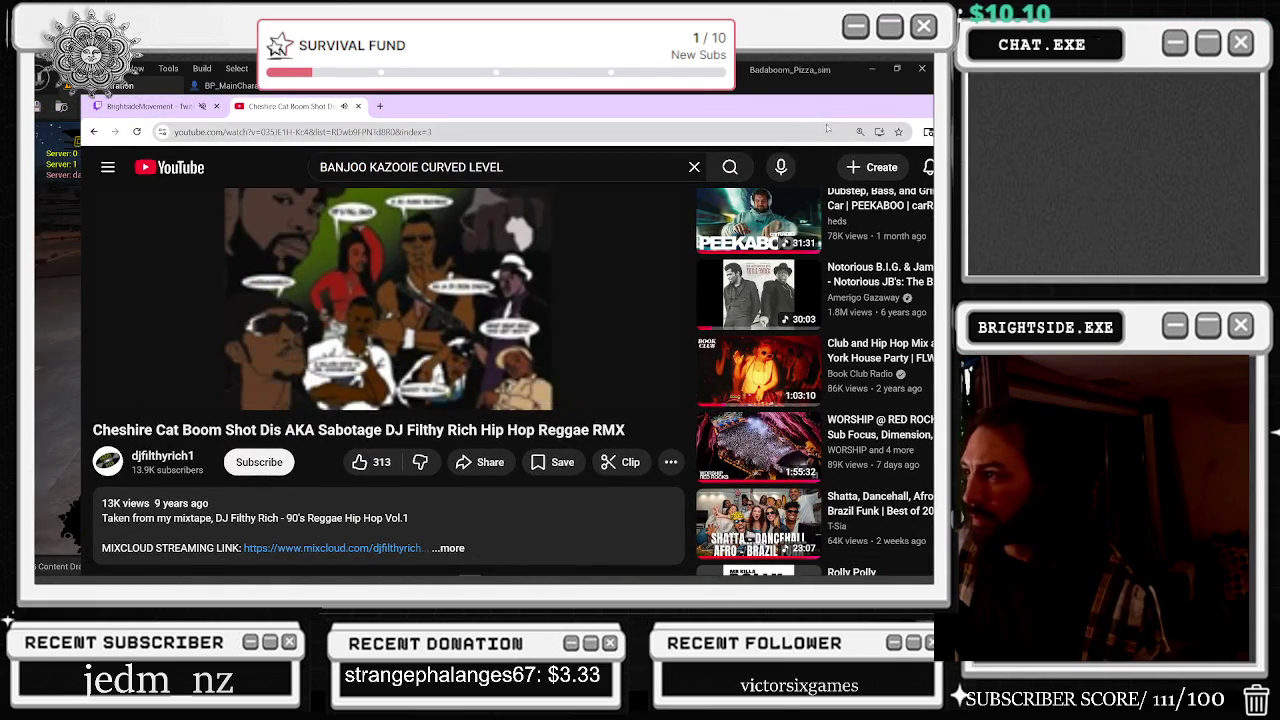
key("alt+Tab")
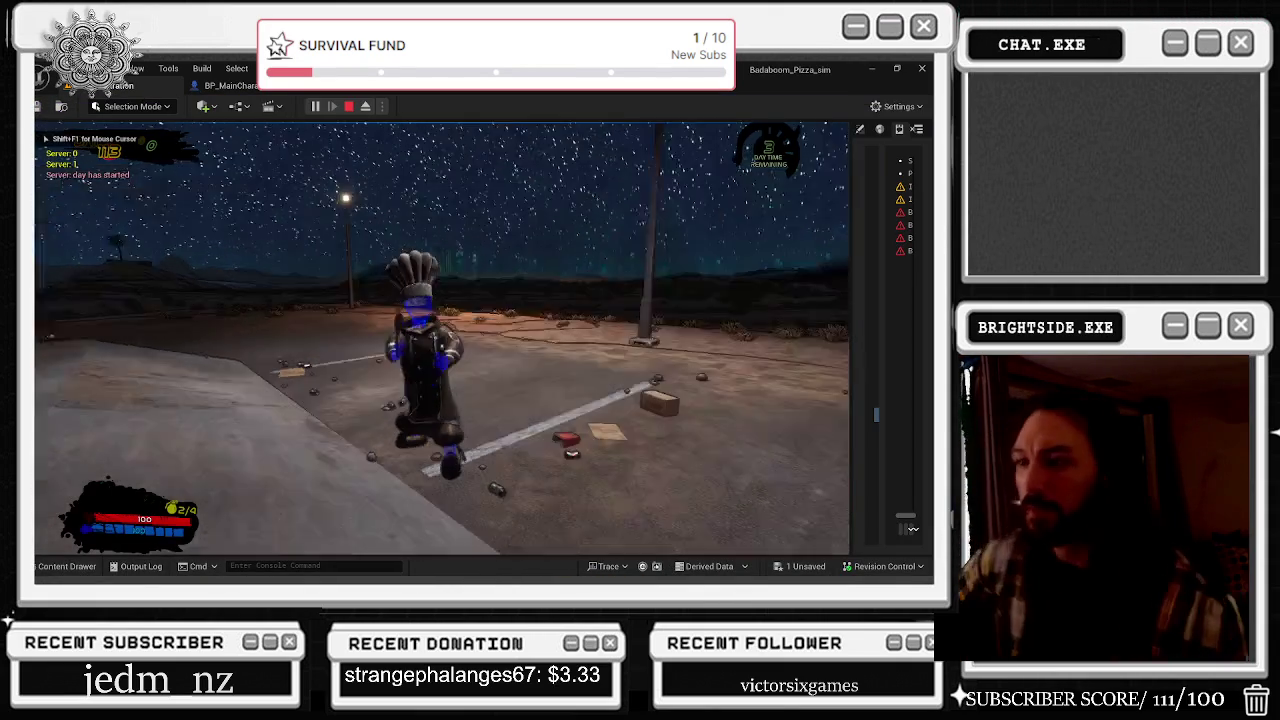
Step: Relaunch the play-test and walk the chef outside in third-person view
key("Escape")
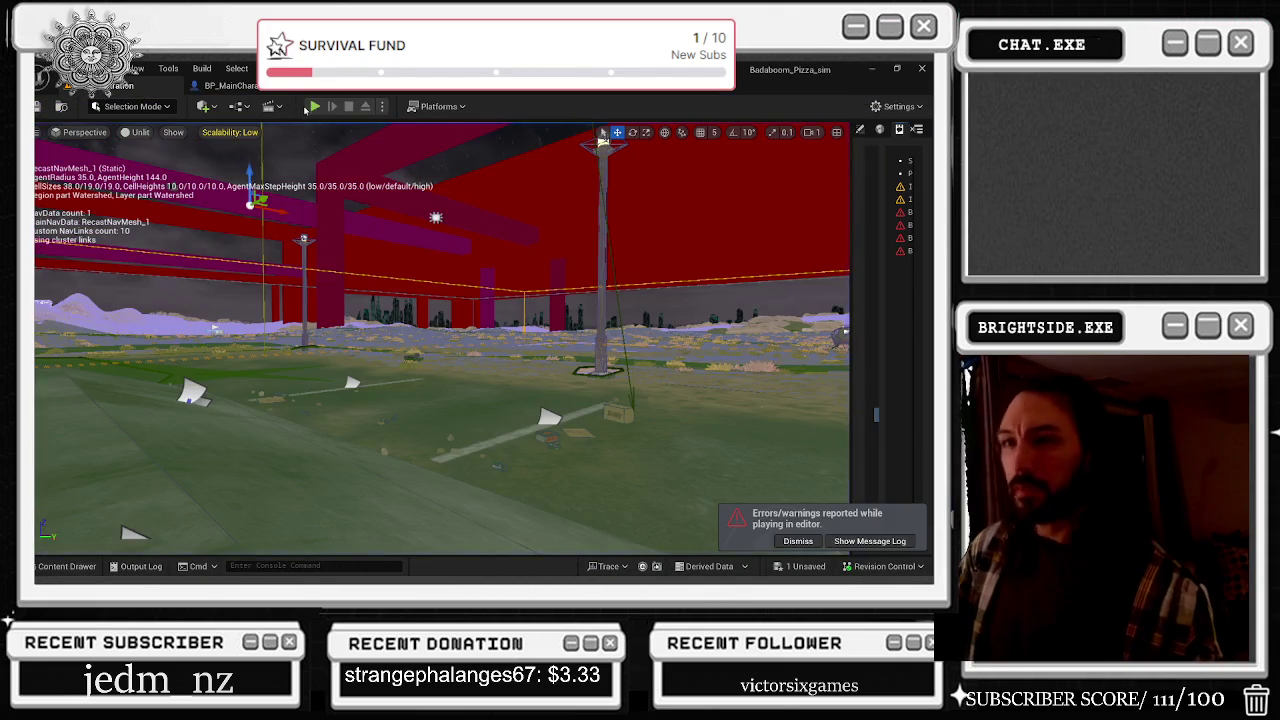
left_click(314, 106)
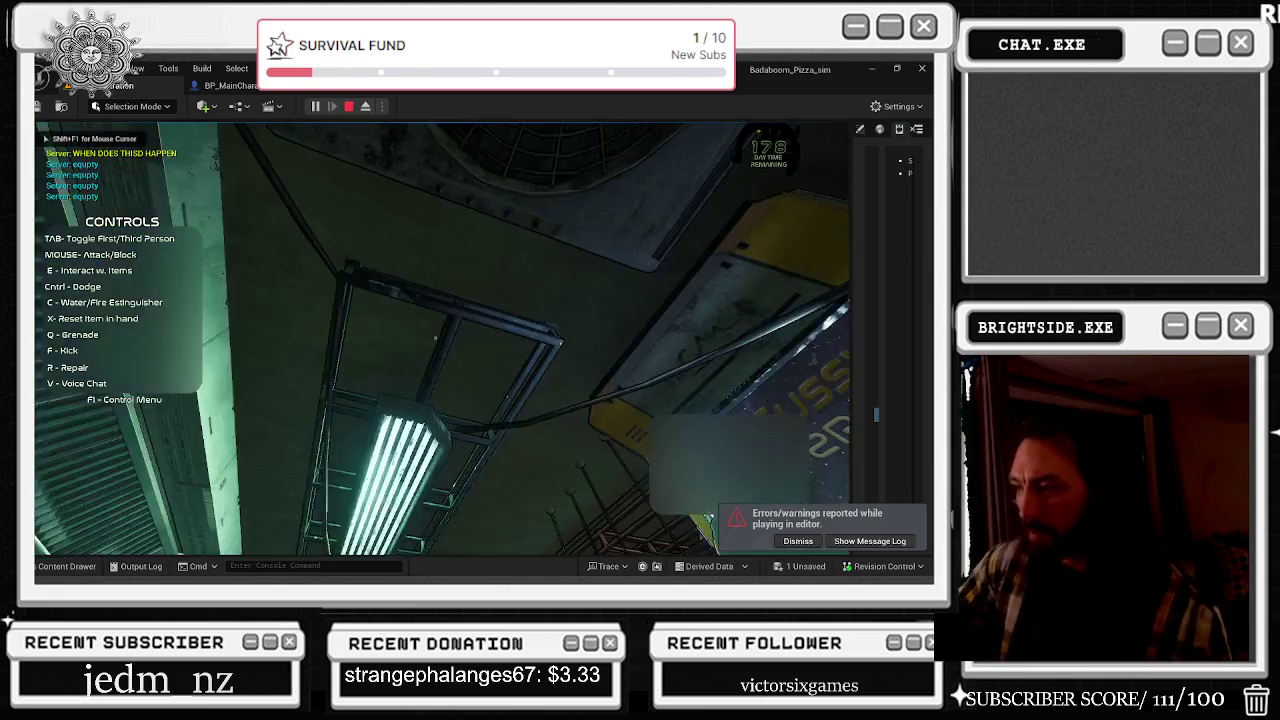
key("w")
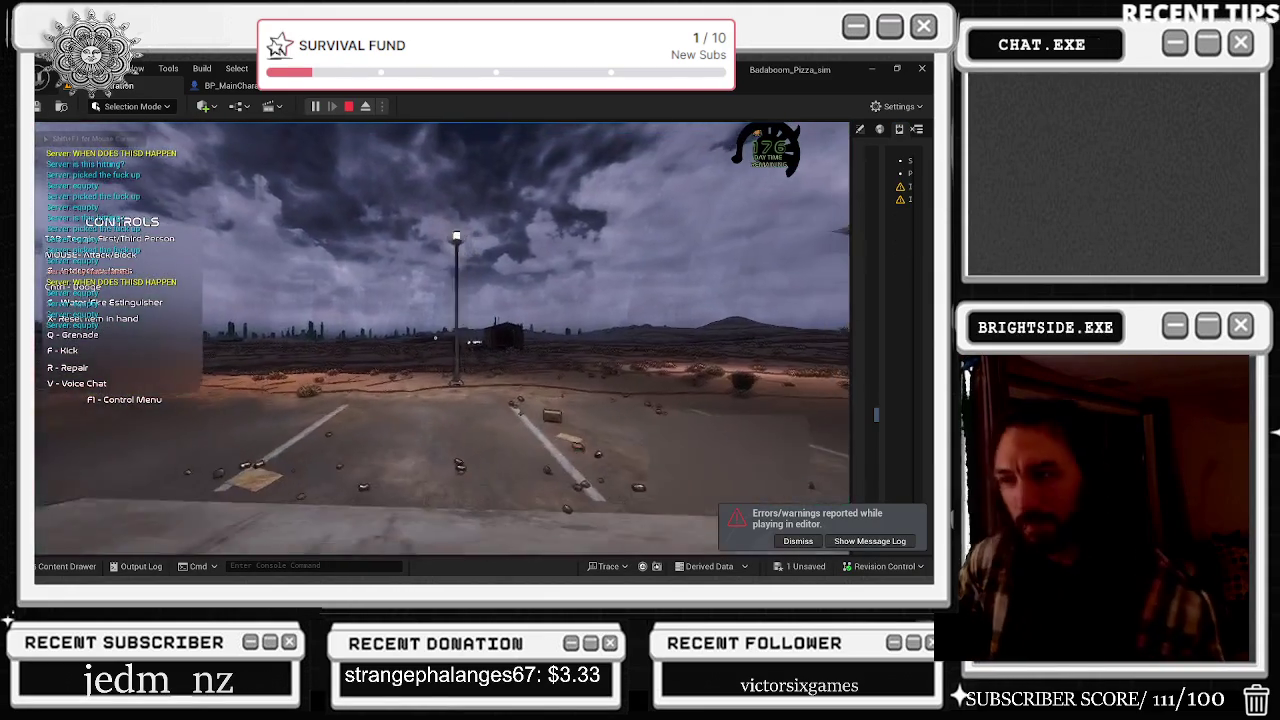
key("Tab")
Step: Move the chef across the parking lot, turn the camera, and hide the controls overlay
key("w")
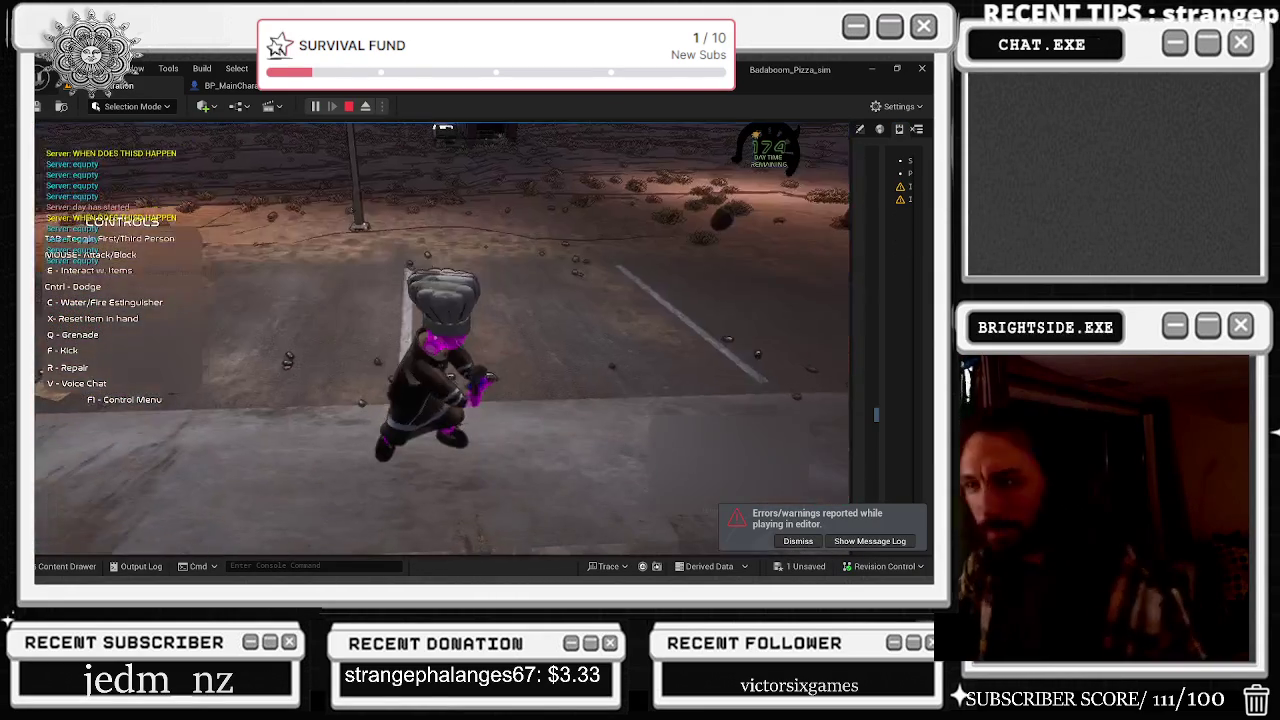
key("s")
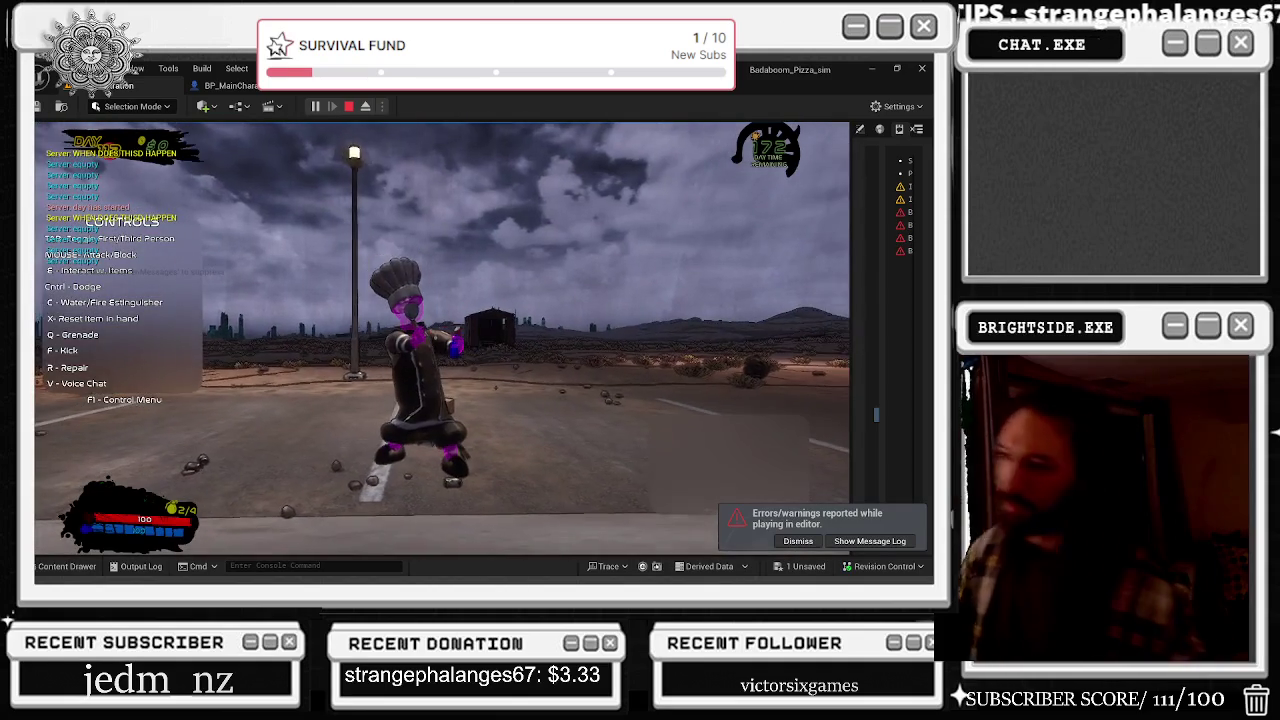
key("alt+Tab")
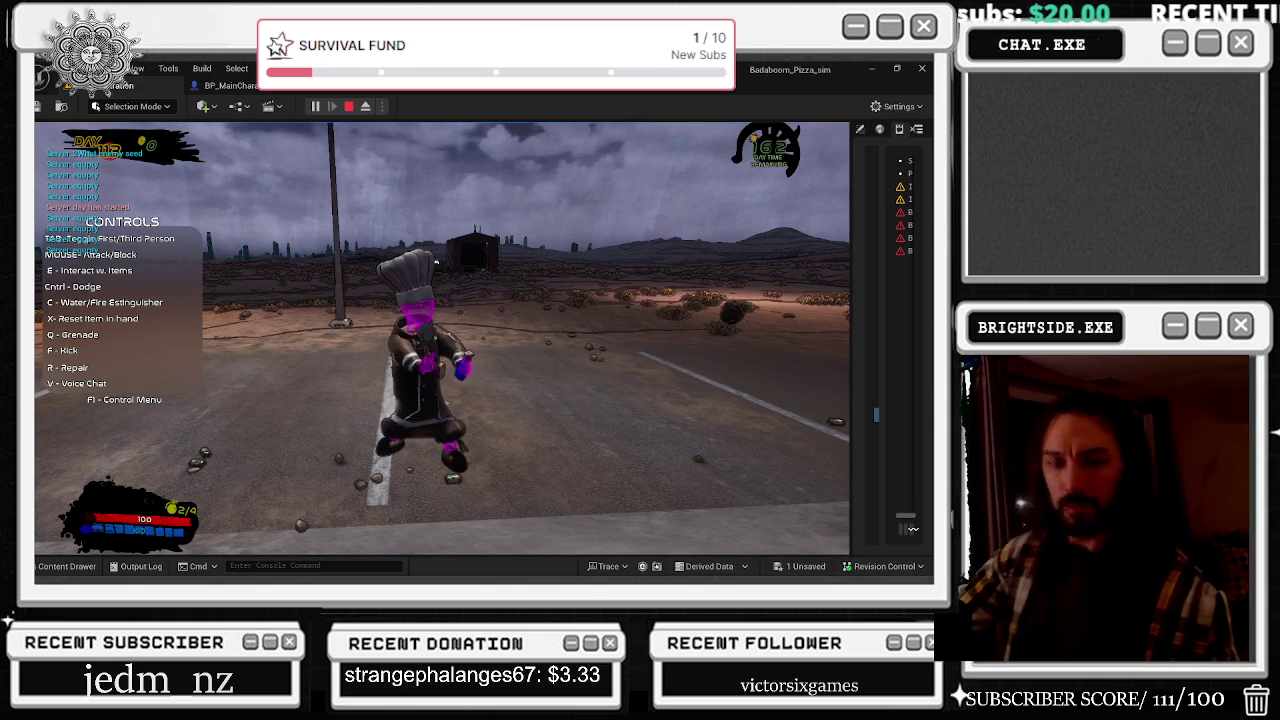
key("F1")
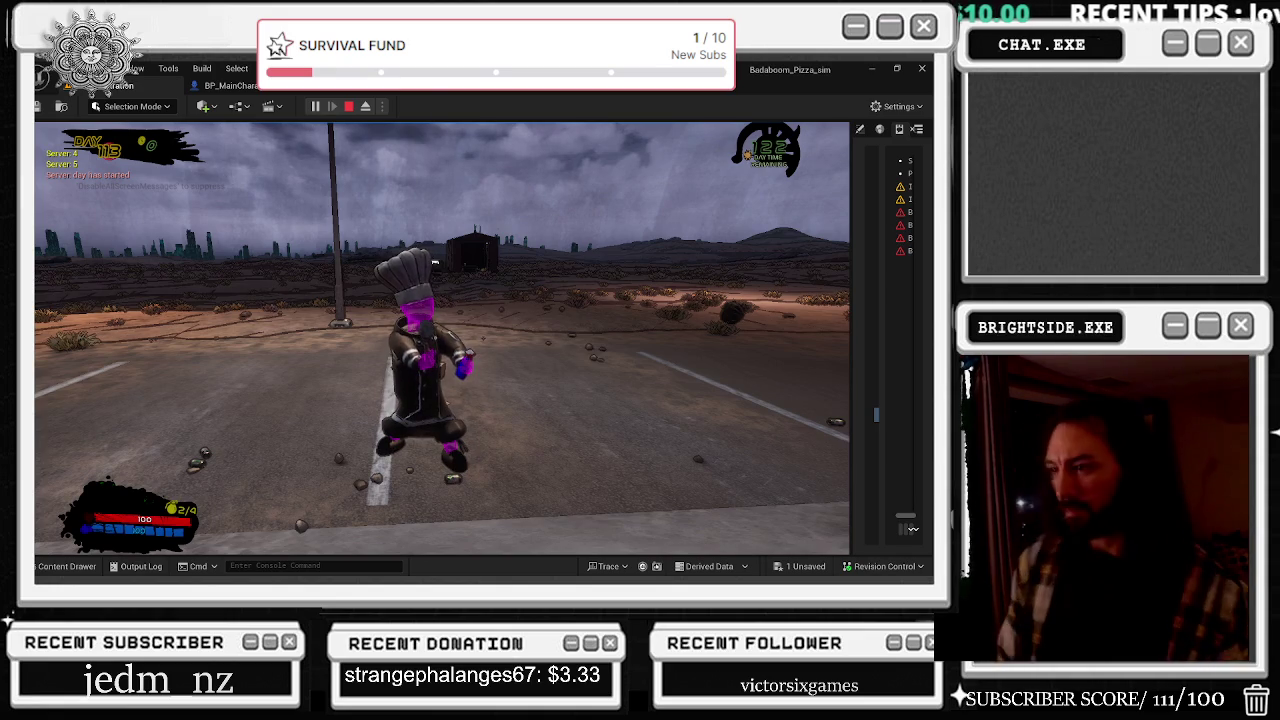
Step: Run the chef past the dumpster into the kitchen and look over the counter, shelves and oven
left_click(435, 263)
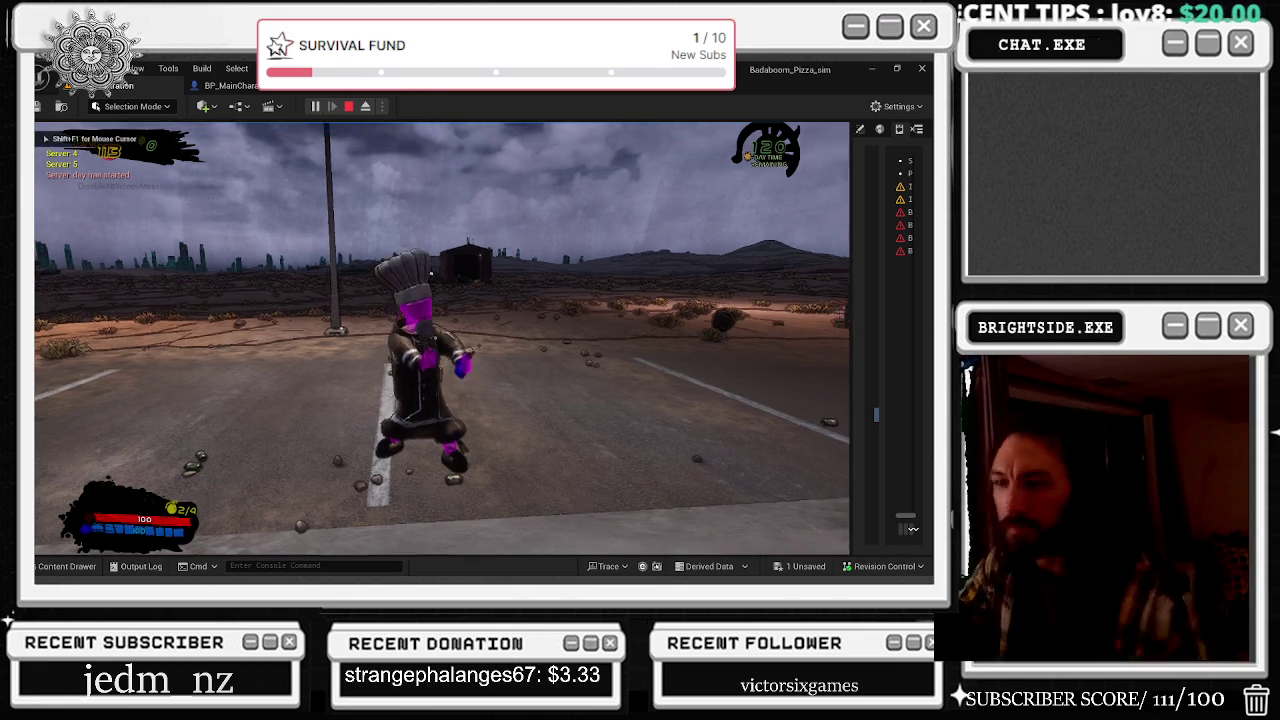
key("w")
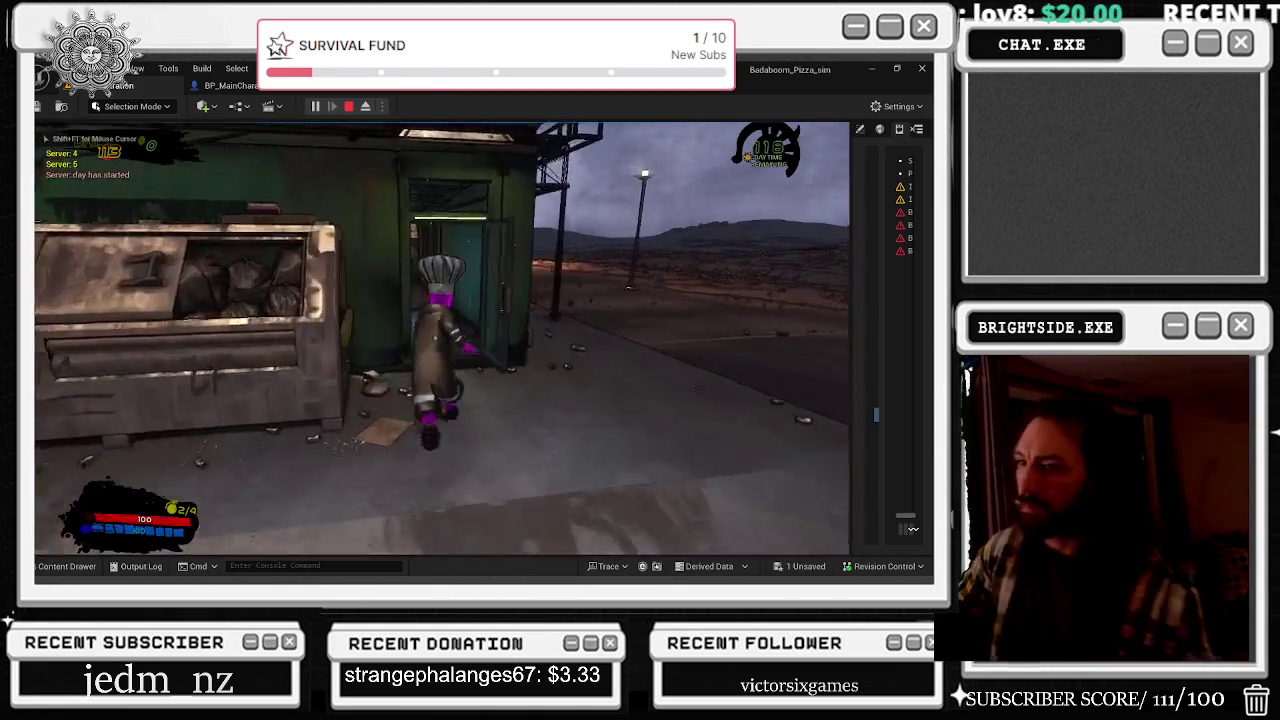
key("w")
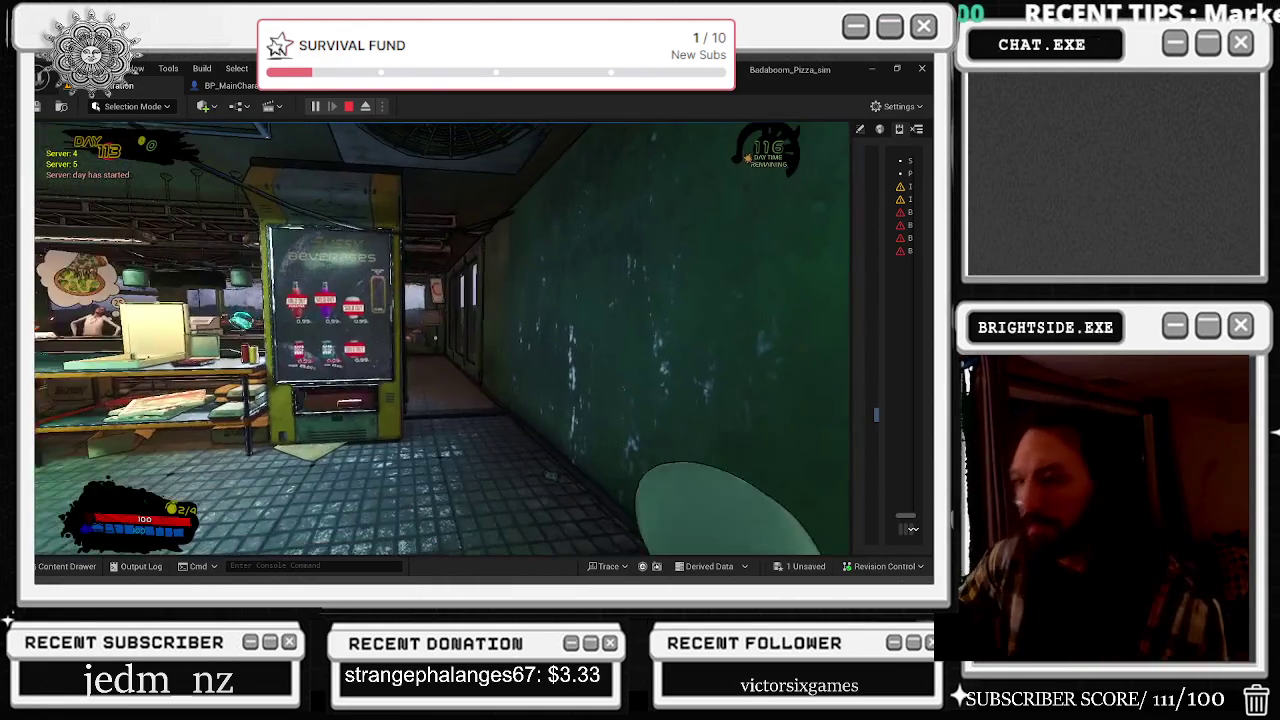
key("w")
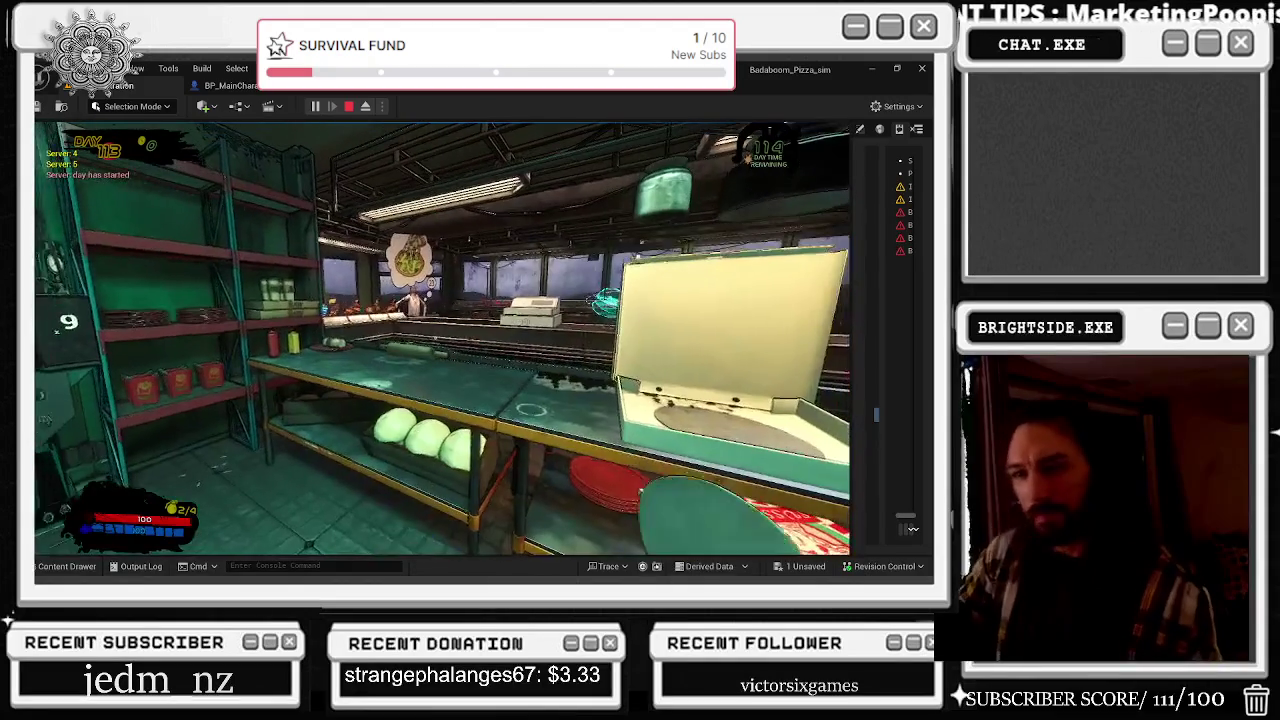
key("a")
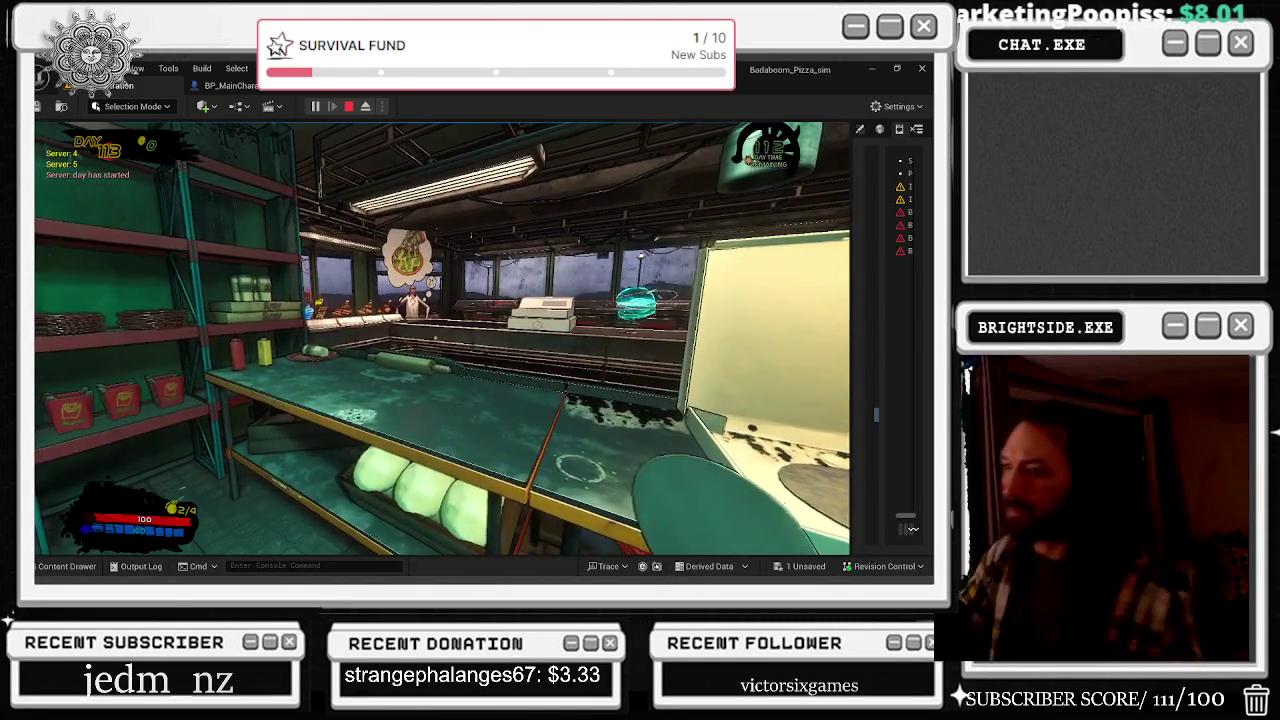
key("a")
key("a")
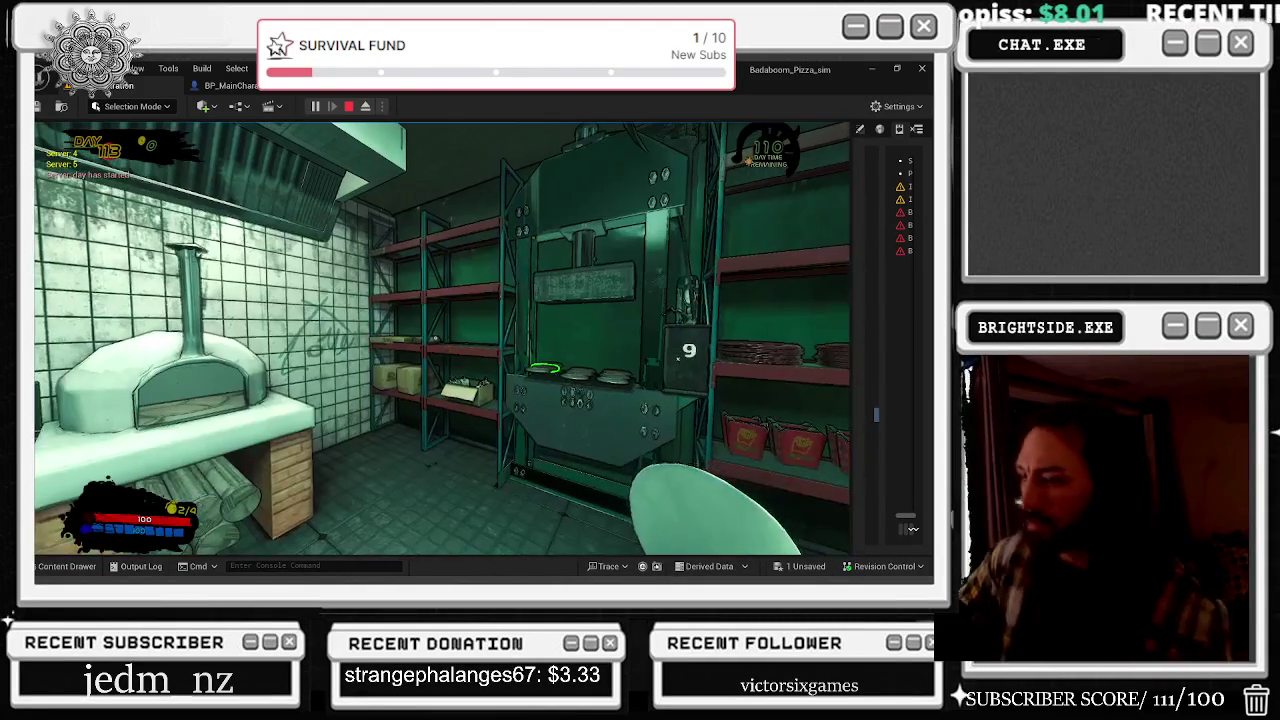
key("a")
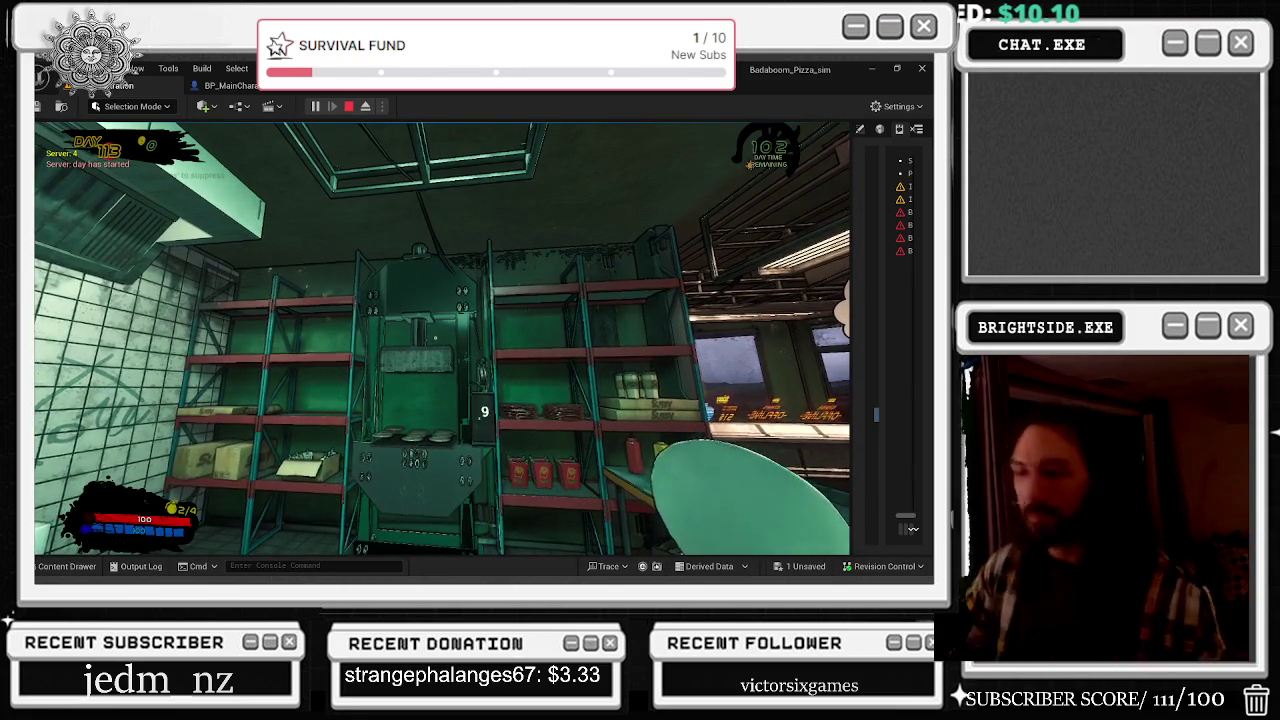
key("d")
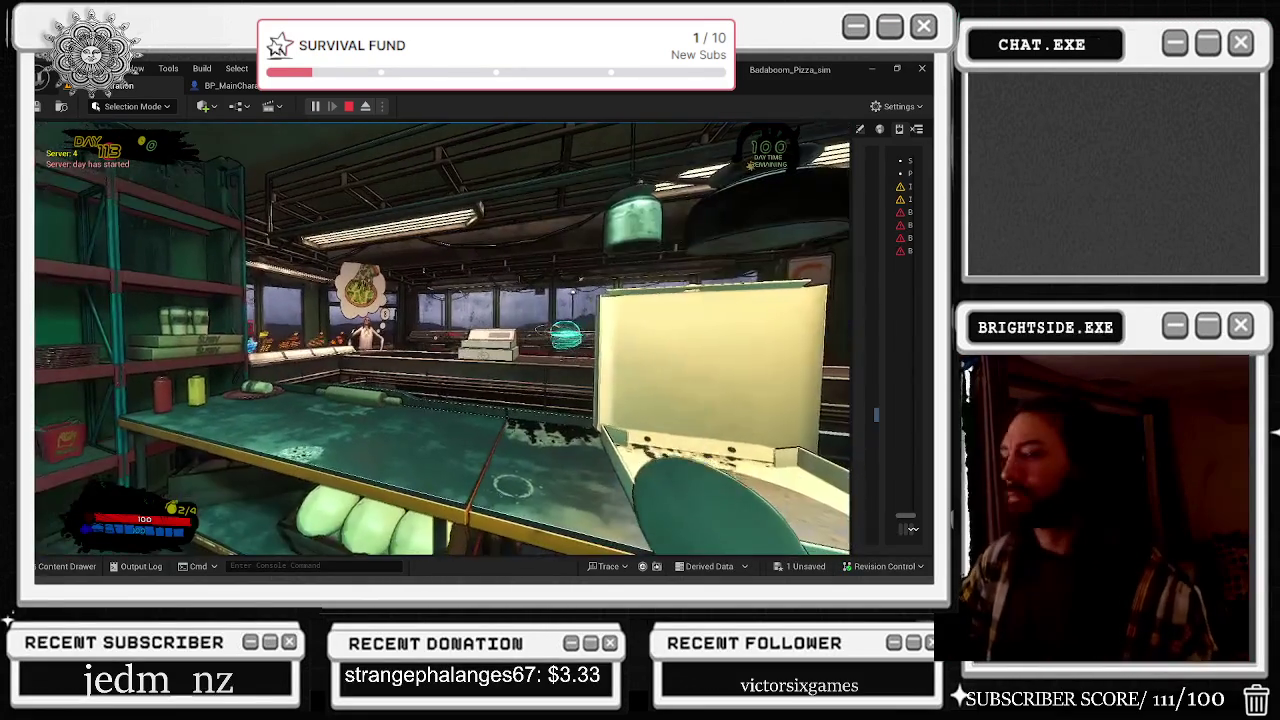
Step: Use the held item at the counter, view the pizza box shelves, and stop the play session
left_click(442, 338)
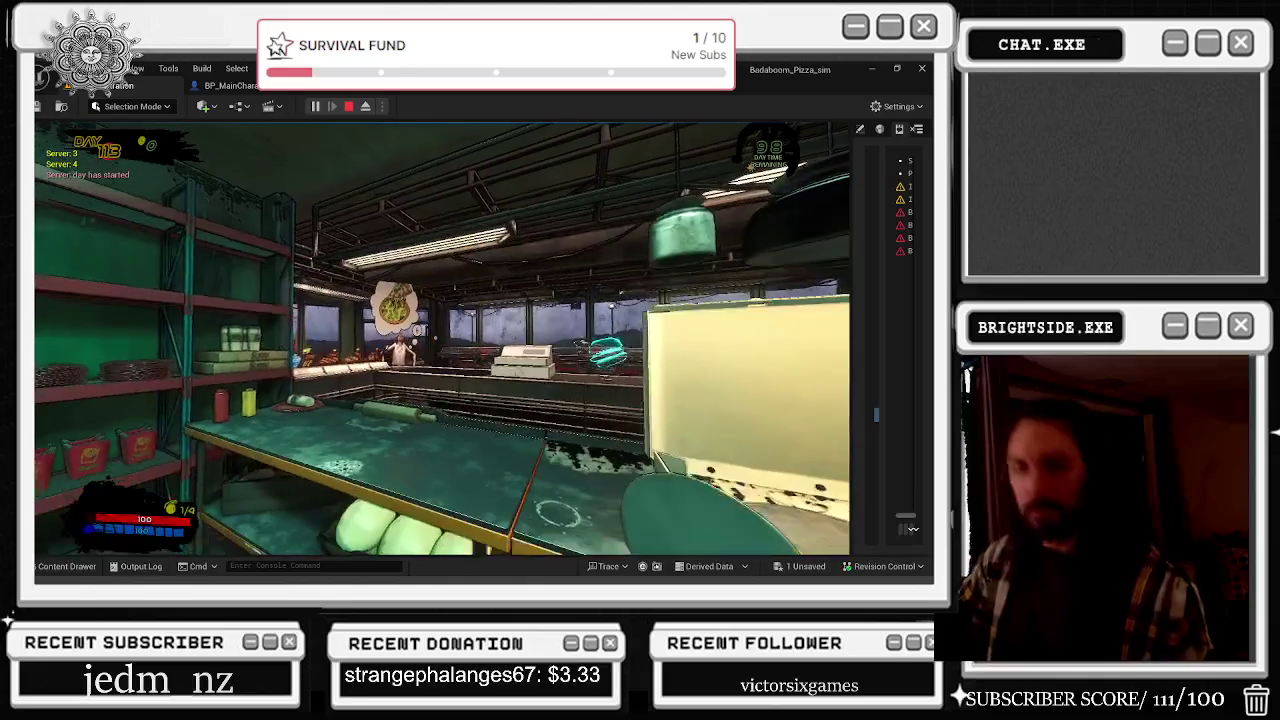
key("w")
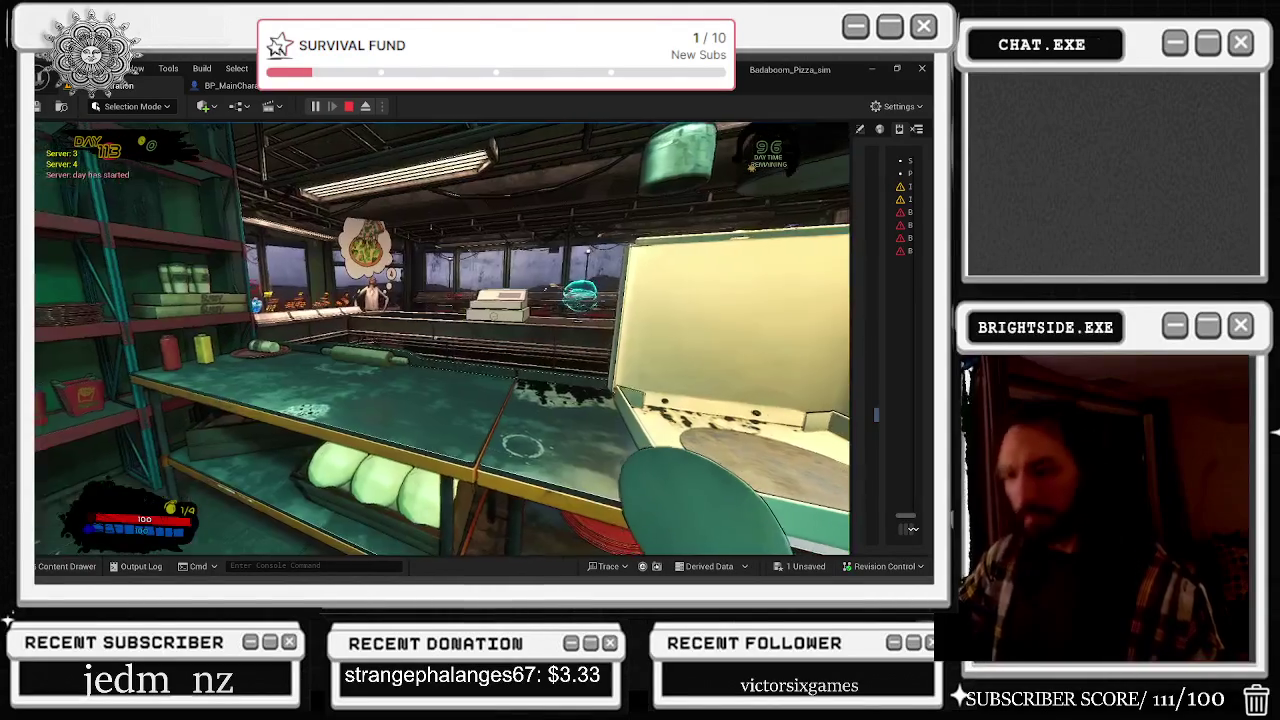
key("a")
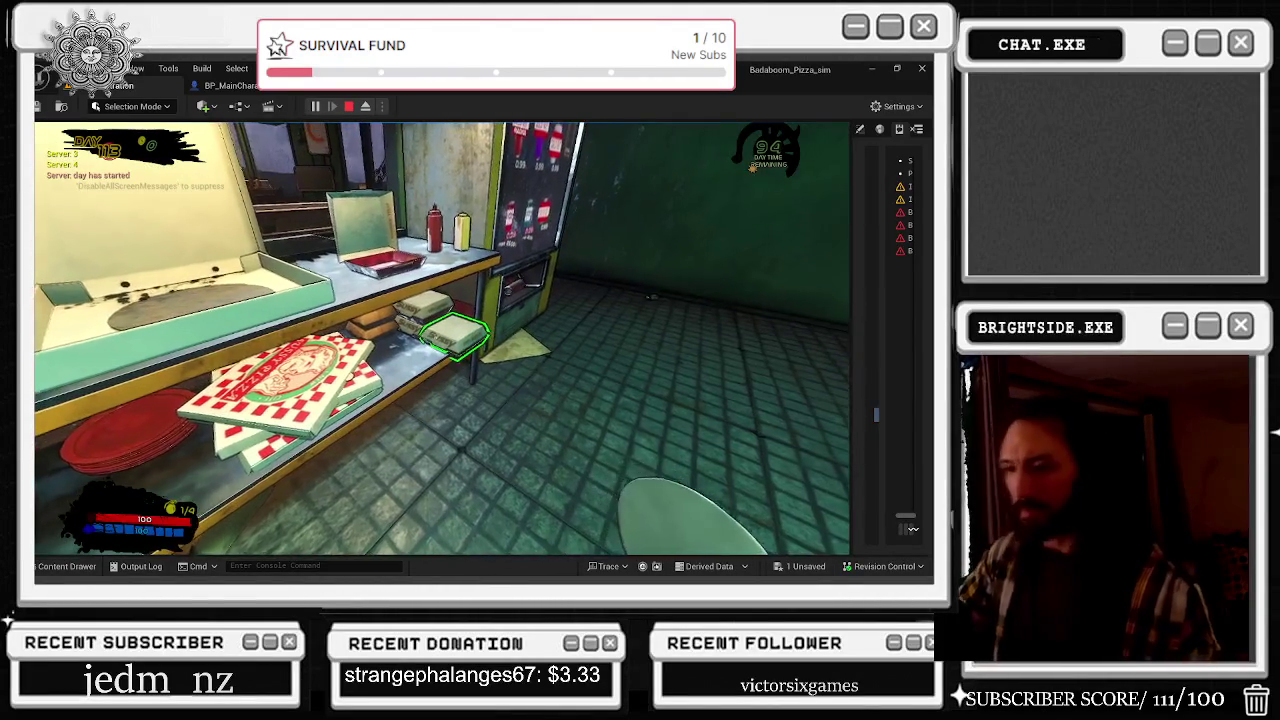
key("Escape")
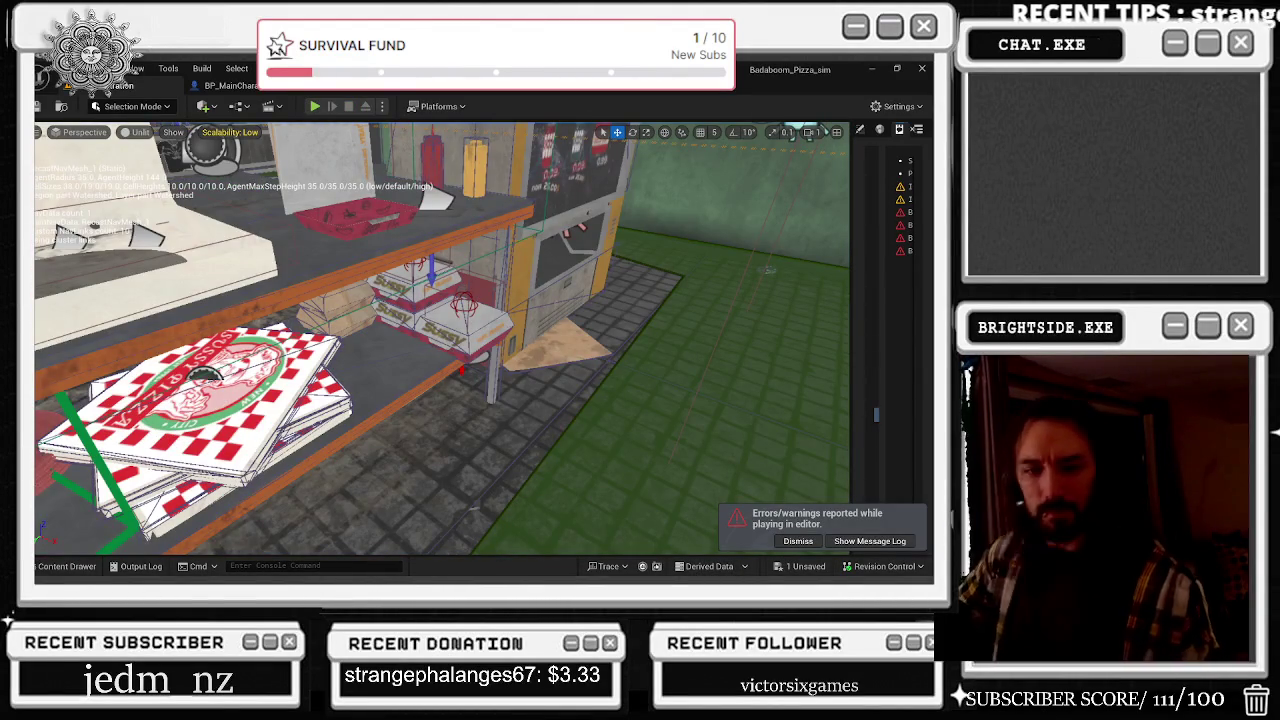
Step: Undo the depth line edit, view the lamp post outside in Lit mode, and save all packages
key("ctrl+z")
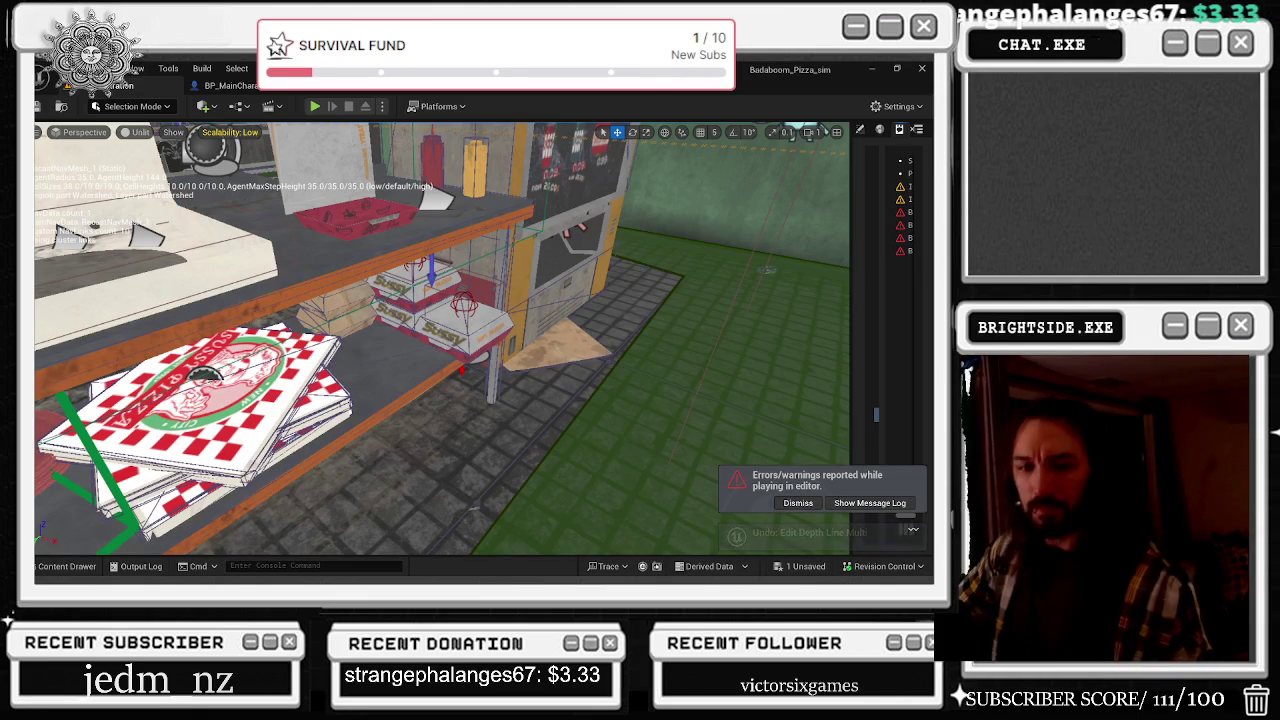
left_click_drag(269, 387, 362, 370)
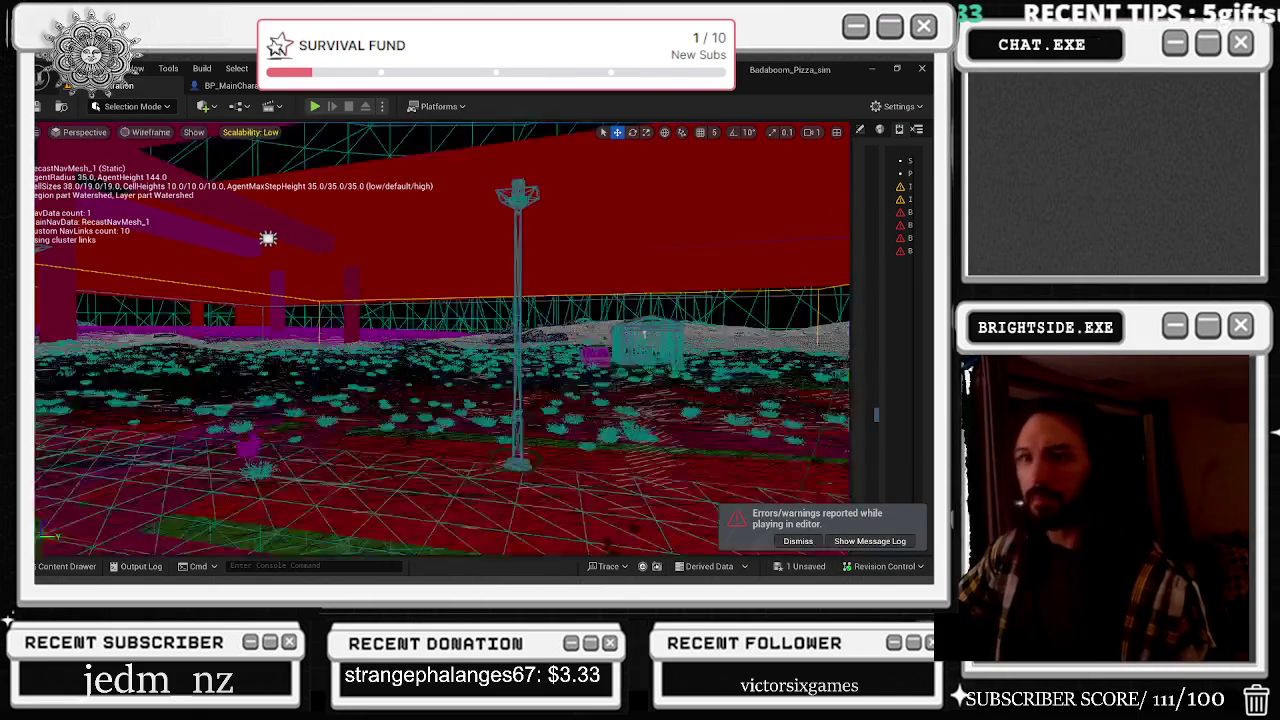
left_click(137, 132)
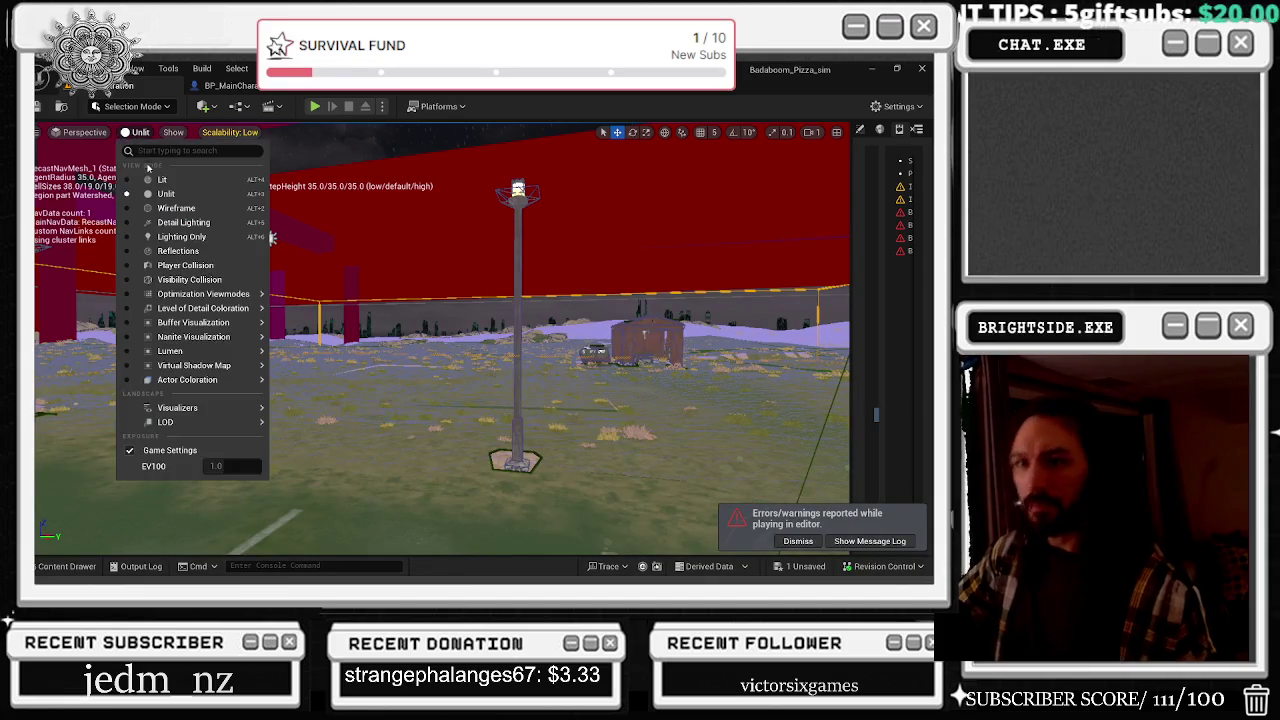
left_click(160, 179)
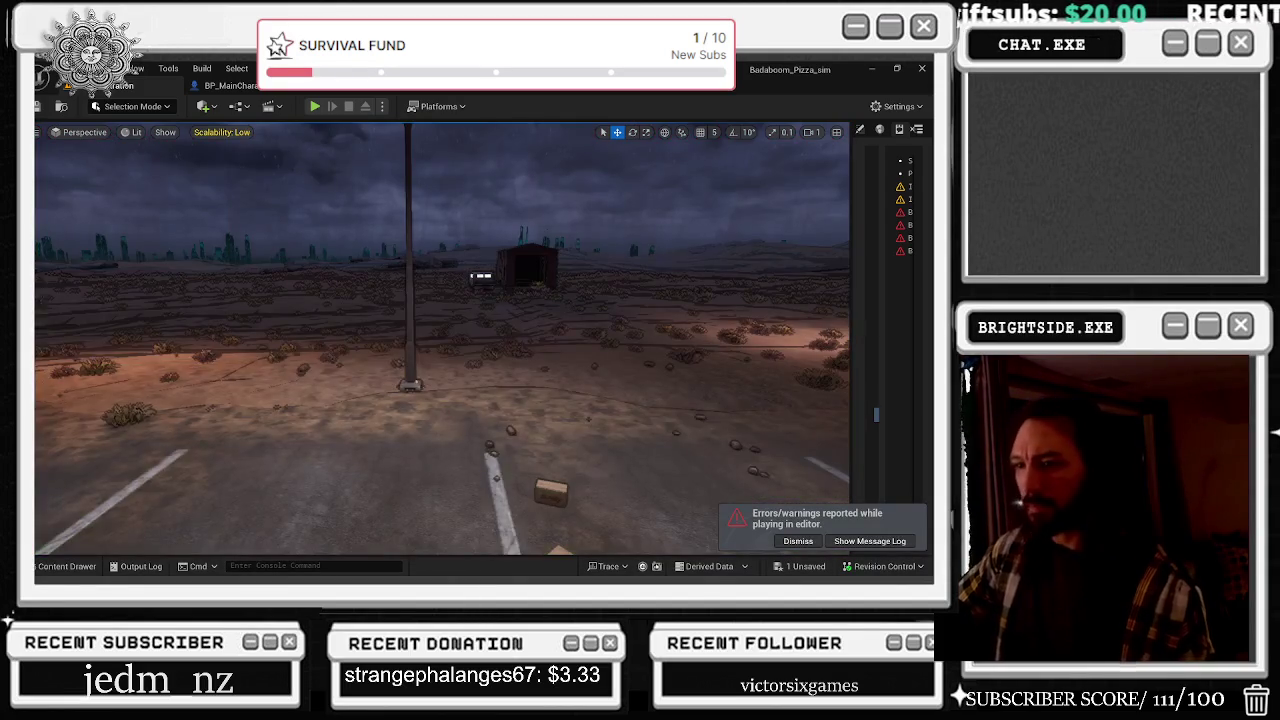
mouse_move(197, 440)
left_mouse_down()
mouse_move(205, 412)
mouse_move(197, 440)
left_mouse_up()
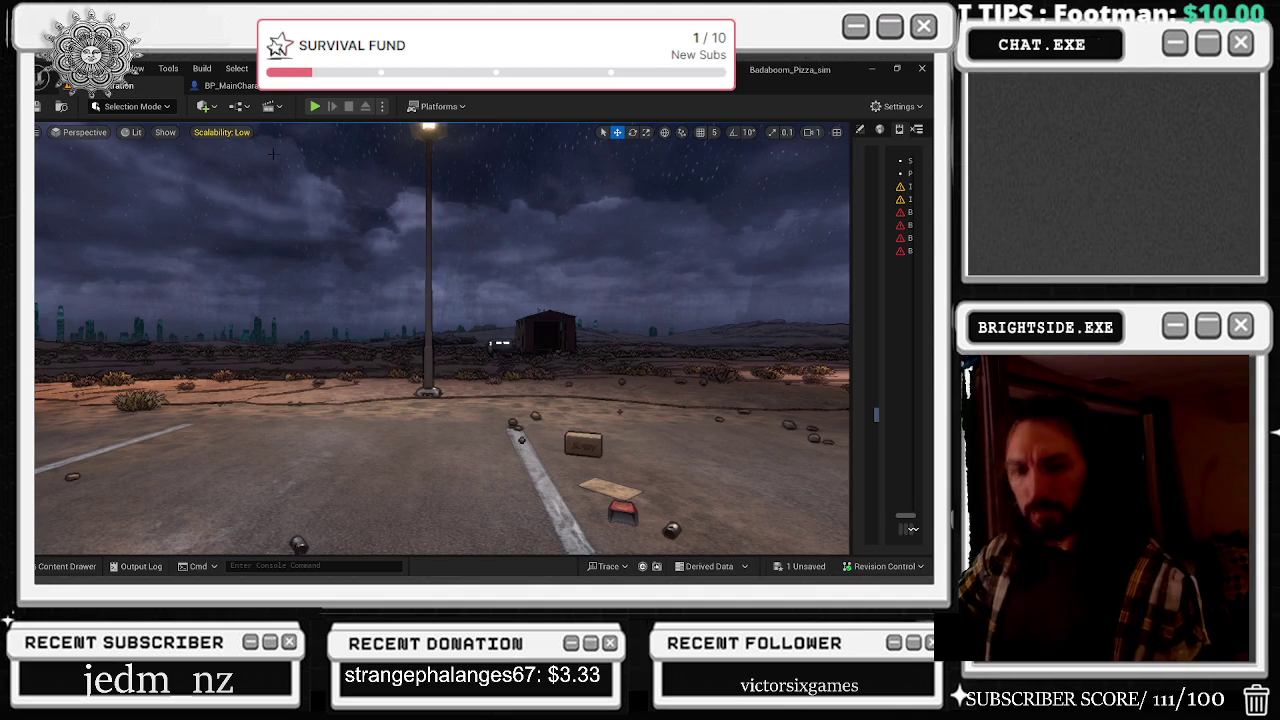
key("ctrl+s")
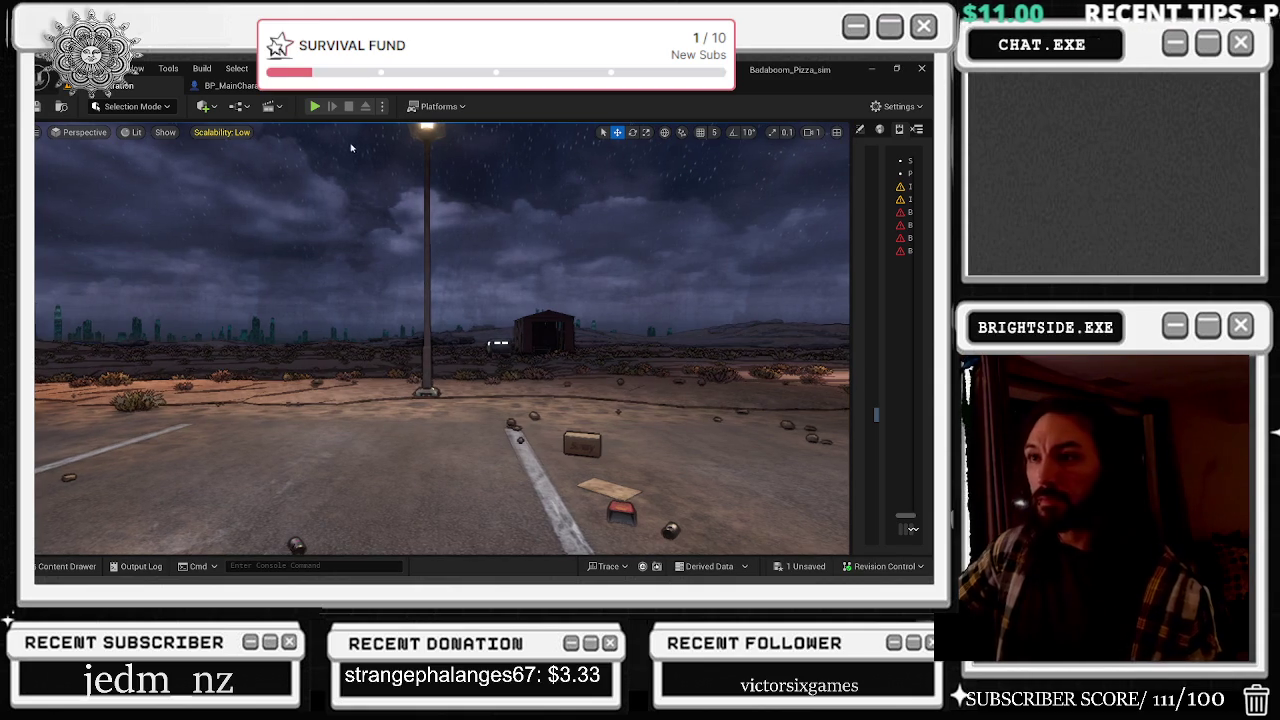
Step: Start another play-test and walk the chef out to the parking lot in third person
left_click(316, 106)
key("alt+Tab")
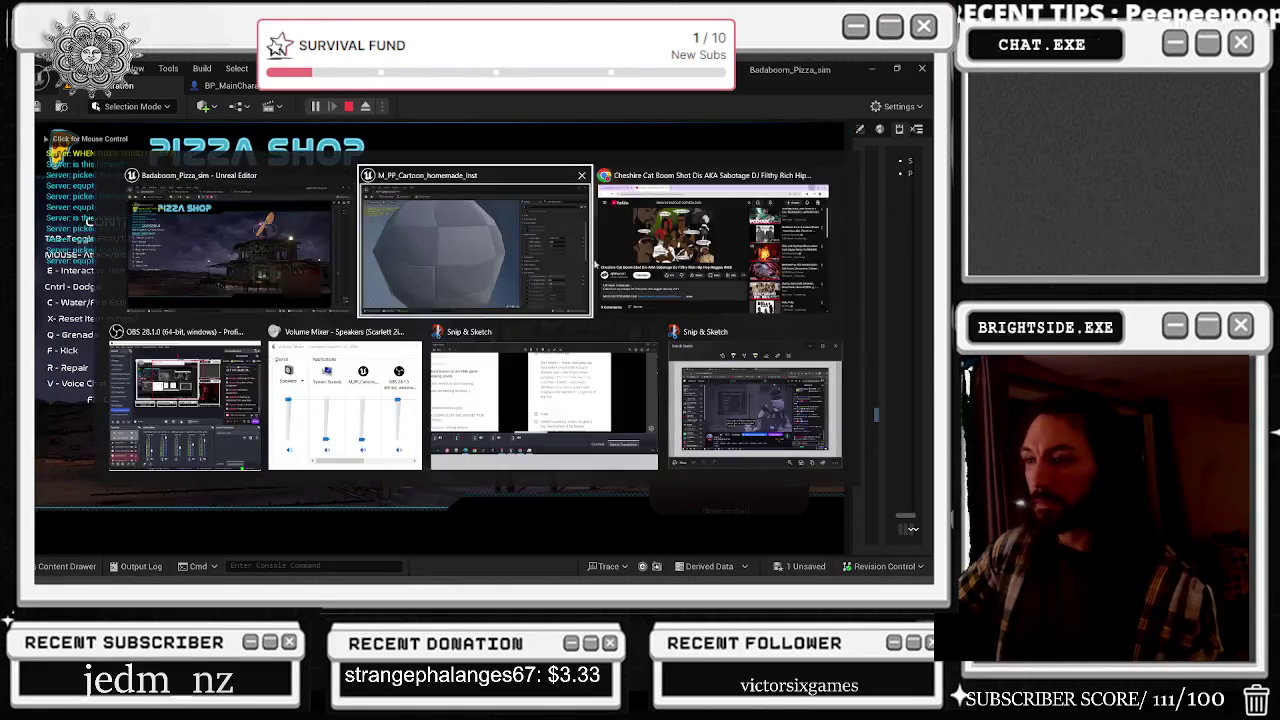
key("Escape")
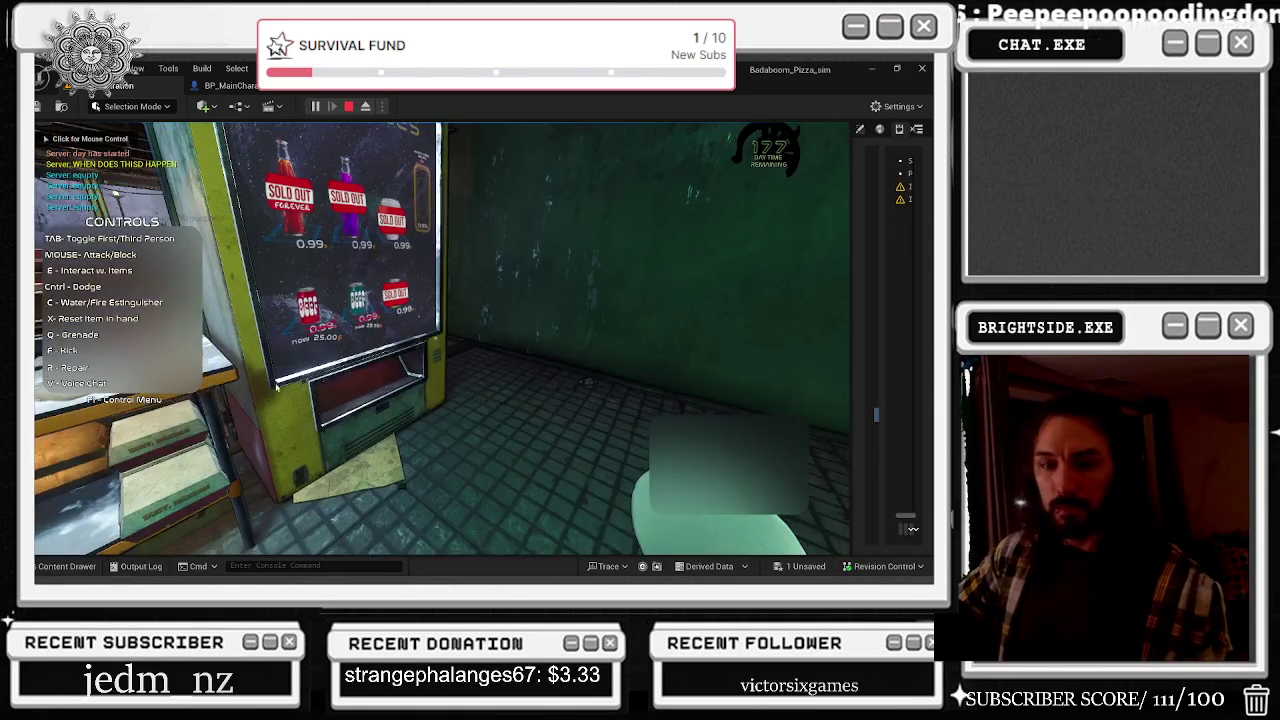
key("w")
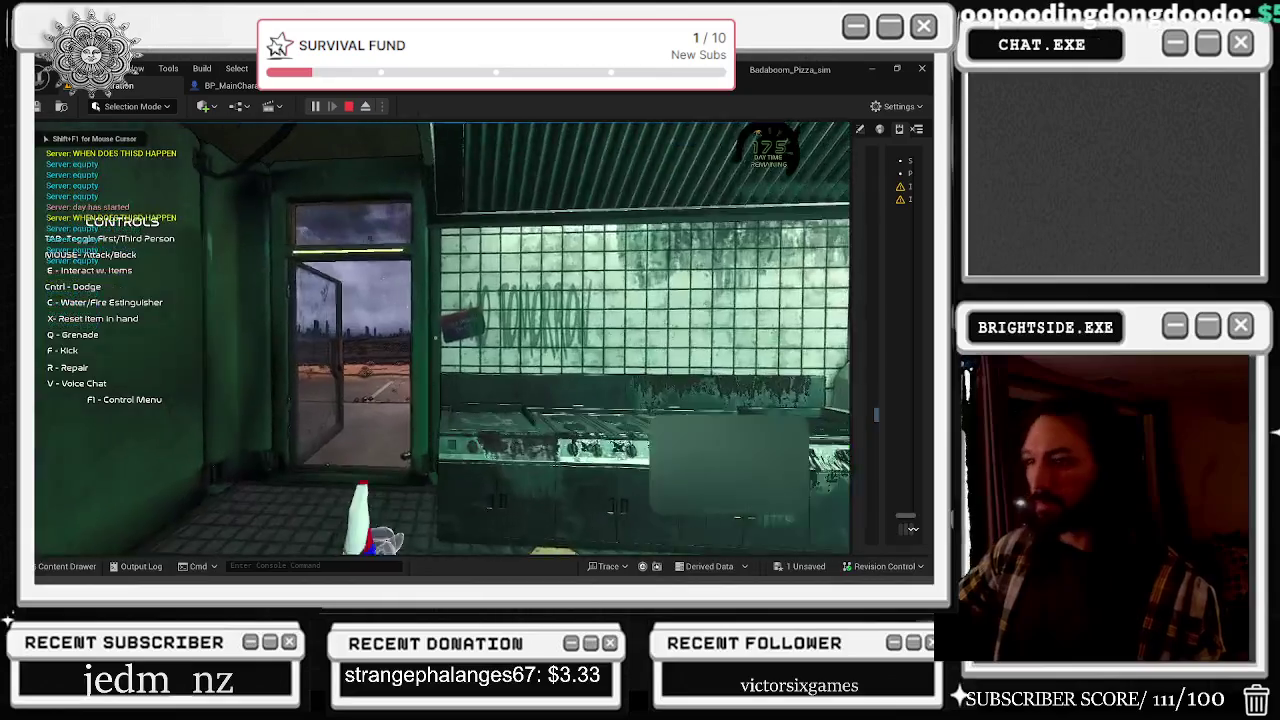
key("w")
key("Tab")
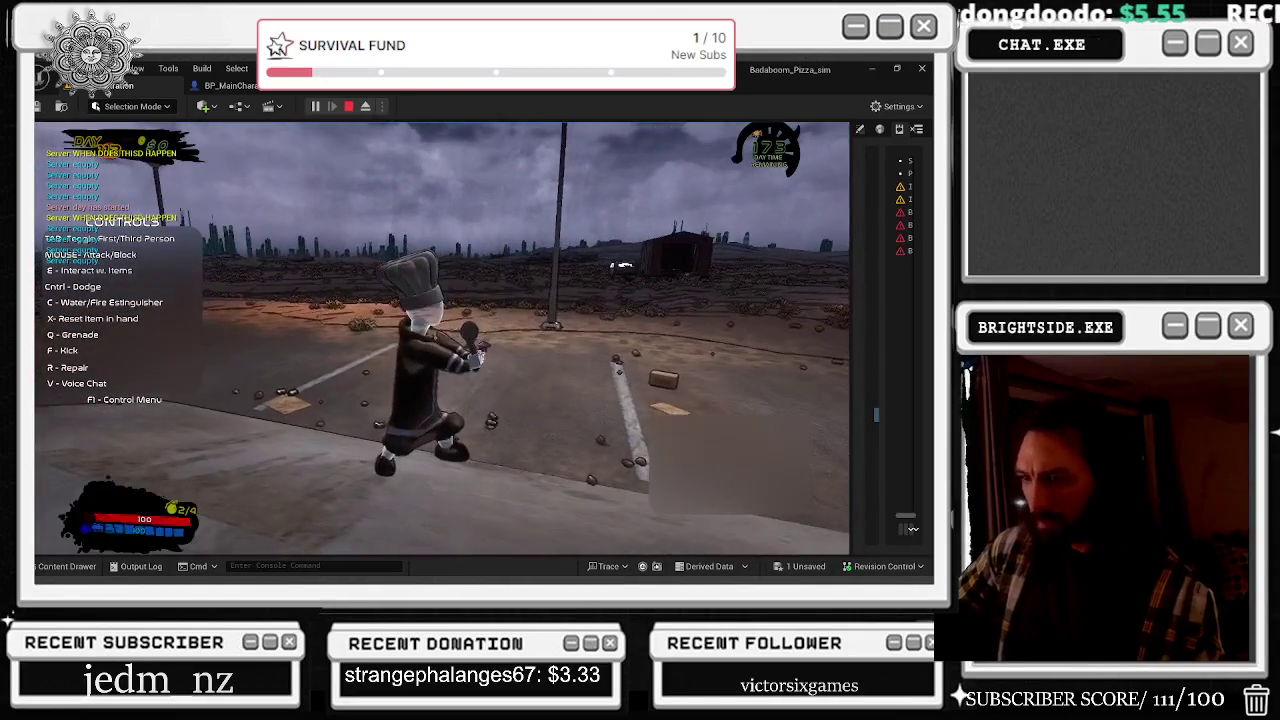
Step: Move the chef around the lot, turn him left, and hide the controls help overlay
key("s")
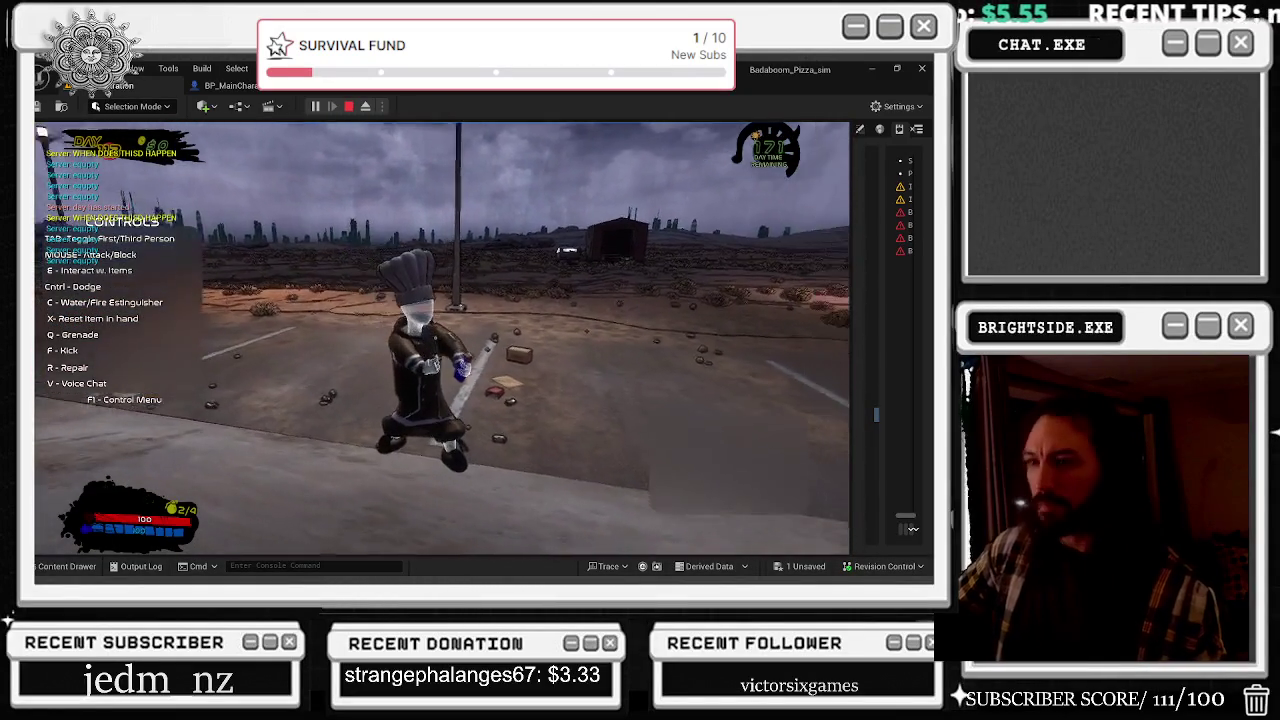
key("w")
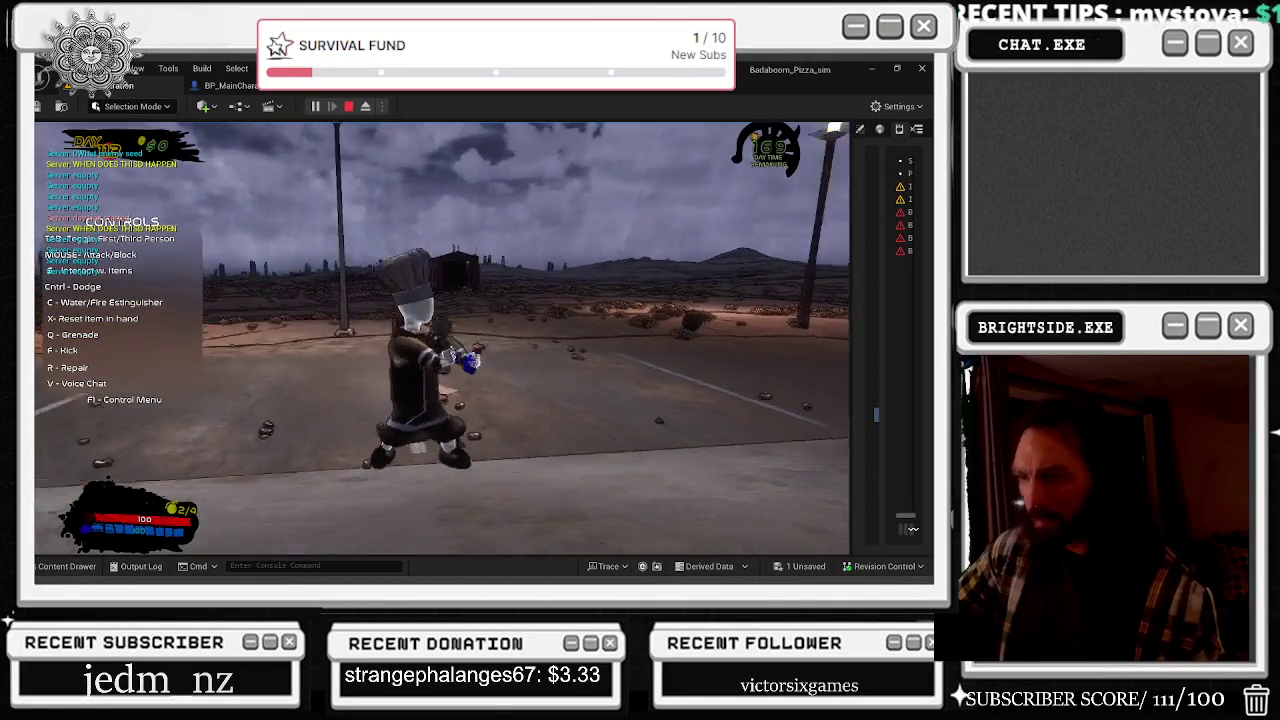
key("a")
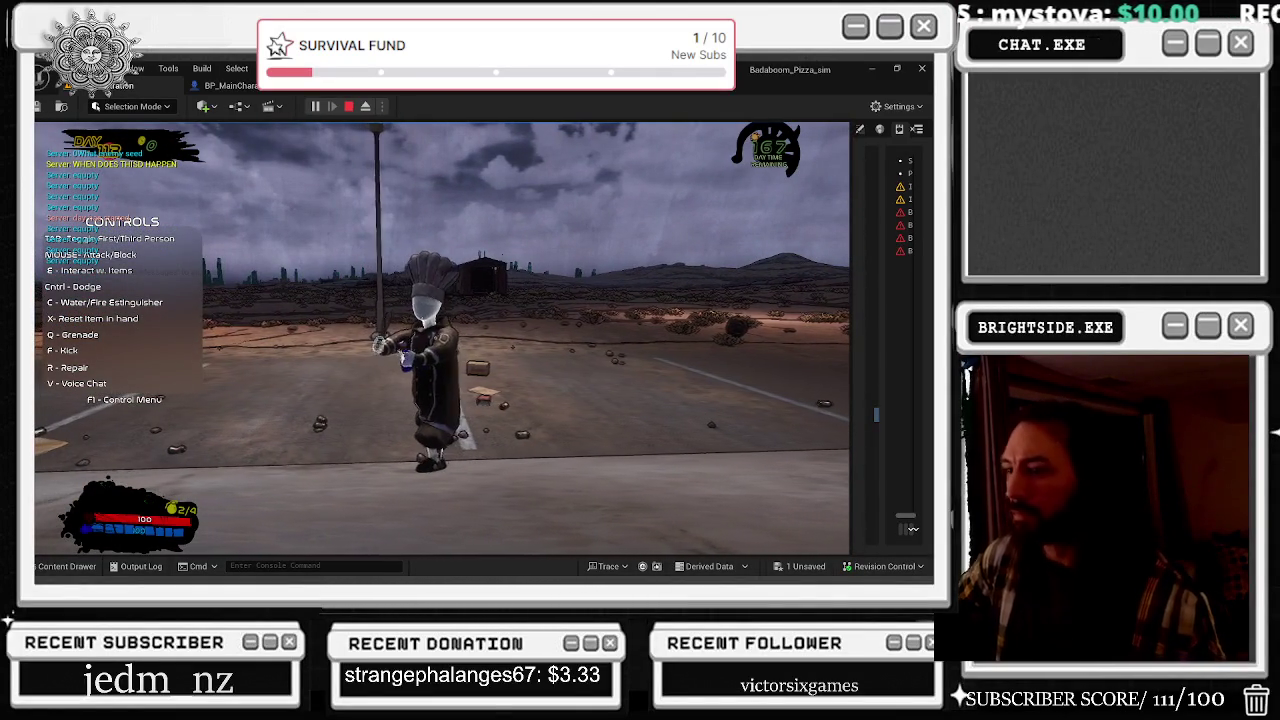
key("alt+Tab")
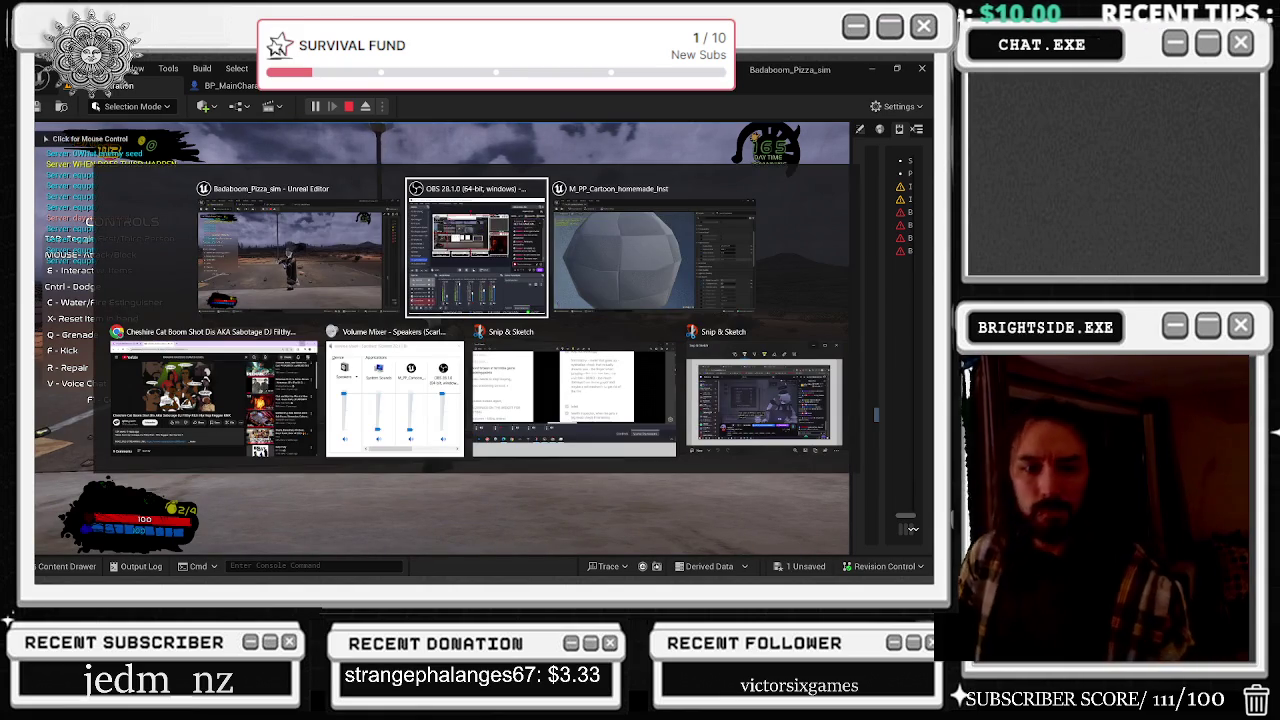
key("Escape")
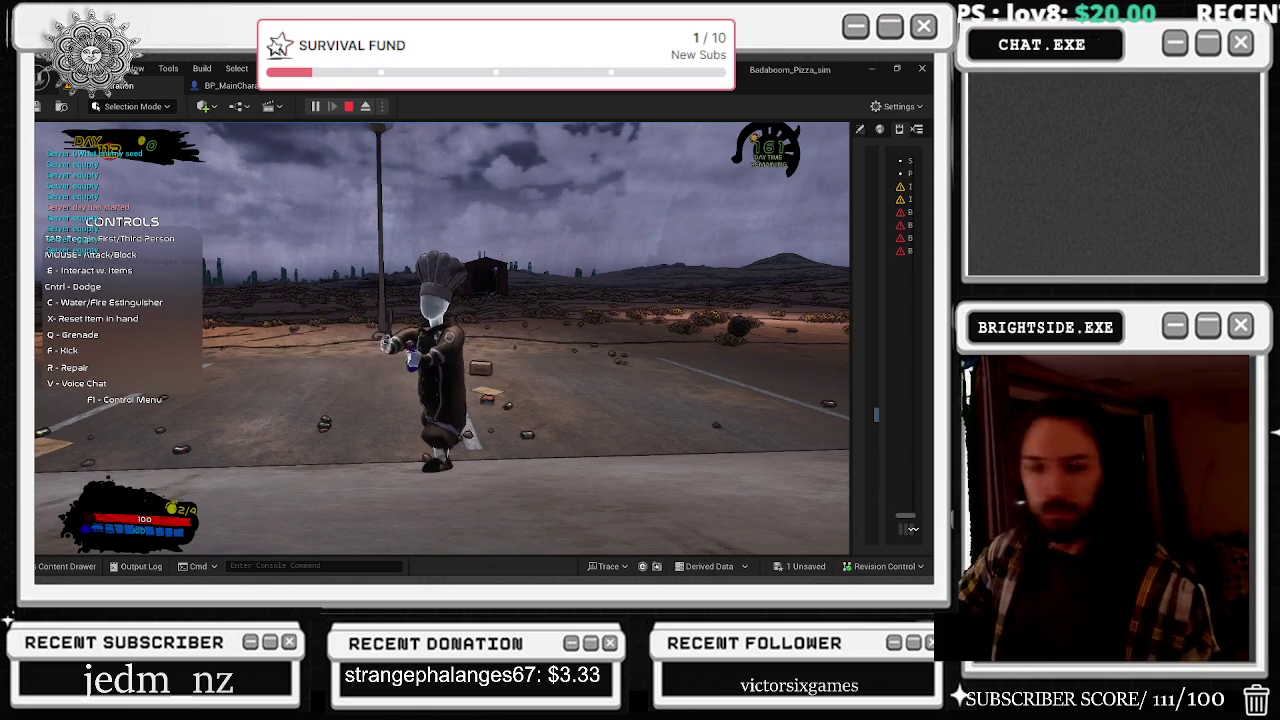
key("F1")
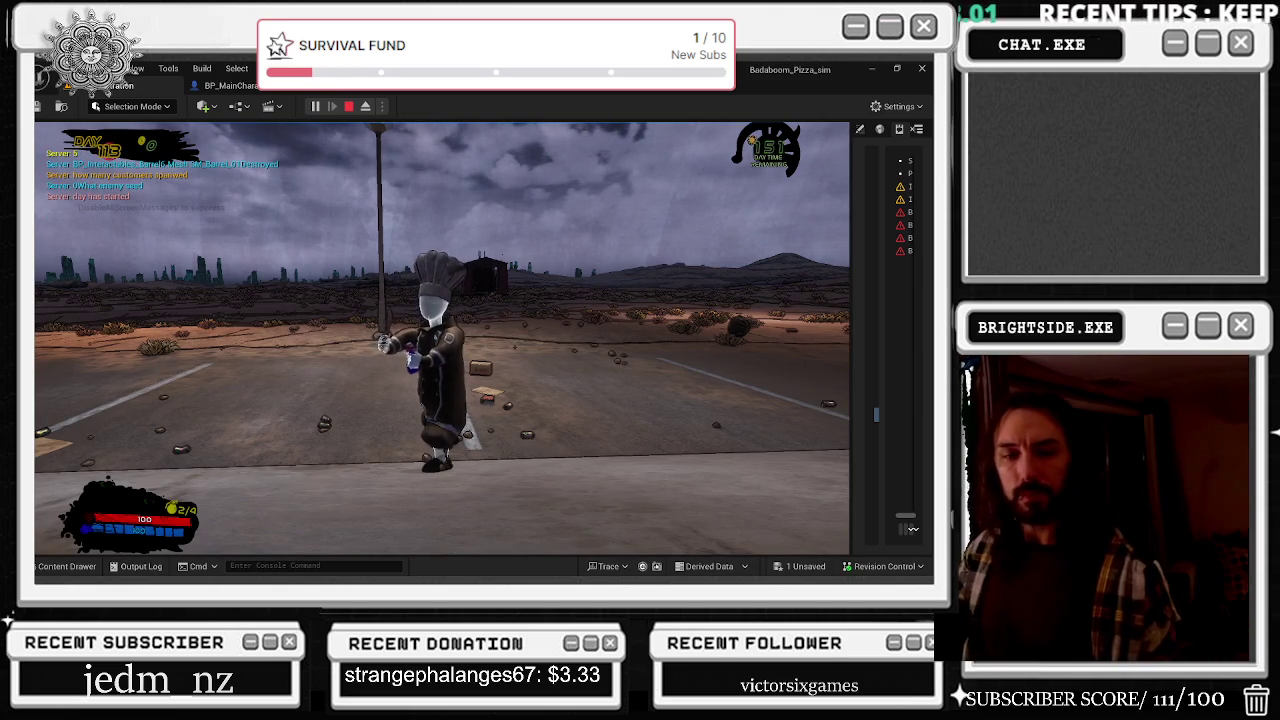
Step: Walk up to the lamp pole in first person, then return to third person and head back into the kitchen
key("alt+Tab")
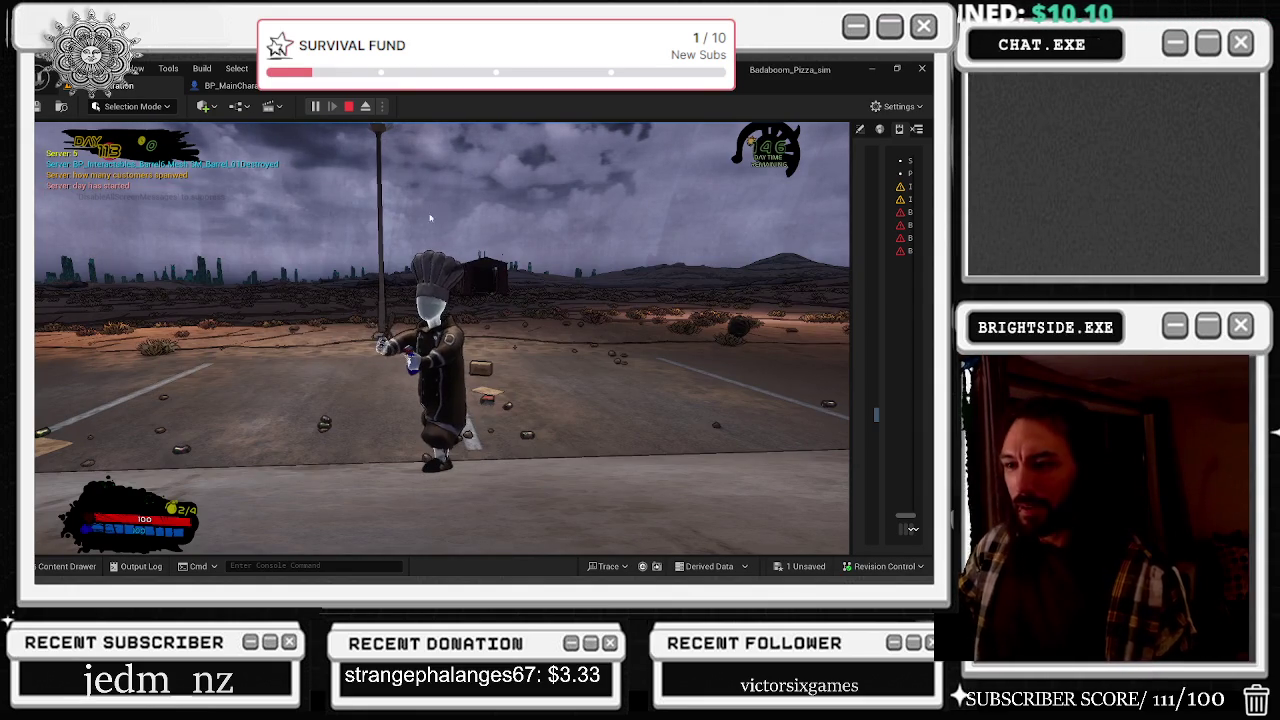
key("alt+Tab")
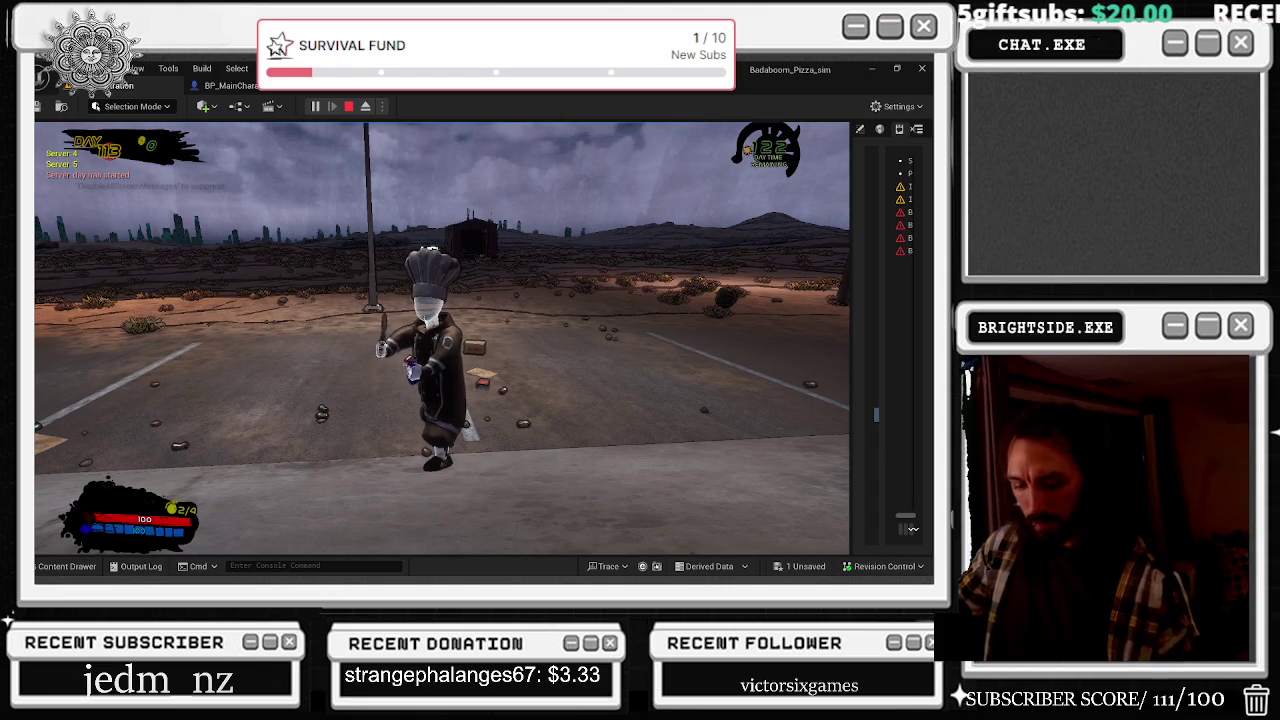
key("s")
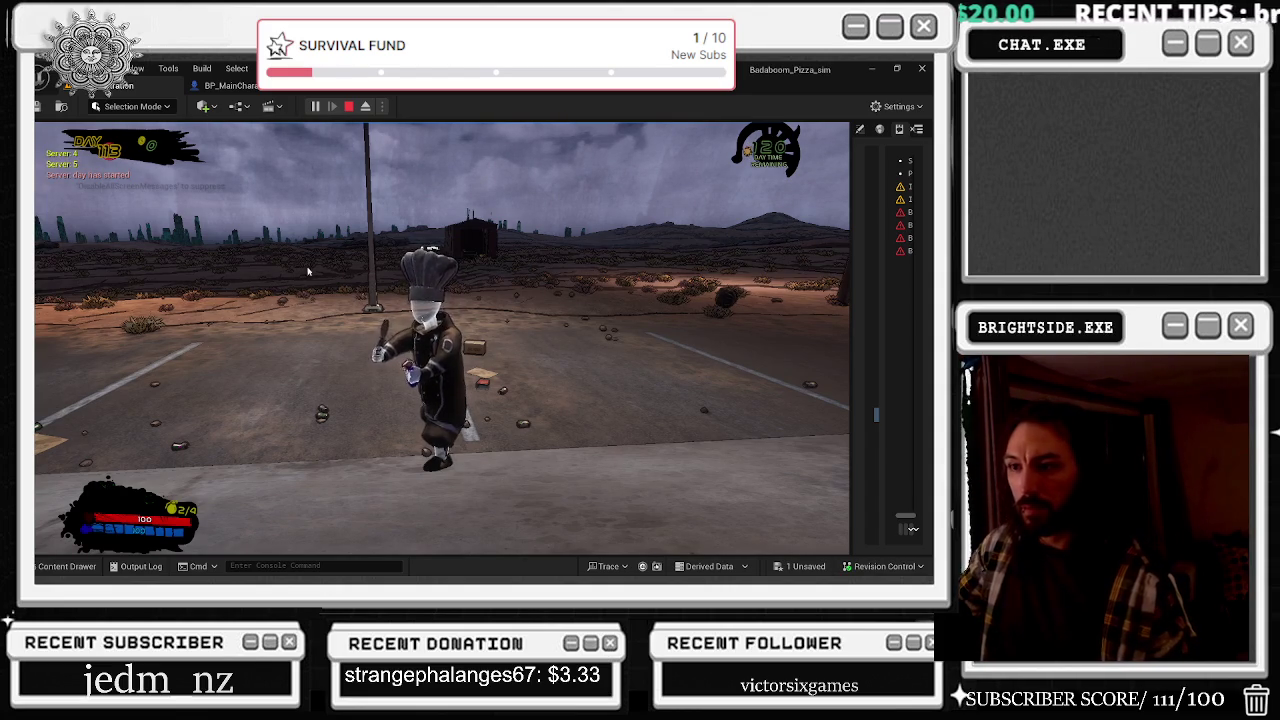
key("w")
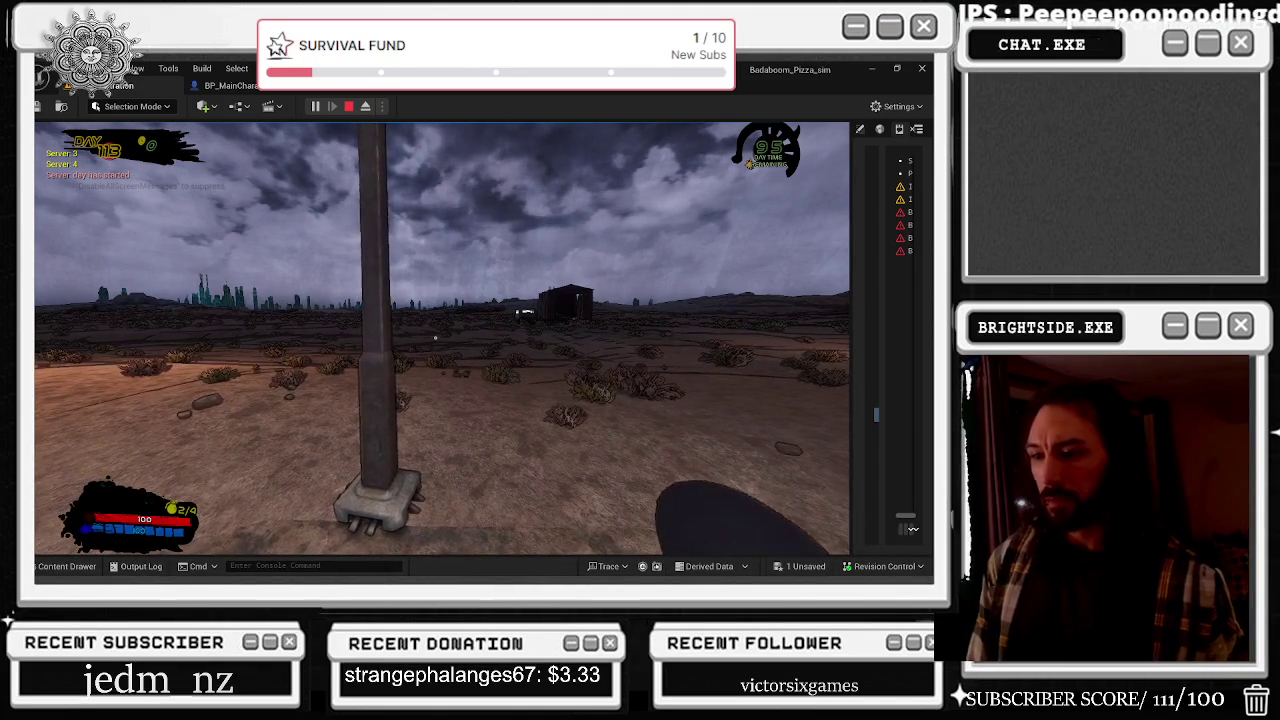
left_click(442, 338)
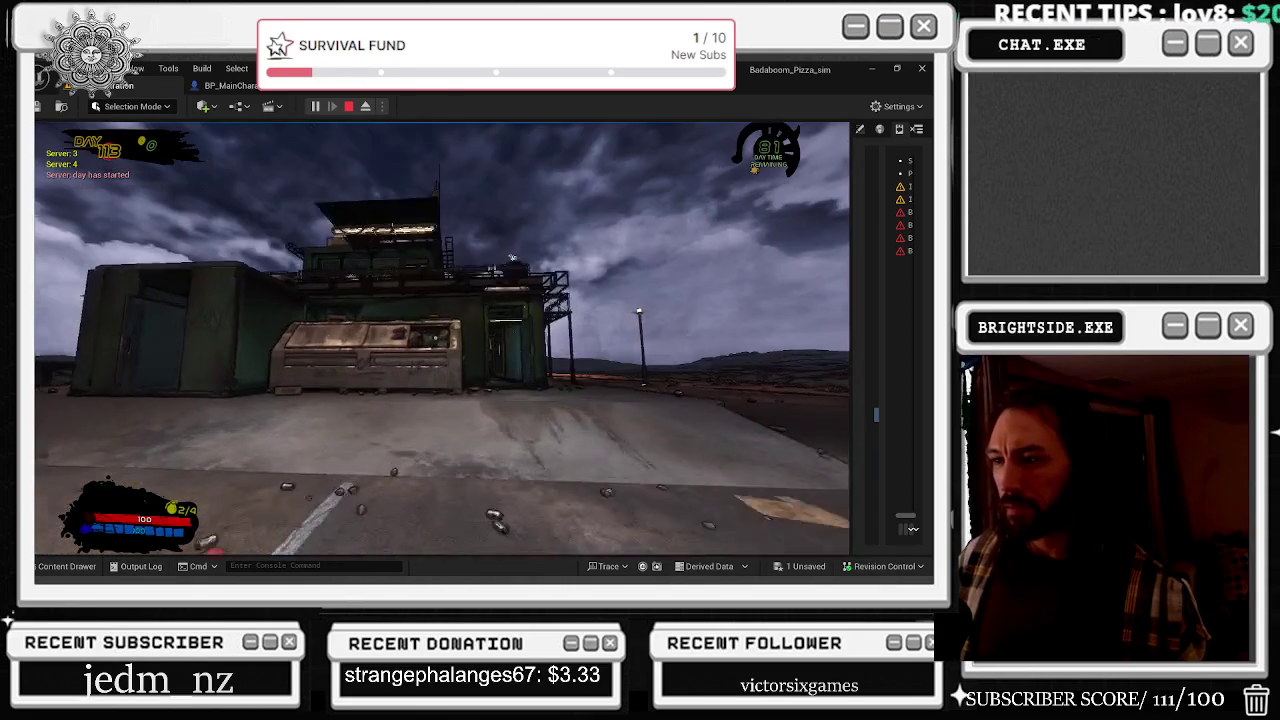
key("w")
key("w")
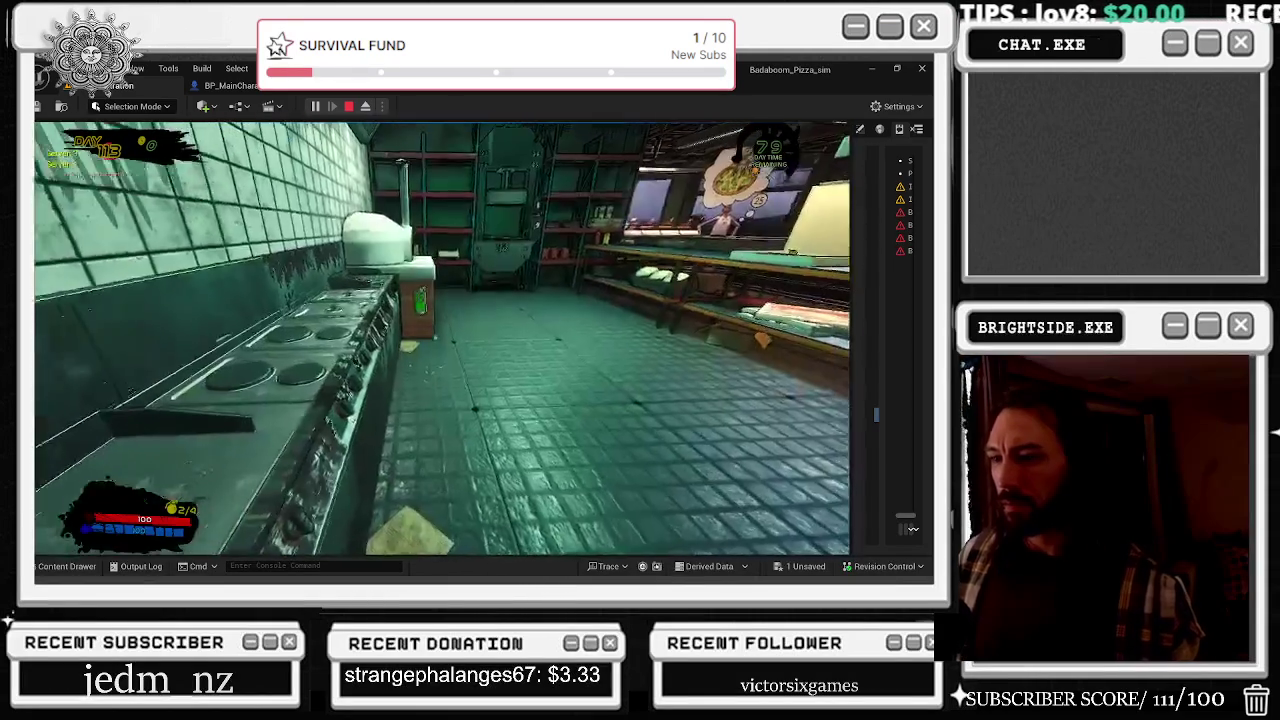
key("w")
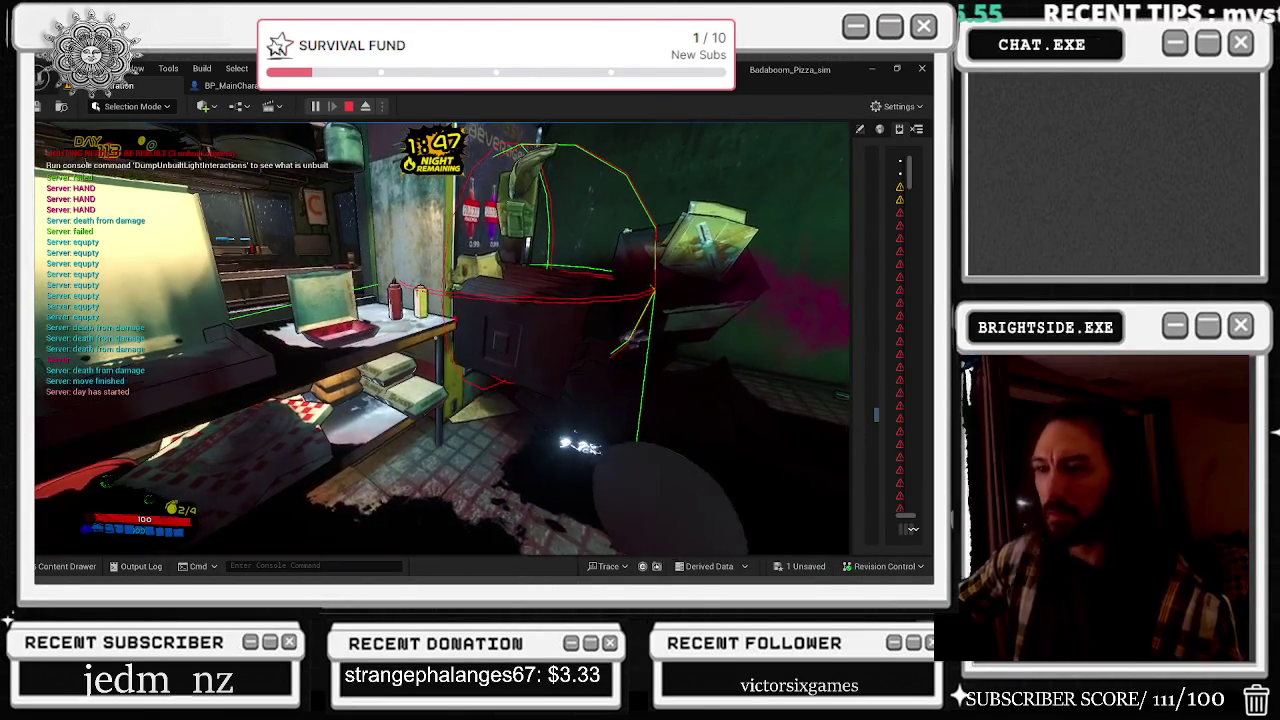
Step: Stop the play session, turn the view toward the storage shelves, and restart play-testing
key("Escape")
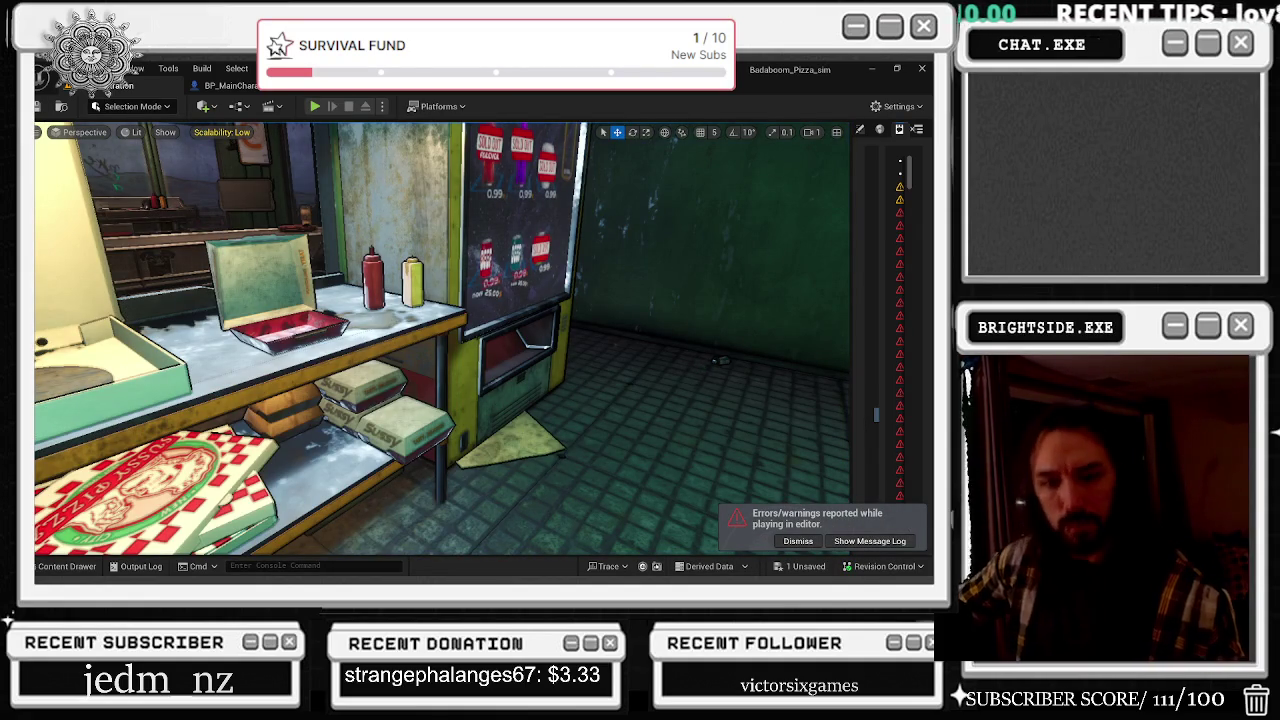
key("alt+Tab")
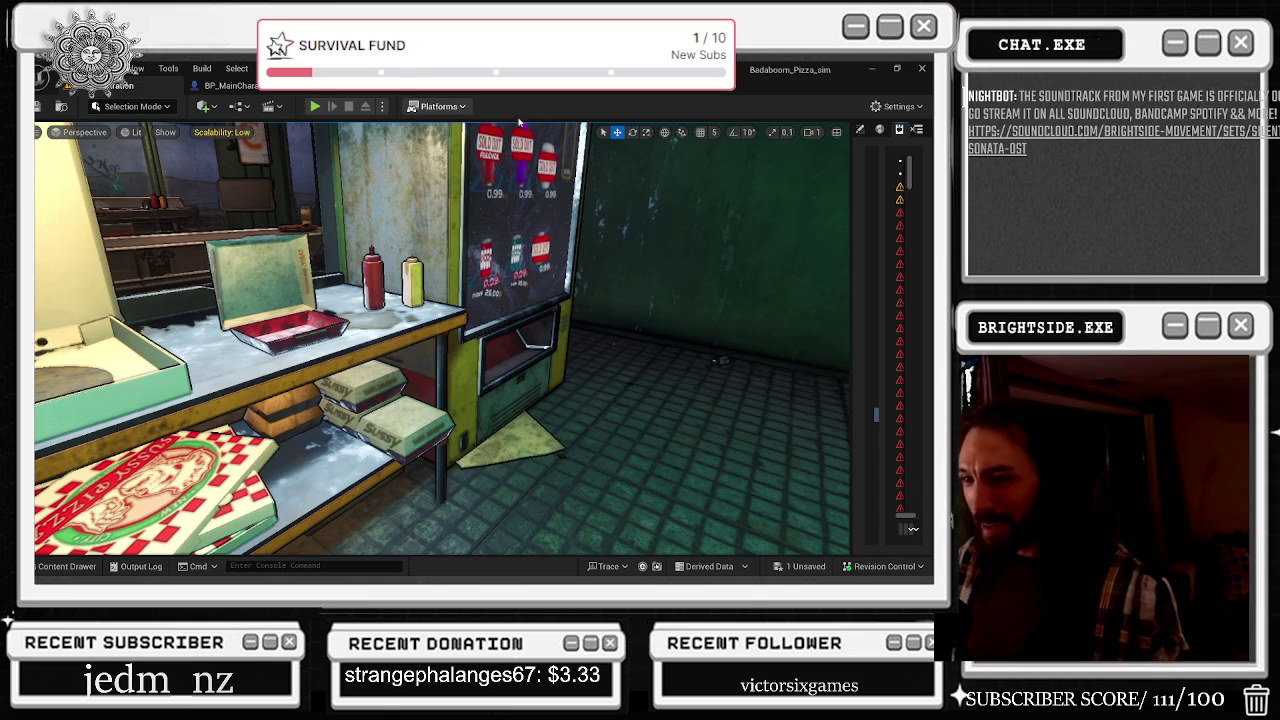
mouse_move(560, 231)
left_mouse_down()
mouse_move(380, 231)
mouse_move(372, 188)
left_mouse_up()
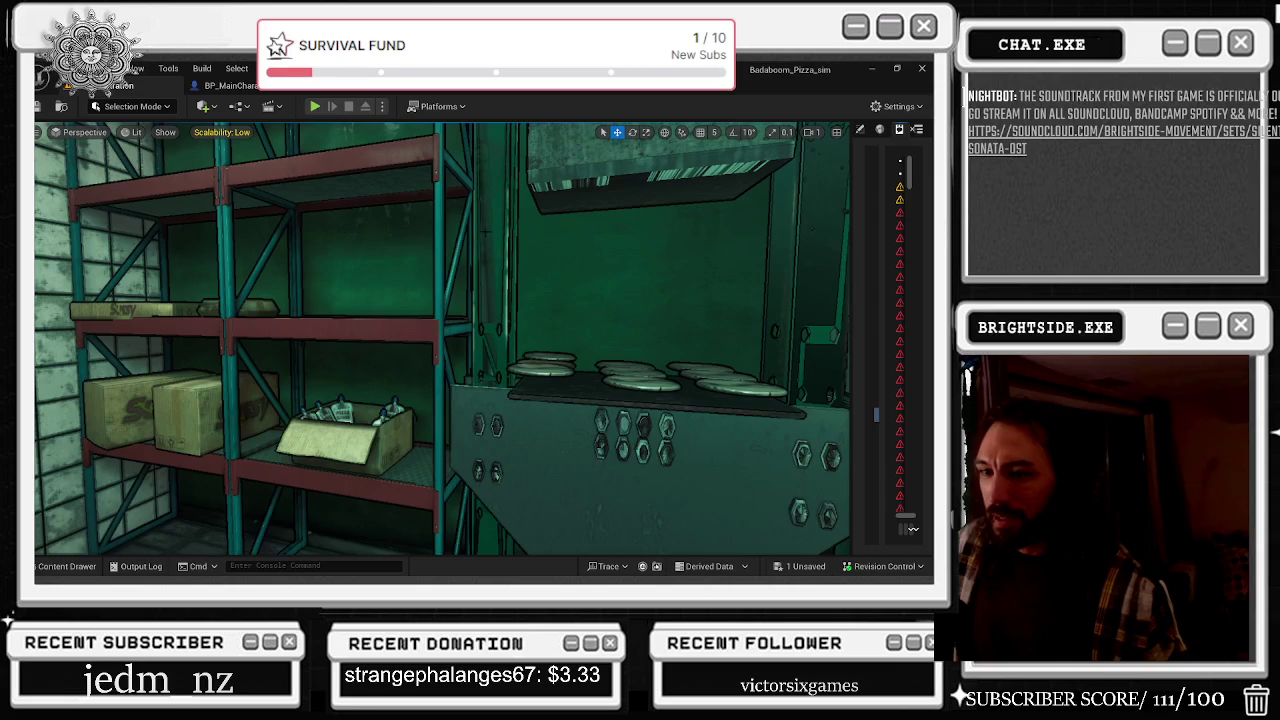
key("alt+p")
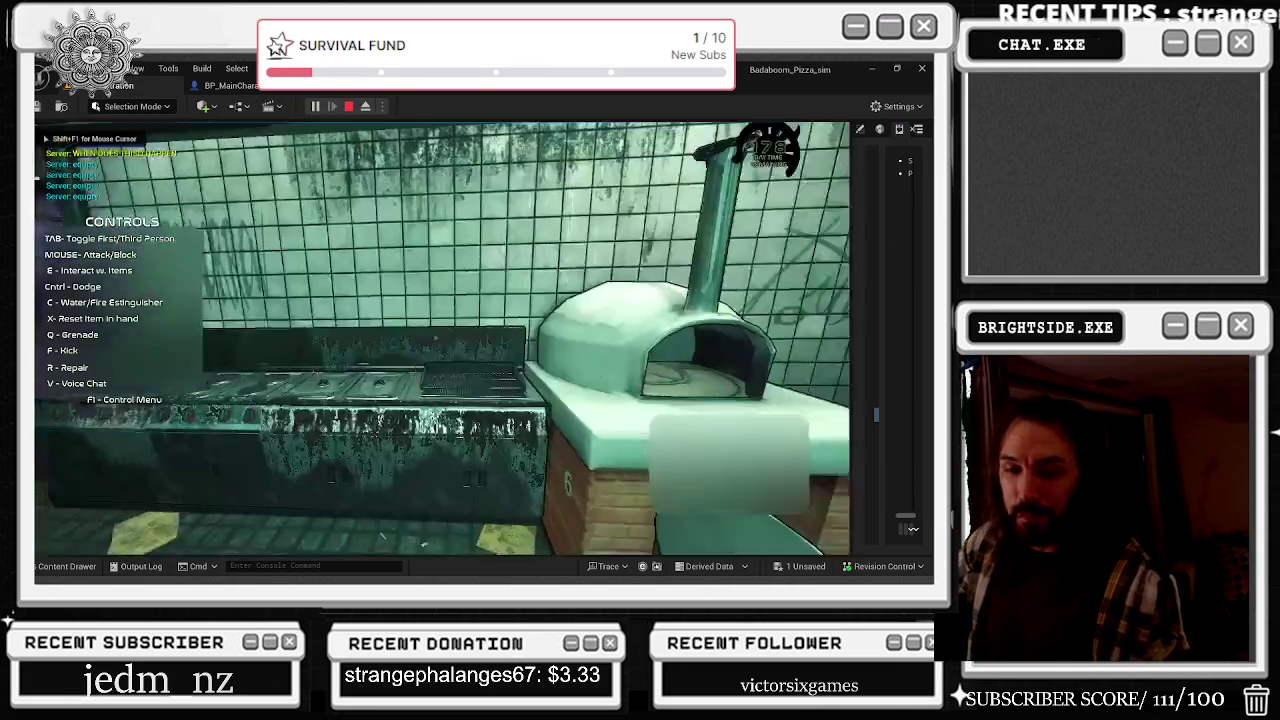
Step: In game, walk to the wall upgrade panel and open its door upgrade options
key("w")
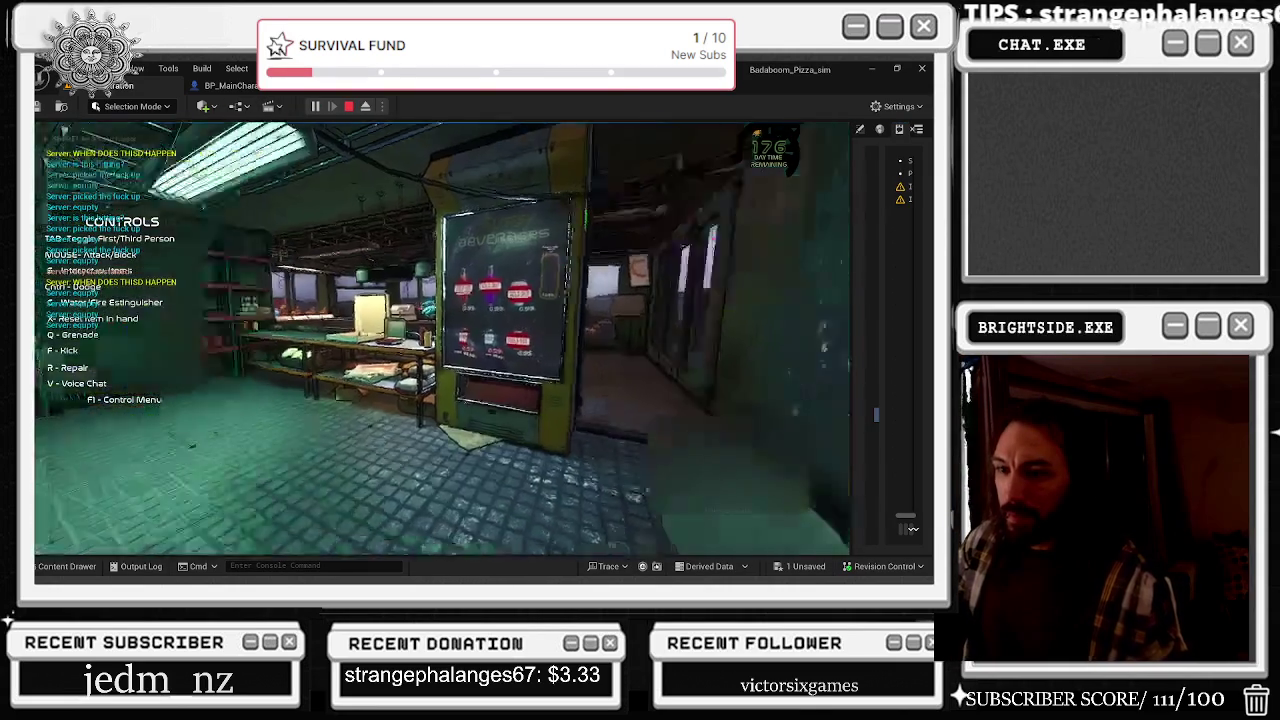
key("w")
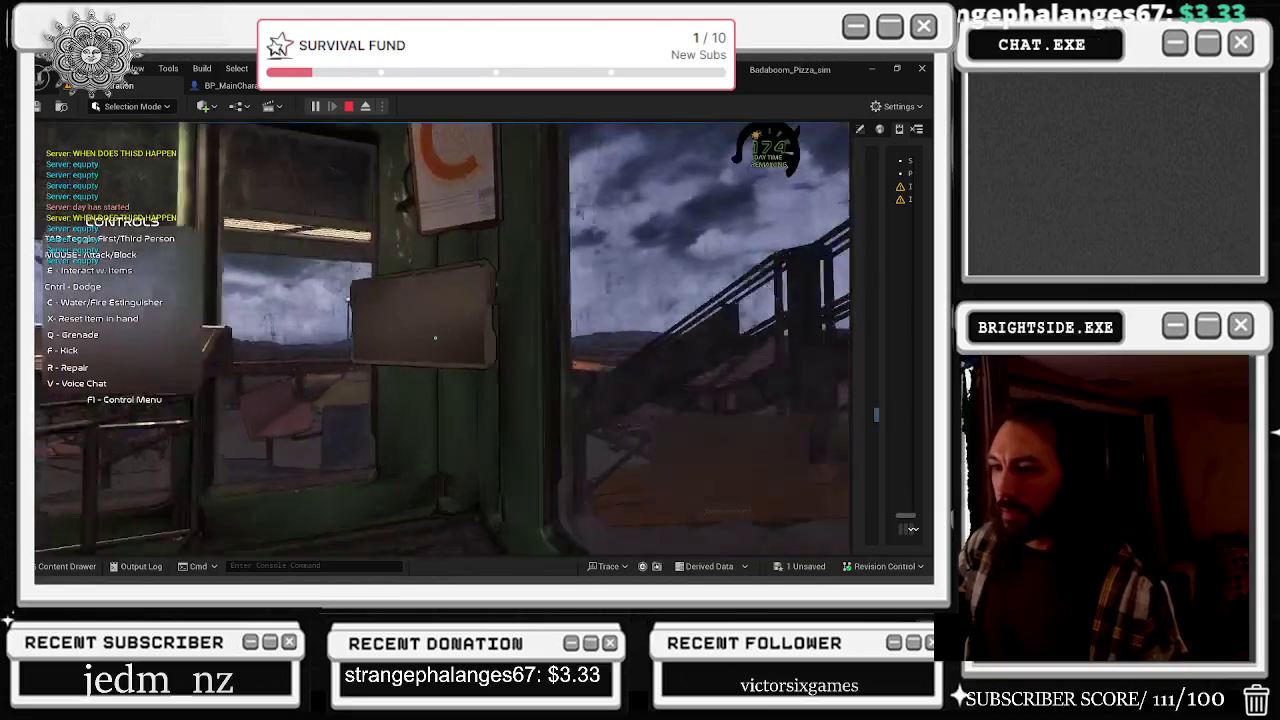
key("e")
left_click(620, 252)
mouse_move(471, 252)
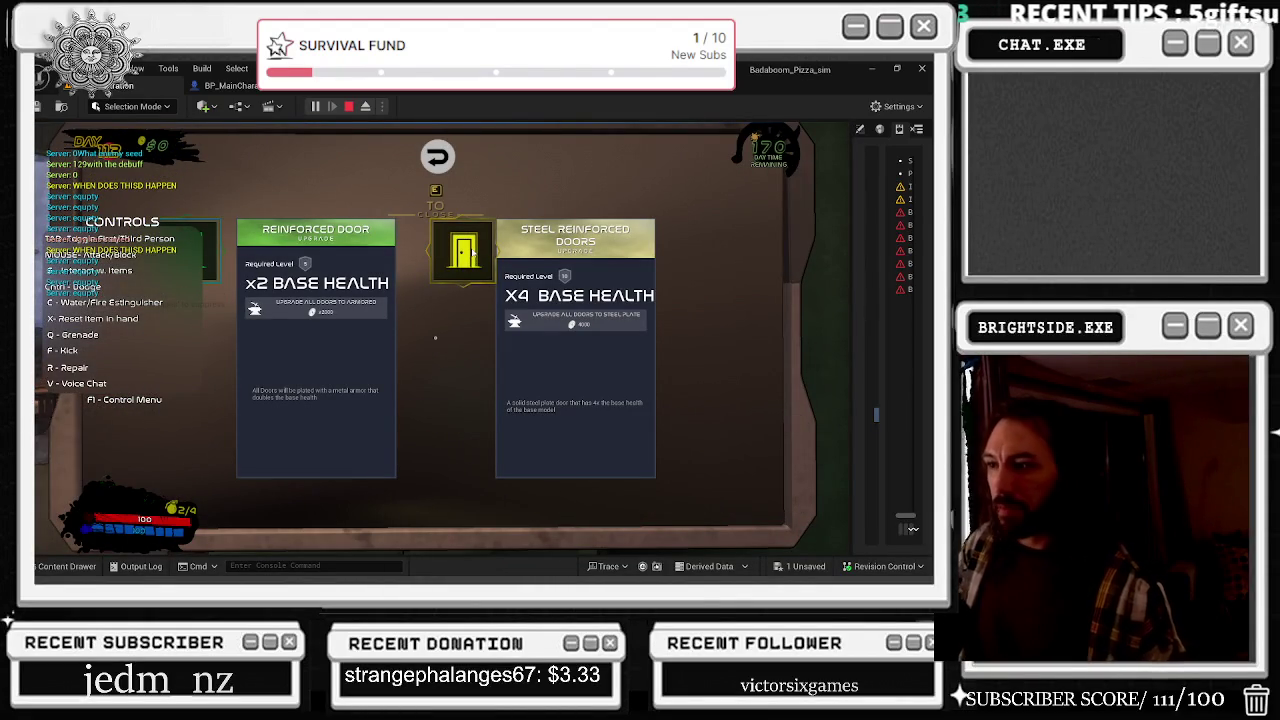
Step: Stop the play session, save all changes, and launch the play-test again
key("Escape")
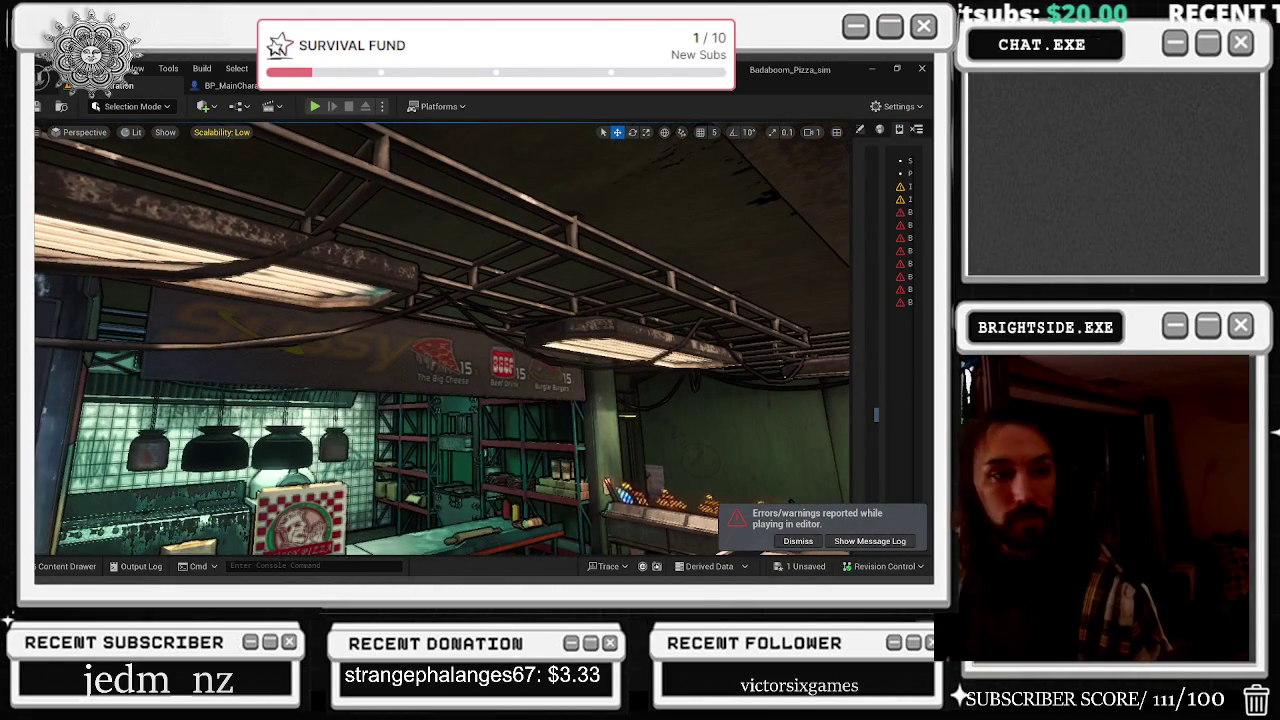
key("ctrl+s")
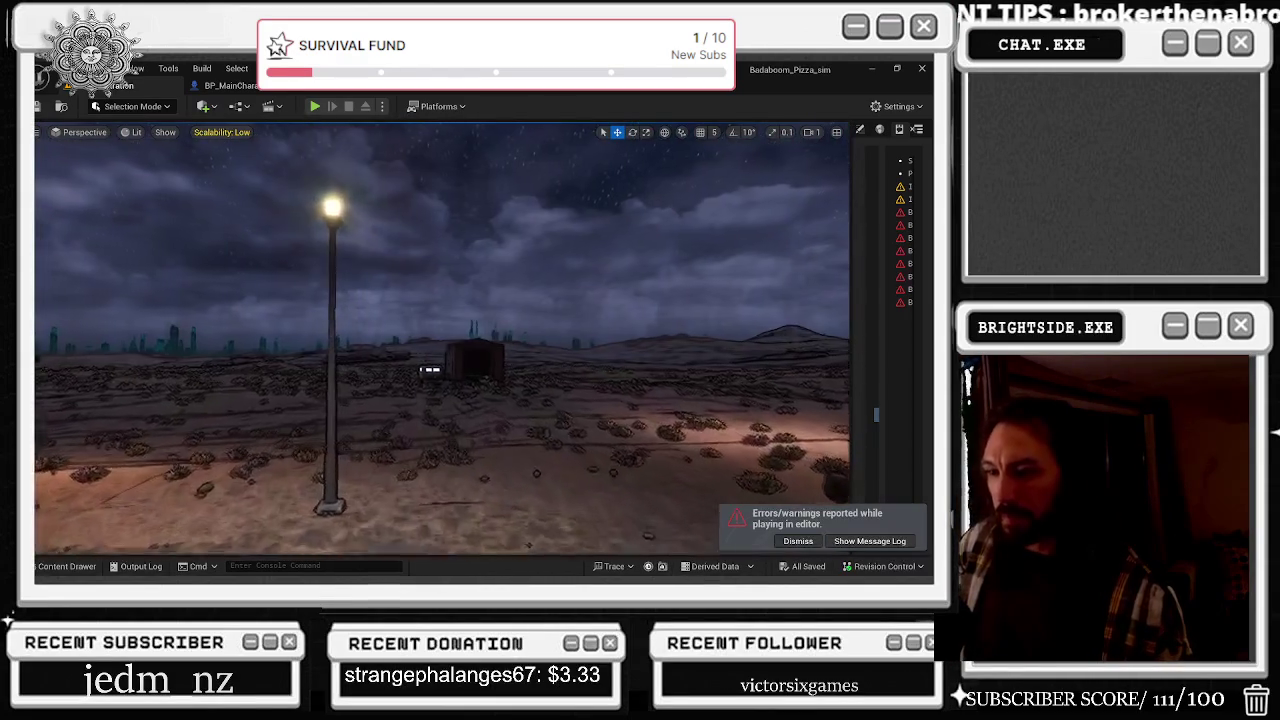
left_click(316, 106)
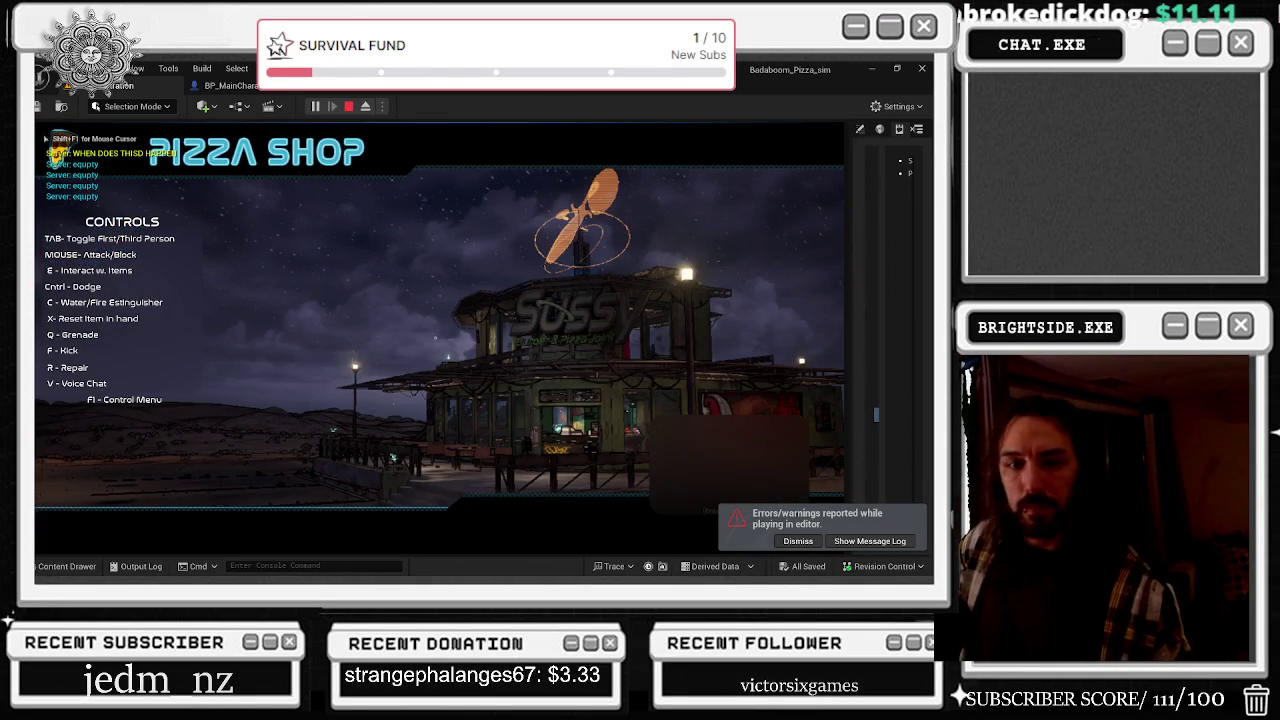
Step: Try the third-person view, hide the controls help overlay, and take first-person control
key("Tab")
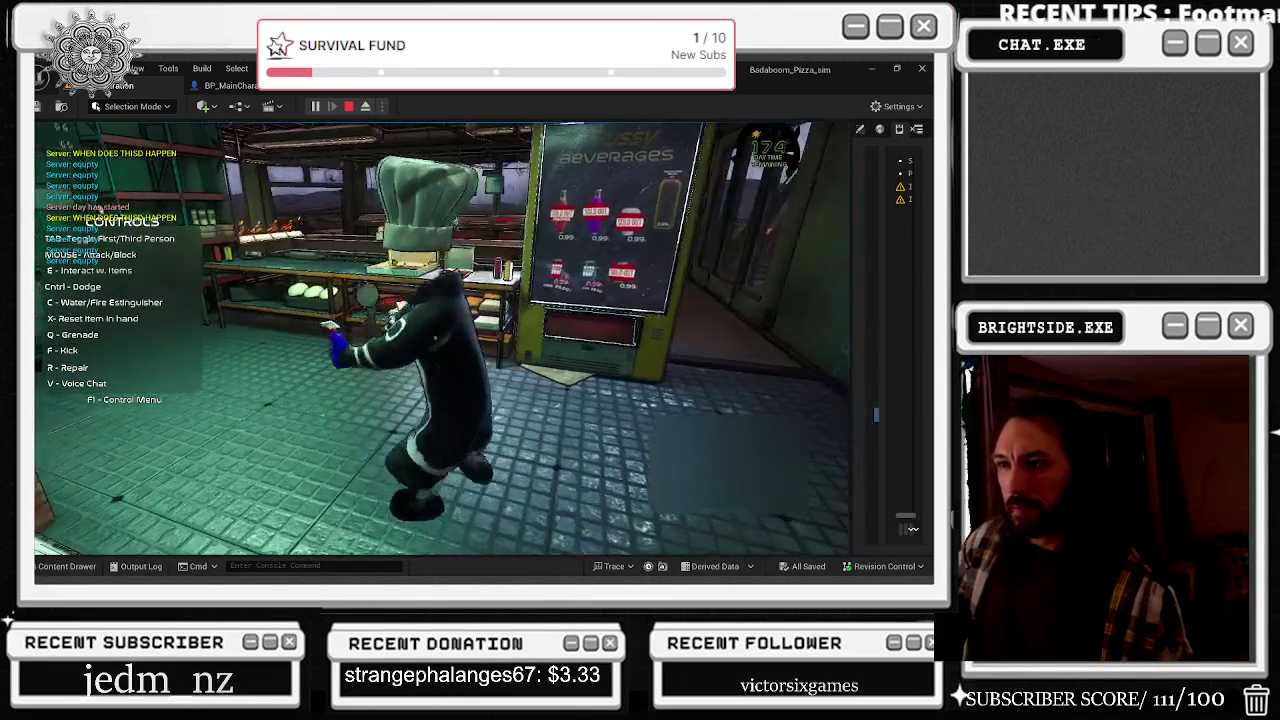
key("alt+Tab")
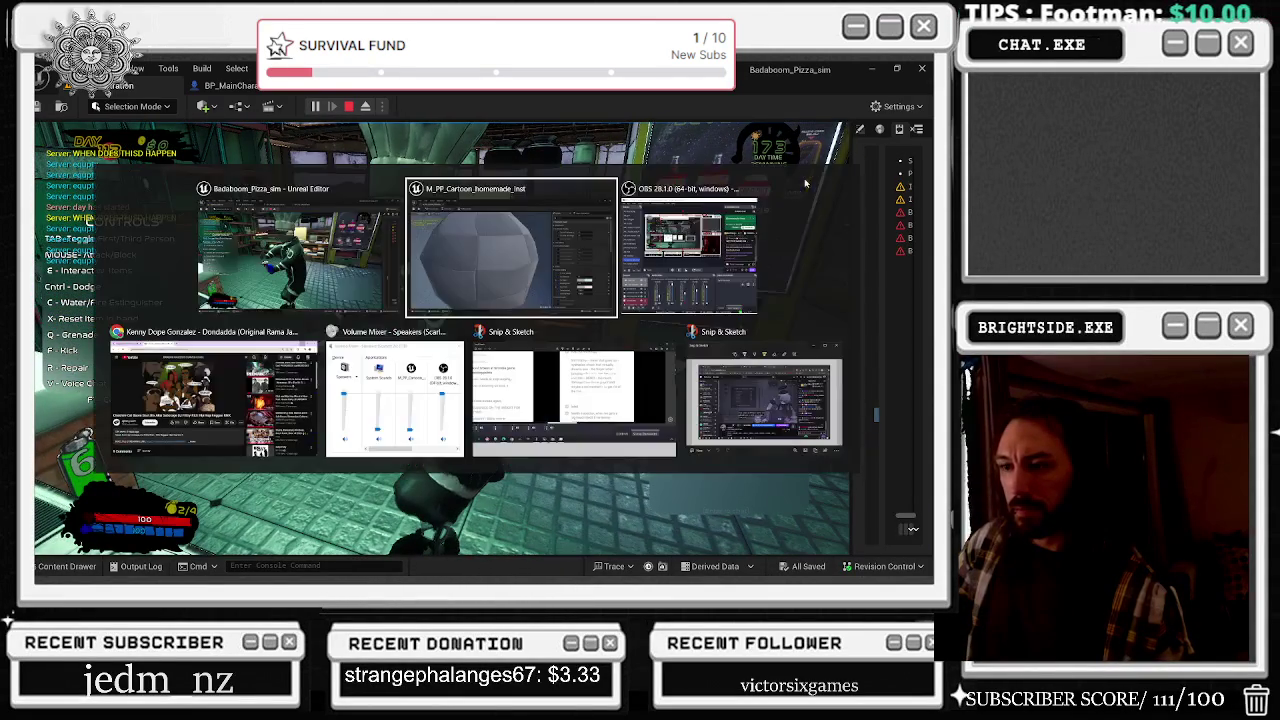
key("Escape")
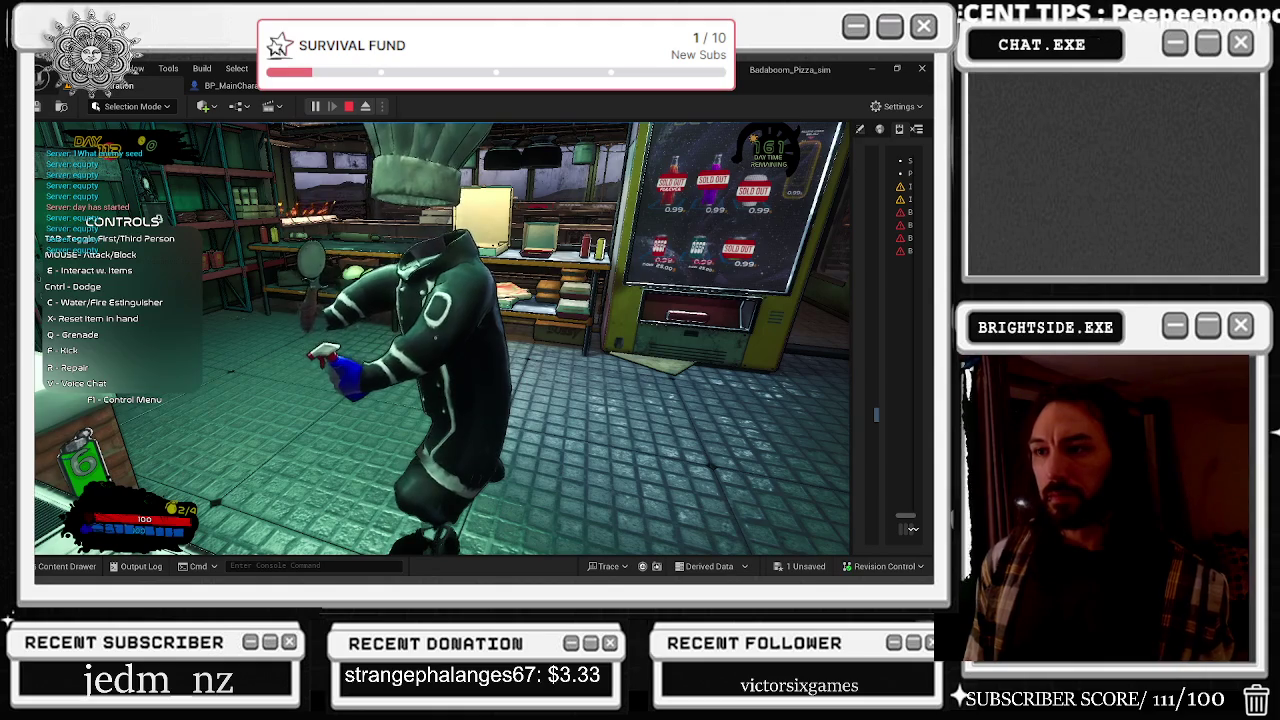
key("F1")
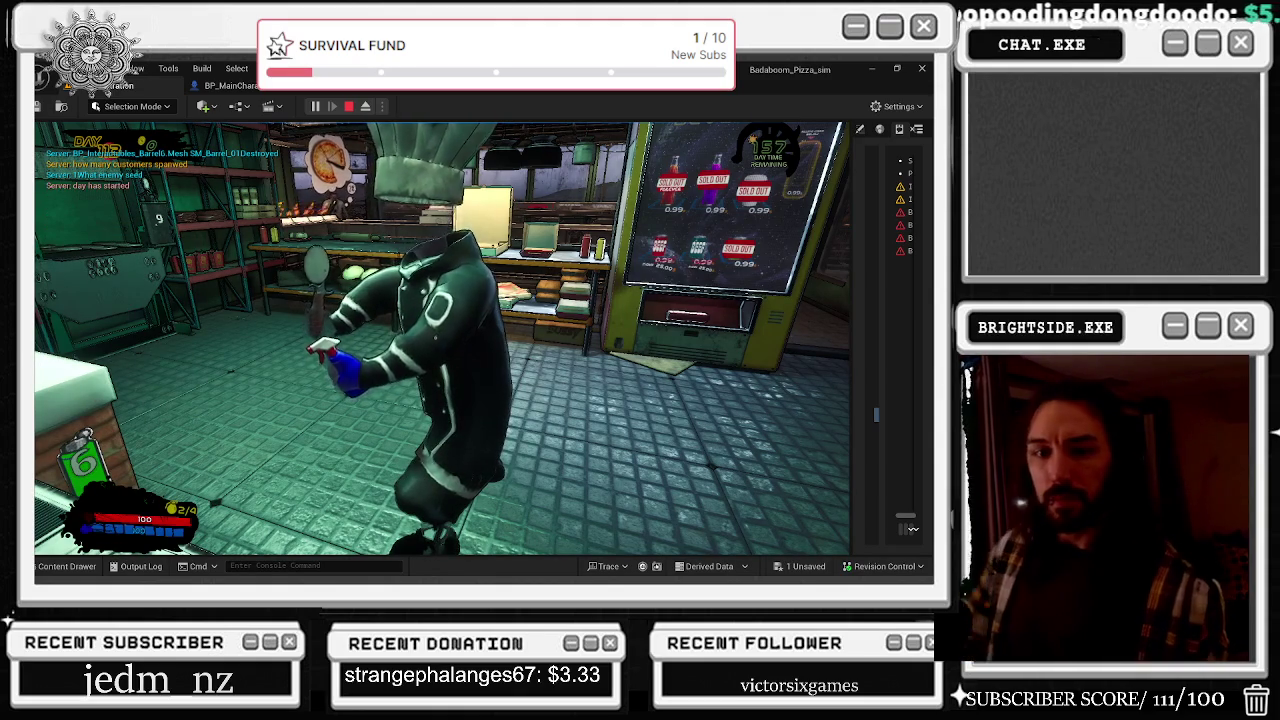
left_click(442, 338)
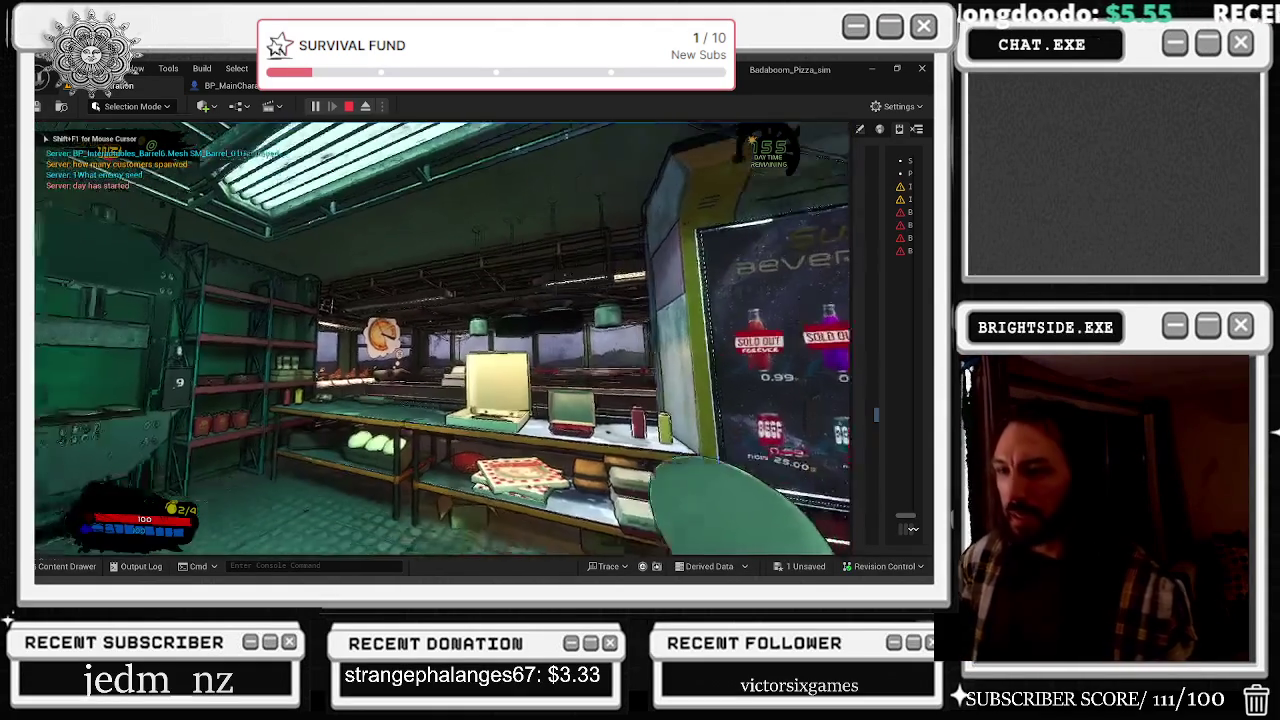
Step: Walk from the pizza oven past the drinks machine into the counter area, then stop
key("w")
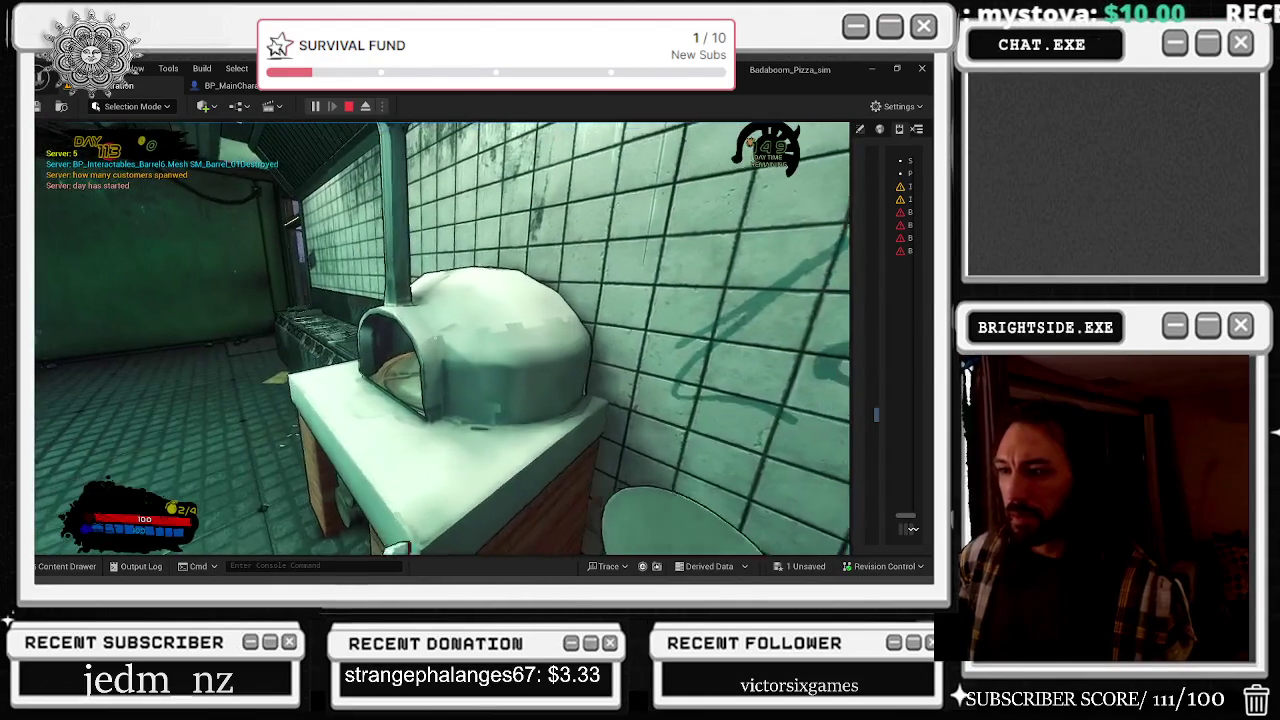
key("a")
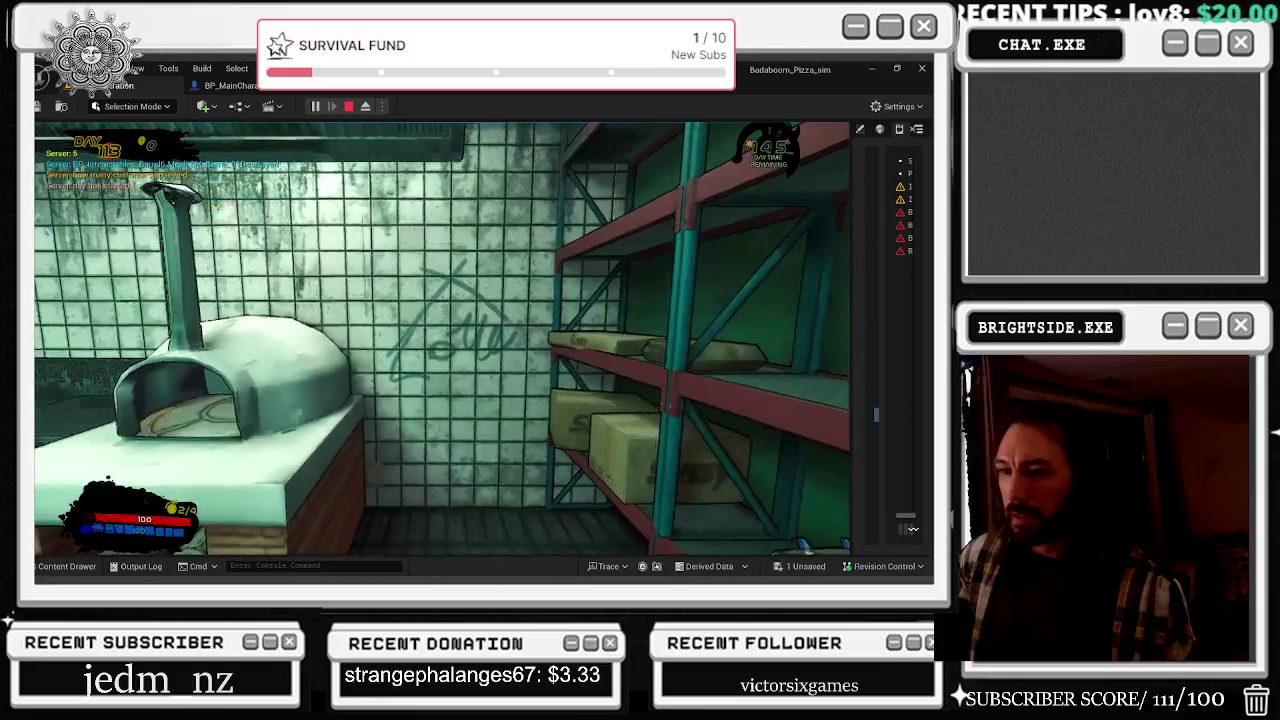
key("w")
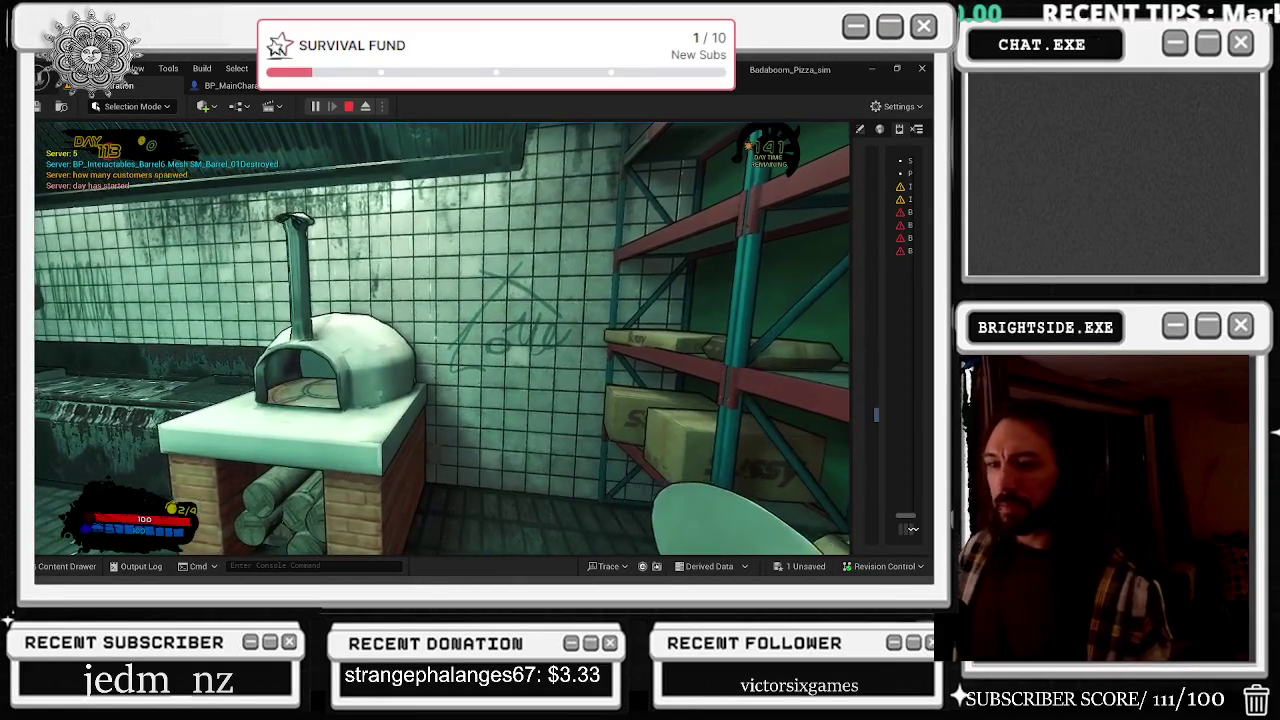
key("a")
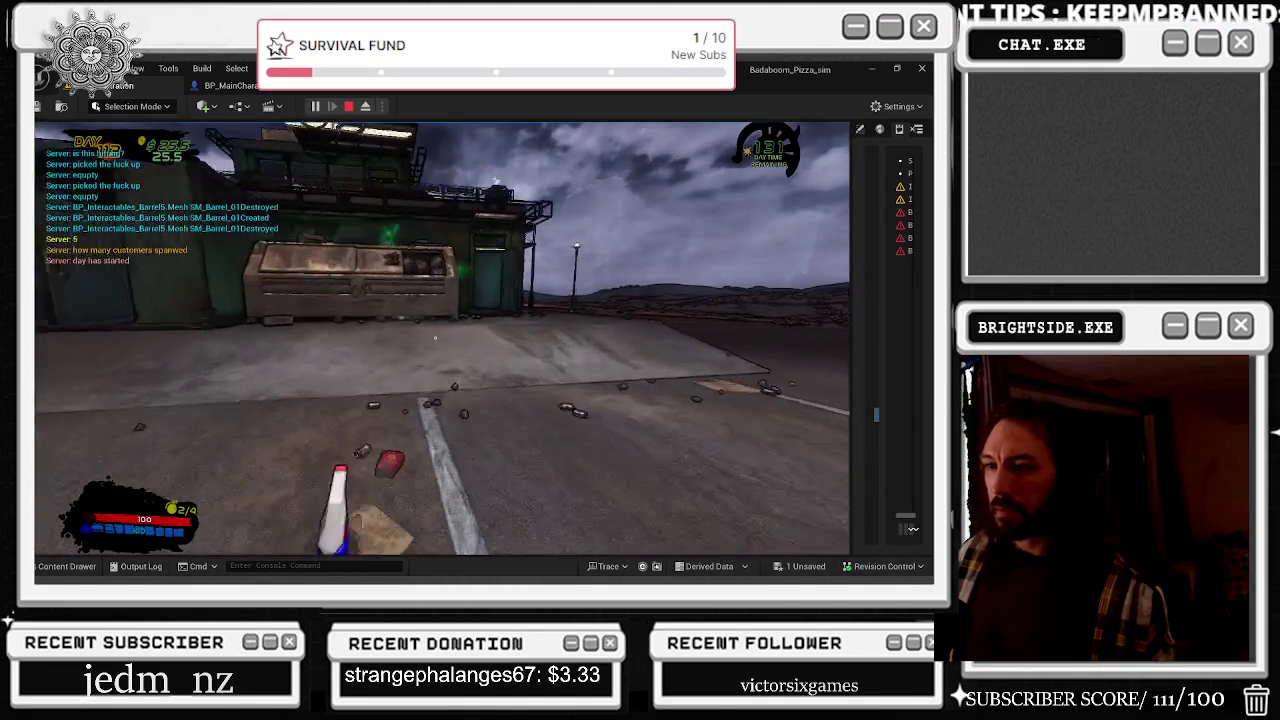
key("w")
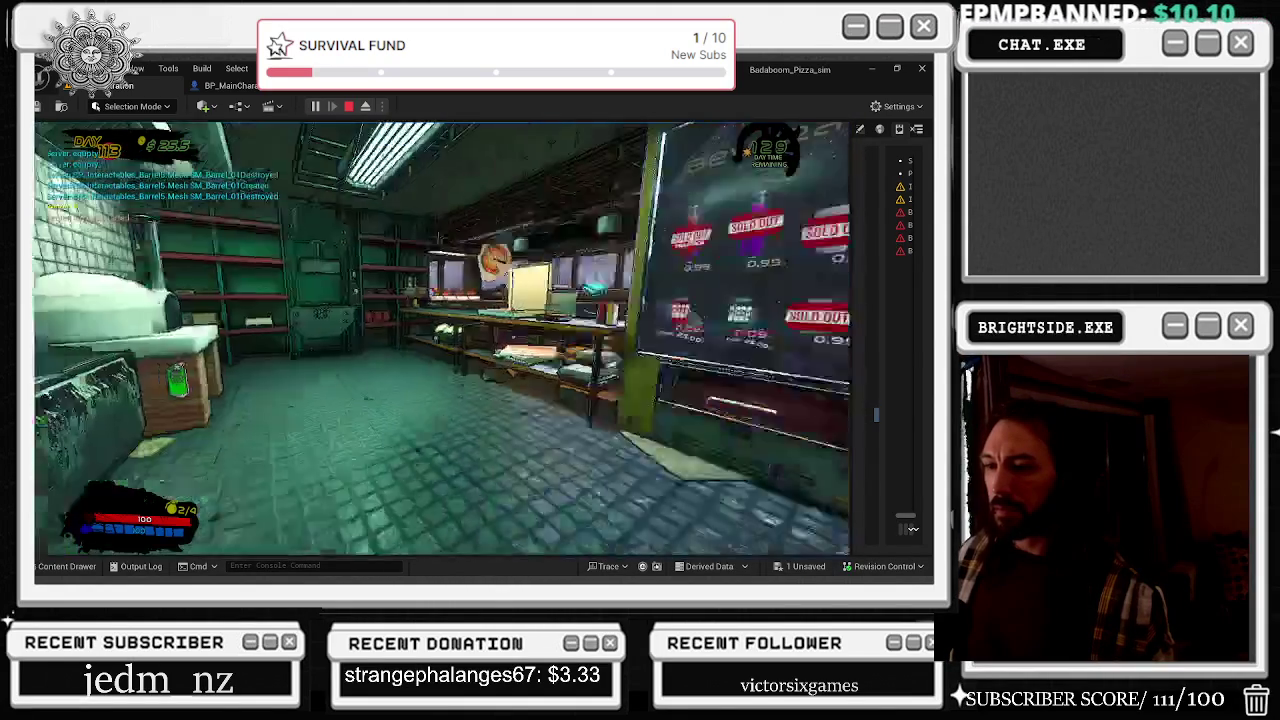
key("w")
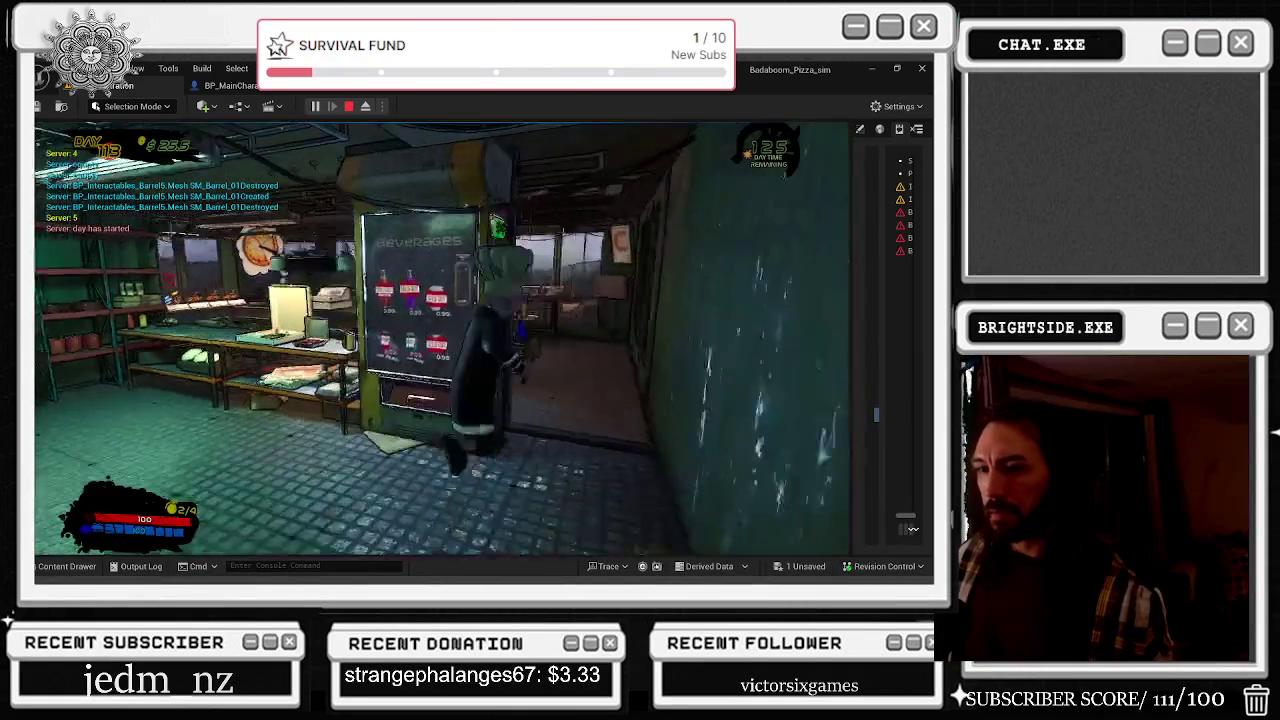
key("w")
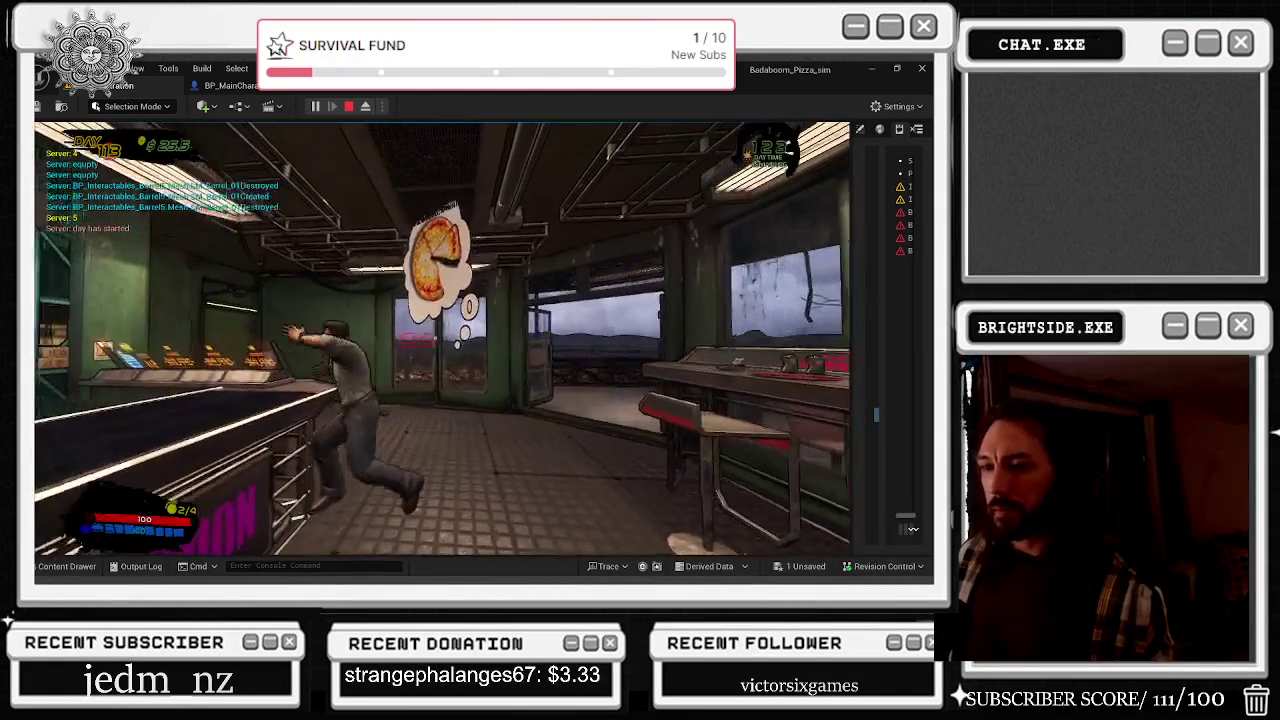
key("w")
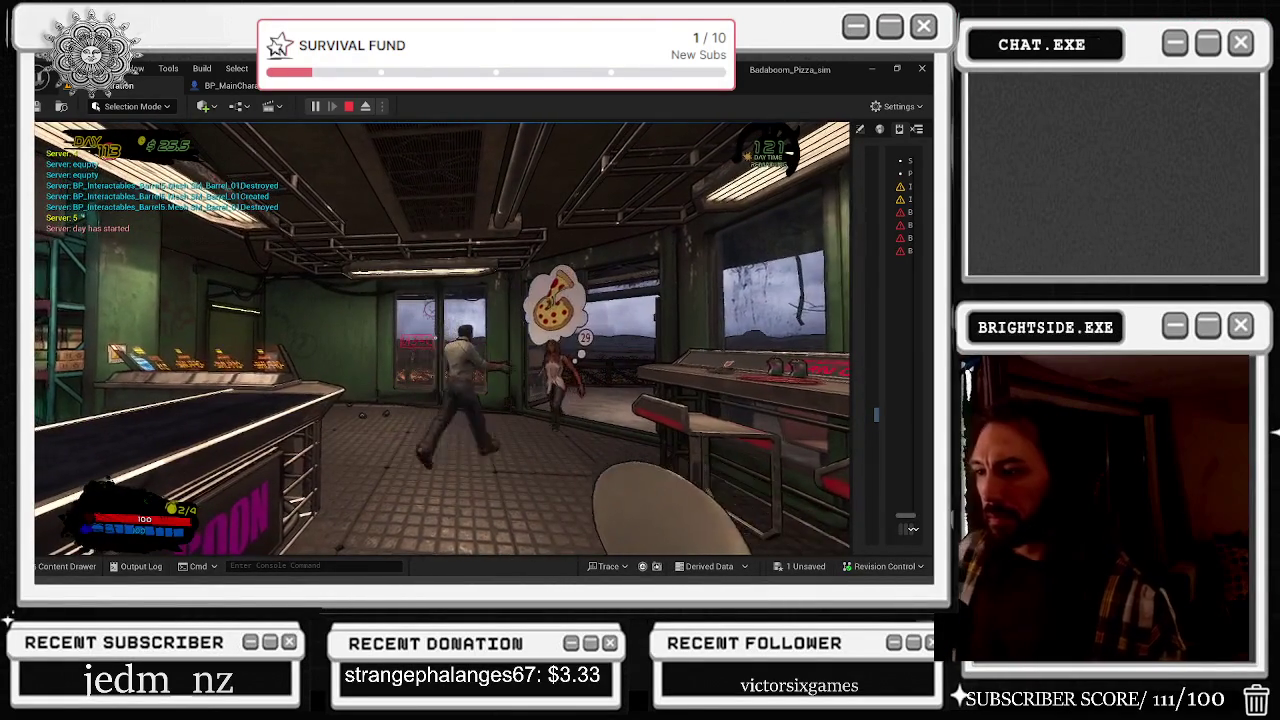
key("Escape")
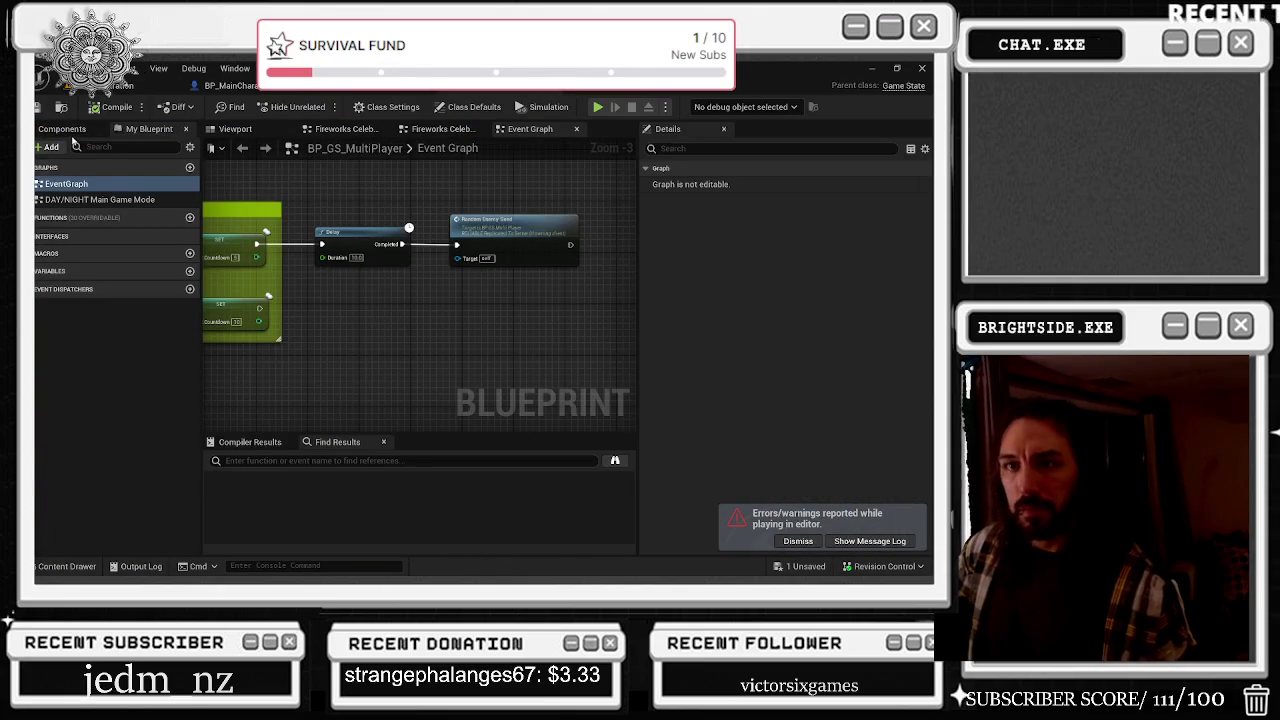
Step: Find the WAVE LEVEL variable in My Blueprint and set its default value to 0
left_click(140, 129)
left_click(110, 147)
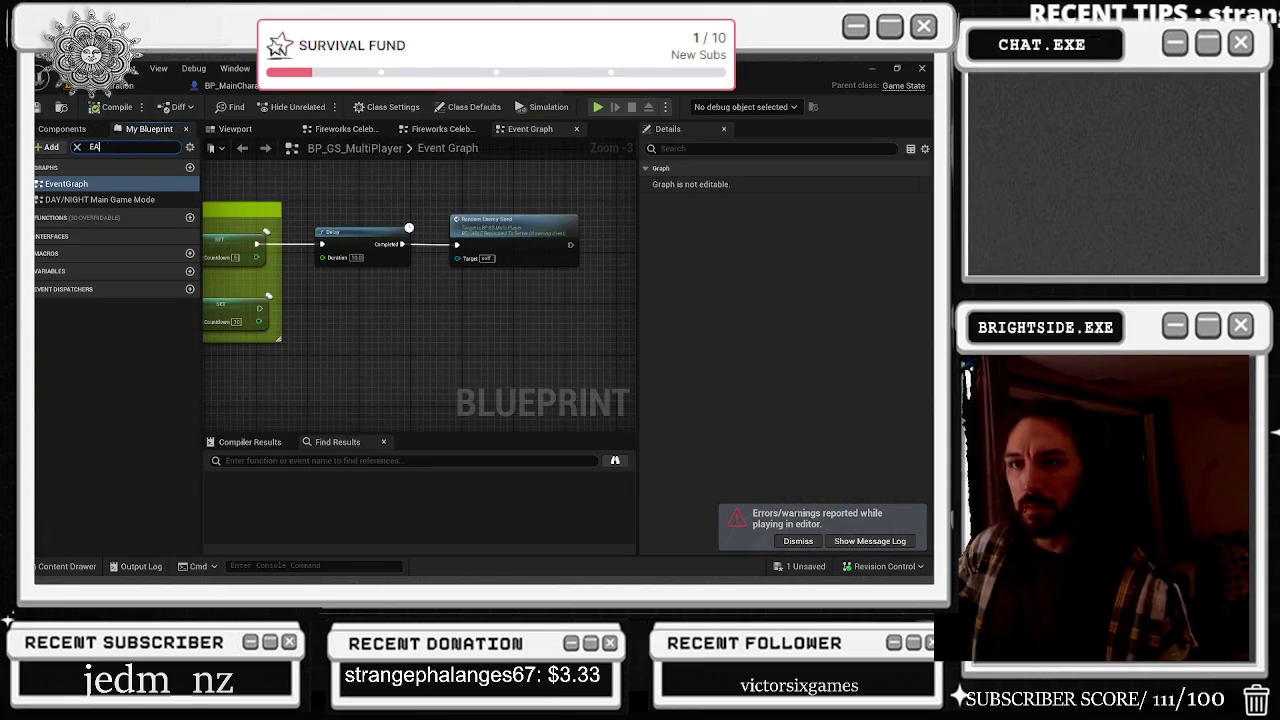
type("EA")
type("WA")
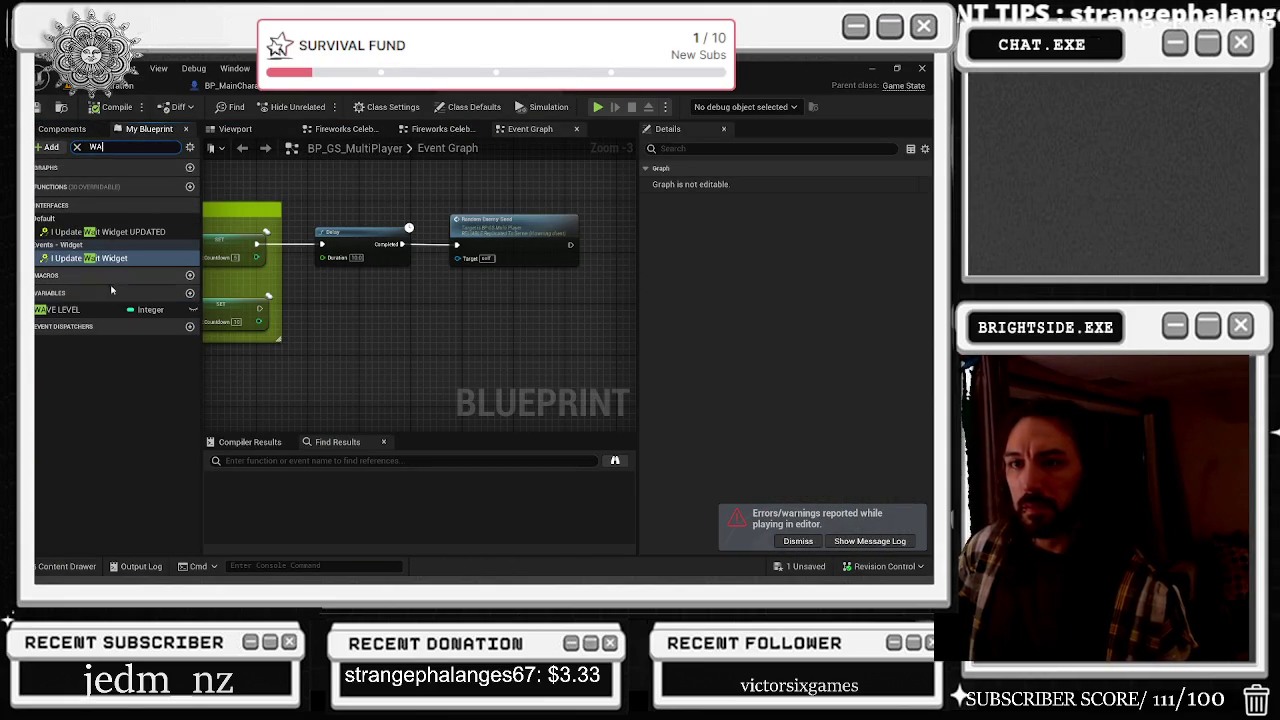
left_click(70, 309)
left_click(775, 473)
type("0")
key("Return")
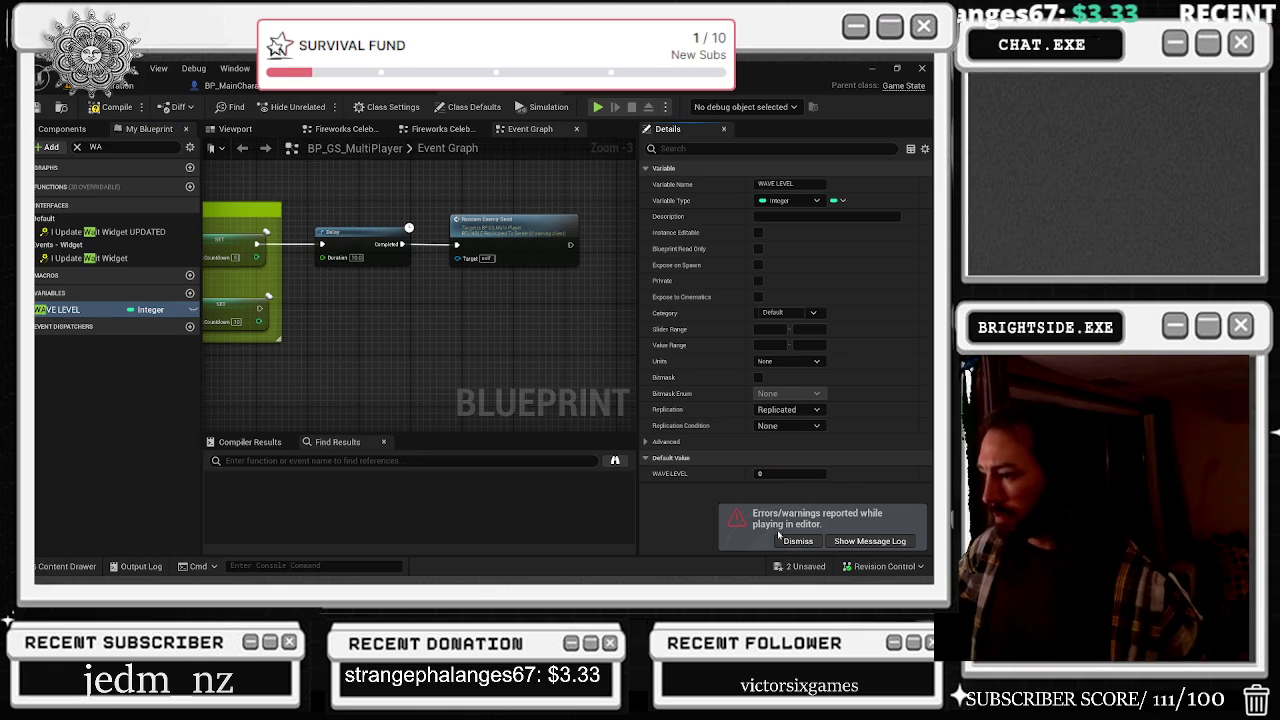
Step: Save all modified assets and compile the game-state blueprint
left_click(798, 541)
left_click(806, 566)
left_click(570, 456)
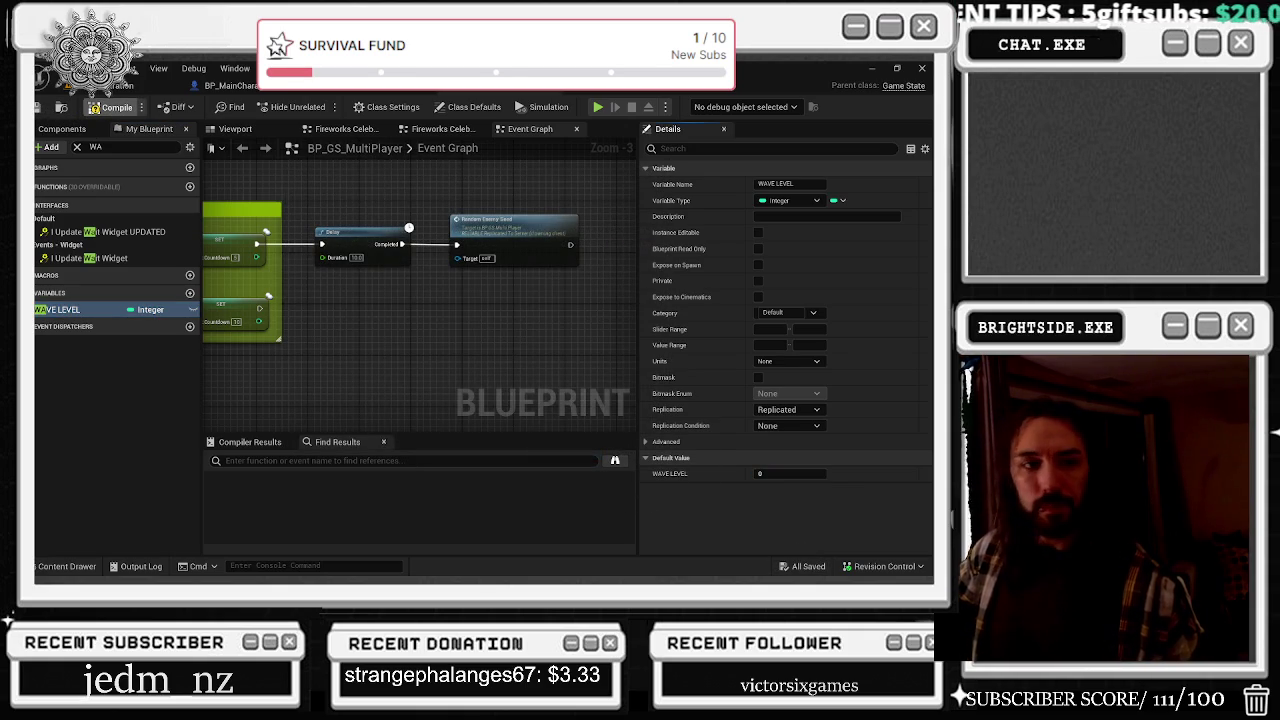
left_click(110, 107)
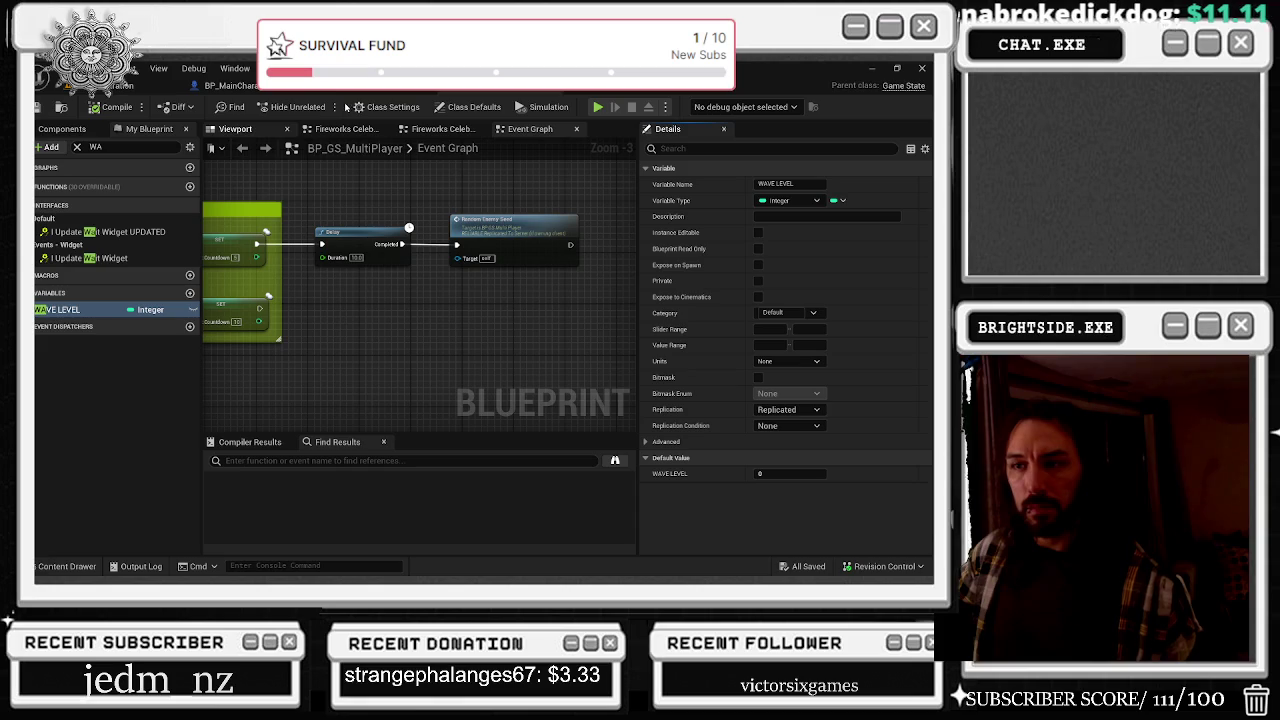
Step: Skip the YouTube ad in the browser so the music video starts
key("alt+Tab")
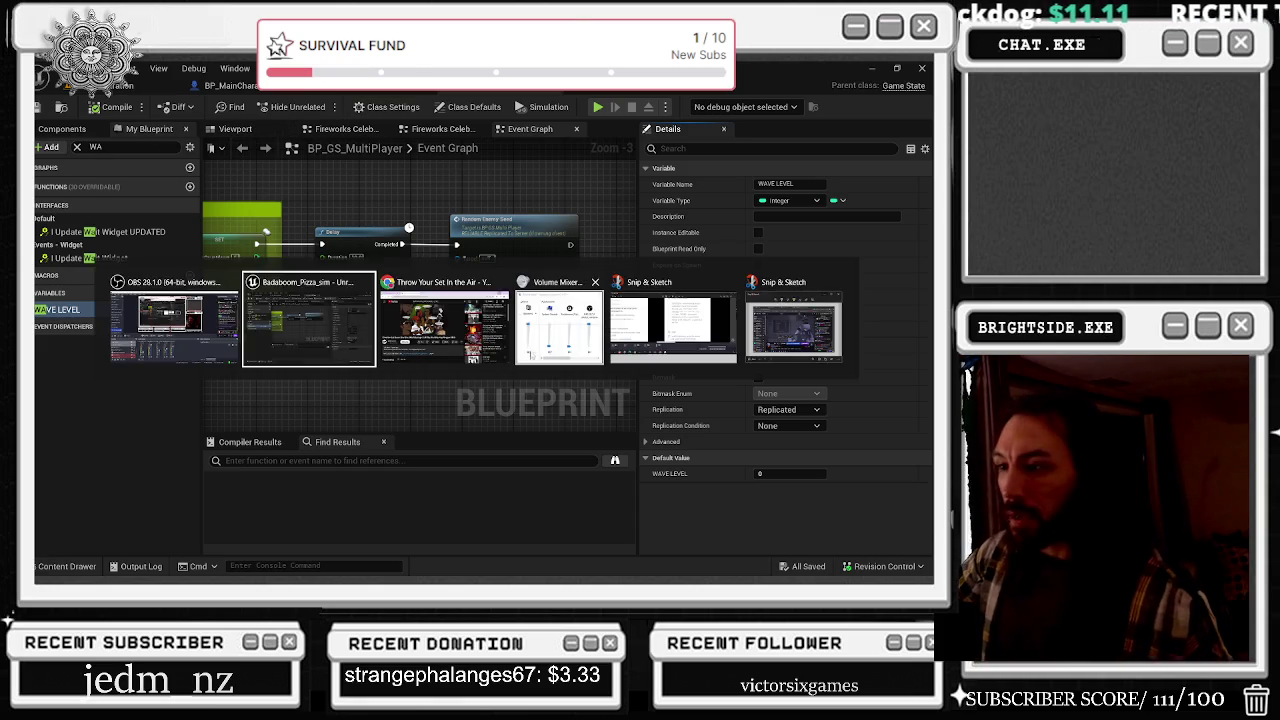
left_click(480, 521)
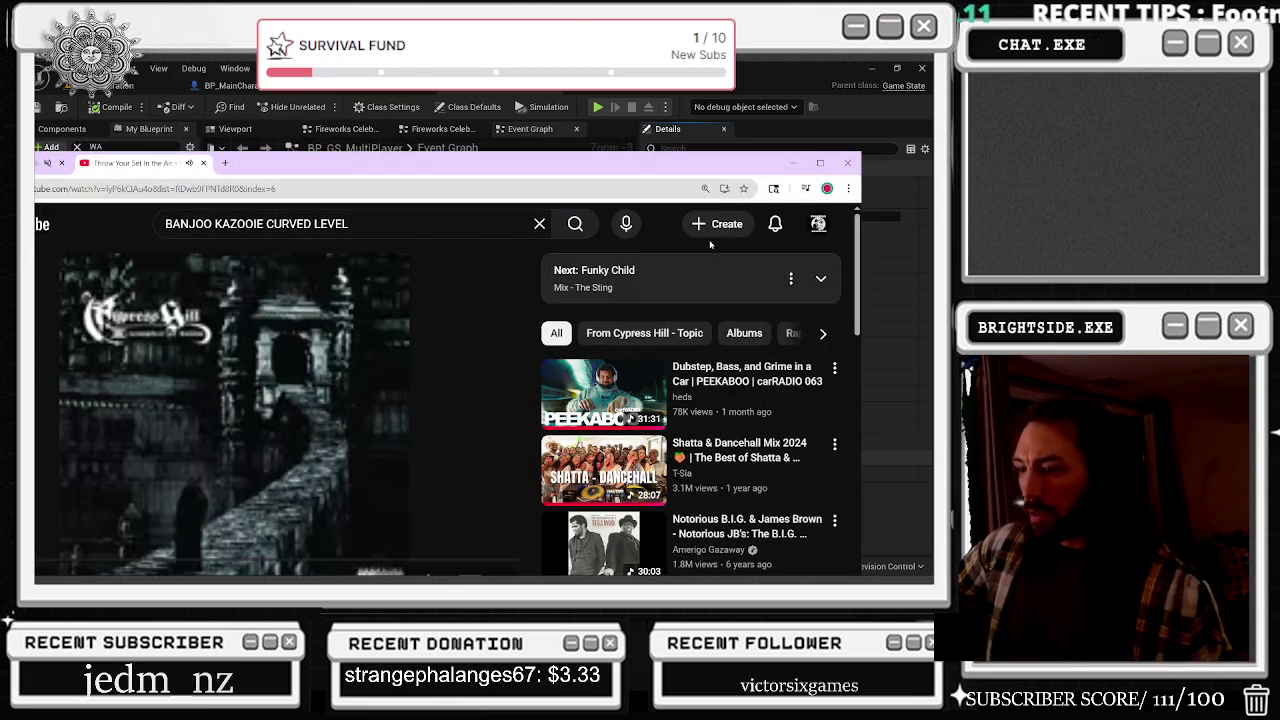
key("alt+Tab")
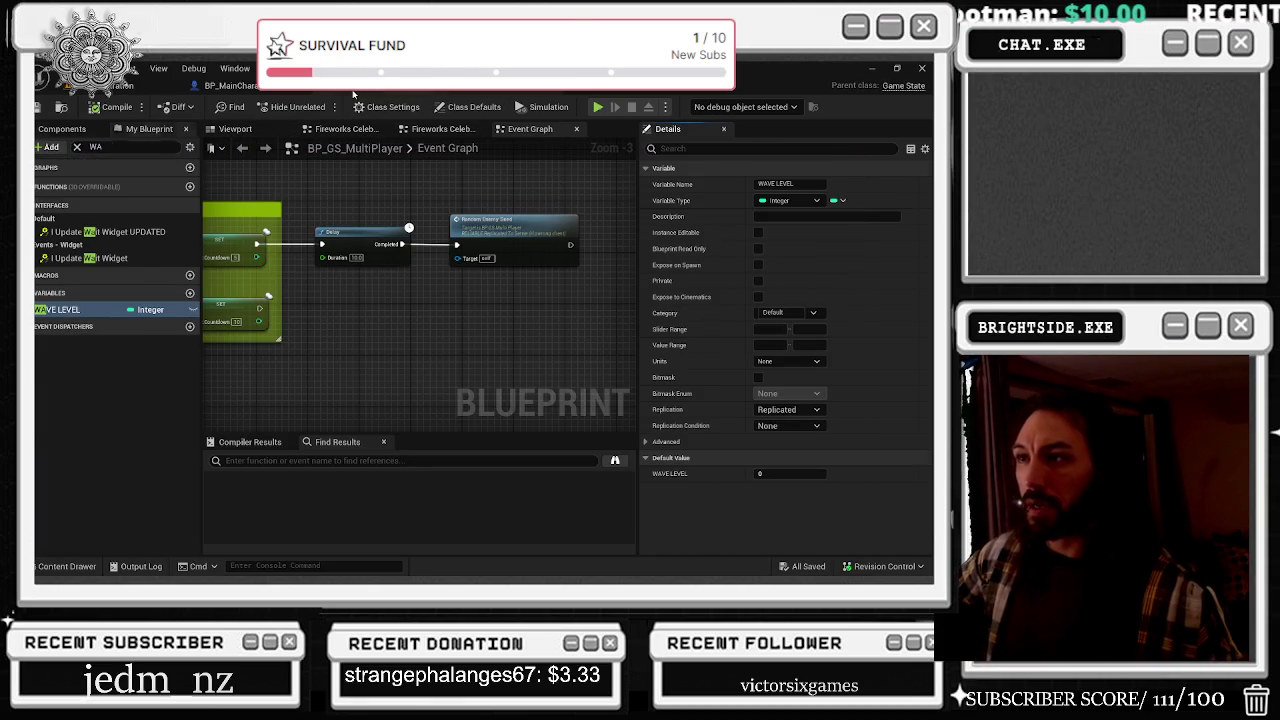
Step: Open Basketball_Level from the Content Drawer's Levels folder
left_click(353, 92)
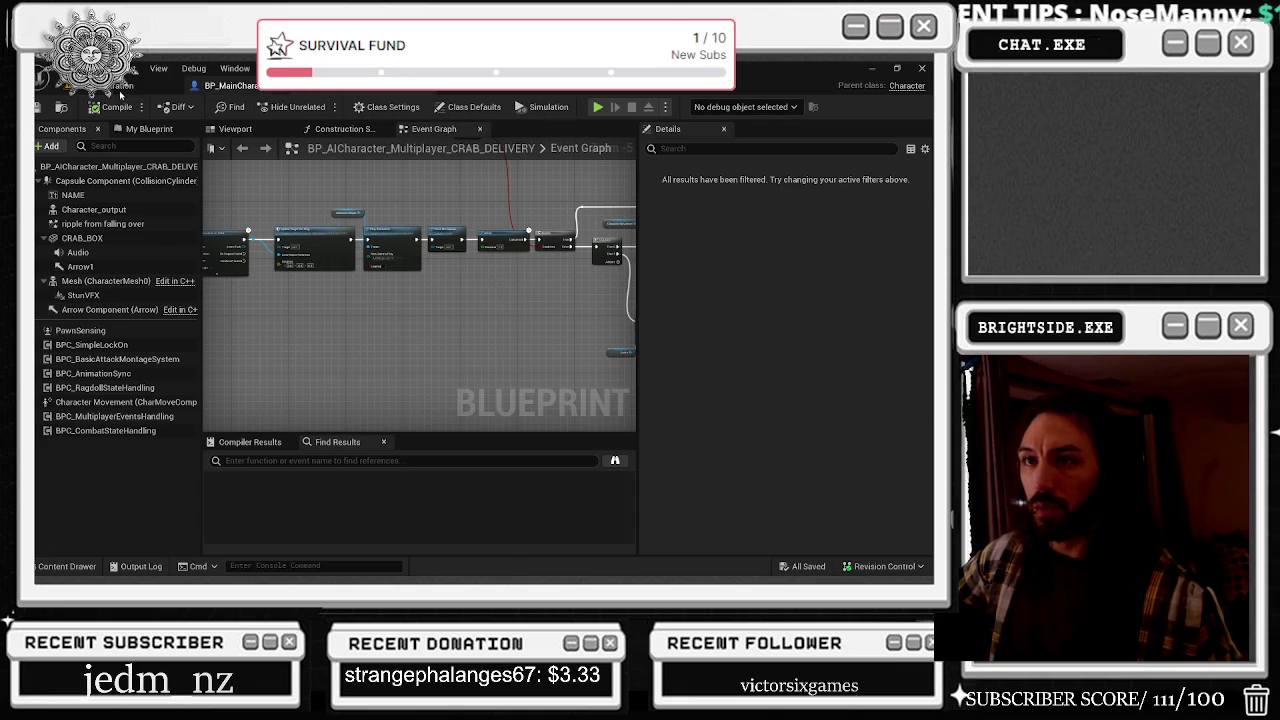
left_click(117, 88)
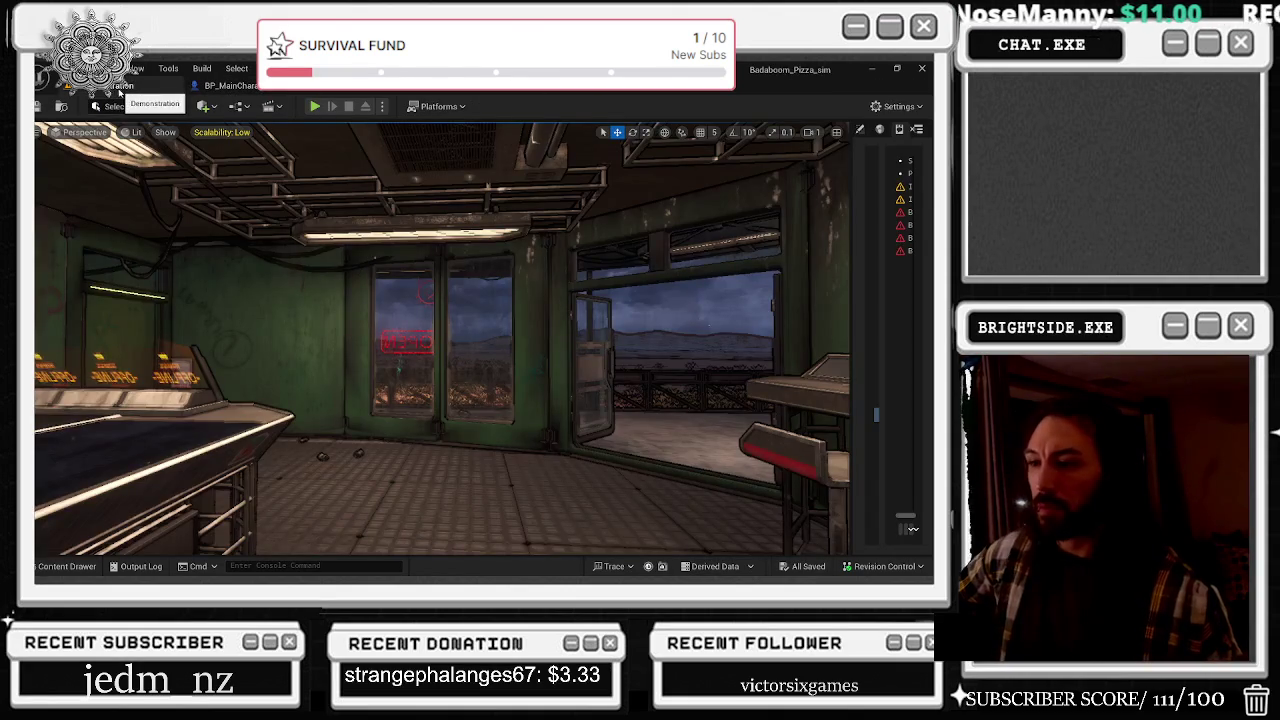
left_click(67, 566)
left_click(62, 409)
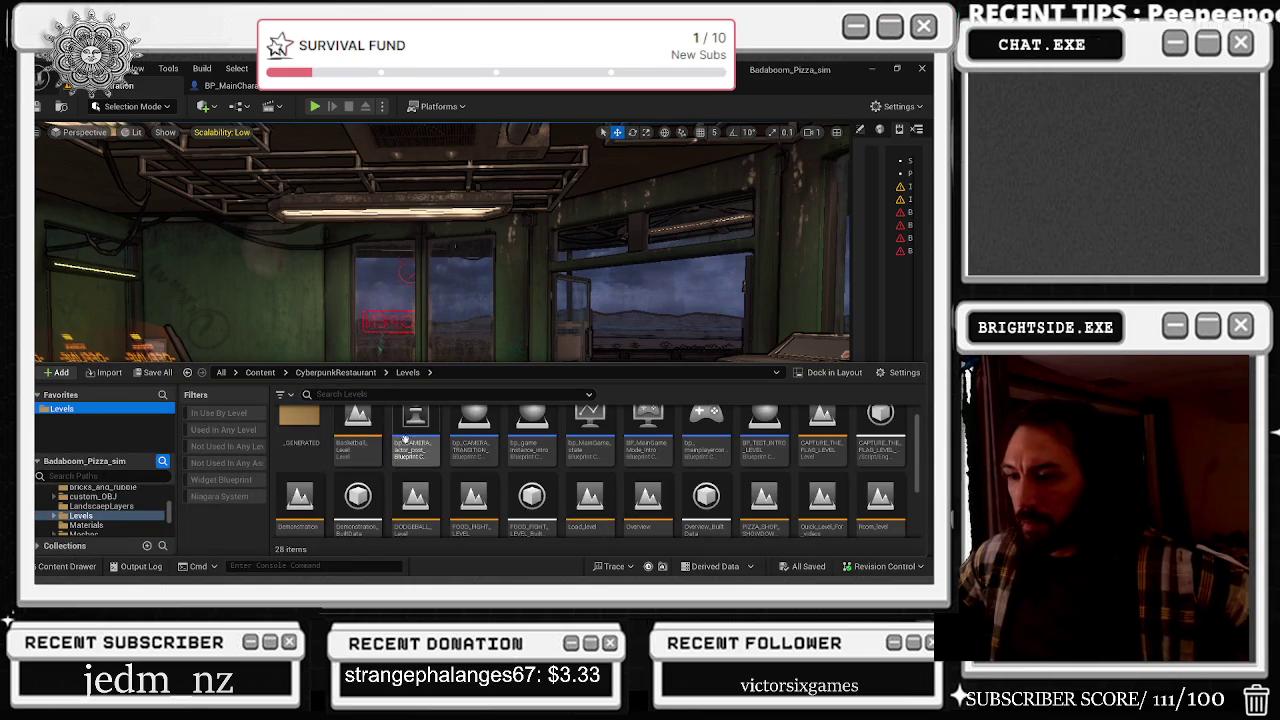
left_click(342, 441)
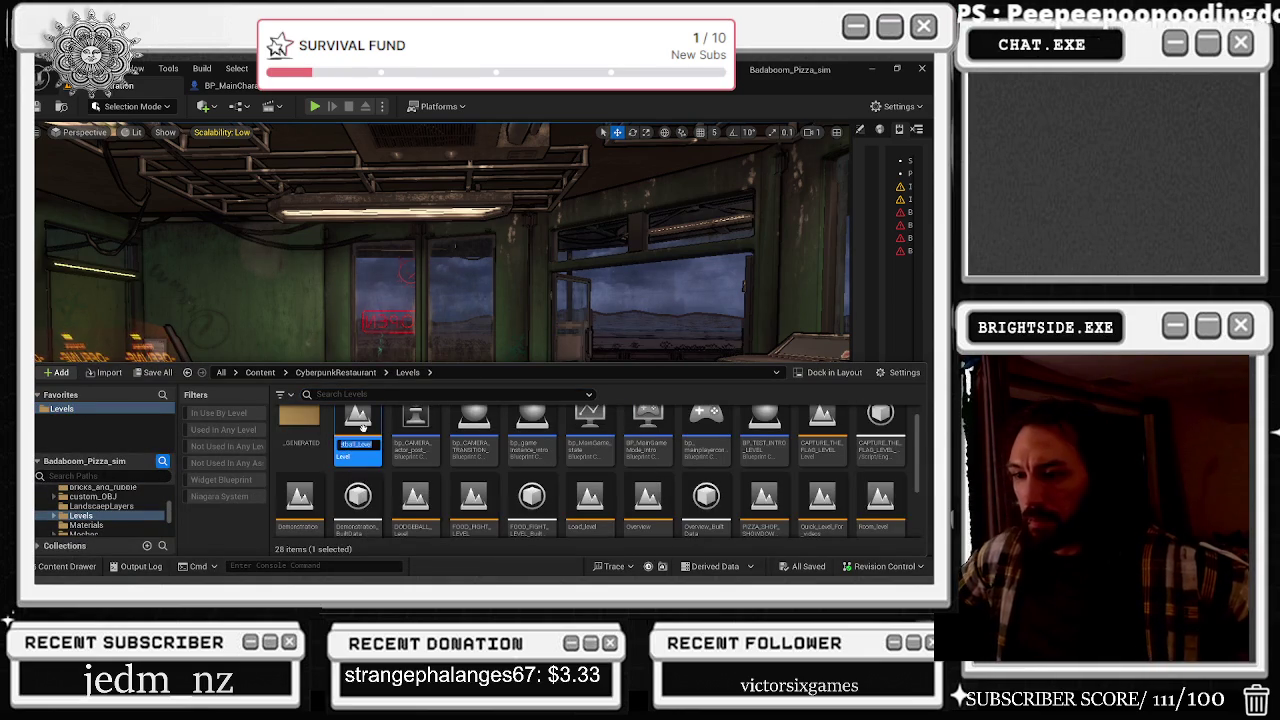
double_click(368, 432)
key("alt+Tab")
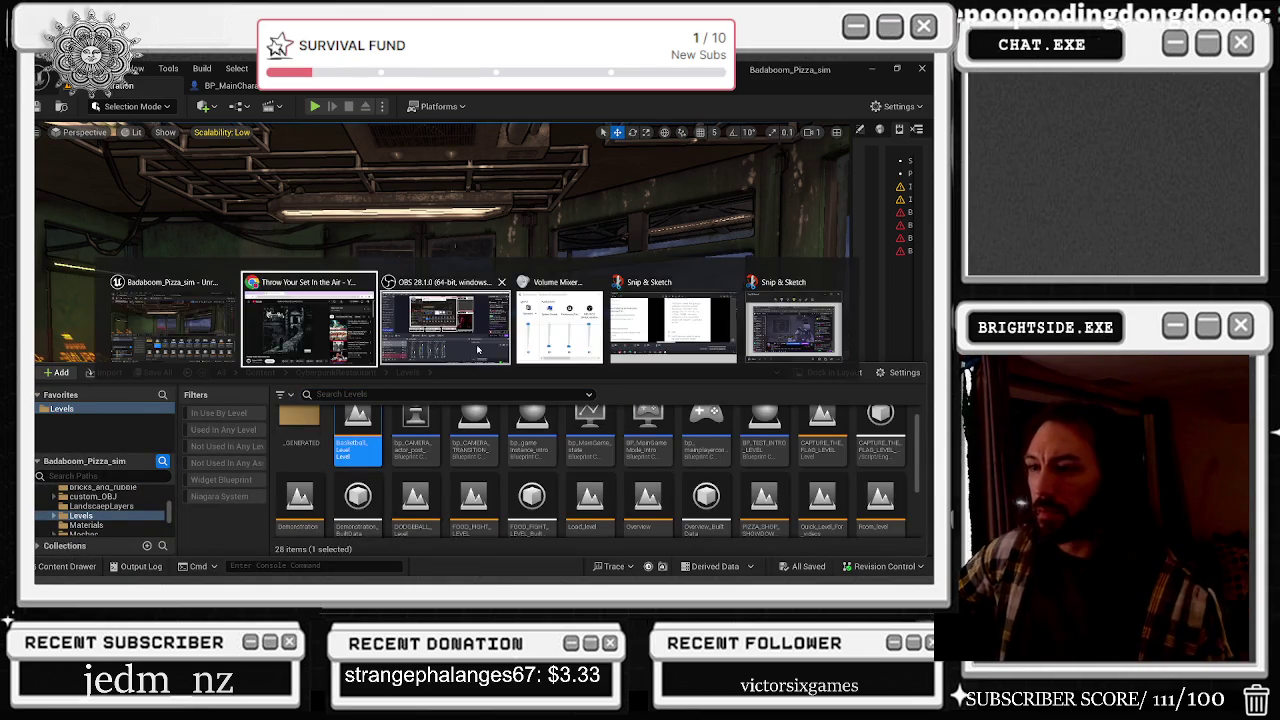
Step: Play the Shatta & Dancehall Mix 2024 video and maximize the Chrome window
scroll(330, 355, "down", 2)
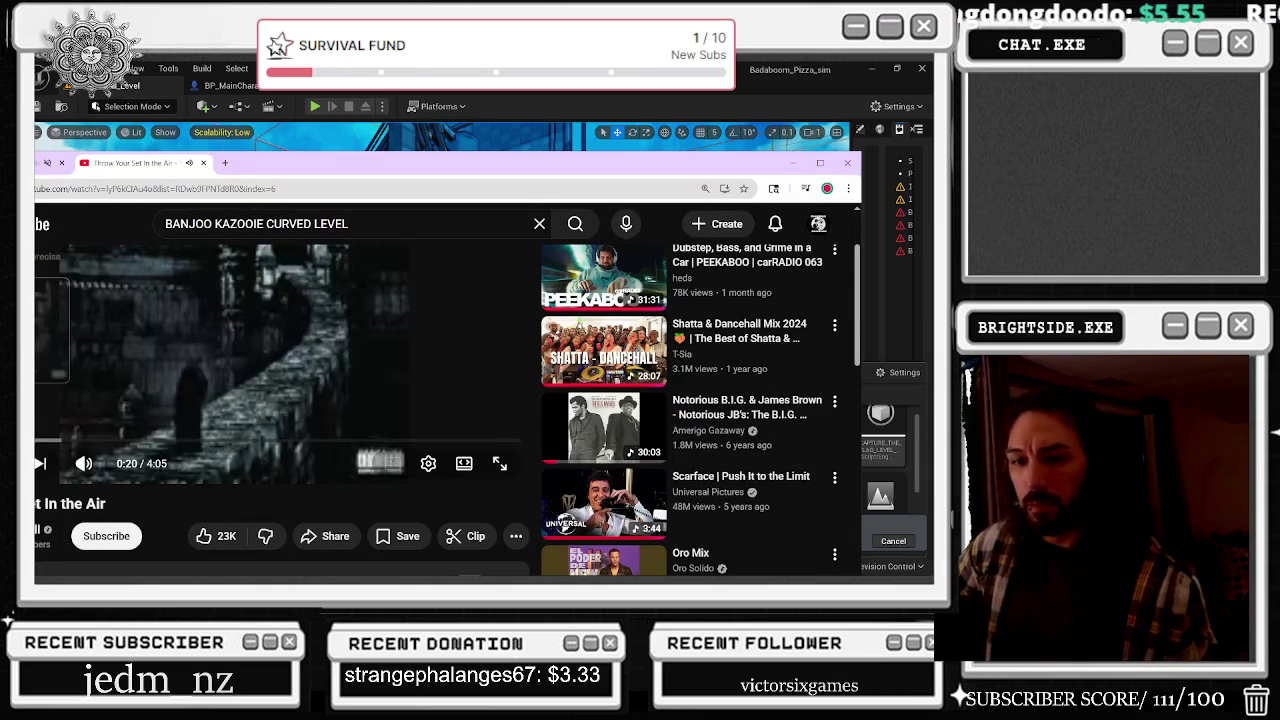
left_click(600, 350)
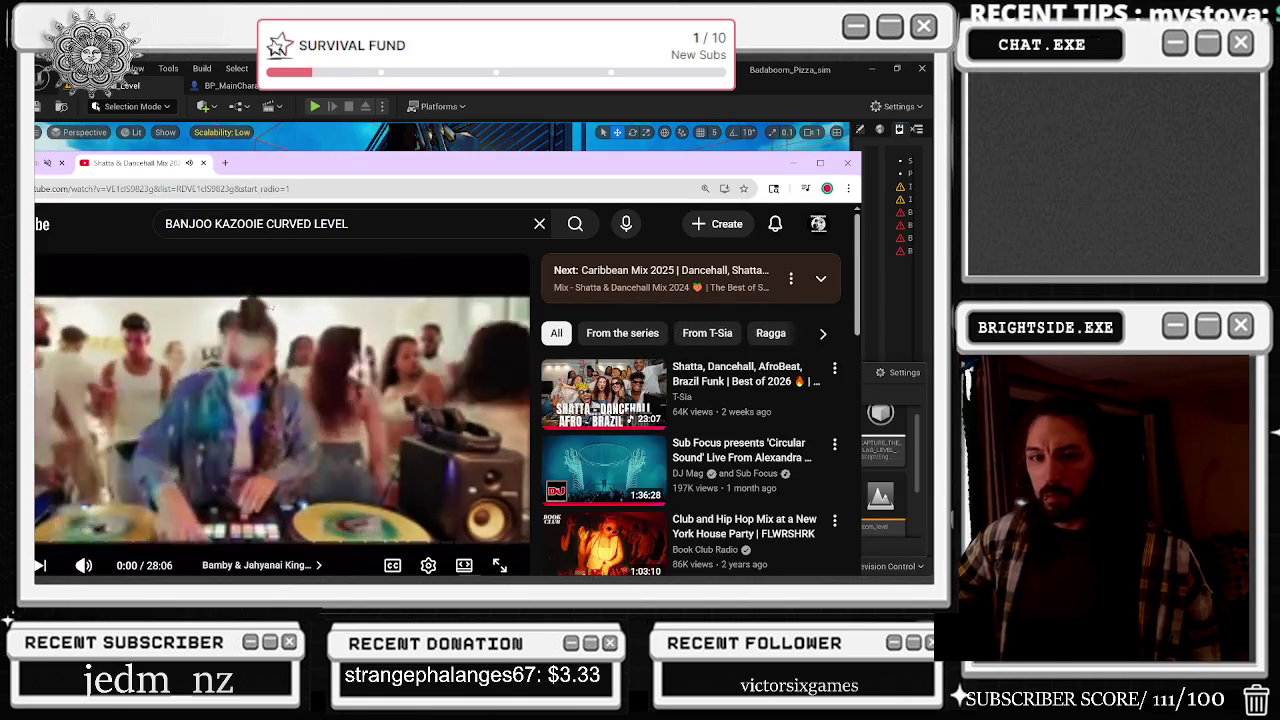
left_click(810, 163)
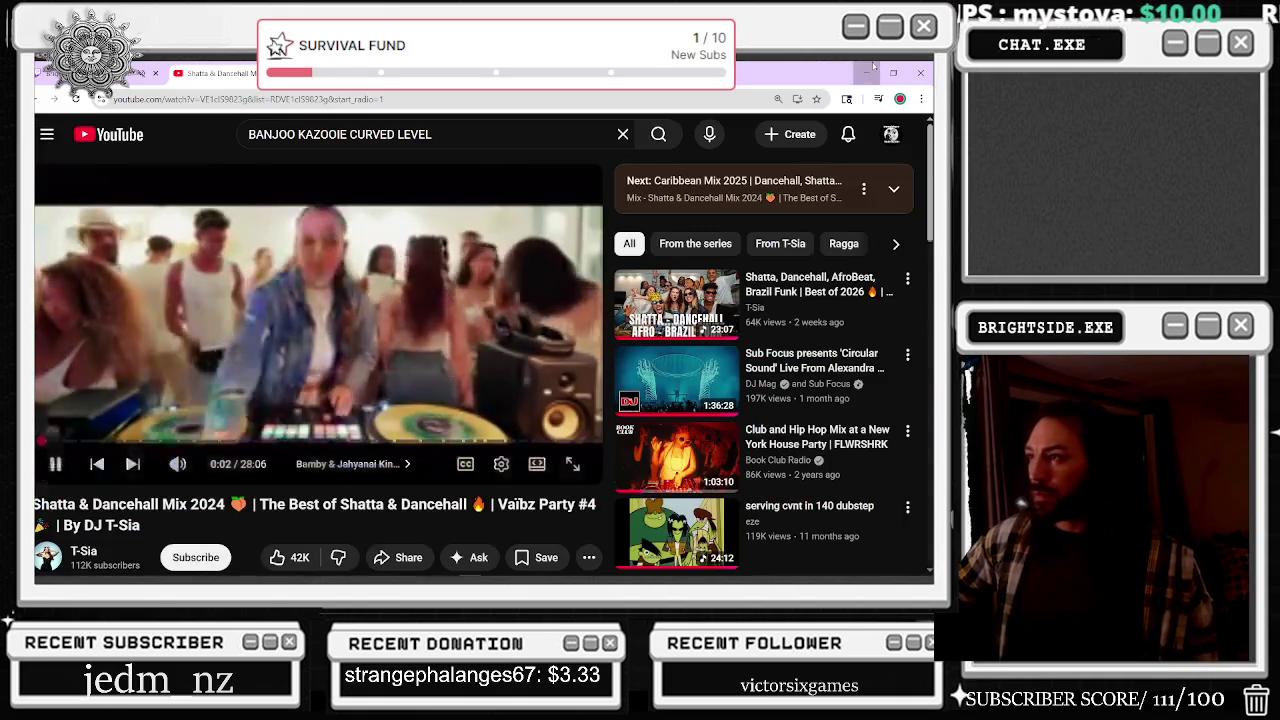
key("alt+Tab")
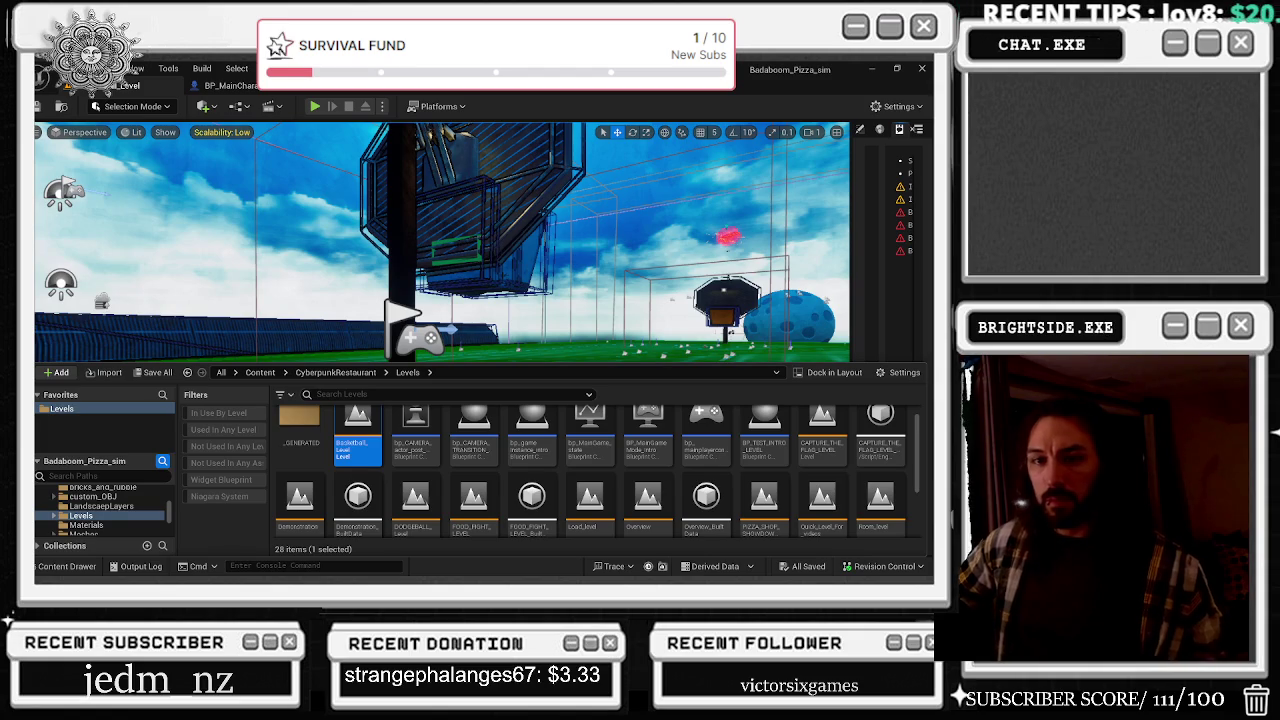
Step: Close the content drawer and play-test the basketball level, moving the player across the court
key("ctrl+space")
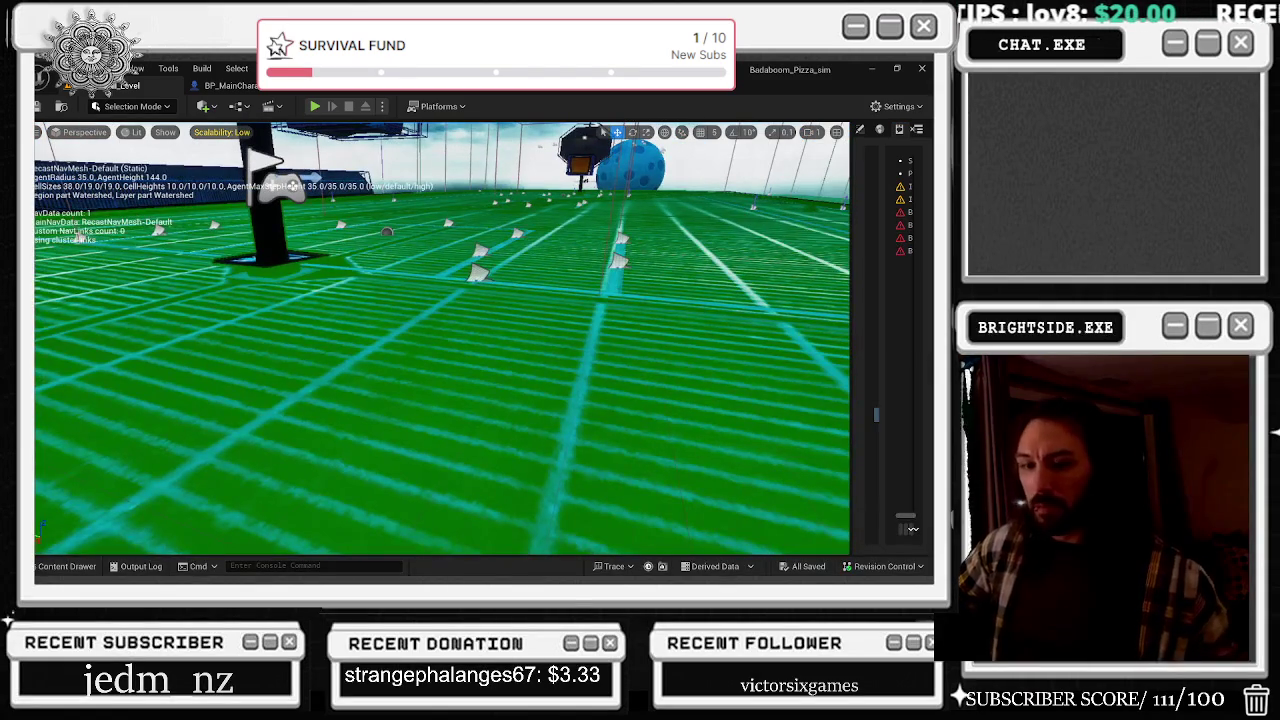
key("alt+p")
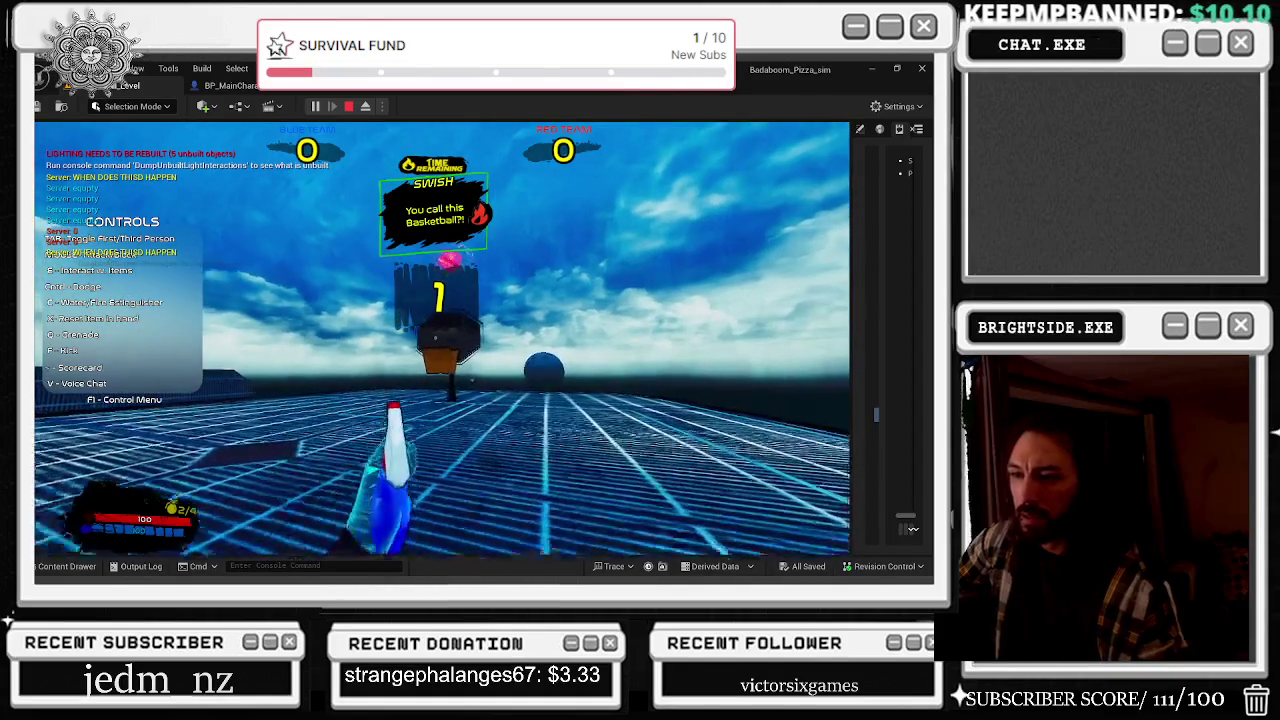
key("w")
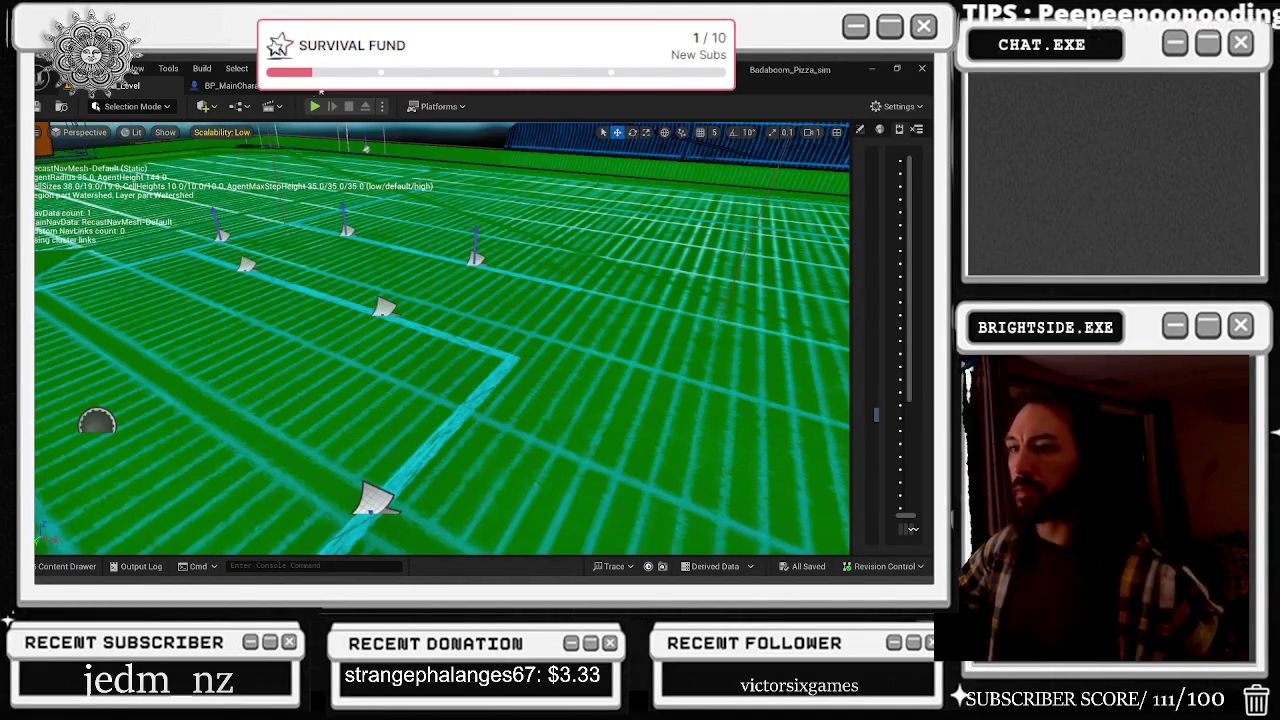
left_click(230, 85)
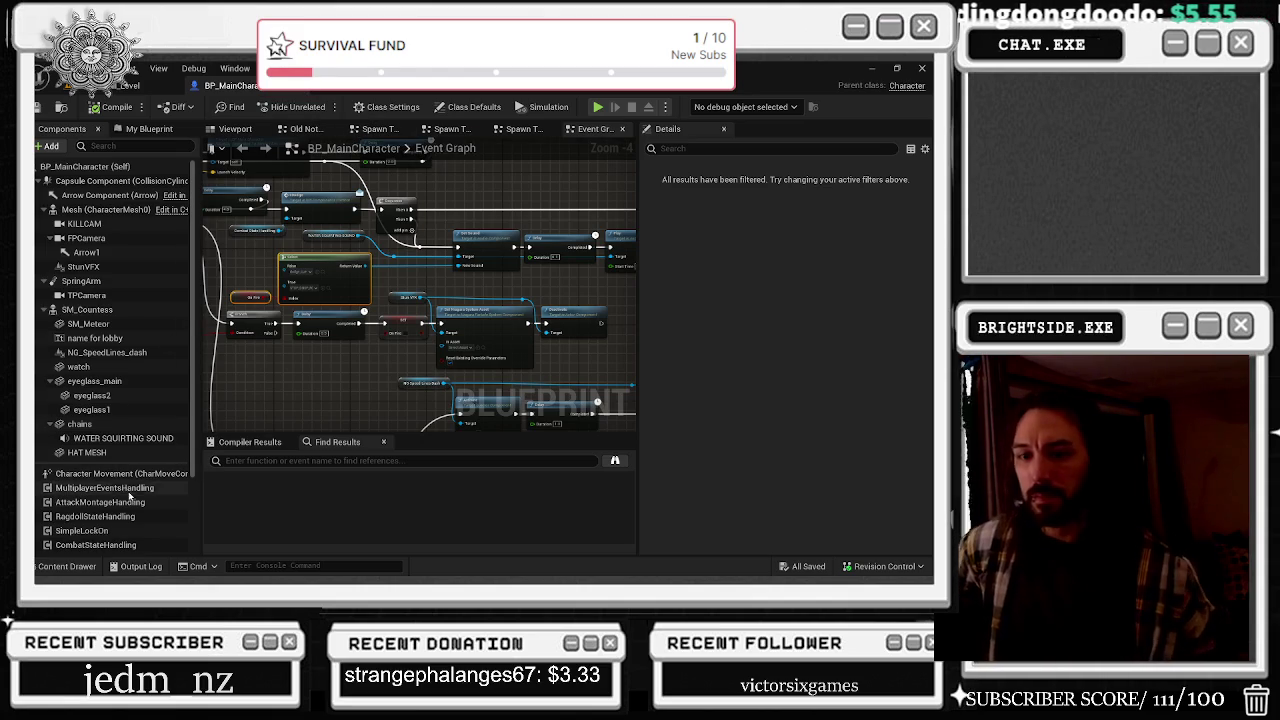
Step: Edit BPC_CombatStateManager via CombatStateHandling, set the Random Bool weight to 0.40, and save
scroll(95, 515, "down", 1)
right_click(112, 526)
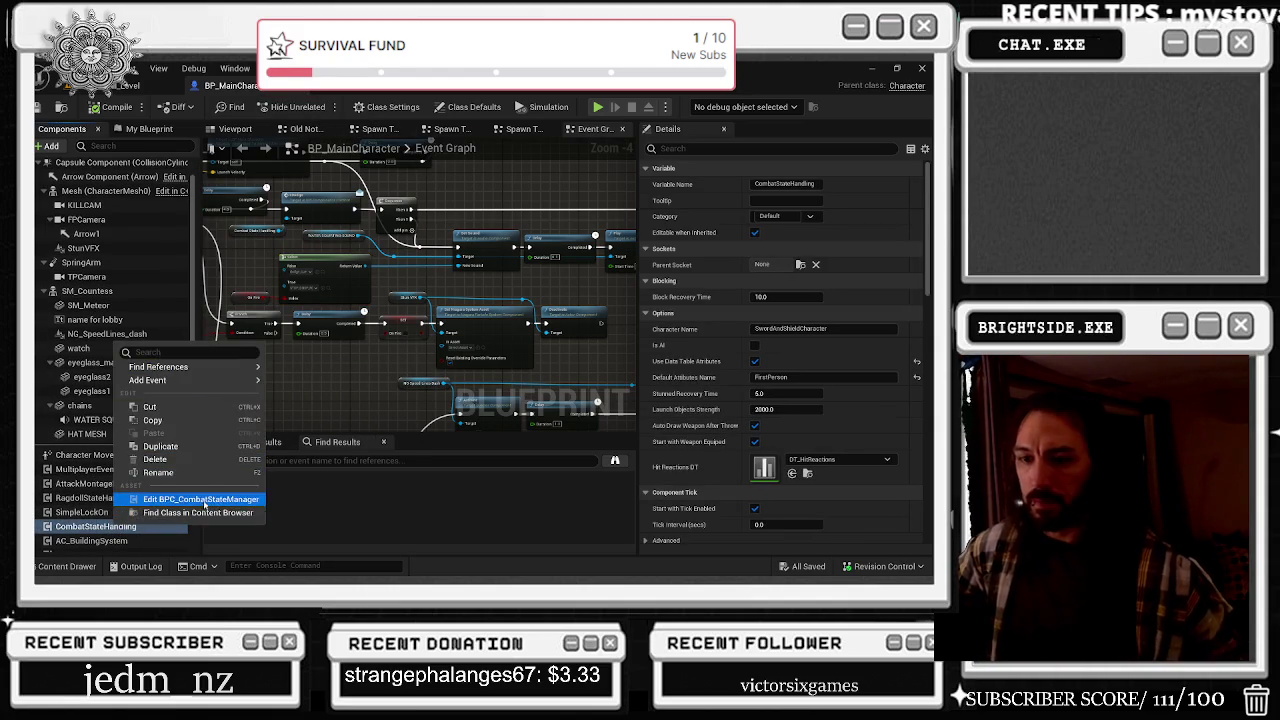
left_click(131, 499)
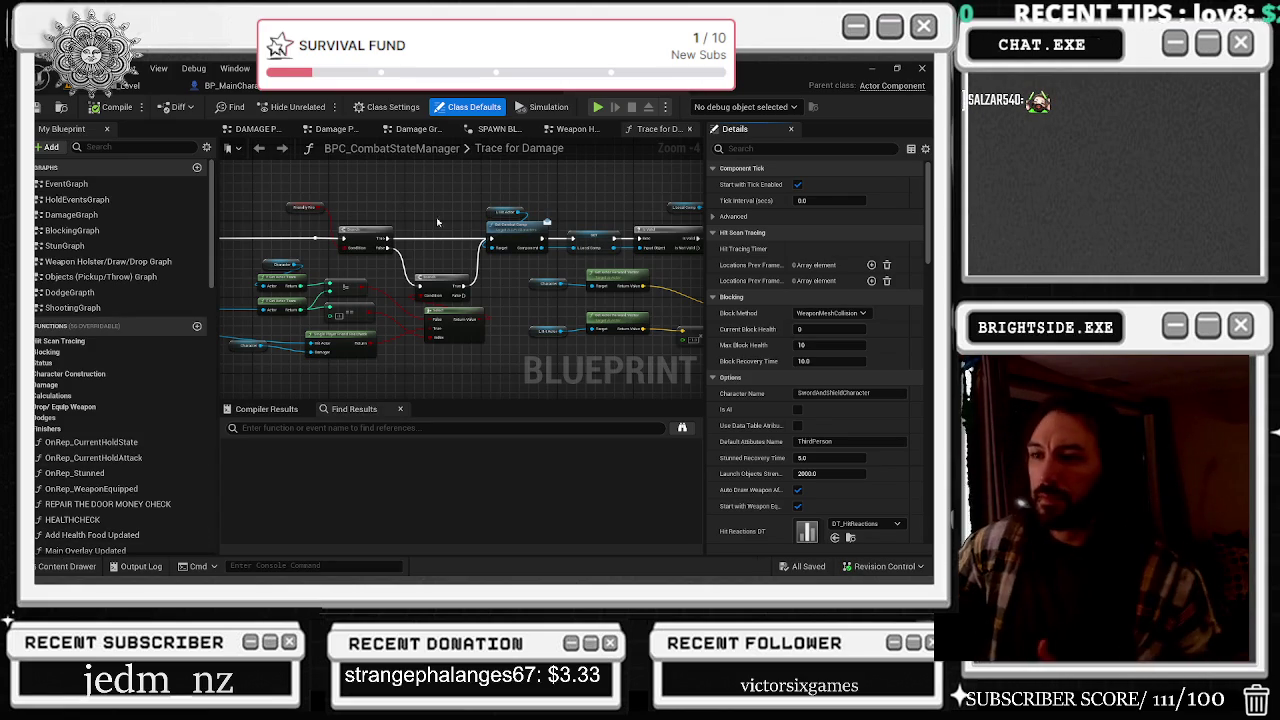
scroll(620, 380, "up", 2)
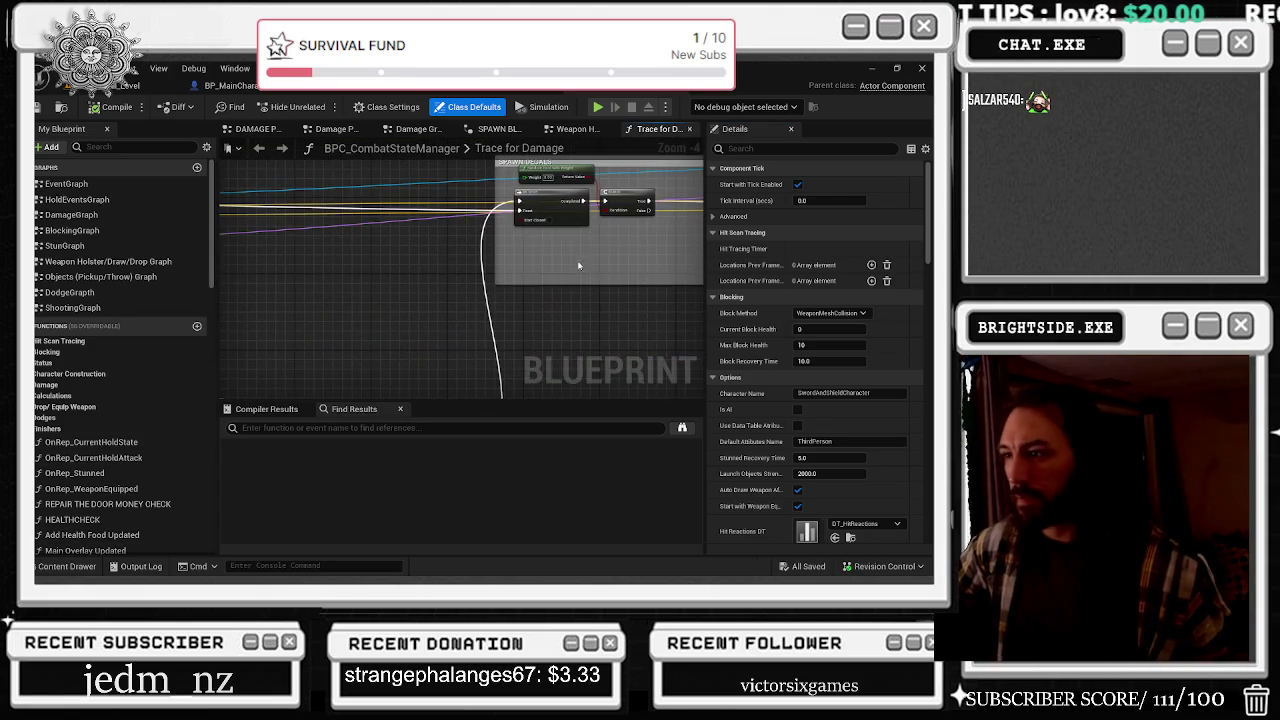
scroll(566, 279, "up", 3)
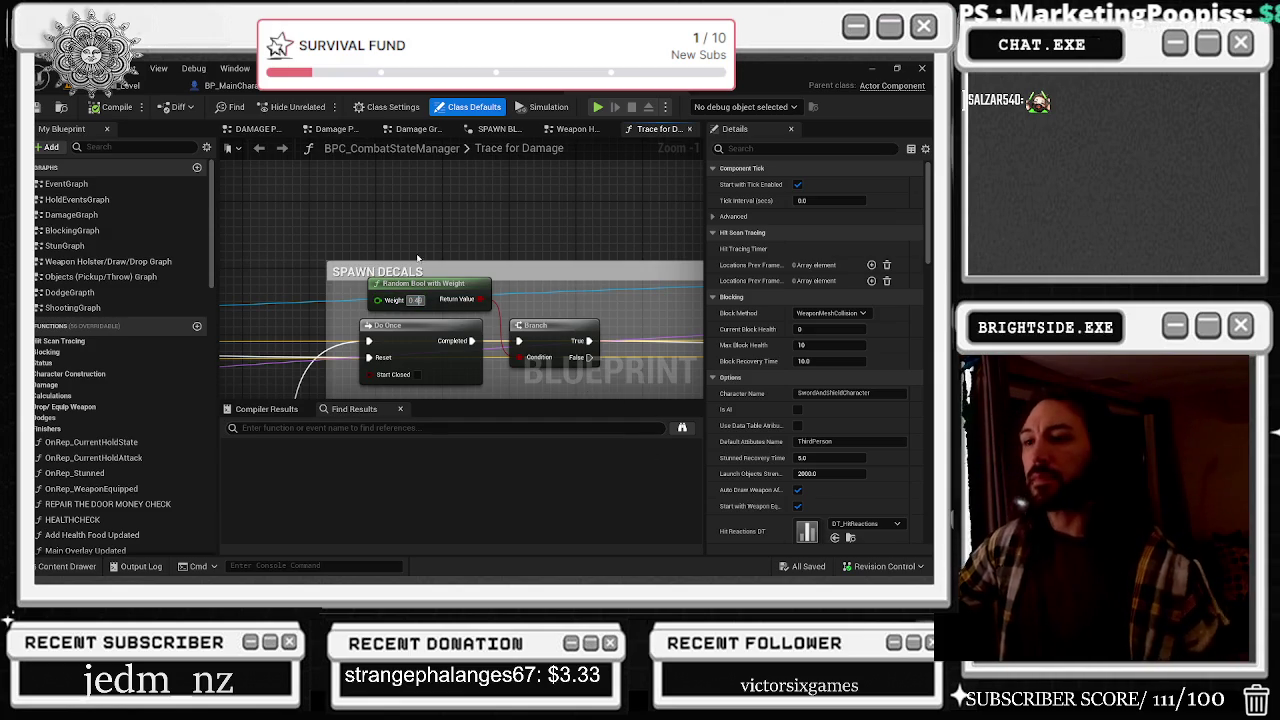
left_click(415, 300)
type("5")
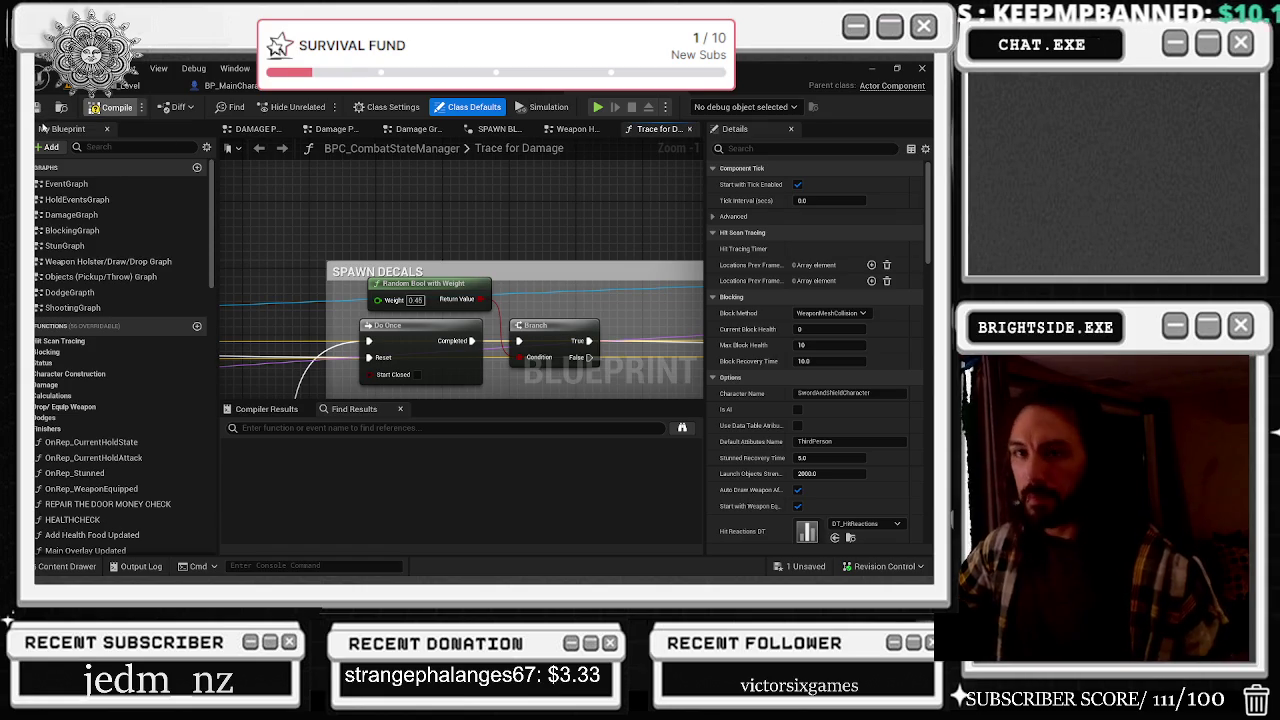
left_click(110, 107)
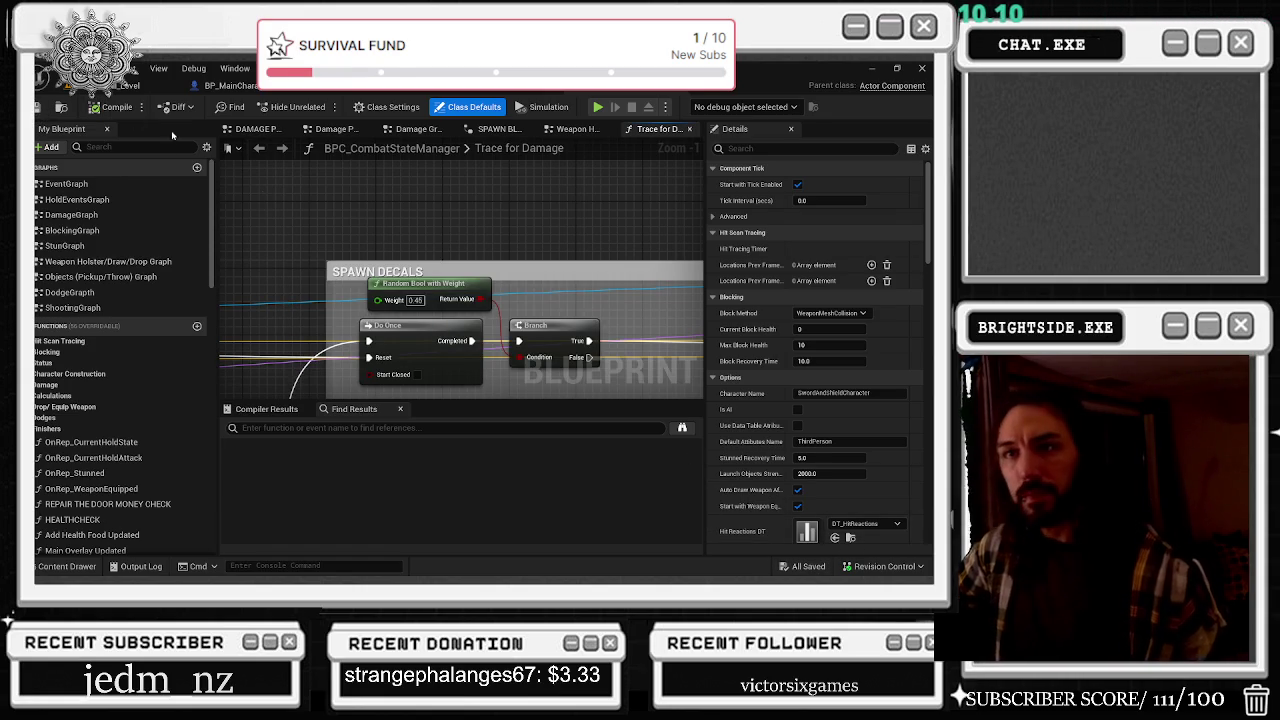
left_click(58, 109)
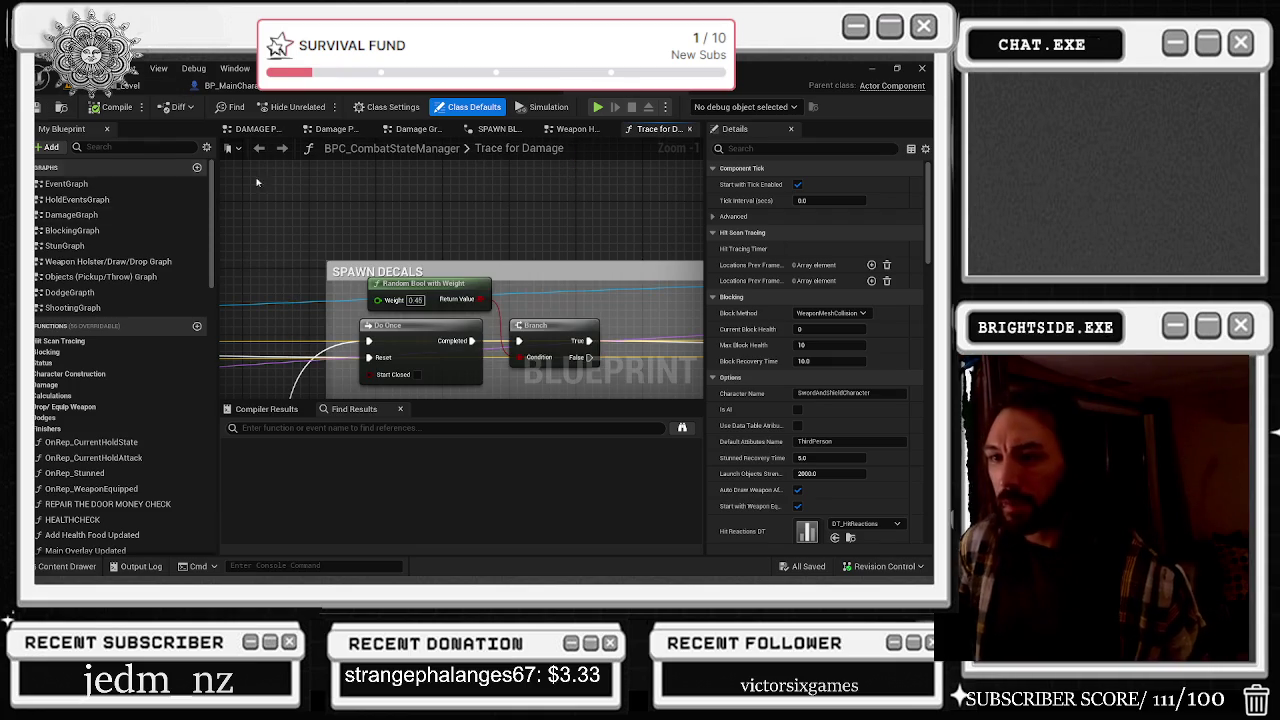
left_click(720, 86)
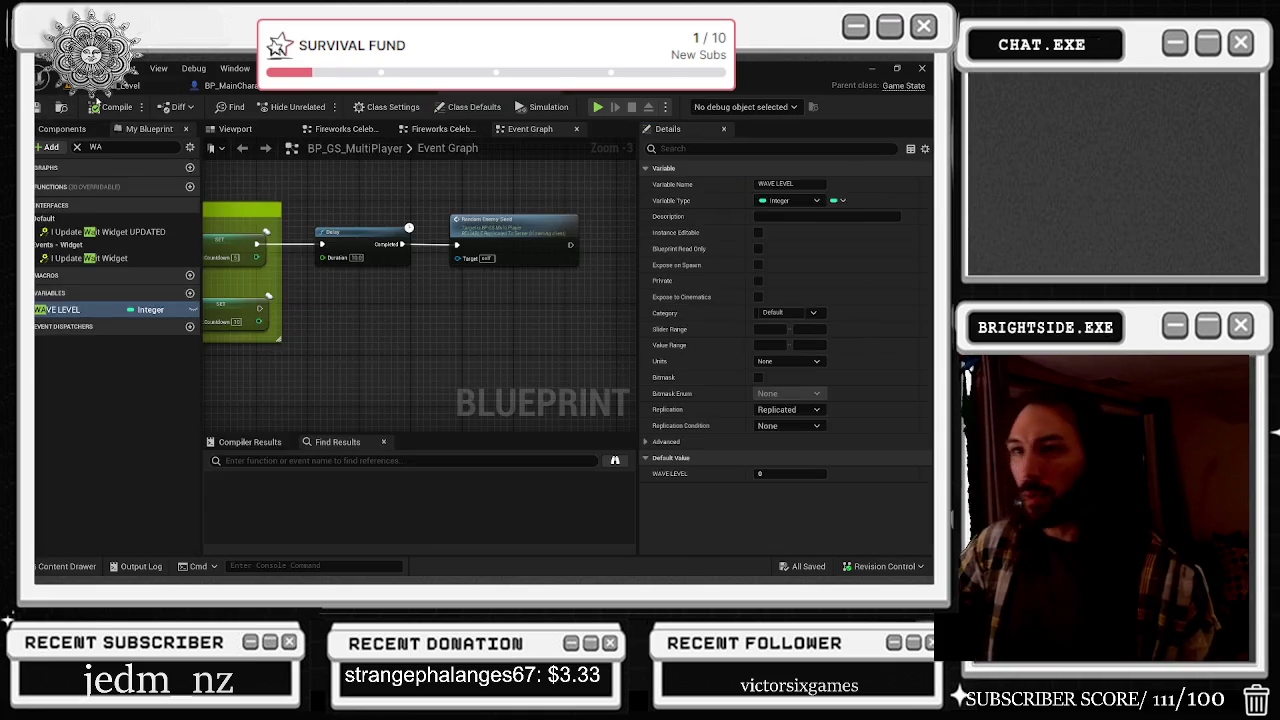
Step: Open the Showcase level from the Content Drawer's CyberpunkRestaurant Levels folder
left_click(130, 85)
left_click(66, 566)
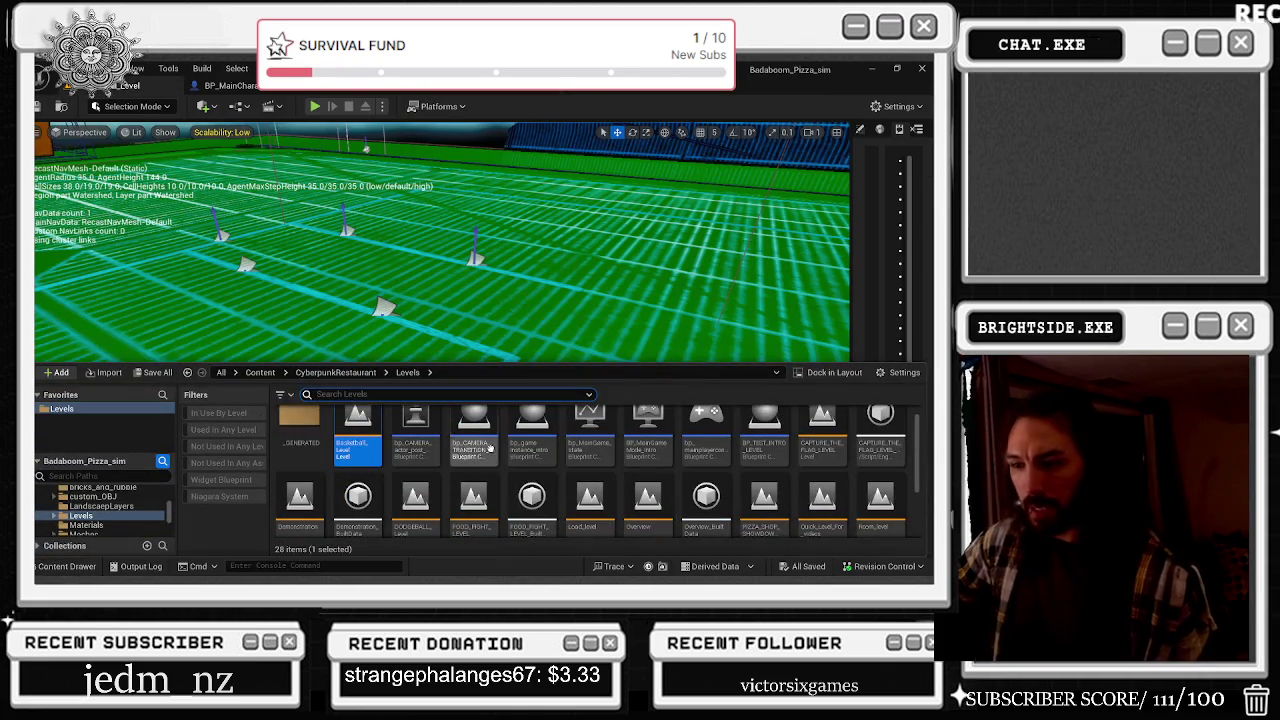
scroll(510, 455, "down", 2)
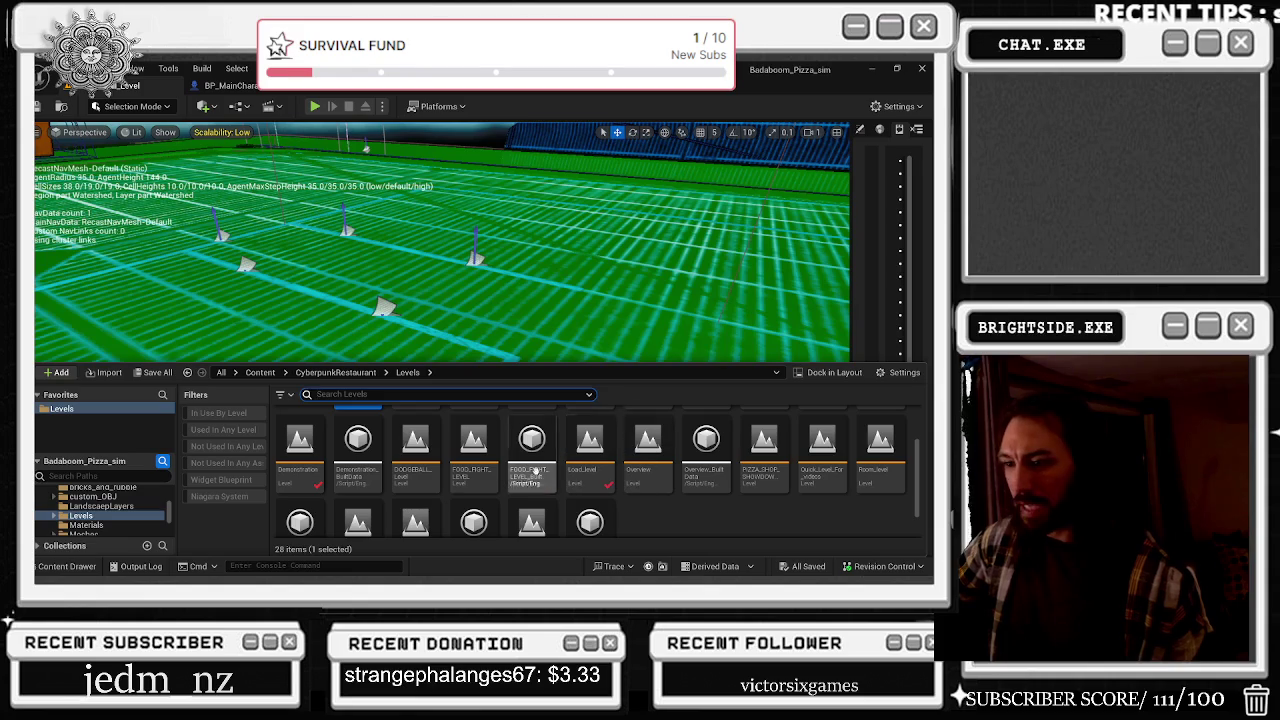
scroll(530, 490, "down", 1)
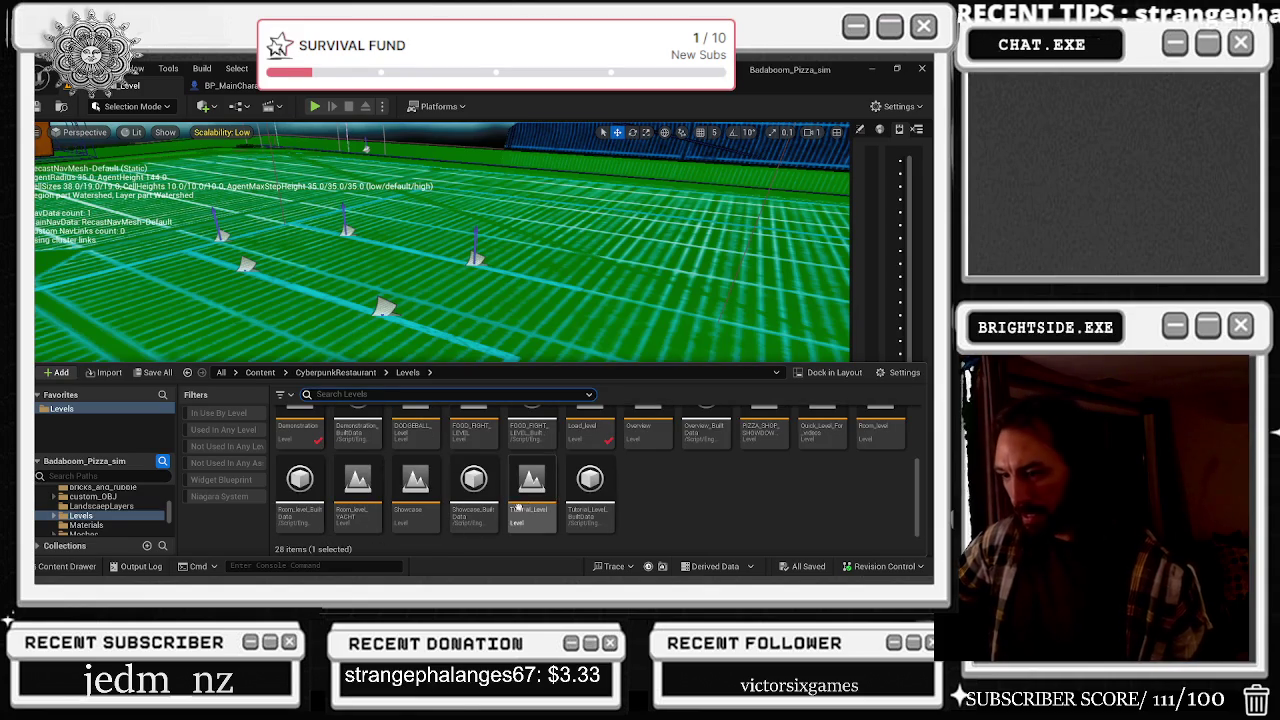
double_click(408, 504)
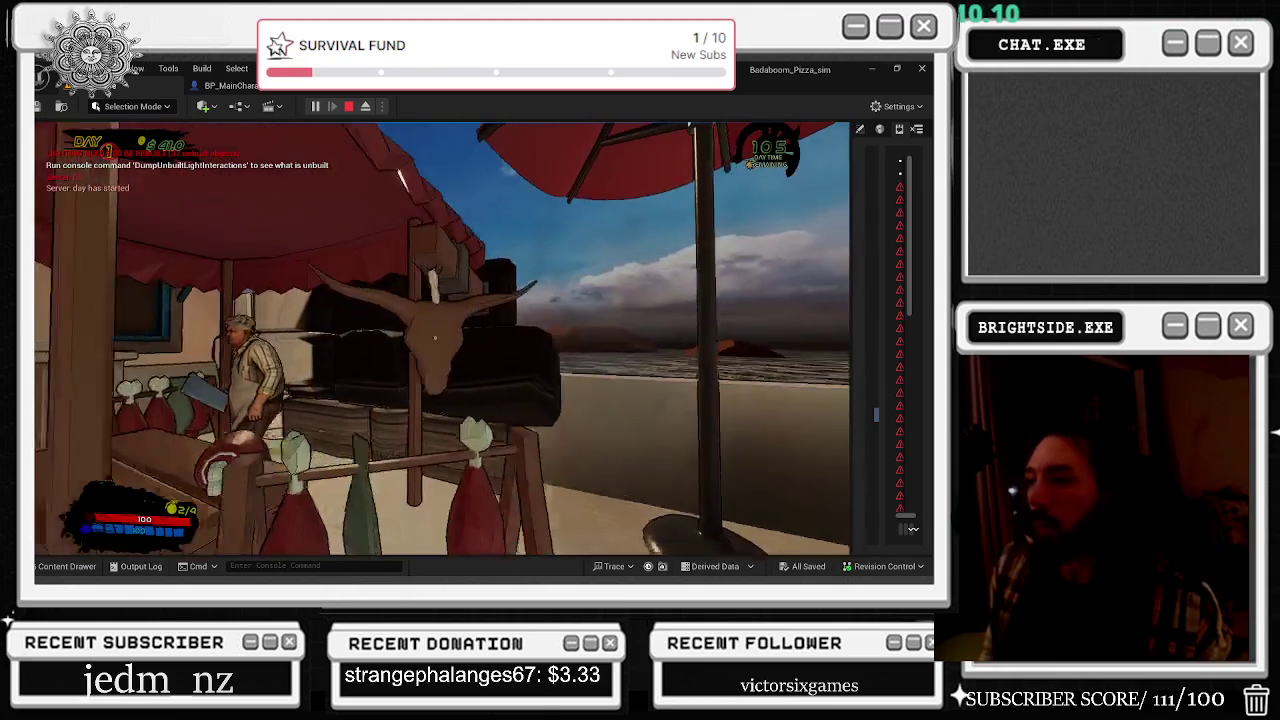
Step: Stop the play-test at the seaside butcher stall and return to the level viewport
key("Escape")
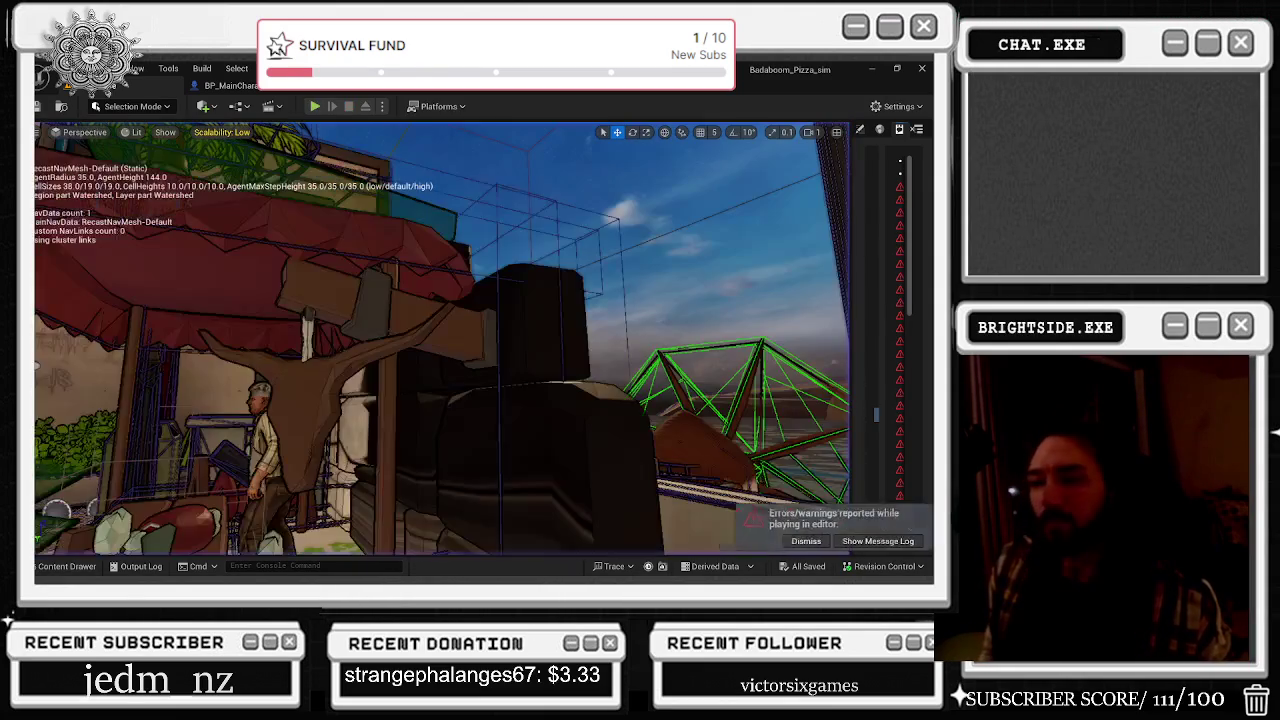
Step: Widen the side panel and inspect the butcher stall's details and butcher component materials
key("f")
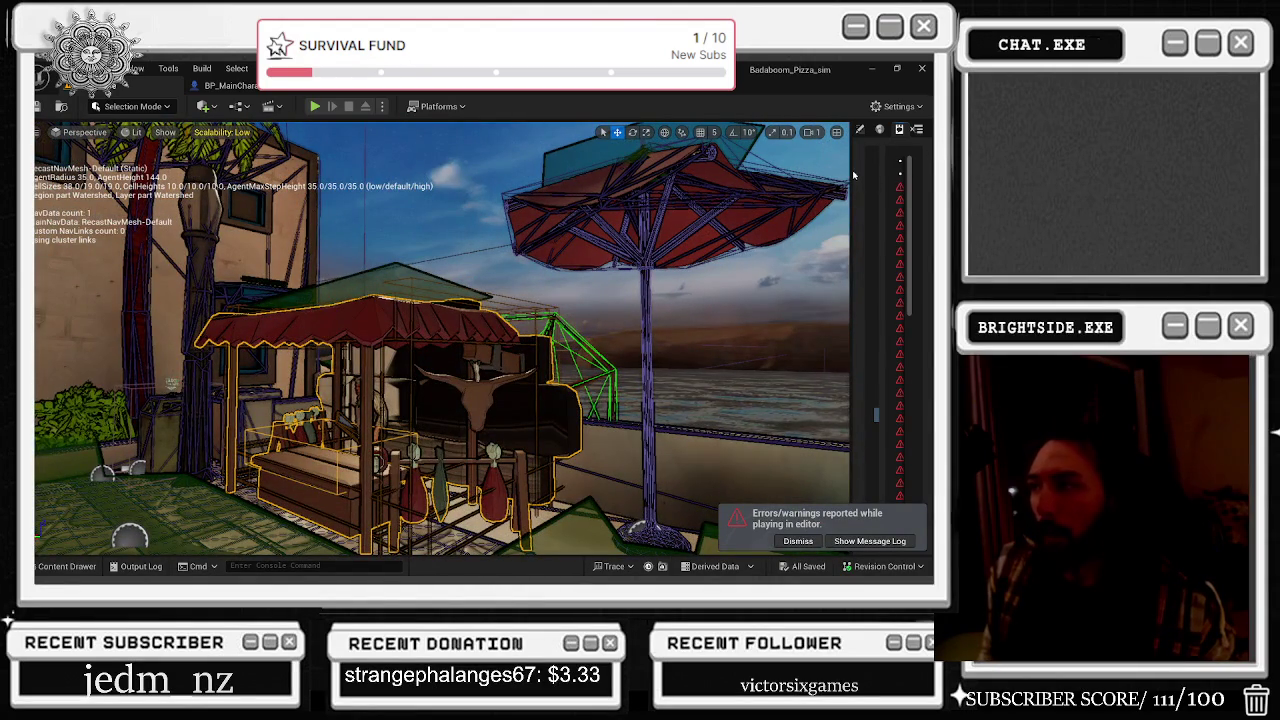
left_click_drag(851, 171, 666, 160)
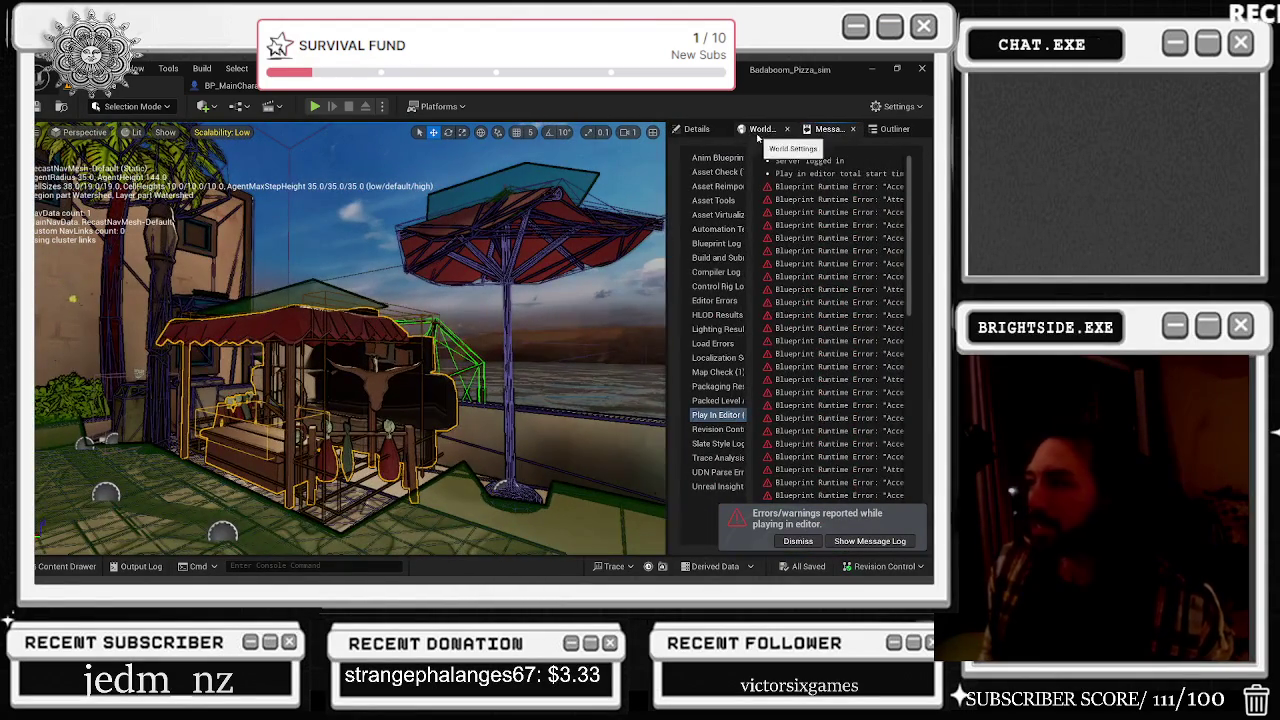
left_click(699, 129)
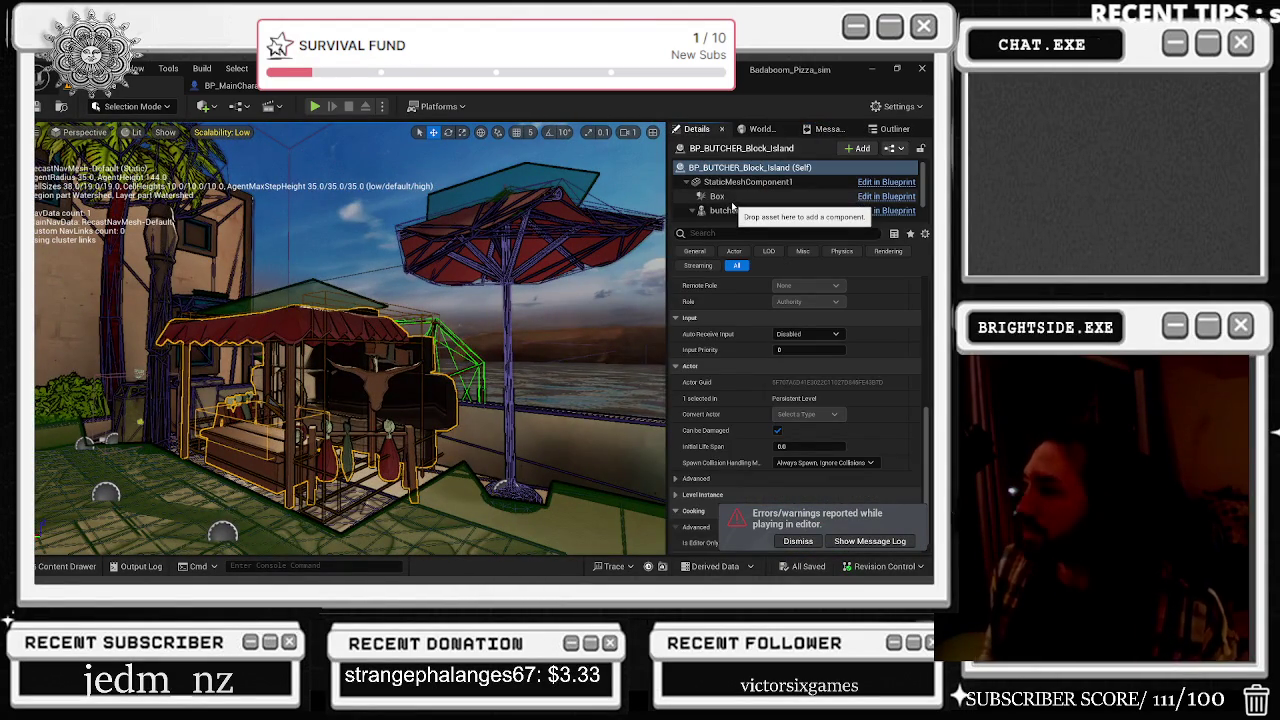
key("f")
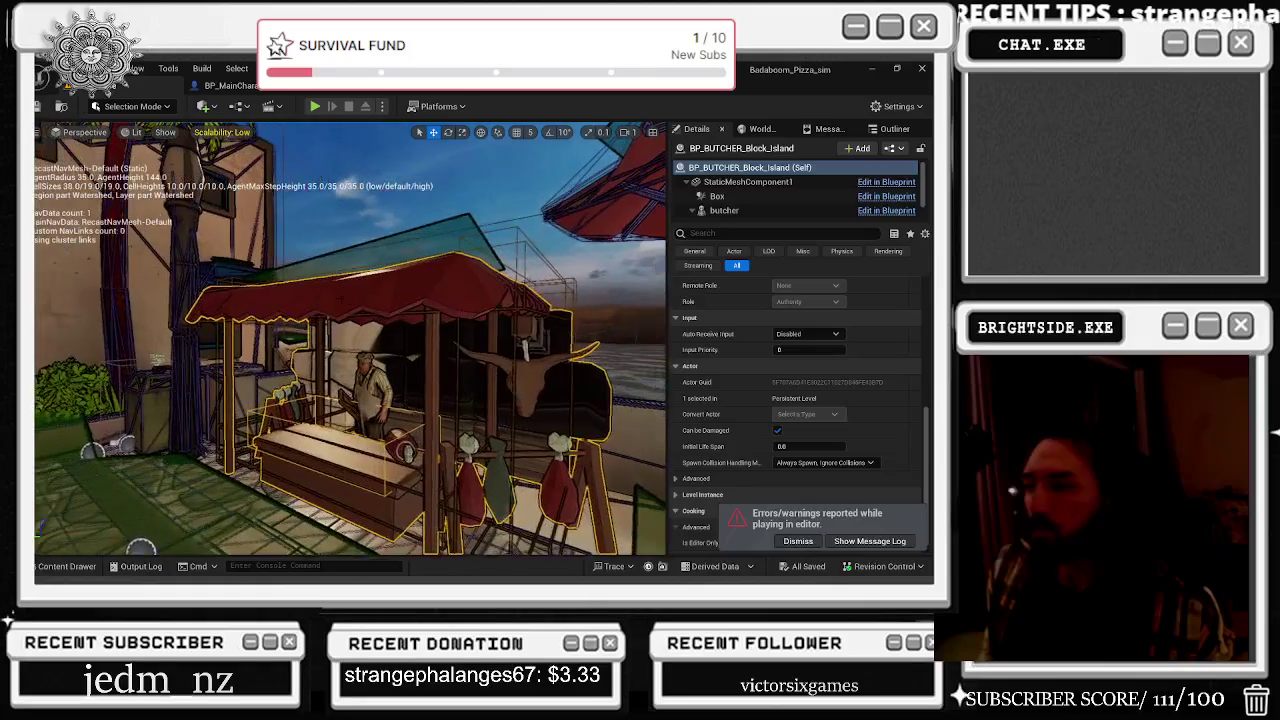
left_click(730, 210)
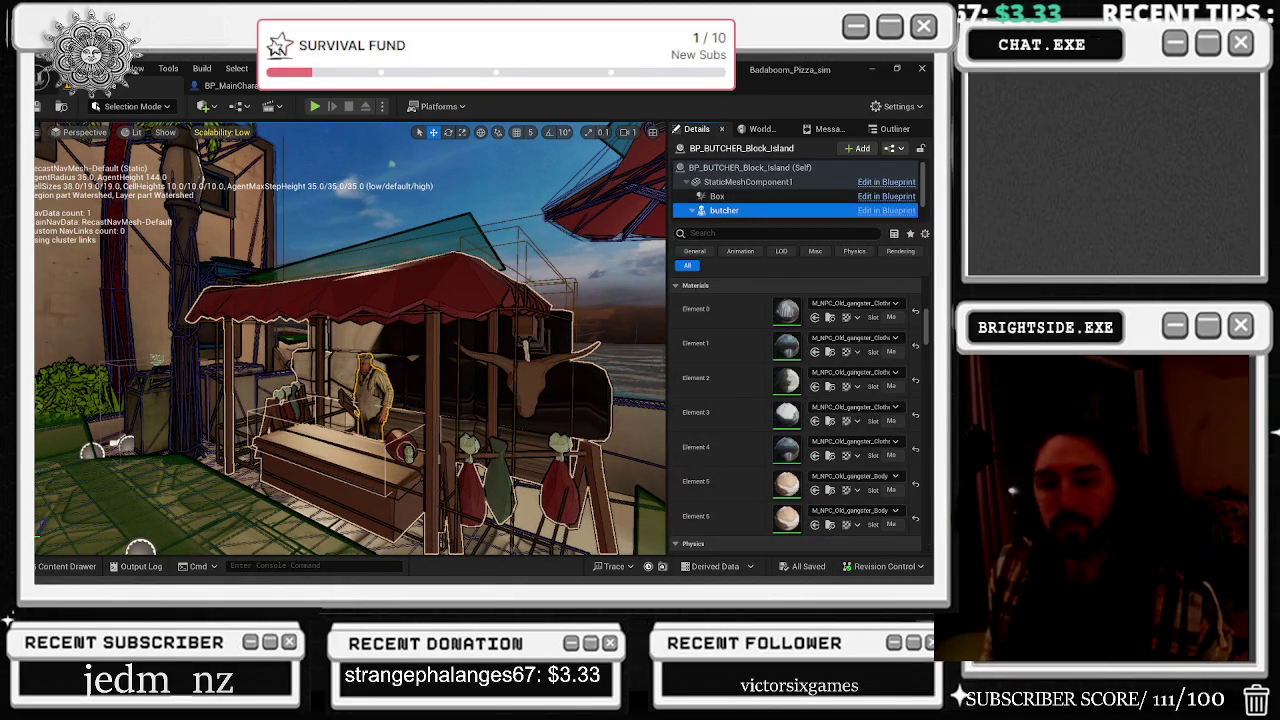
Step: Refocus on the stall and review StaticMeshComponent1's physics, collision and constraint settings
mouse_move(350, 340)
left_mouse_down()
mouse_move(300, 340)
mouse_move(320, 300)
mouse_move(250, 300)
mouse_move(335, 300)
left_mouse_up()
key("f")
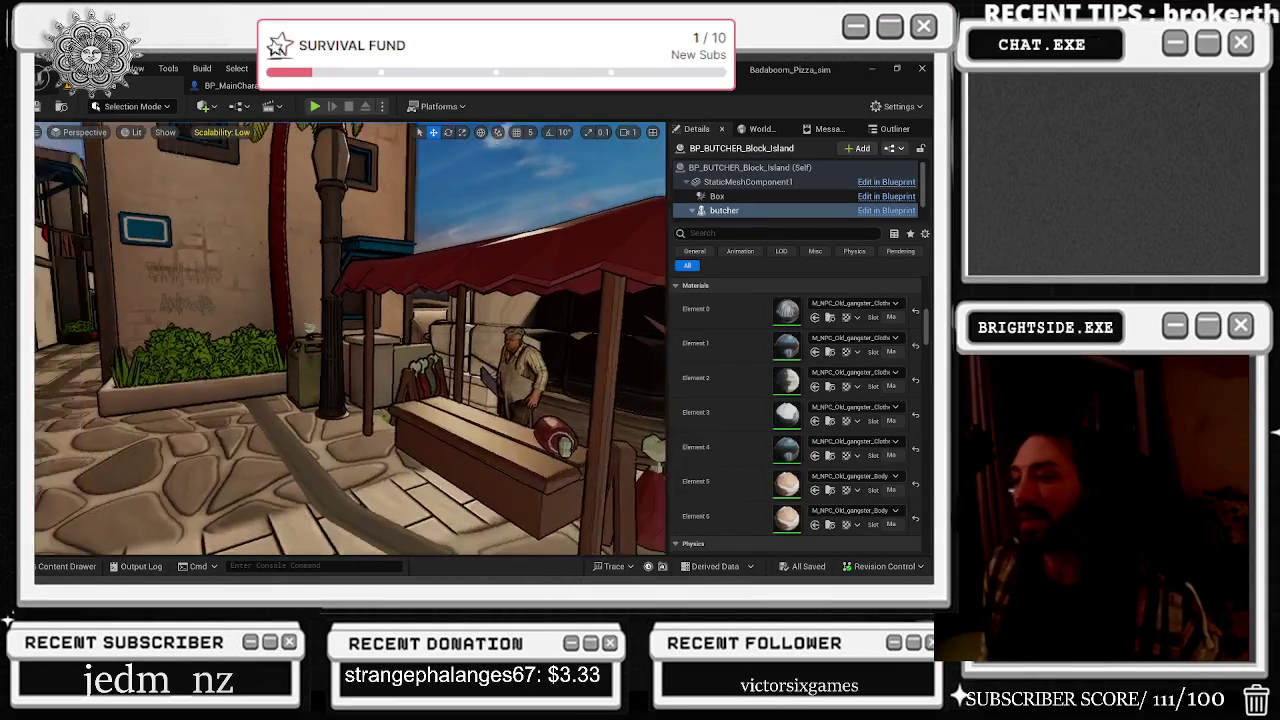
left_click(740, 183)
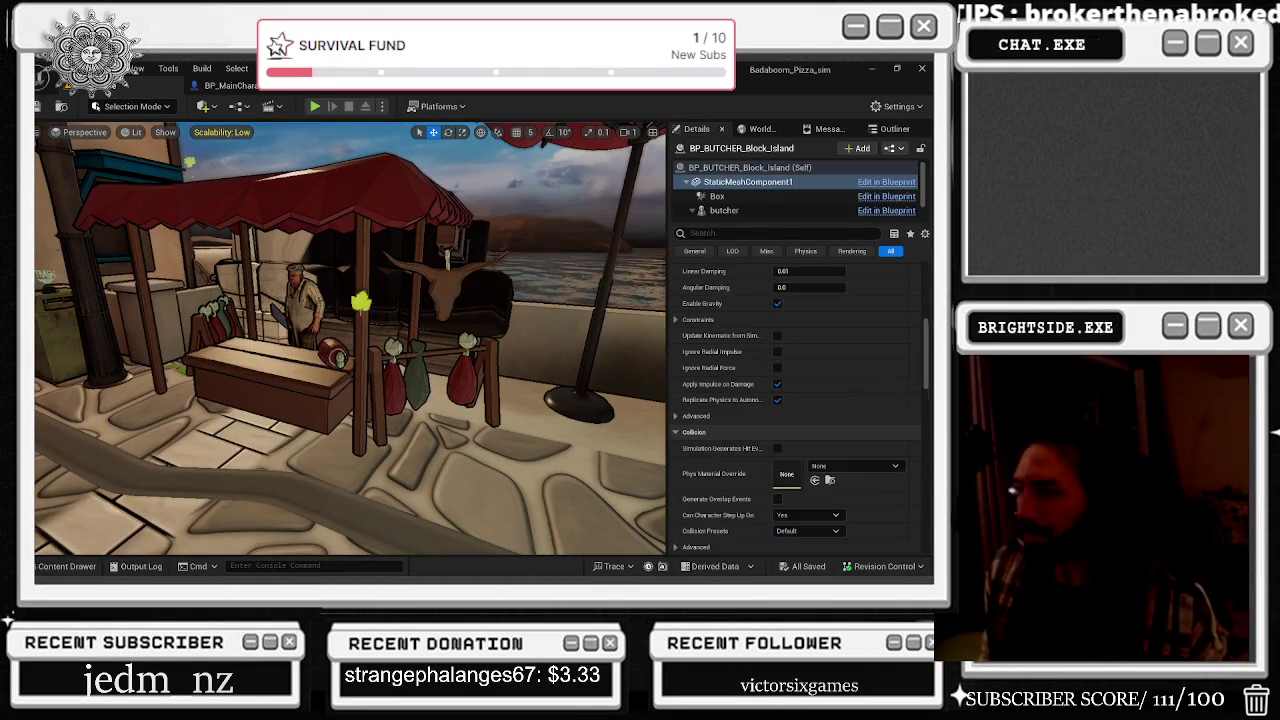
left_click(676, 319)
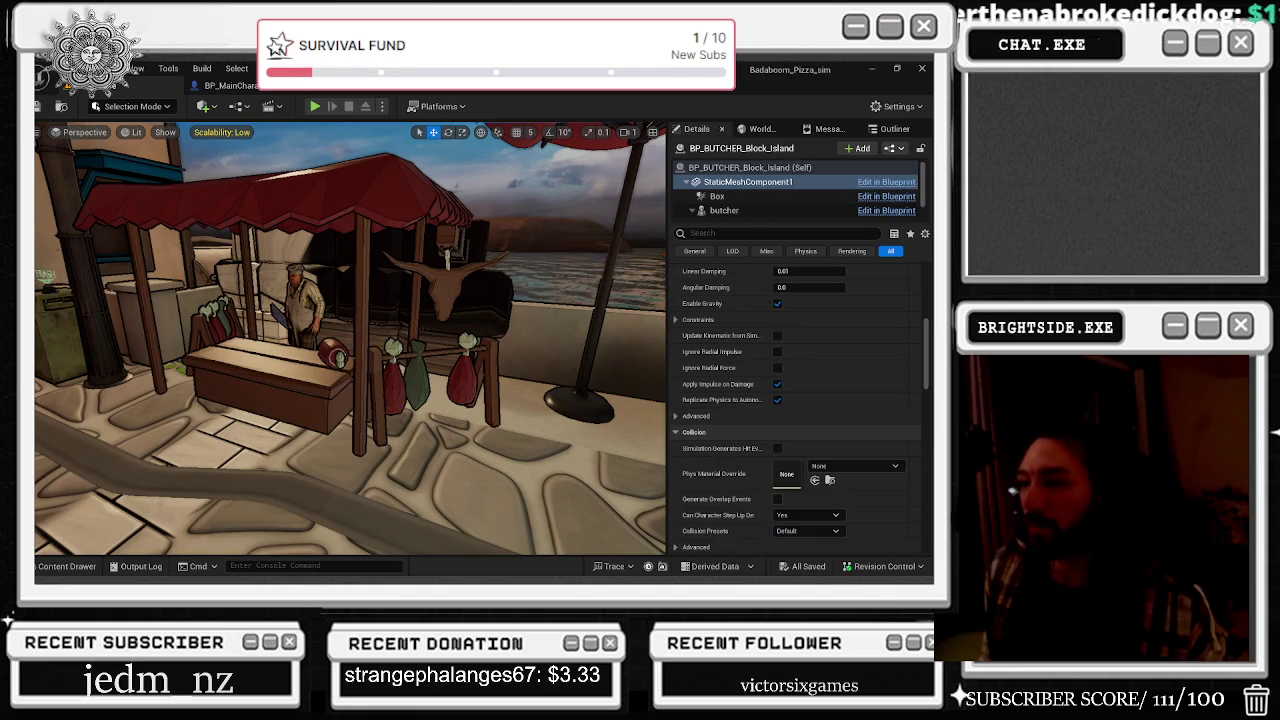
key("f")
Step: Select the whole BP_BUTCHER_Block_Island actor to show its Transform settings
left_click(750, 167)
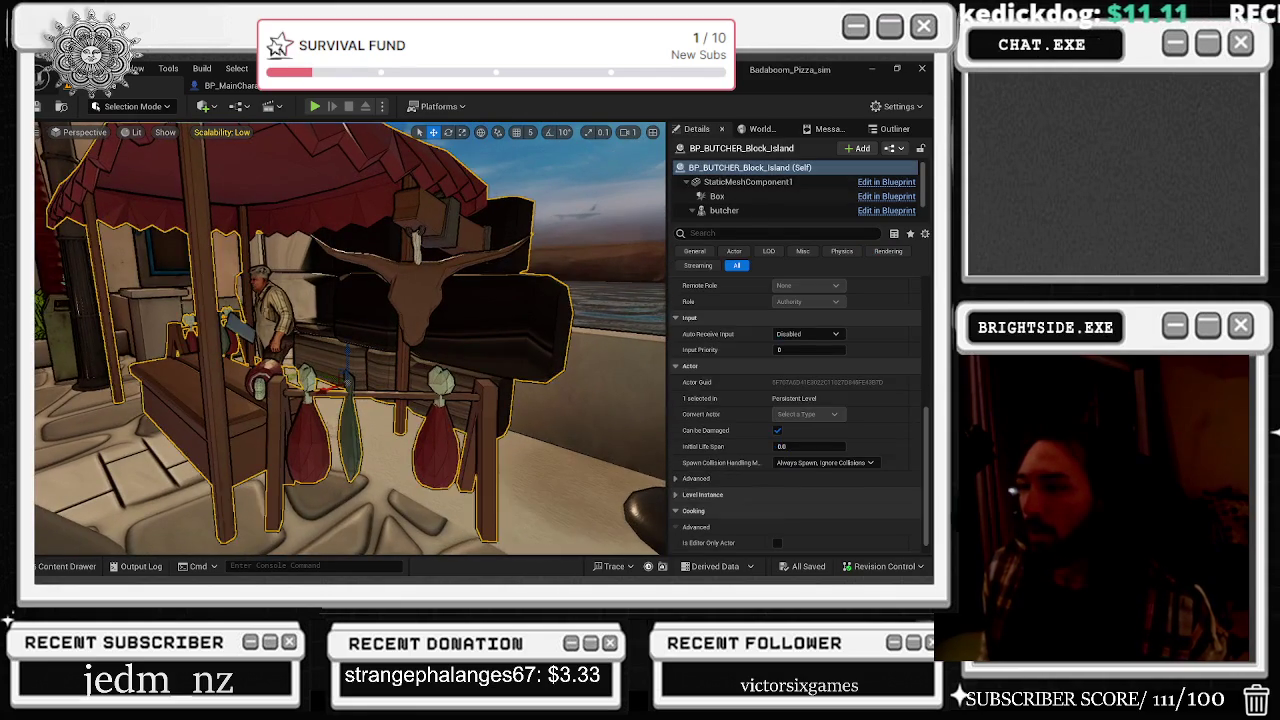
scroll(887, 326, "up", 4)
scroll(790, 400, "up", 3)
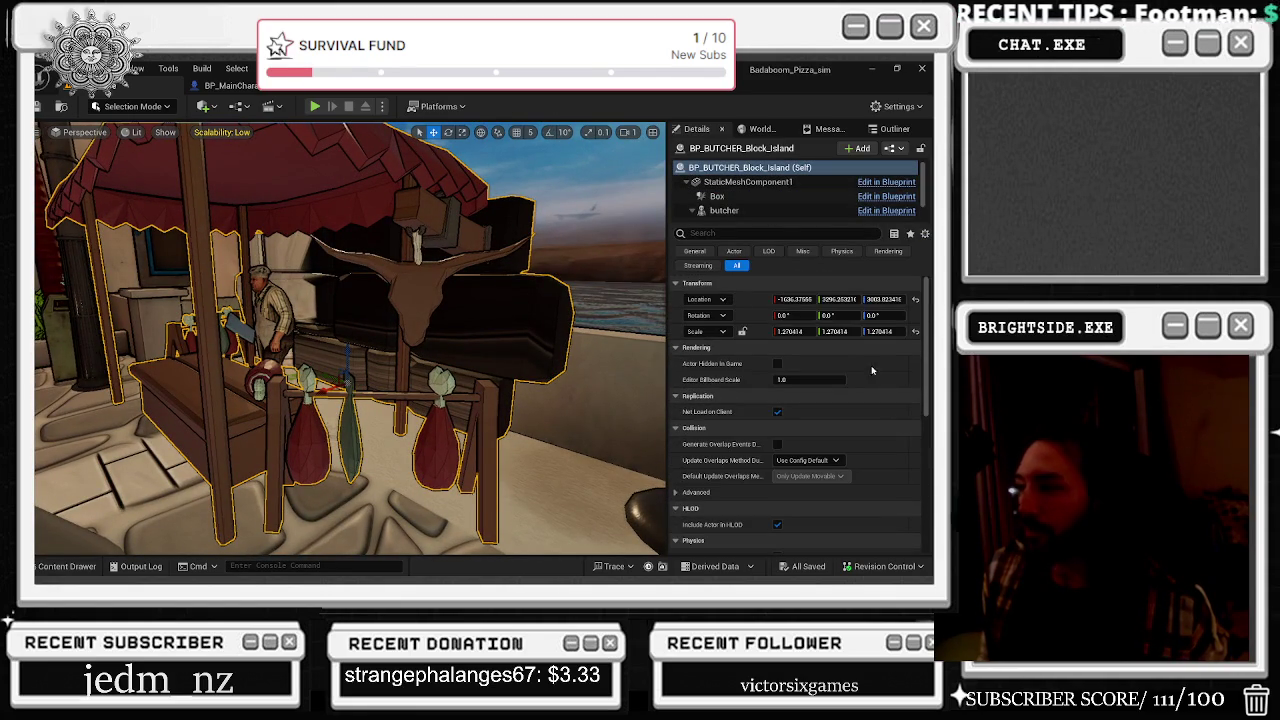
left_click(755, 168)
Step: Set the butcher stall's Element 0 material to MI_Statue02
left_click(755, 183)
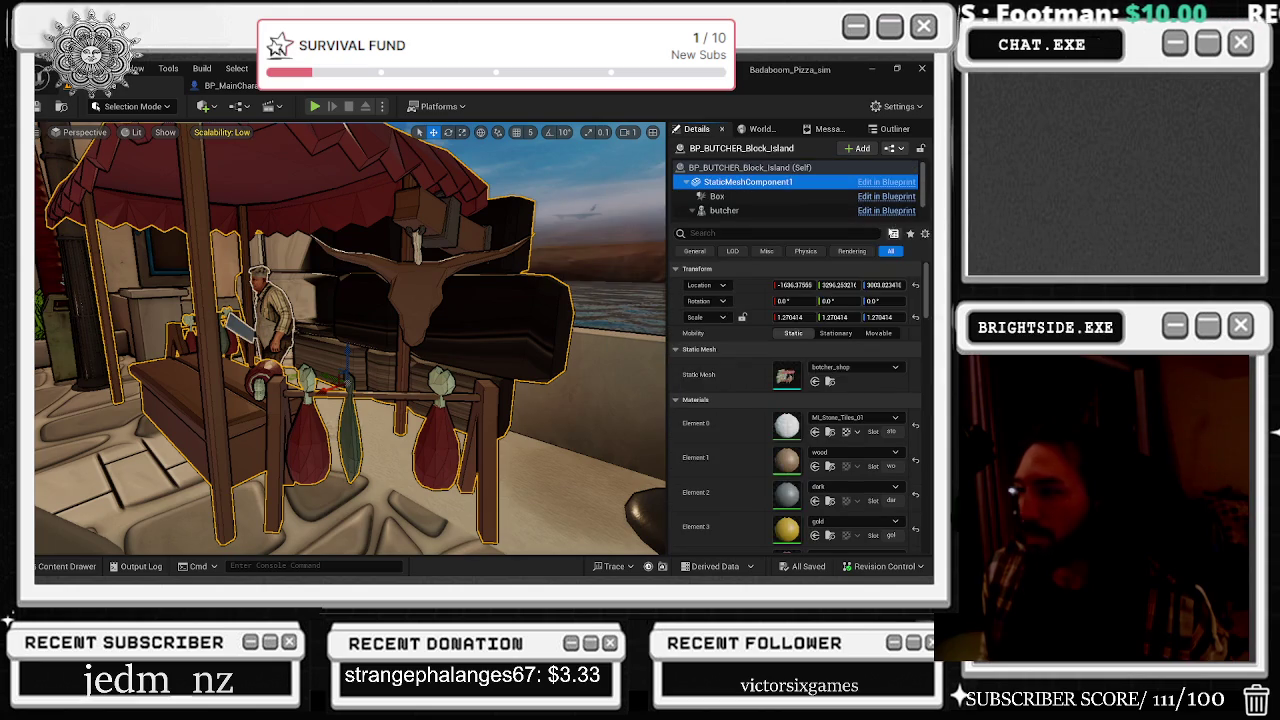
scroll(795, 400, "down", 3)
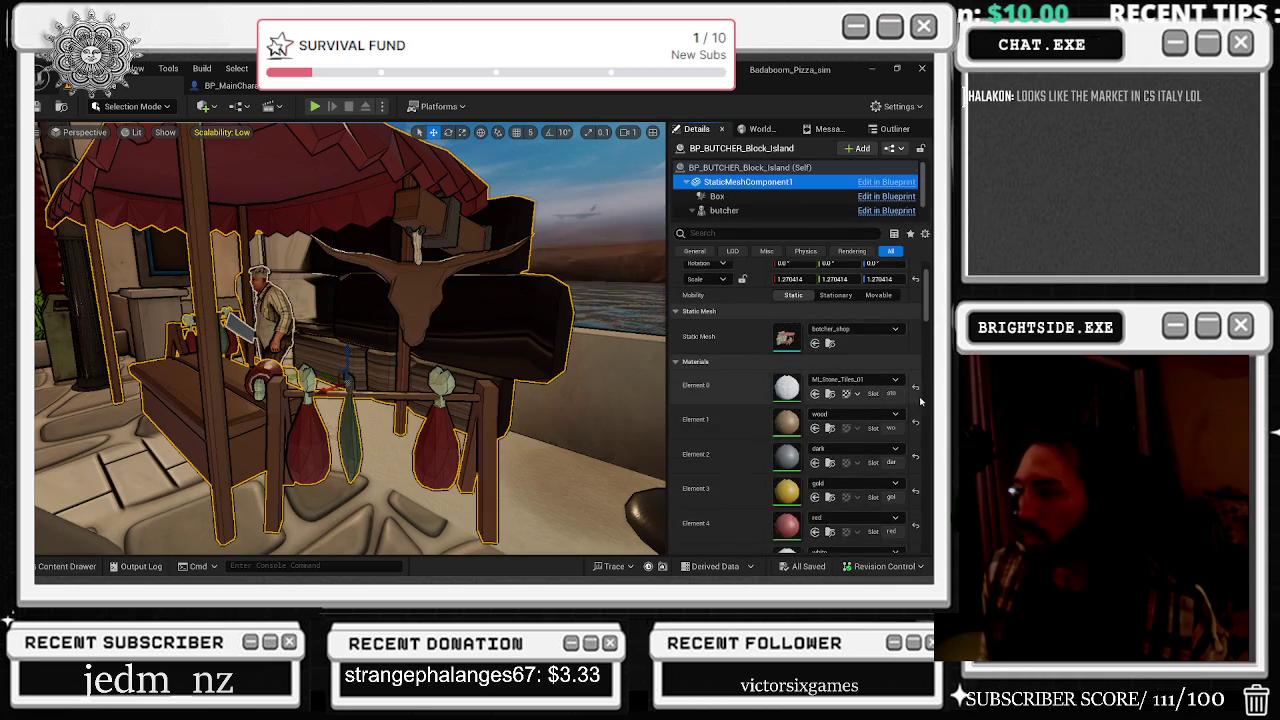
left_click_drag(350, 340, 480, 415)
scroll(847, 369, "up", 2)
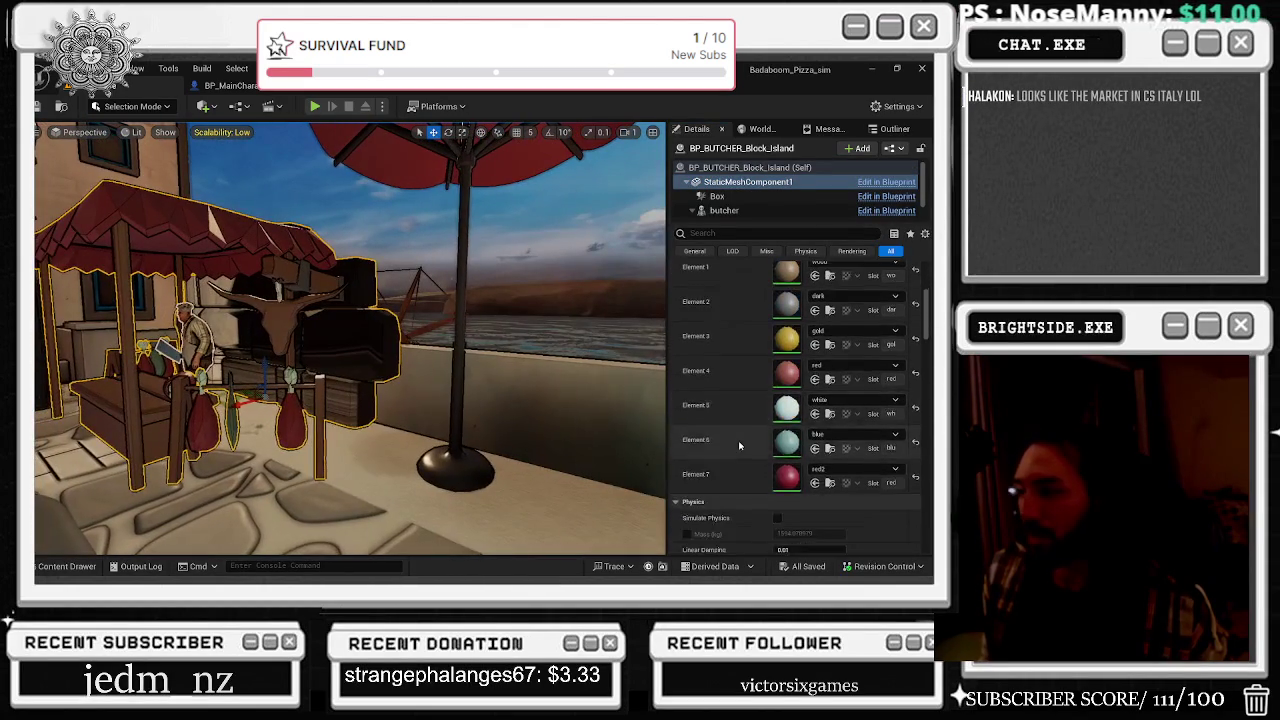
left_click(852, 322)
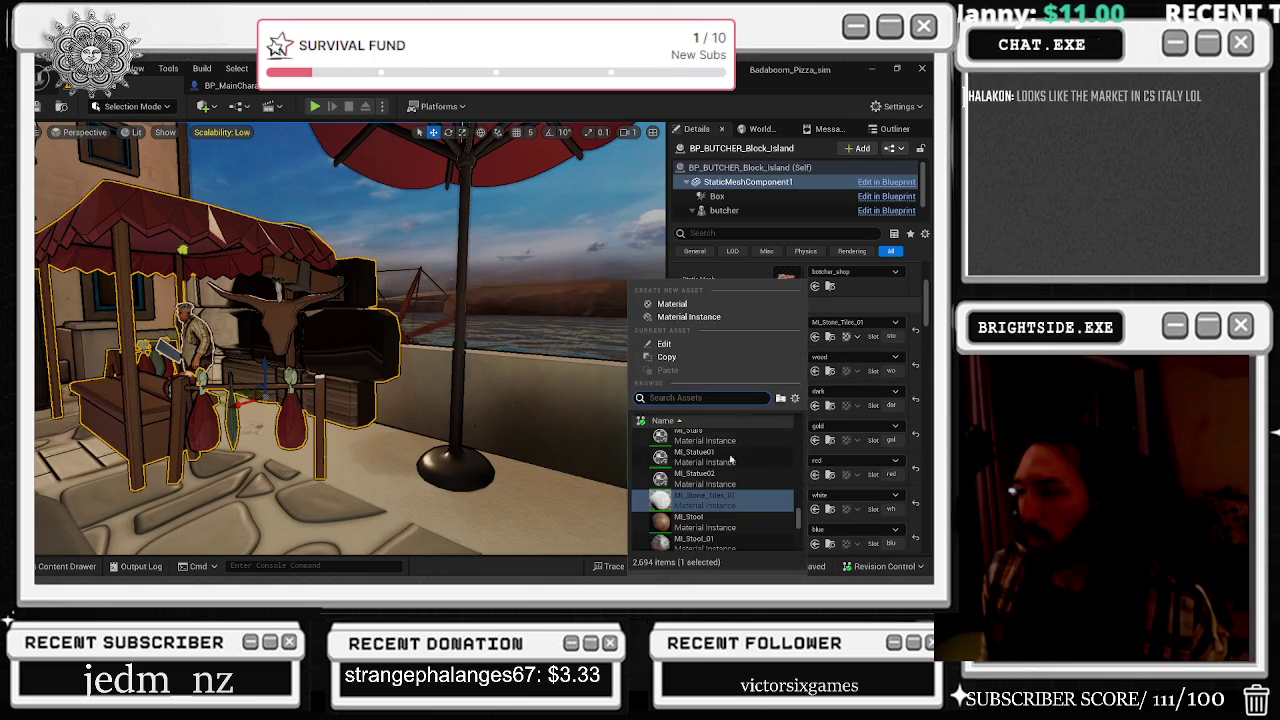
left_click(710, 478)
Step: Search for a brick material, then apply MI_Stone_Tiles_01 to Element 0 instead
left_click_drag(350, 350, 445, 294)
left_click(855, 323)
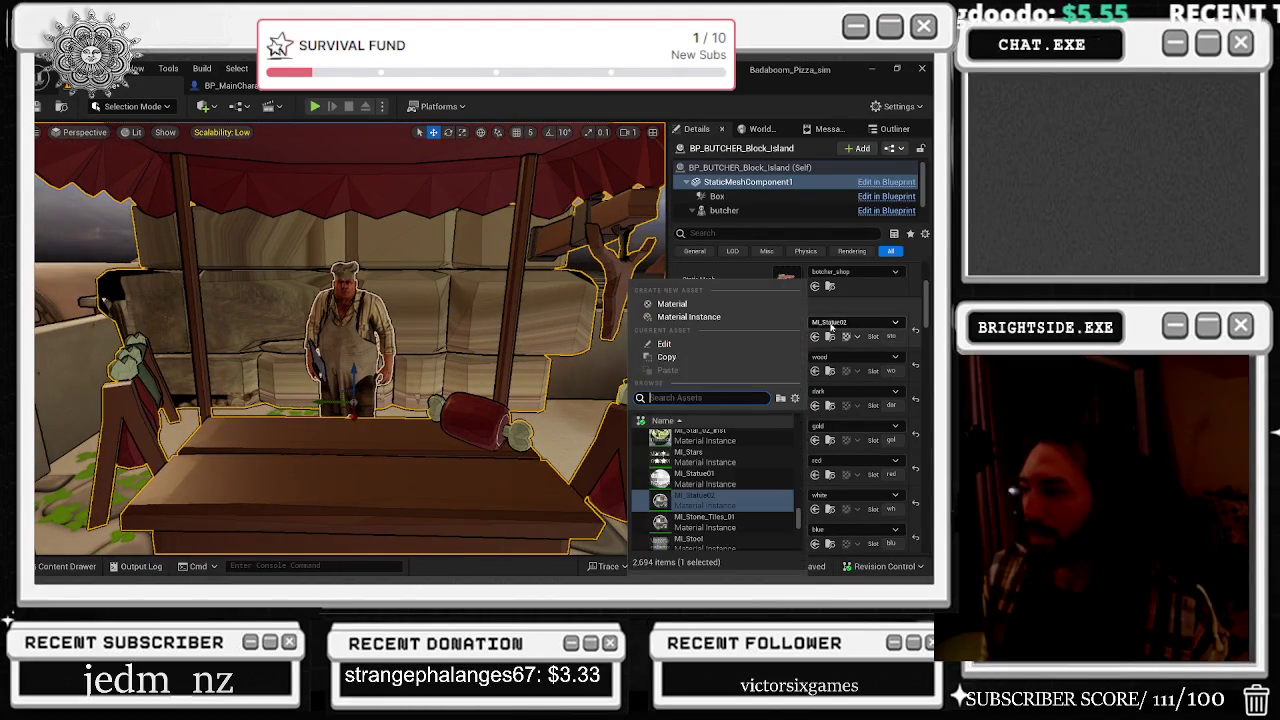
scroll(715, 485, "down", 5)
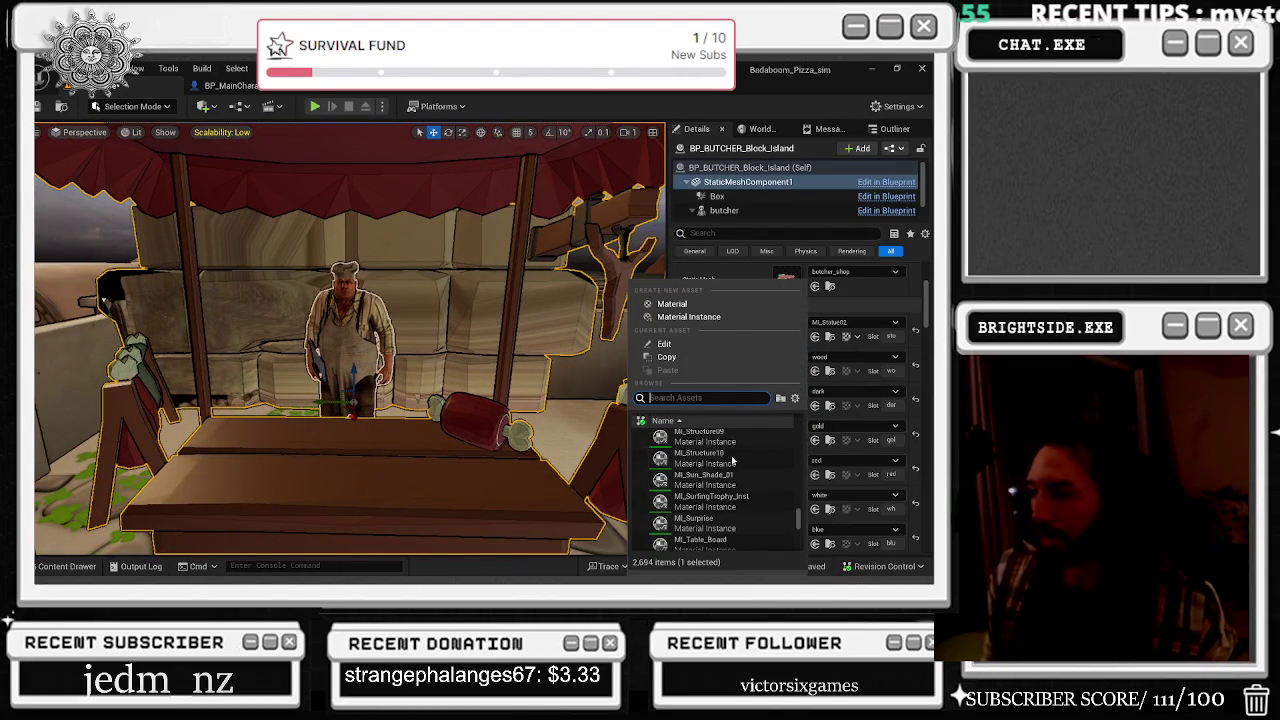
type("BRICK")
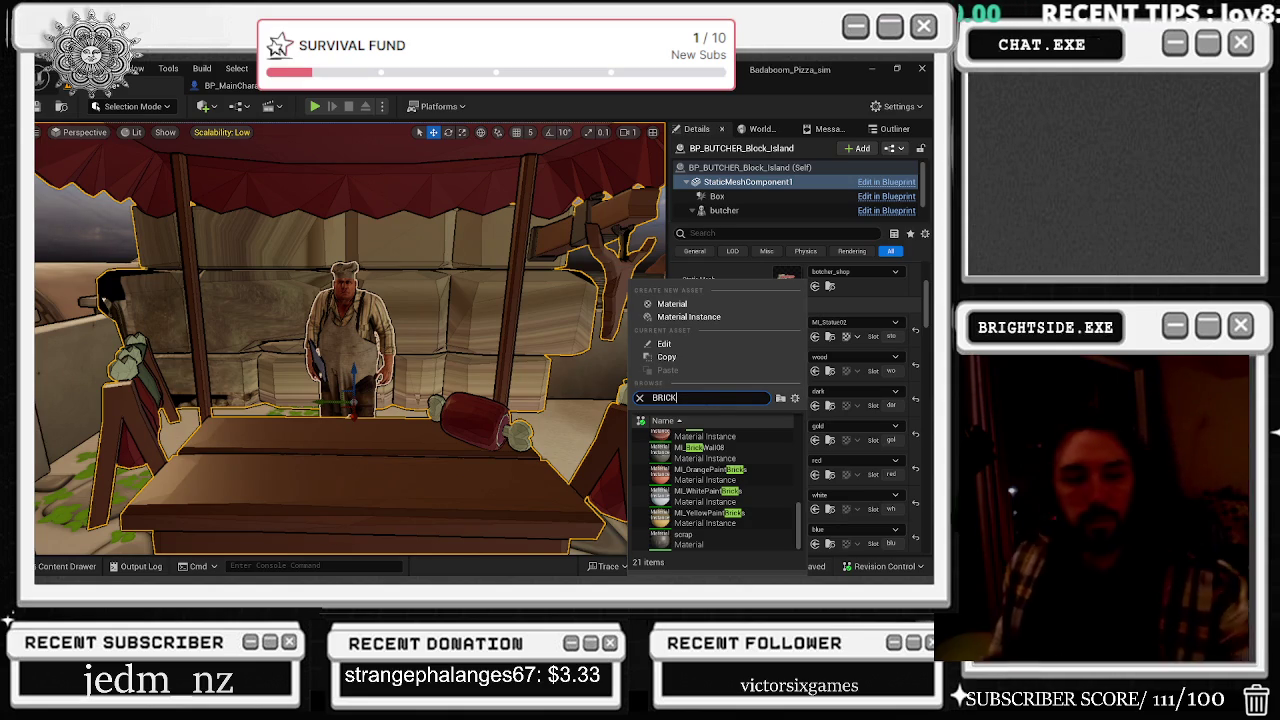
key("Escape")
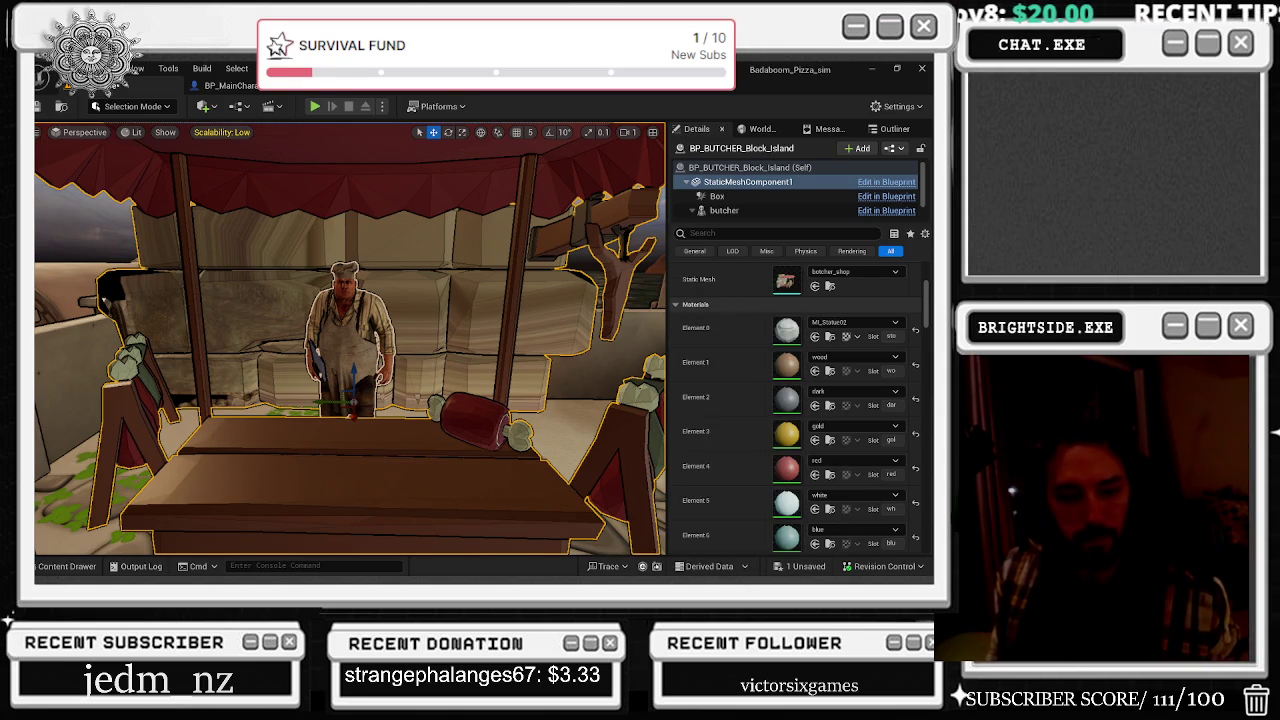
left_click(855, 322)
left_click(706, 520)
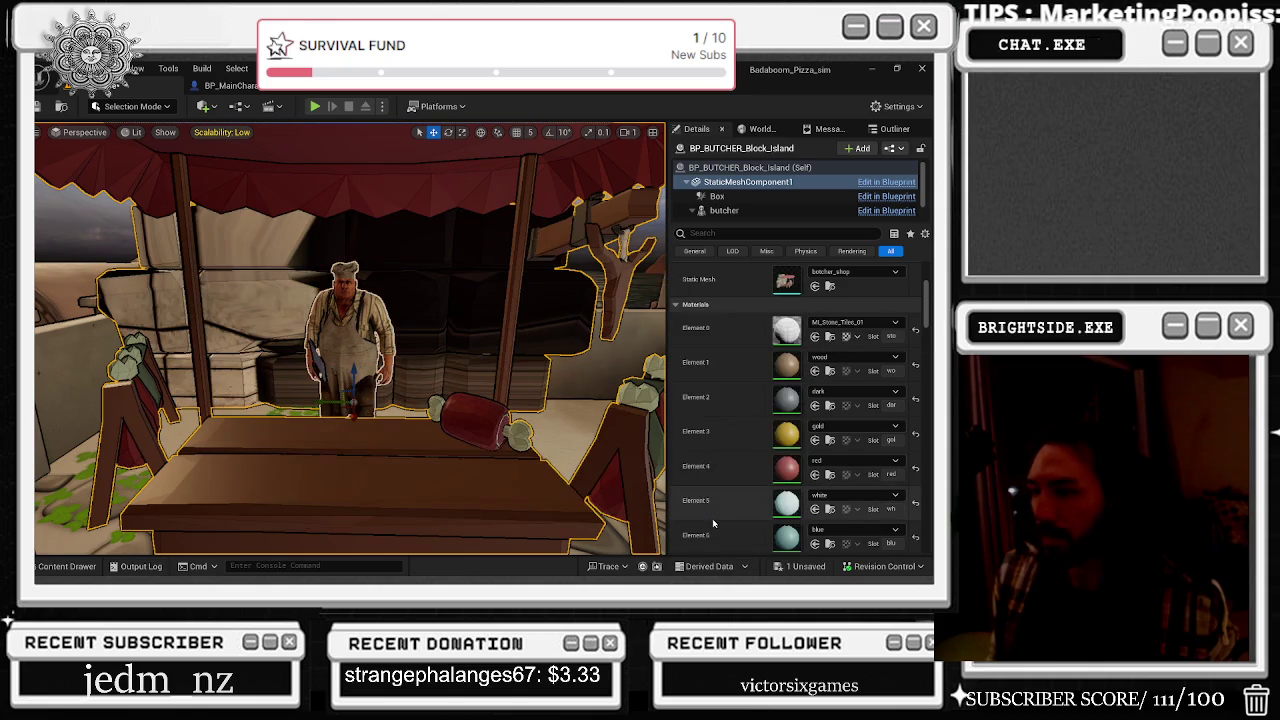
Step: Search 'TI' and apply the blue T_WaterTile material to Element 0
left_click(840, 328)
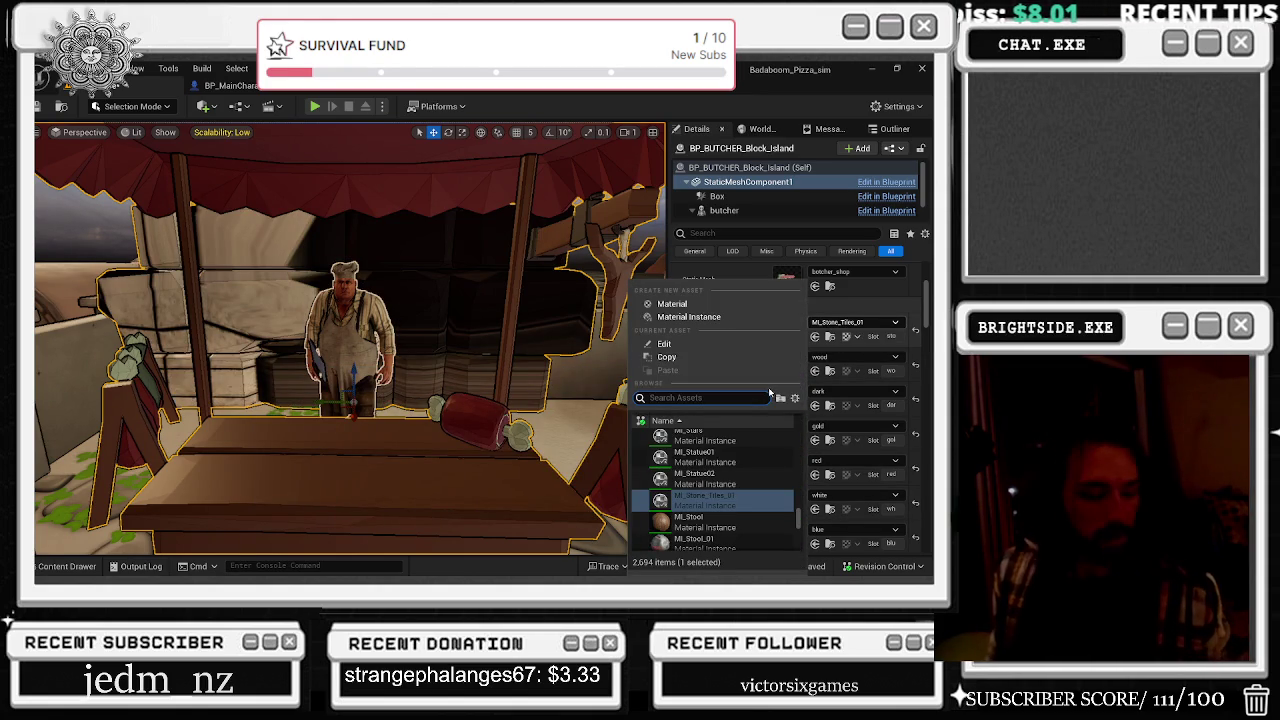
type("TI")
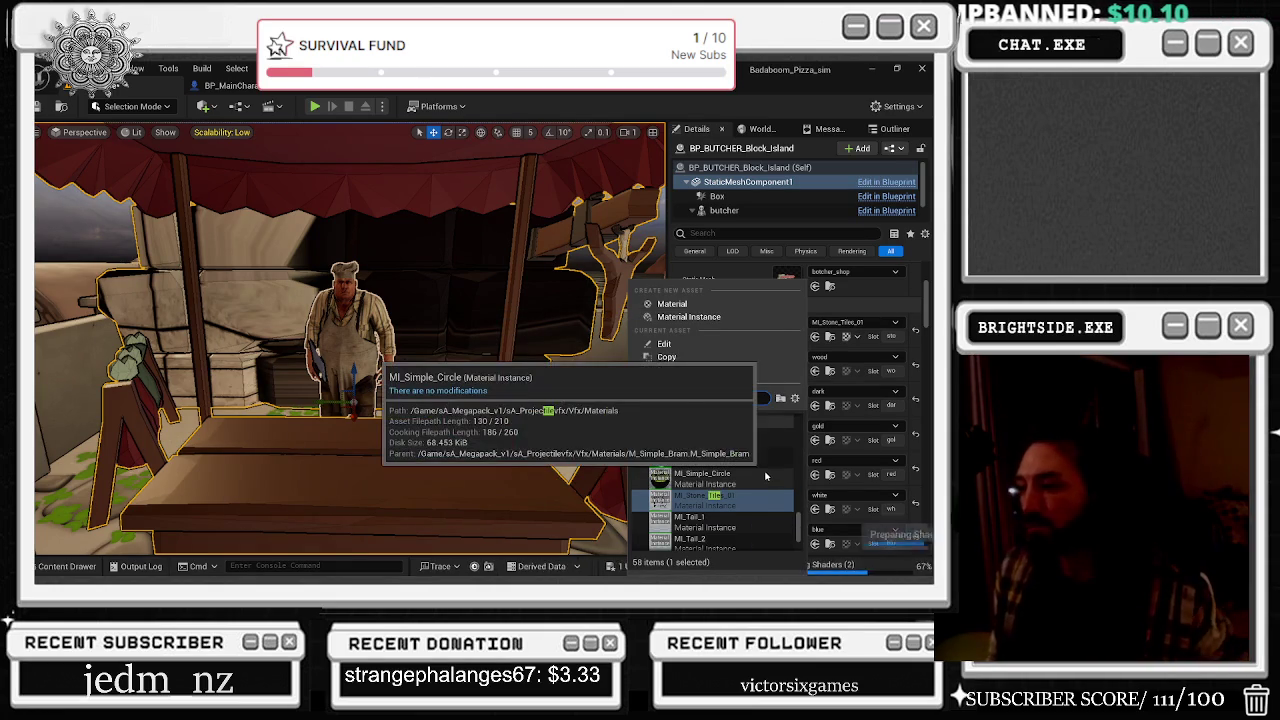
scroll(722, 501, "down", 2)
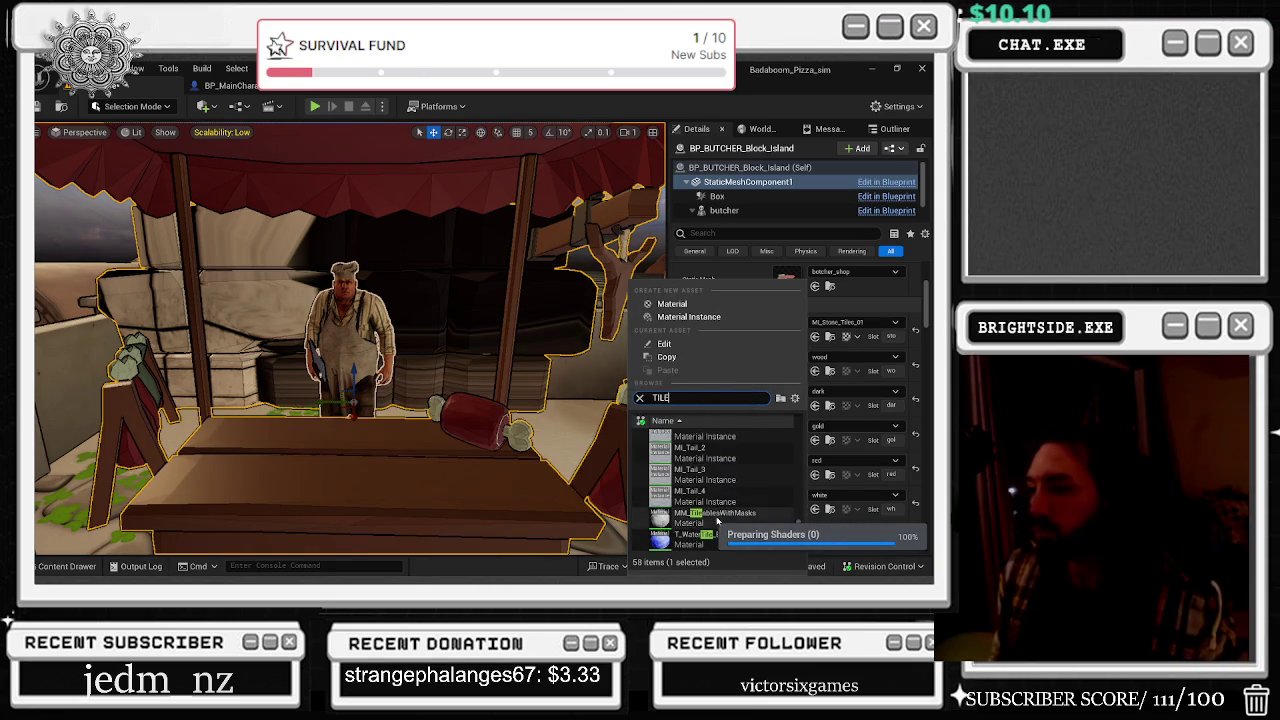
left_click(697, 541)
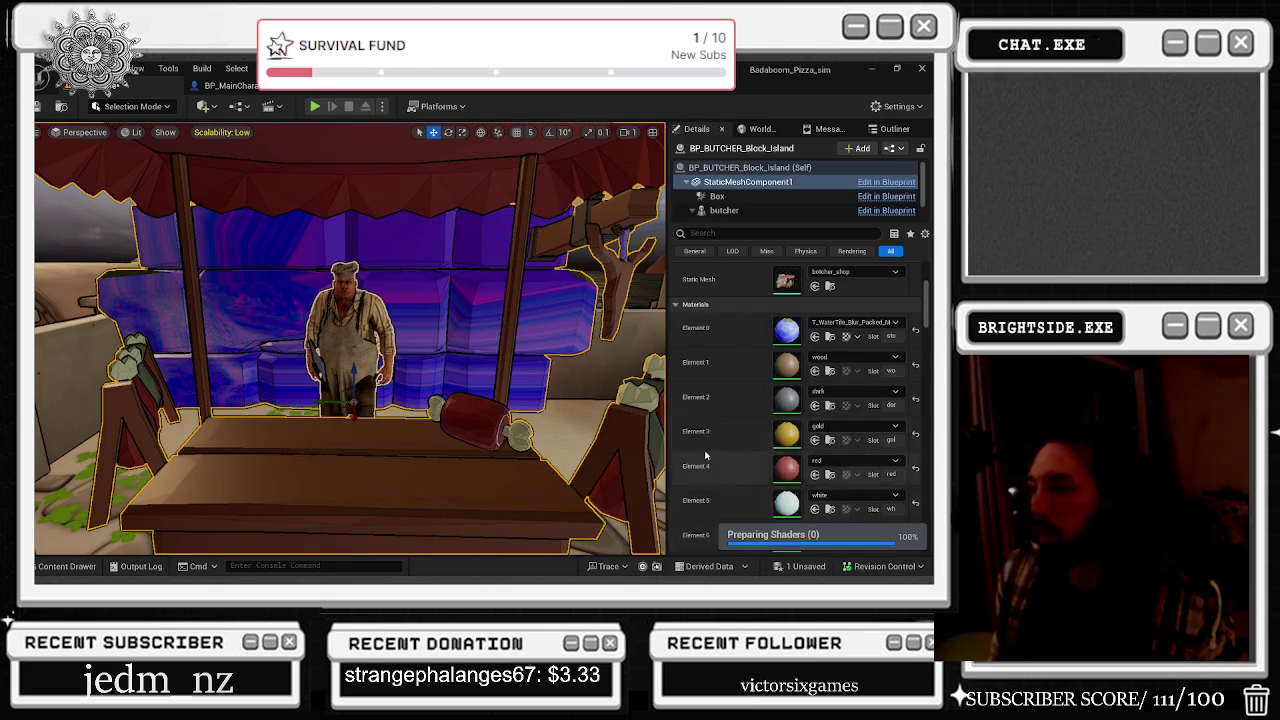
Step: Try Brick1 and then Brick2 on the stall's Element 0 slot
left_click(845, 322)
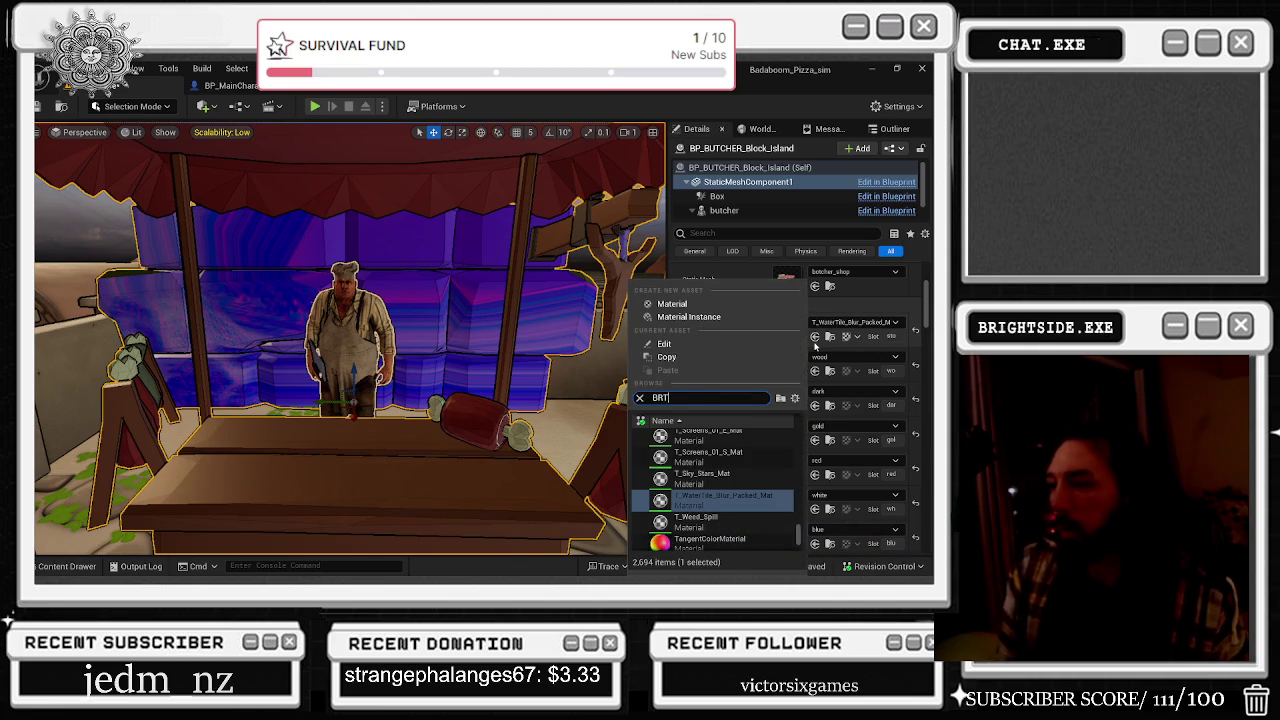
key("BackSpace")
type("IC")
left_click(743, 444)
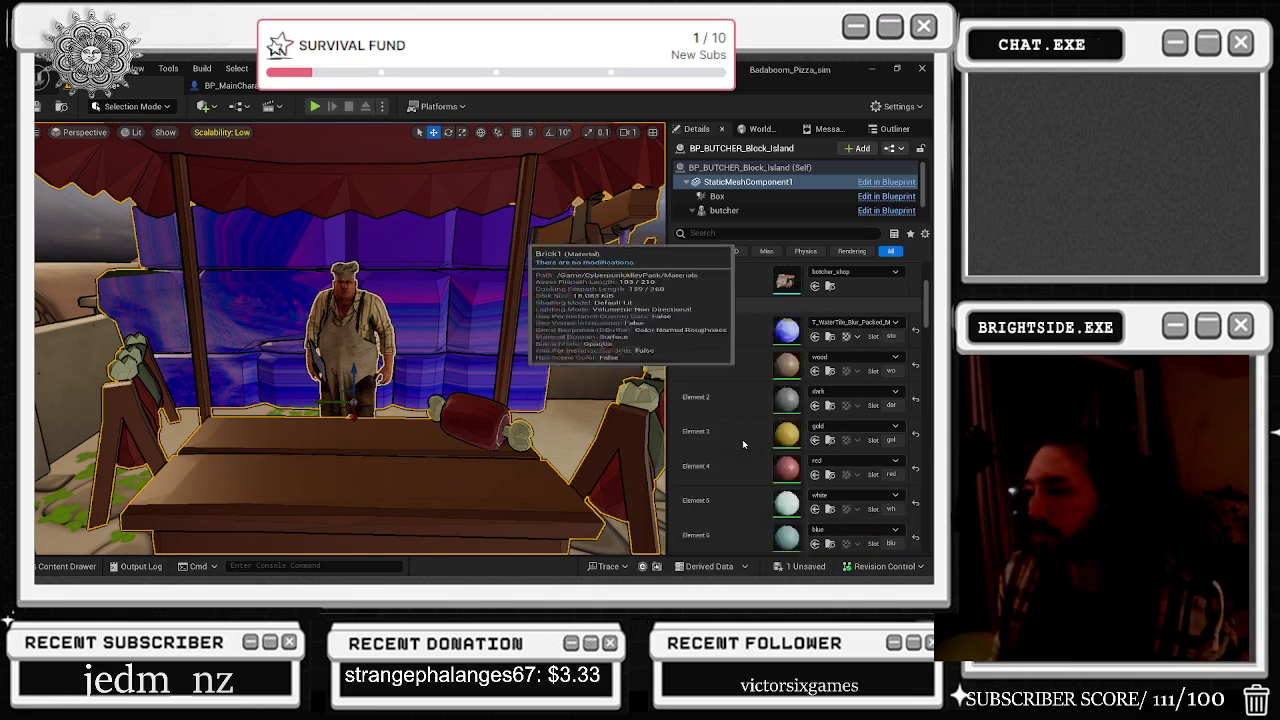
left_click(838, 318)
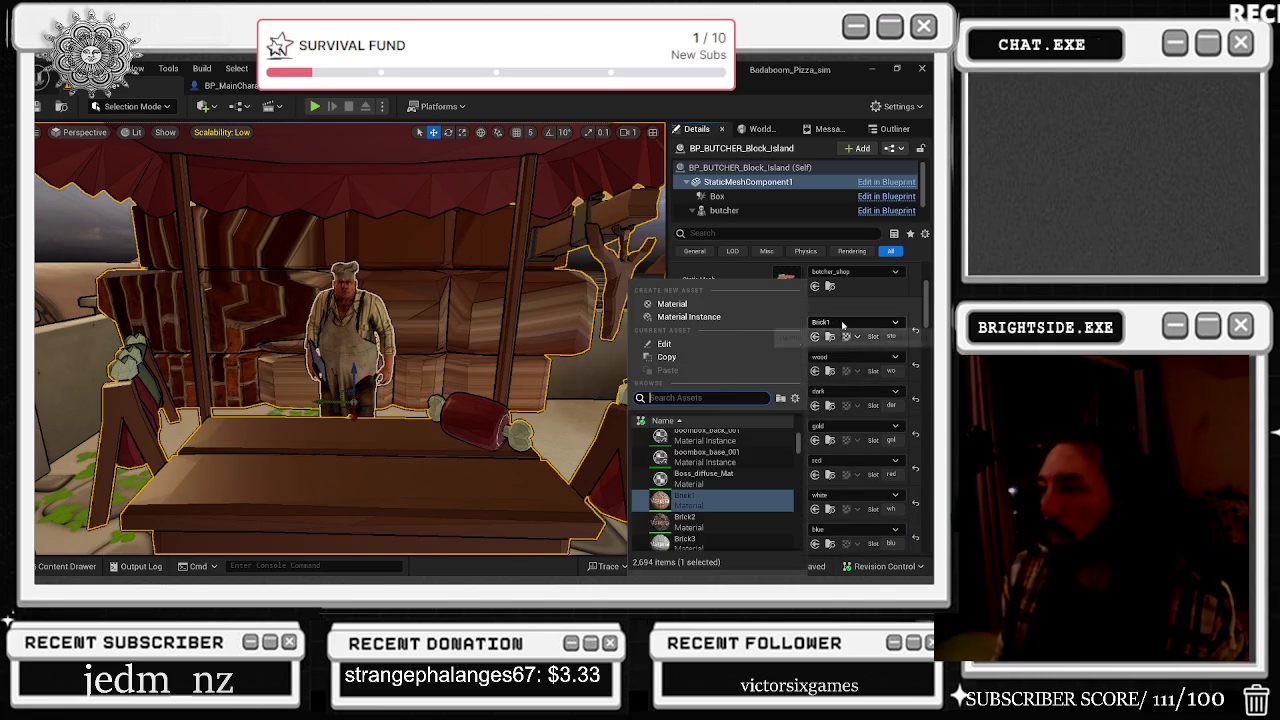
left_click(719, 521)
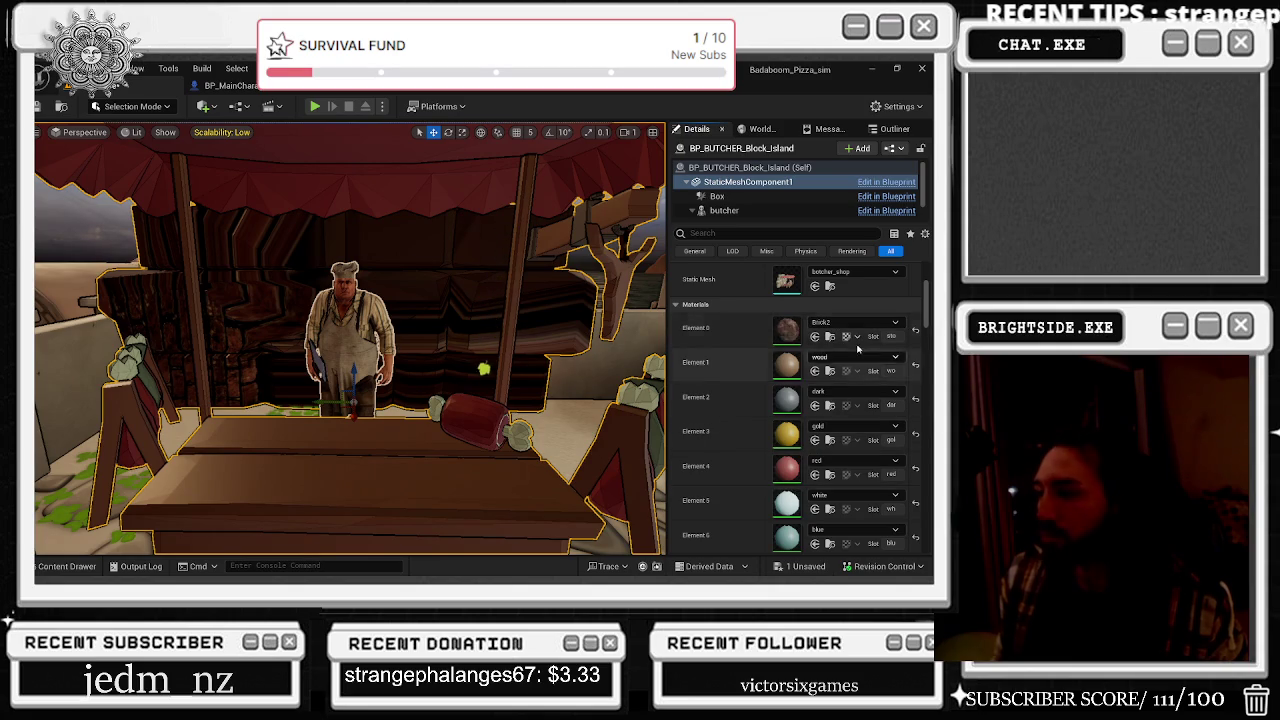
Step: Search 'BRICK' and try MI_BrickWall01, then MI_BrickWall02, which turns the walls red
left_click(855, 322)
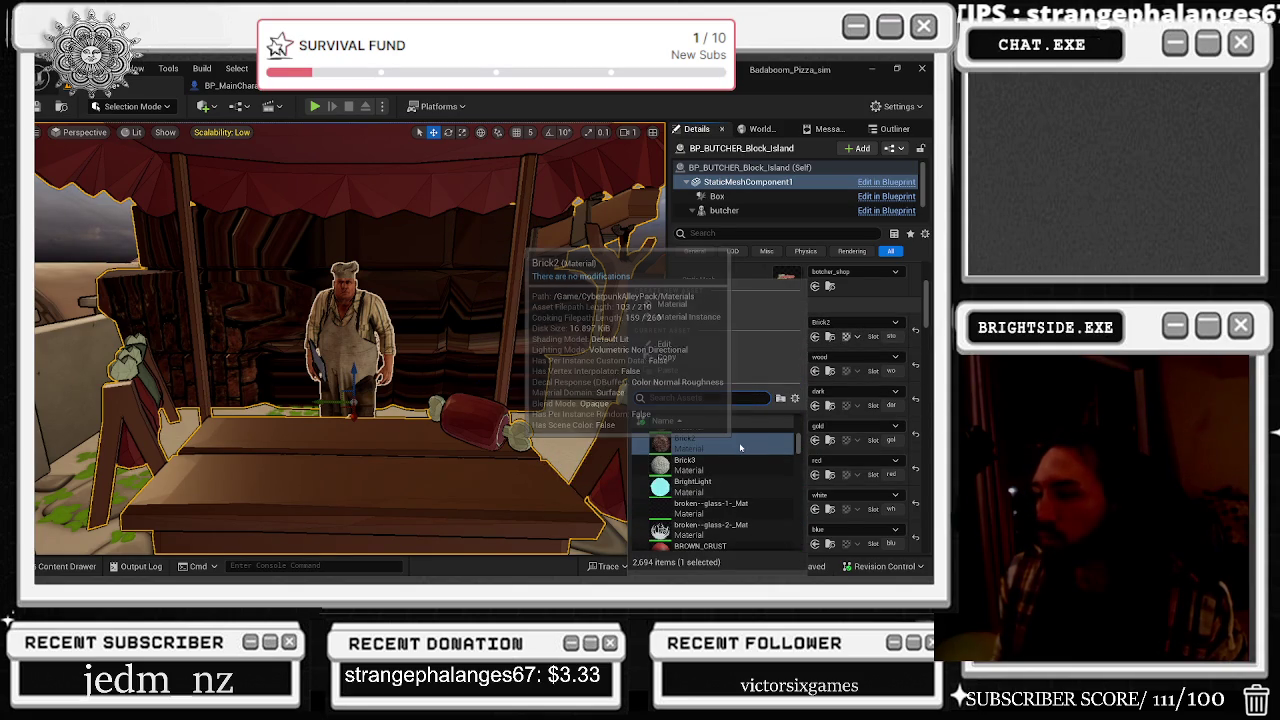
type("BRICK")
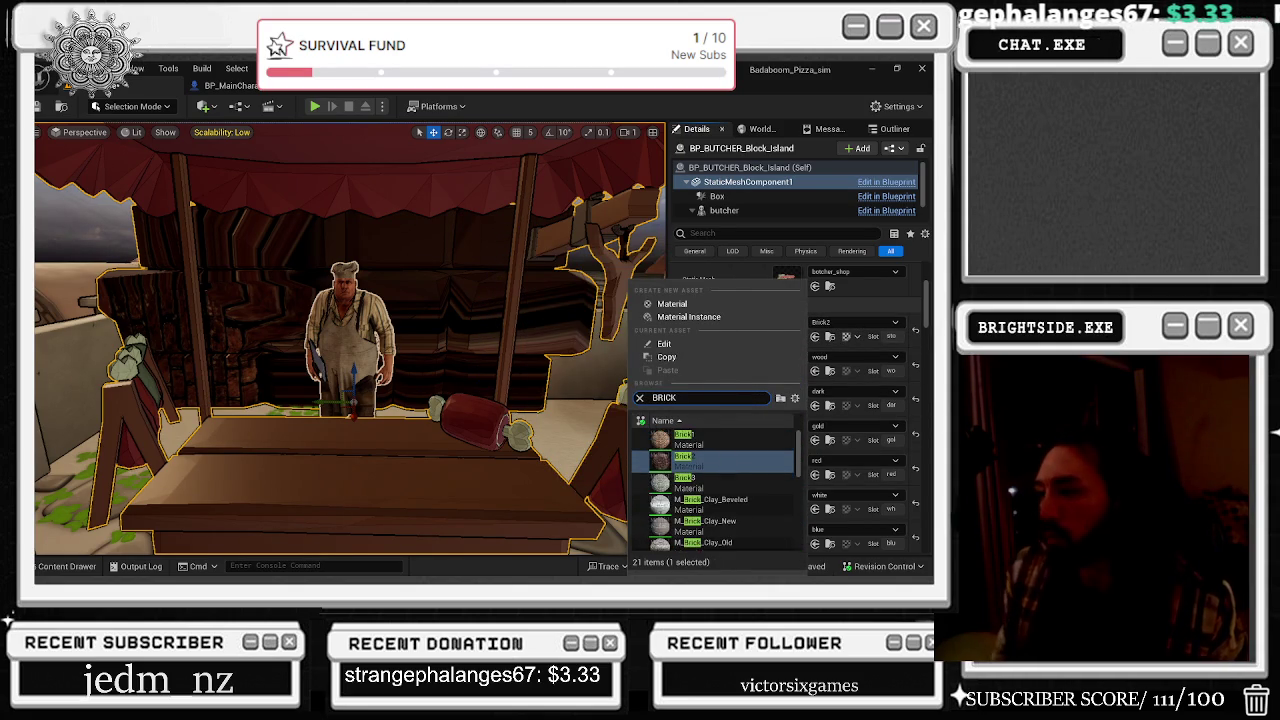
scroll(705, 450, "down", 2)
scroll(705, 450, "down", 3)
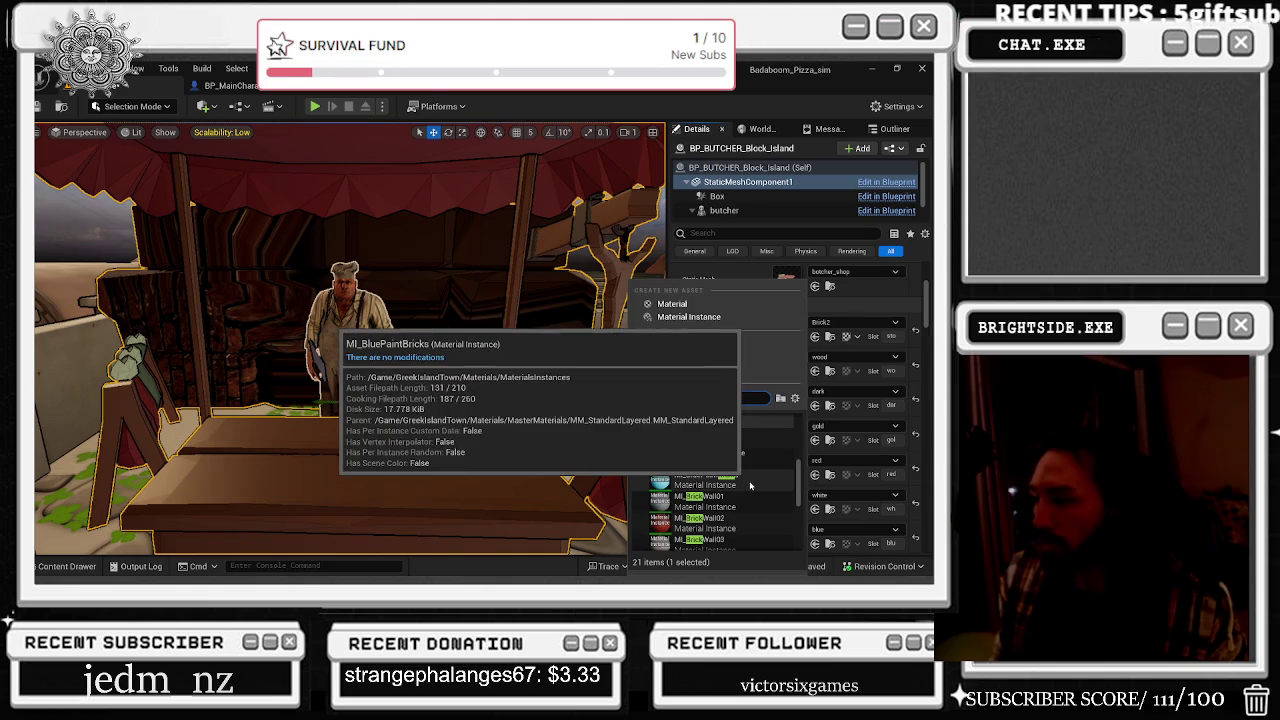
left_click(745, 500)
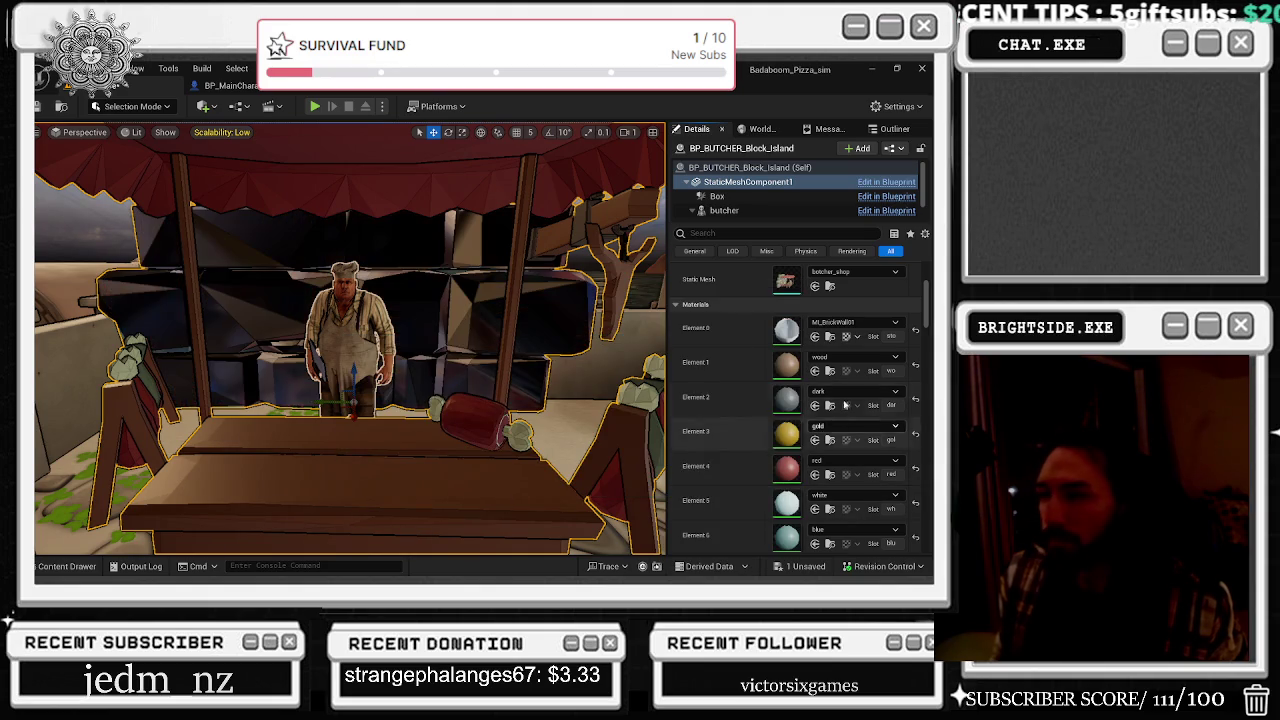
left_click(852, 326)
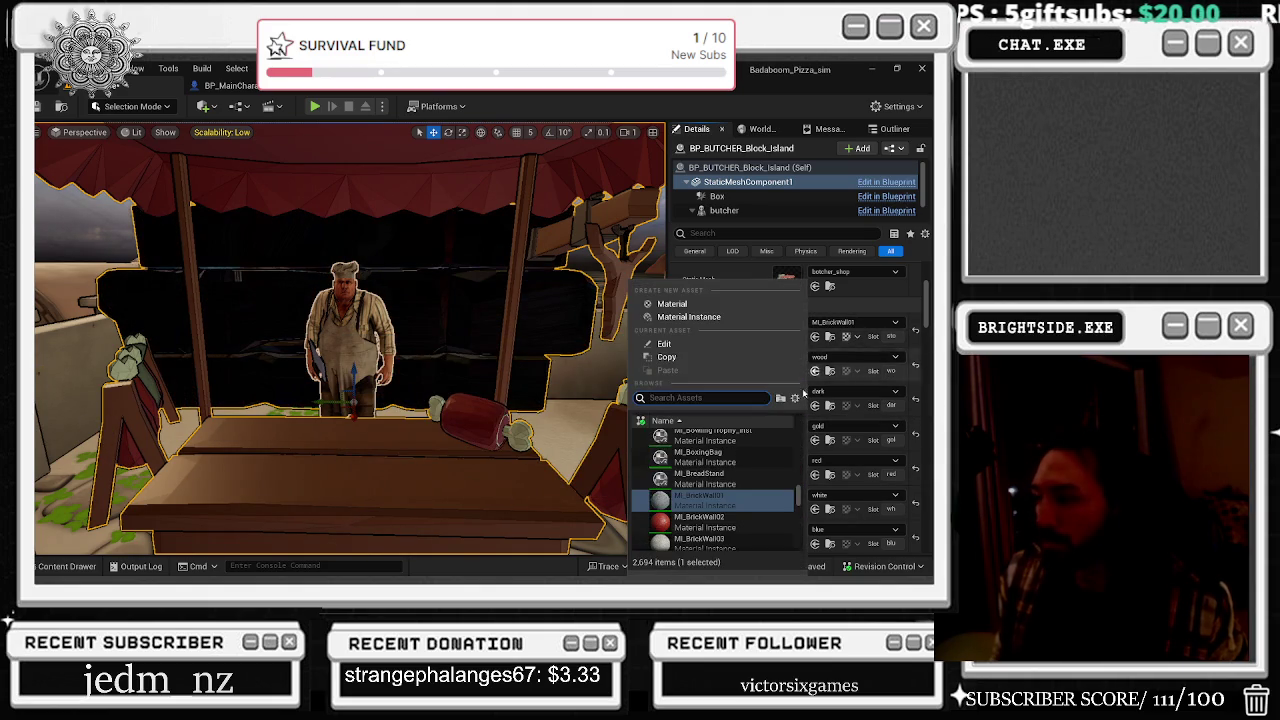
left_click(712, 522)
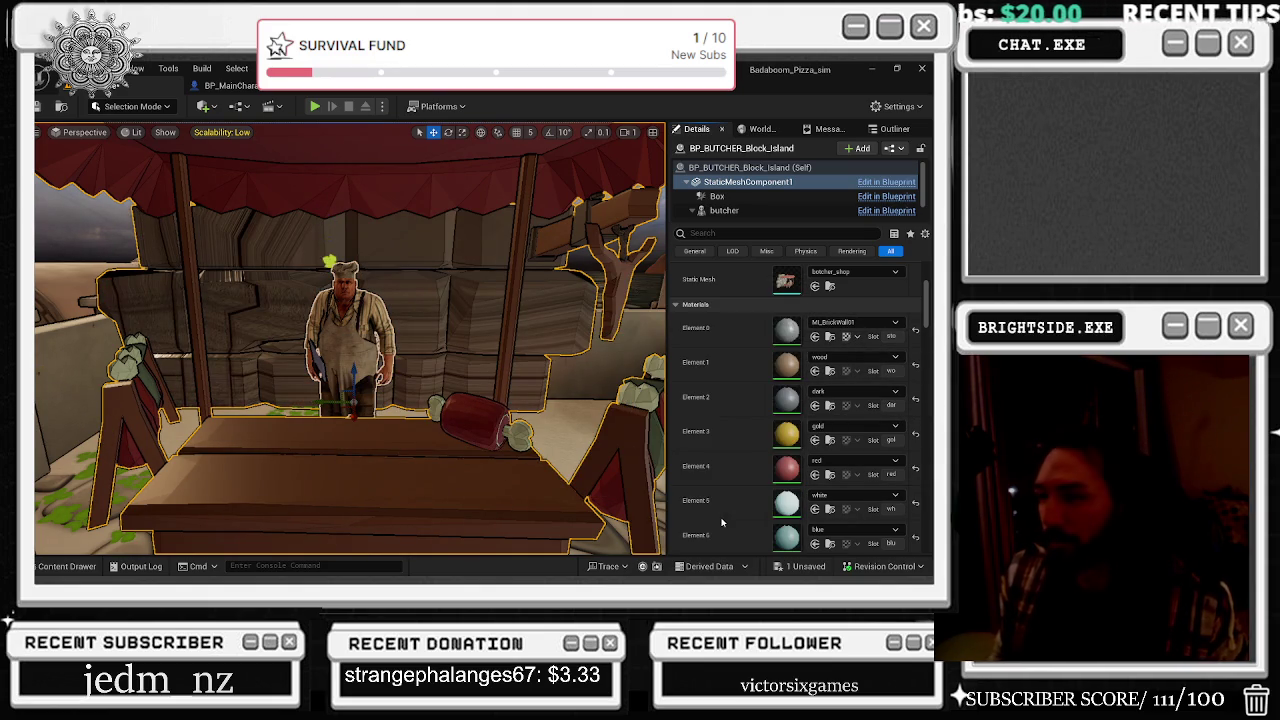
Step: Apply MI_ComputerMonitor_A01 to Element 0
left_click(832, 324)
scroll(782, 474, "down", 3)
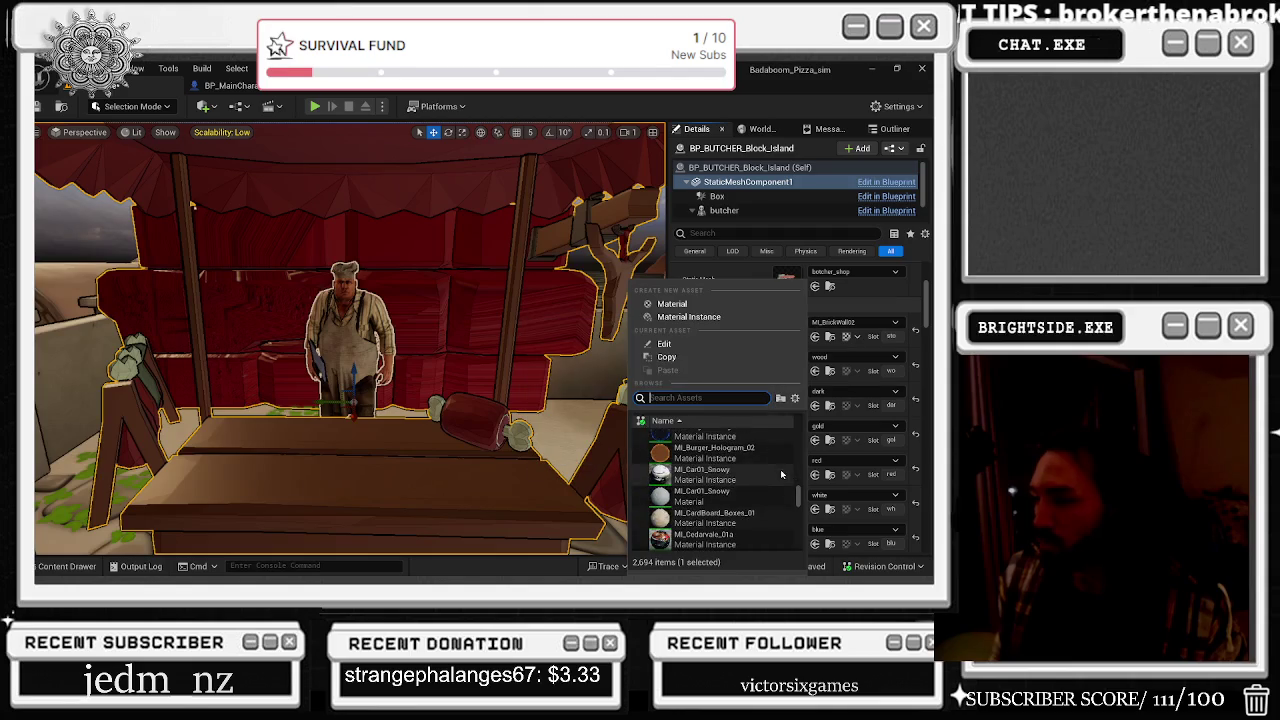
scroll(783, 461, "down", 5)
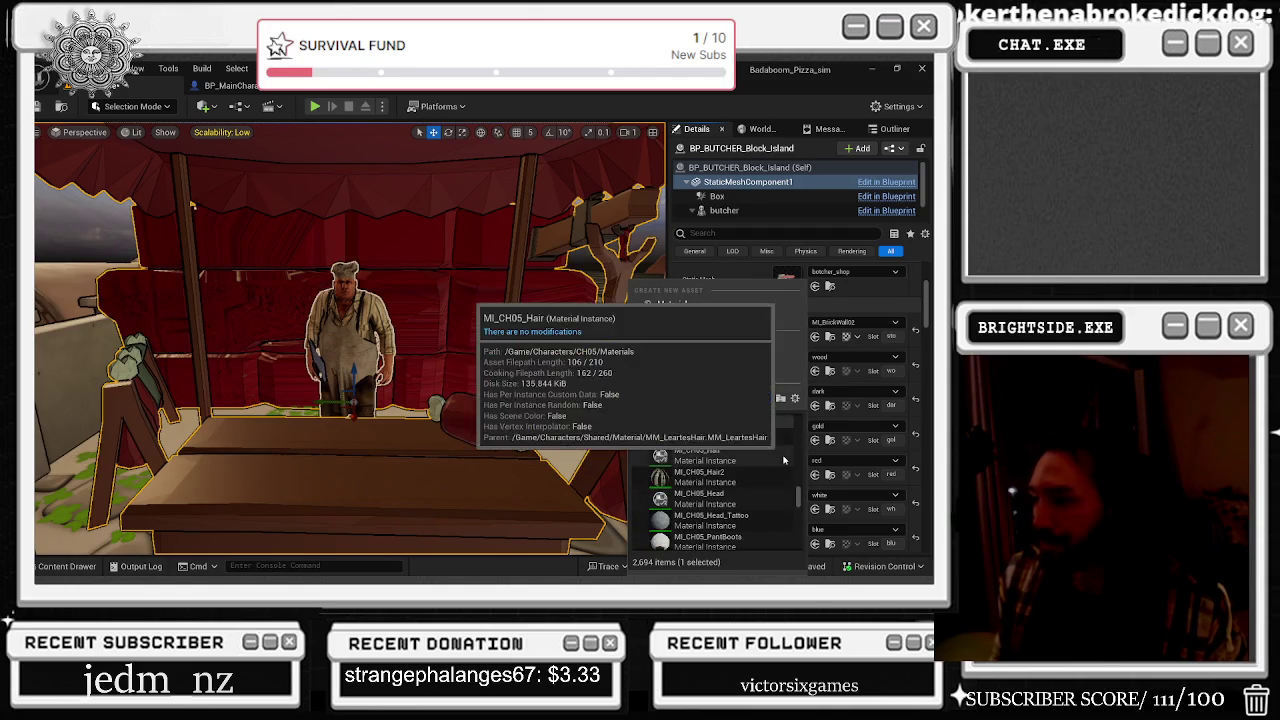
scroll(784, 459, "down", 5)
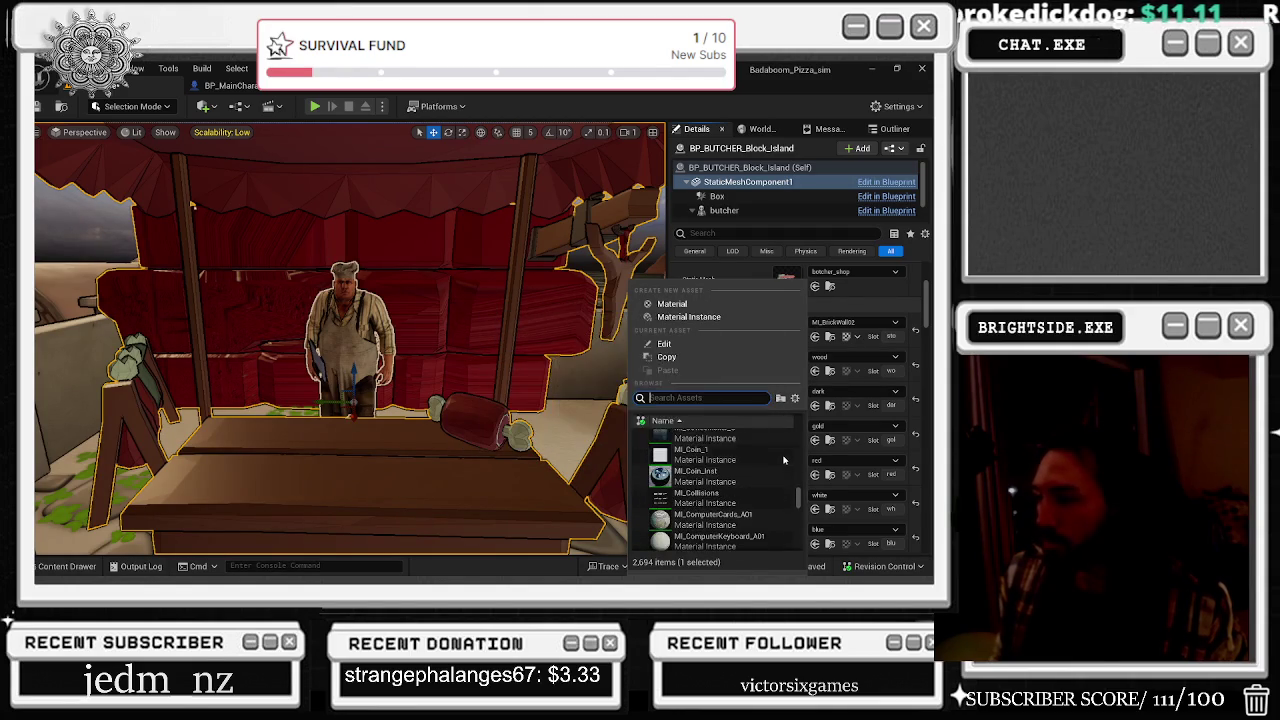
scroll(784, 459, "down", 3)
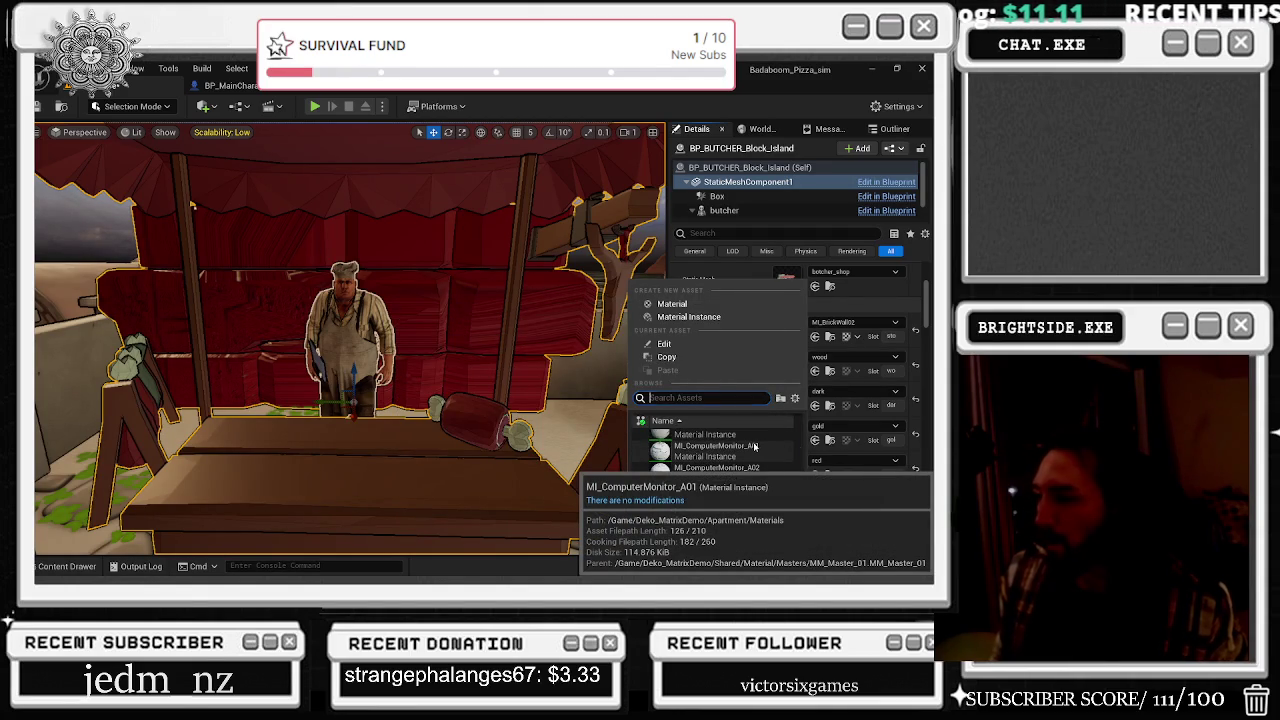
left_click(755, 447)
Step: Fly the view around the butcher stall and out toward the sea and sky
key("s")
key("a")
key("s")
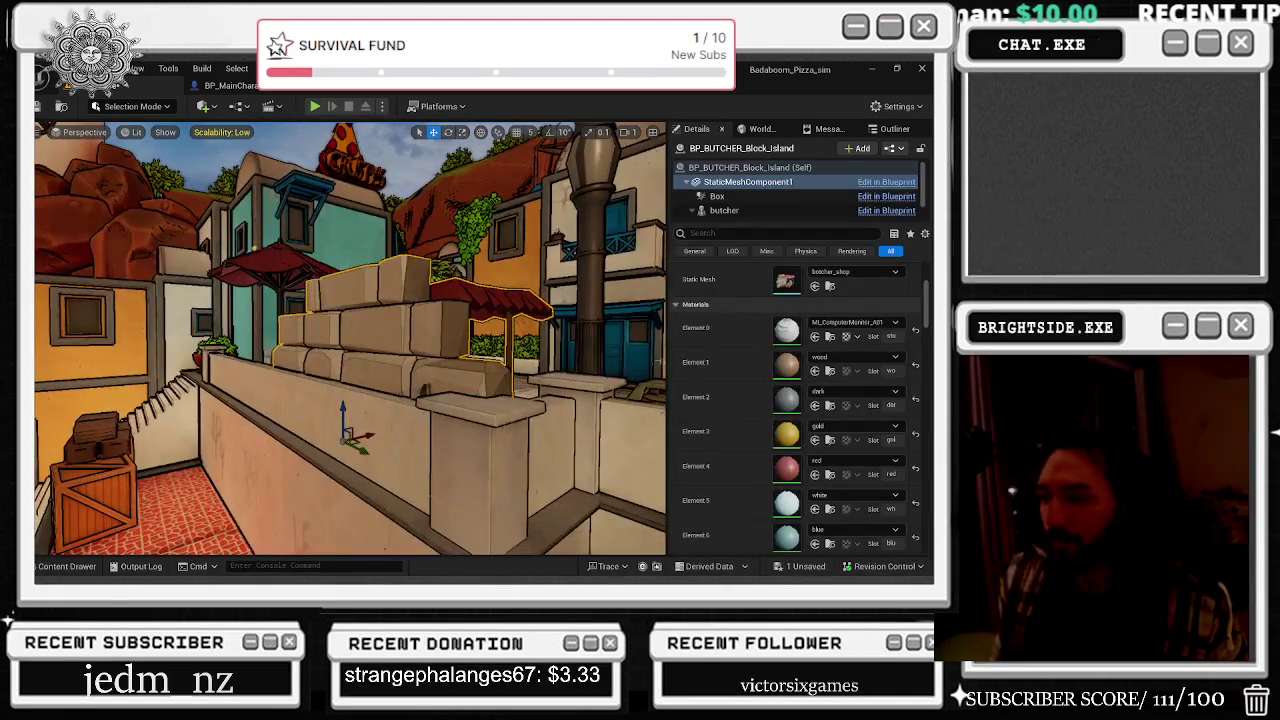
key("w")
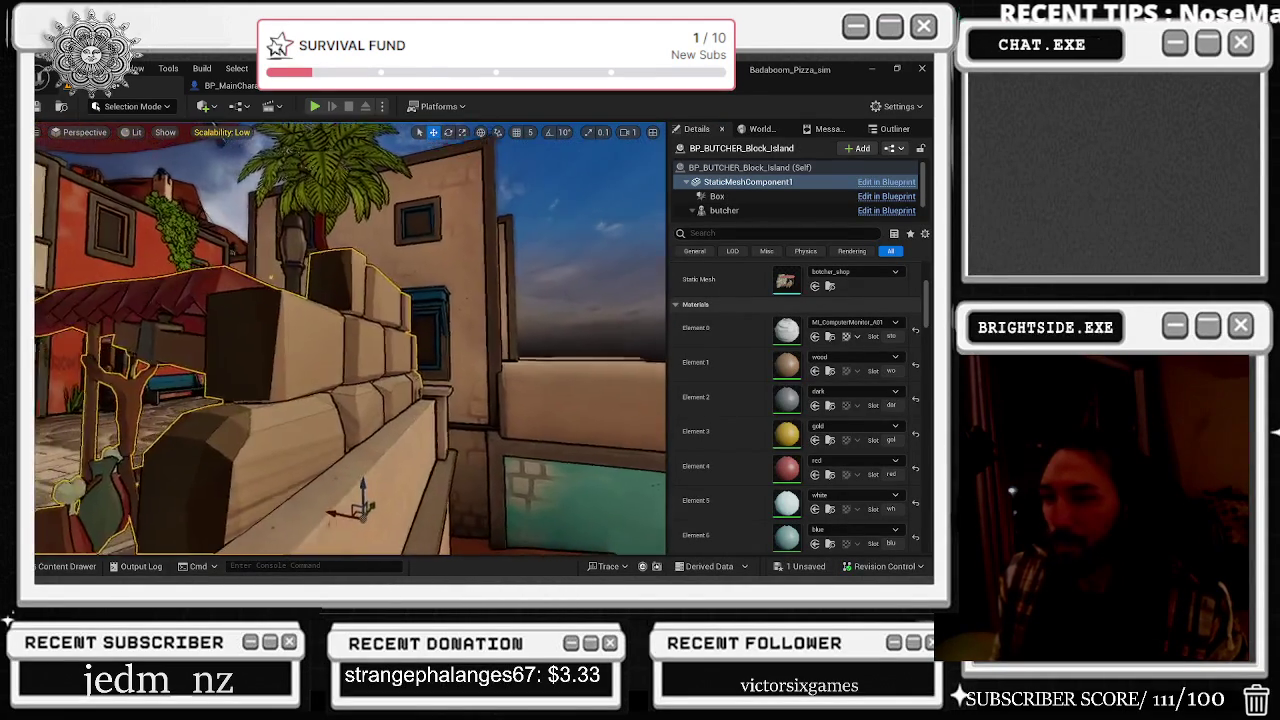
key("s")
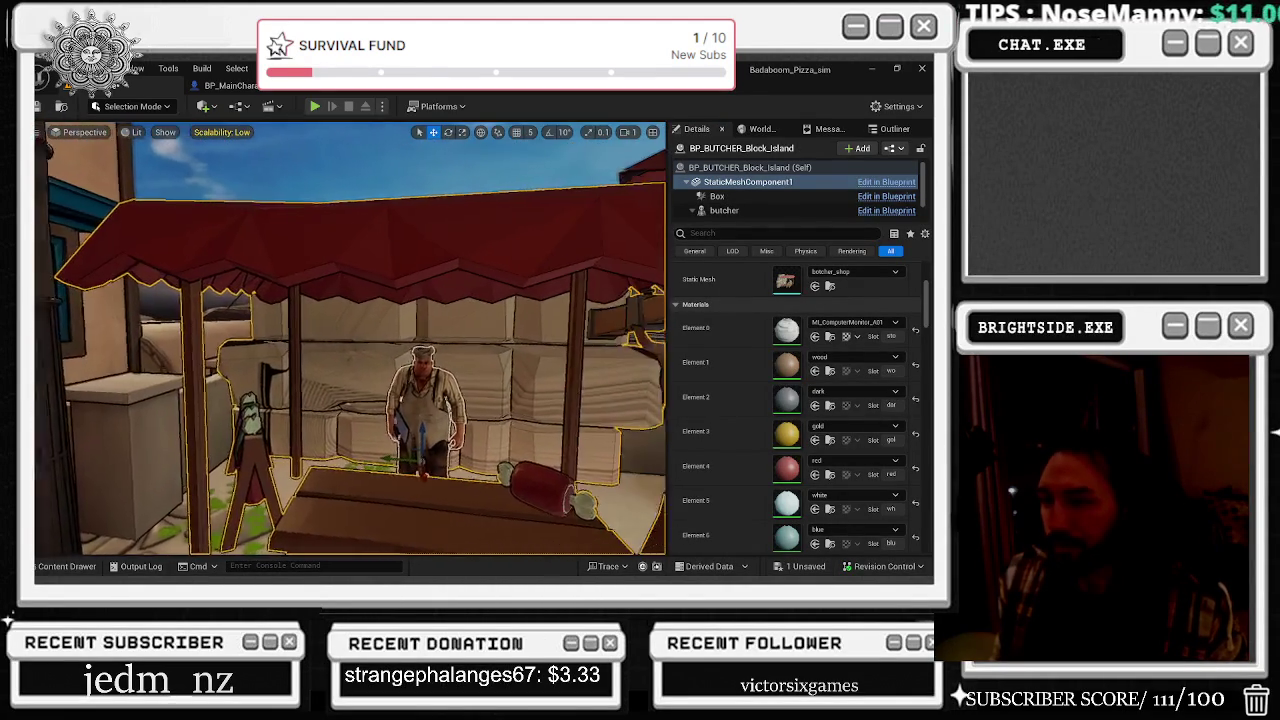
key("w")
scroll(915, 337, "down", 10)
scroll(915, 337, "up", 5)
key("d")
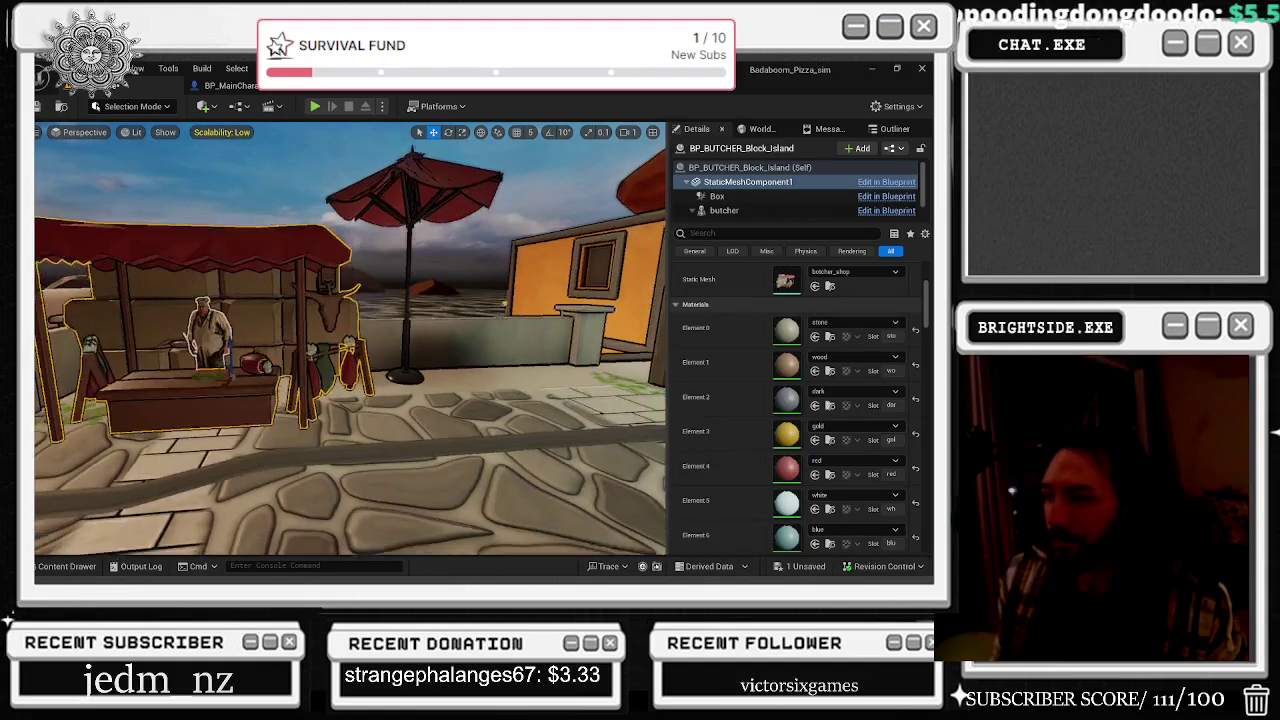
key("s")
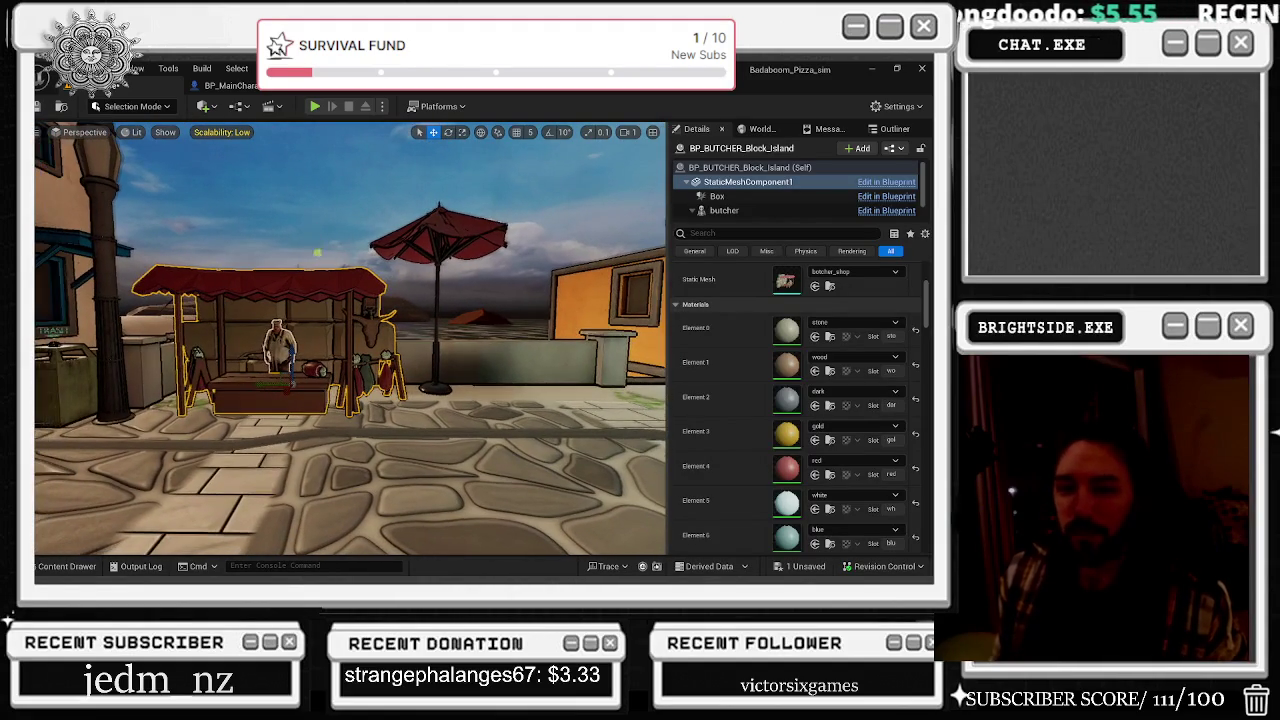
Step: Save the level changes and bring up the Content Drawer on the Levels folder
left_click(806, 566)
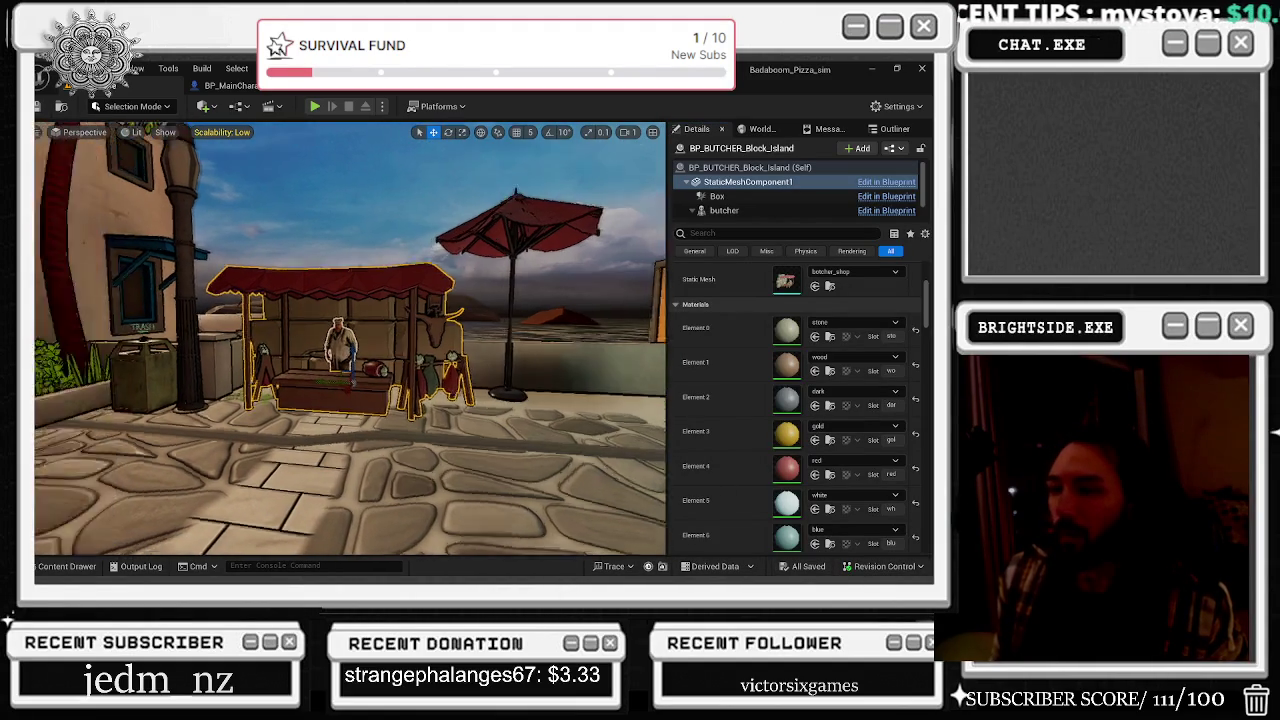
key("w")
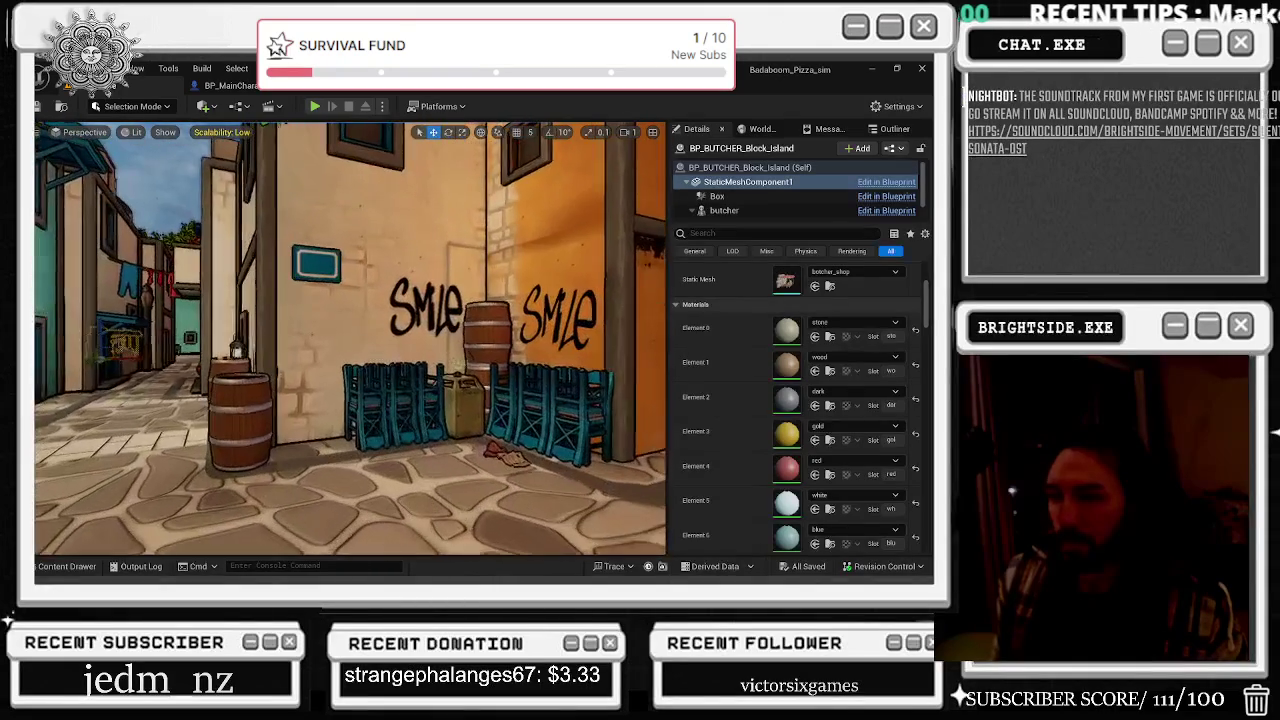
left_click(67, 566)
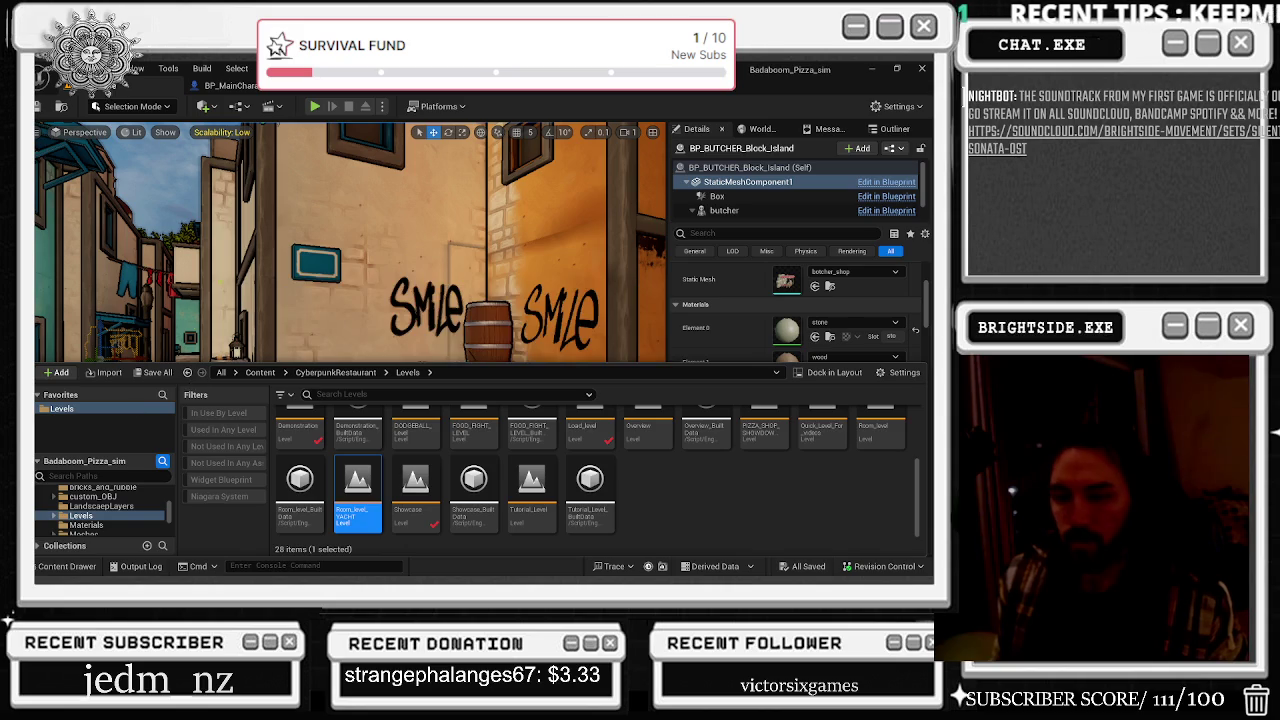
Step: Search 'TROPHY', hide the Content Drawer, and zoom into the music room to select the music book
type("TROPHY")
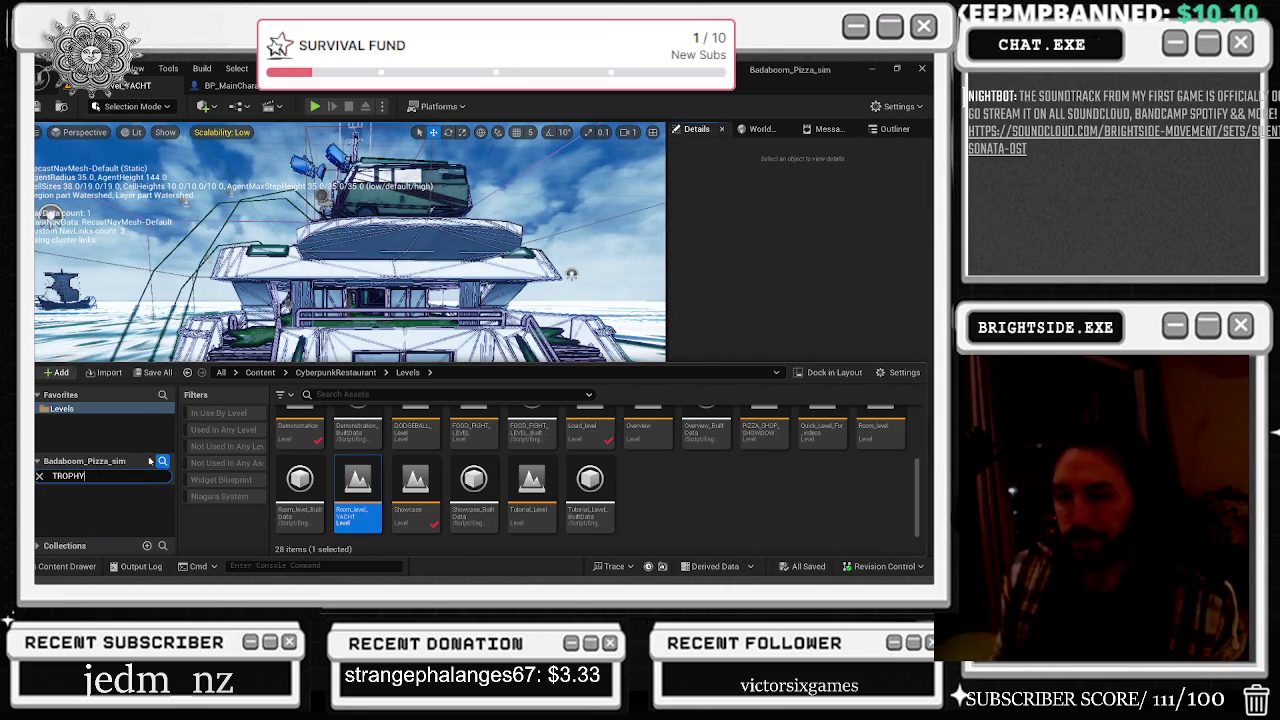
key("ctrl+space")
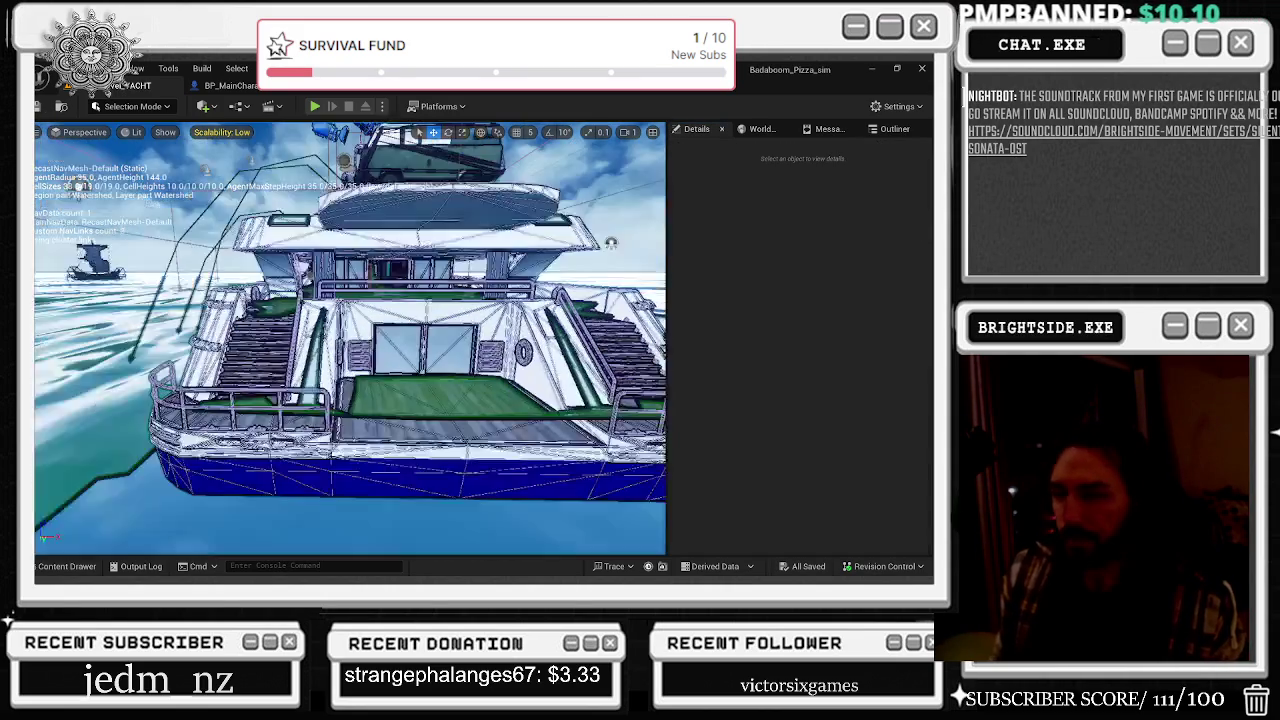
scroll(350, 340, "up", 10)
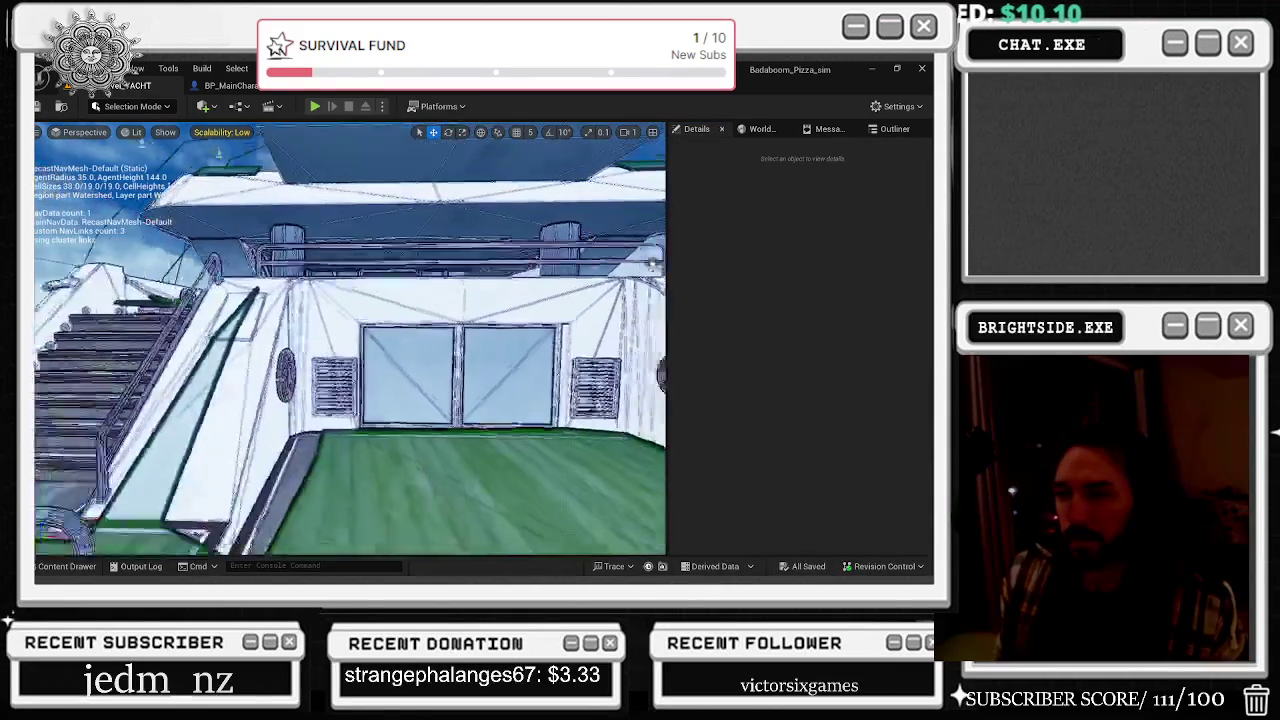
scroll(350, 340, "up", 10)
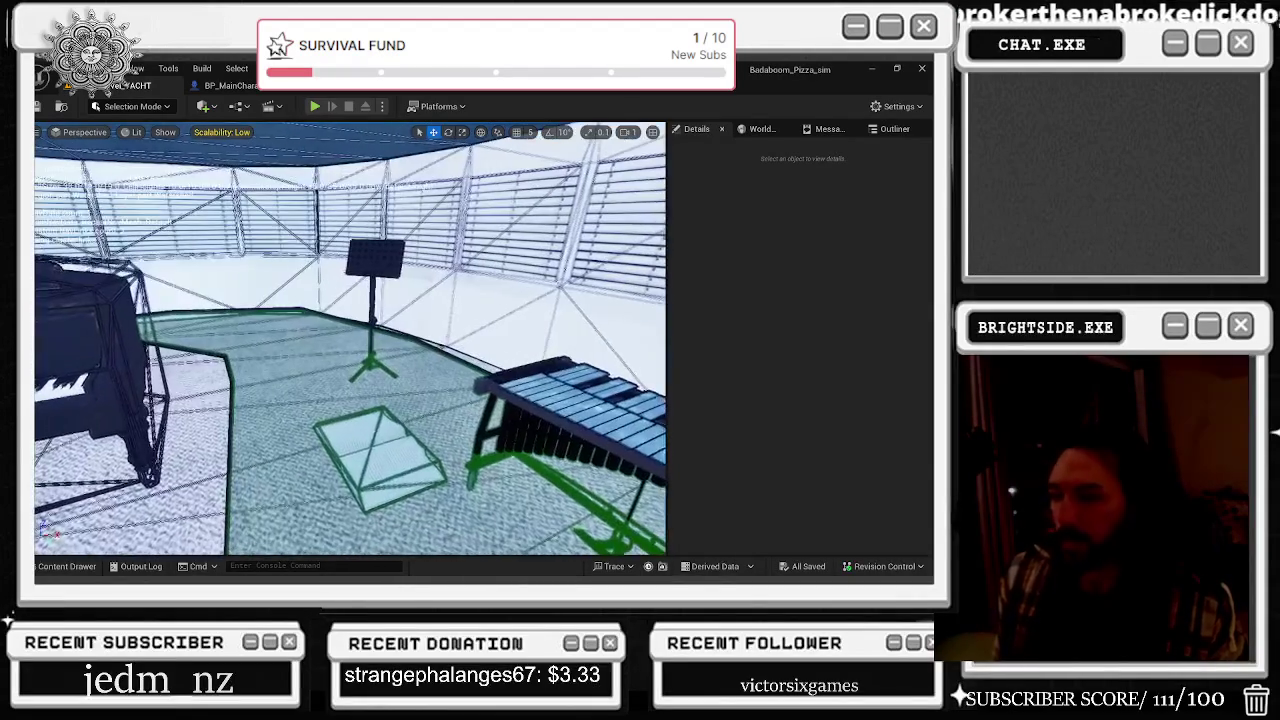
left_click(366, 438)
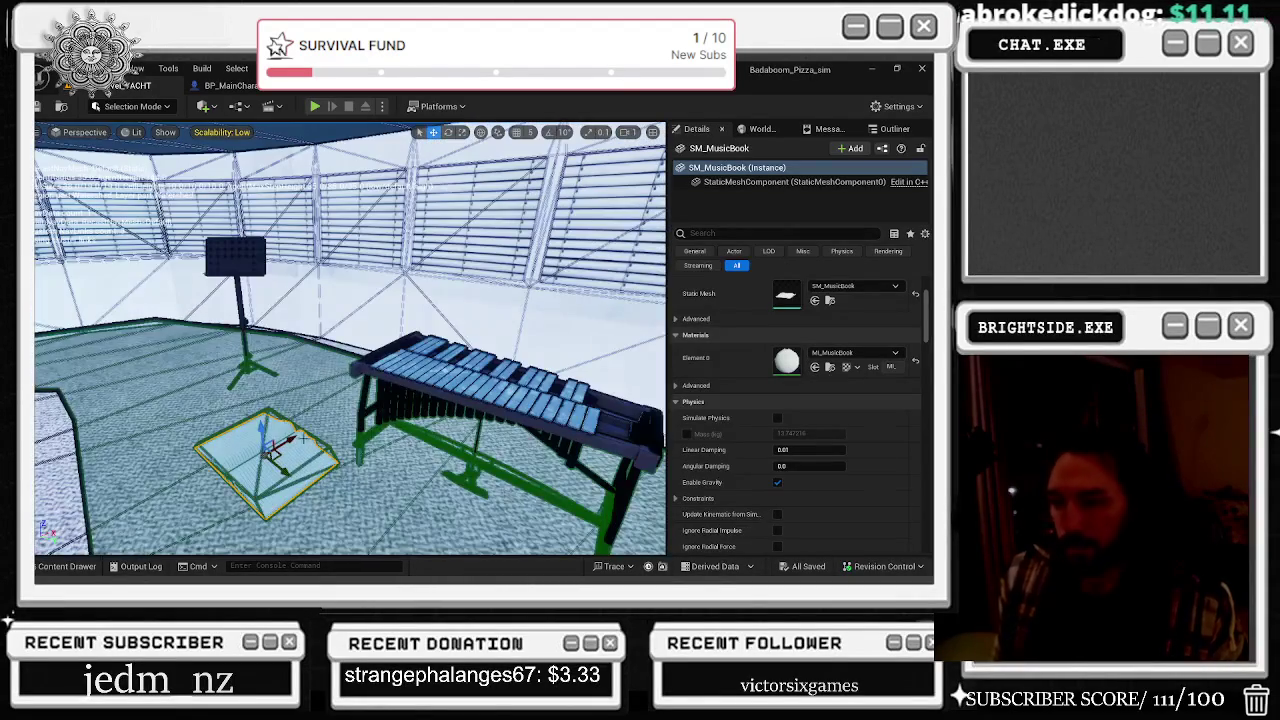
Step: Drop the music book onto the floor with End, then fly to the desk's computer monitor
key("End")
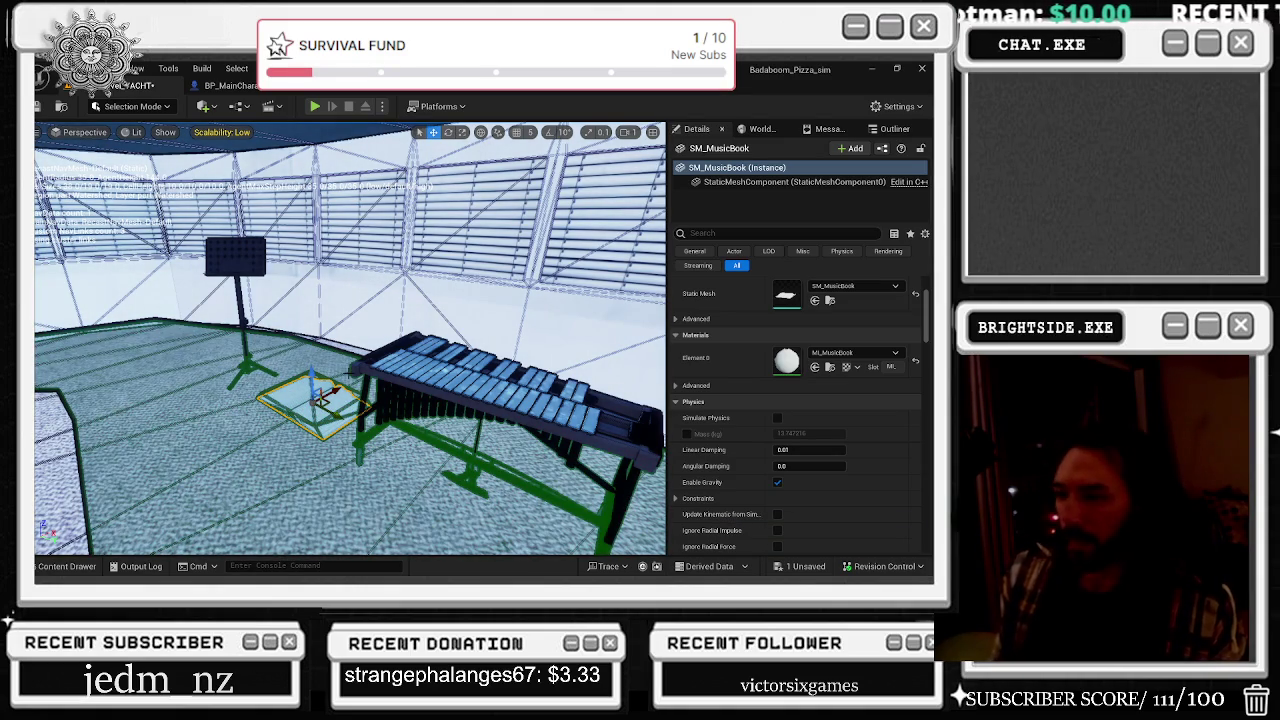
left_click_drag(356, 319, 330, 285)
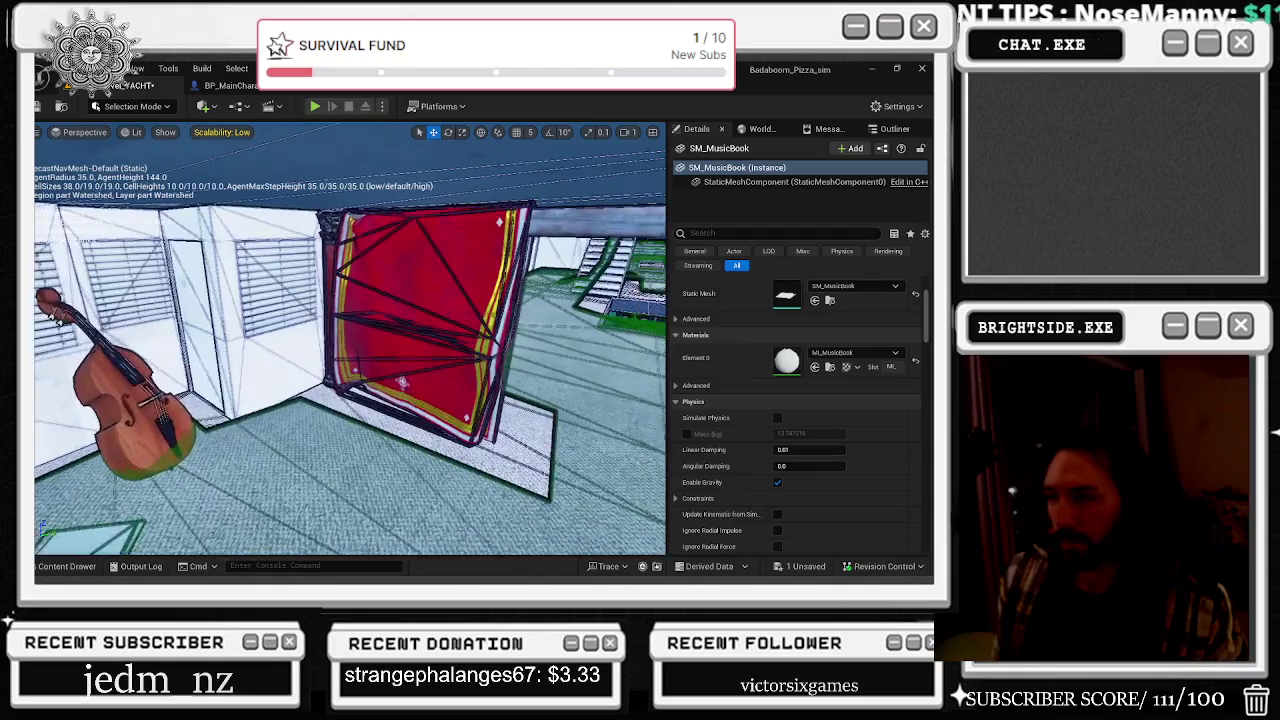
left_click_drag(330, 285, 280, 290)
mouse_move(340, 340)
left_mouse_down()
mouse_move(340, 300)
mouse_move(285, 285)
mouse_move(343, 313)
left_mouse_up()
left_click(340, 322)
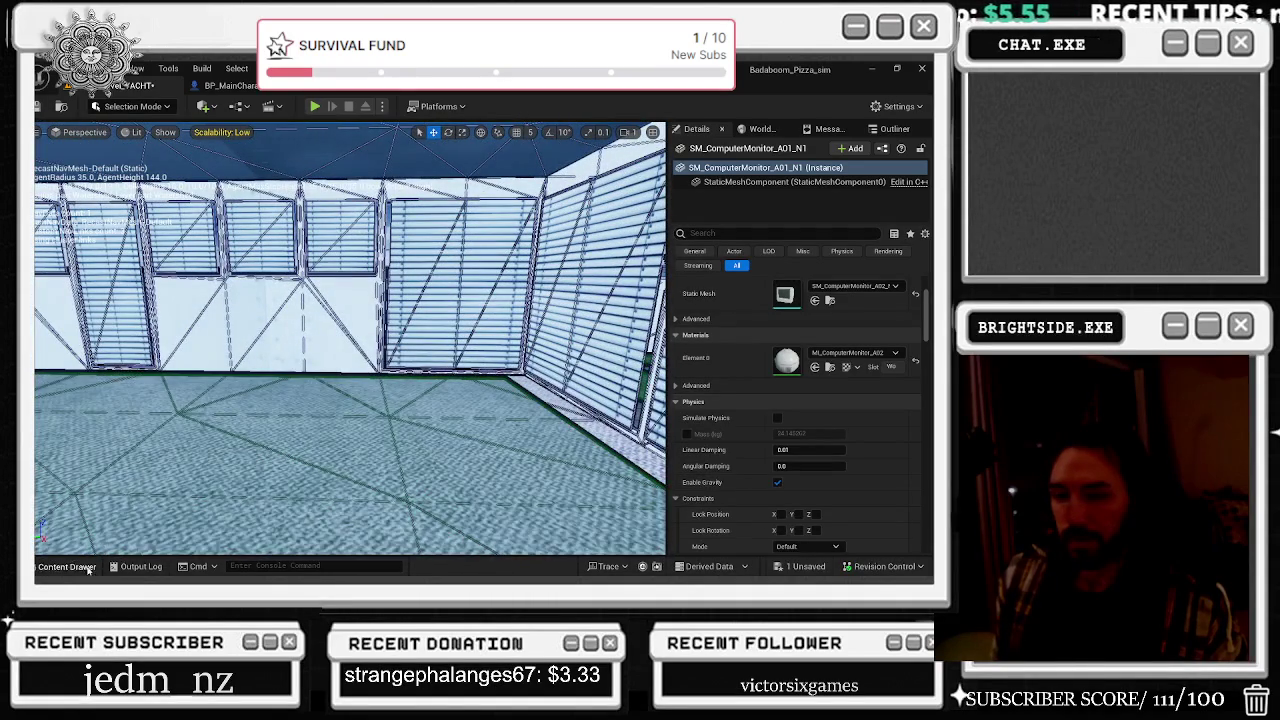
Step: Browse to TrophiesAndRewards and check the contents of its Meshes and Maps folders
left_click(88, 568)
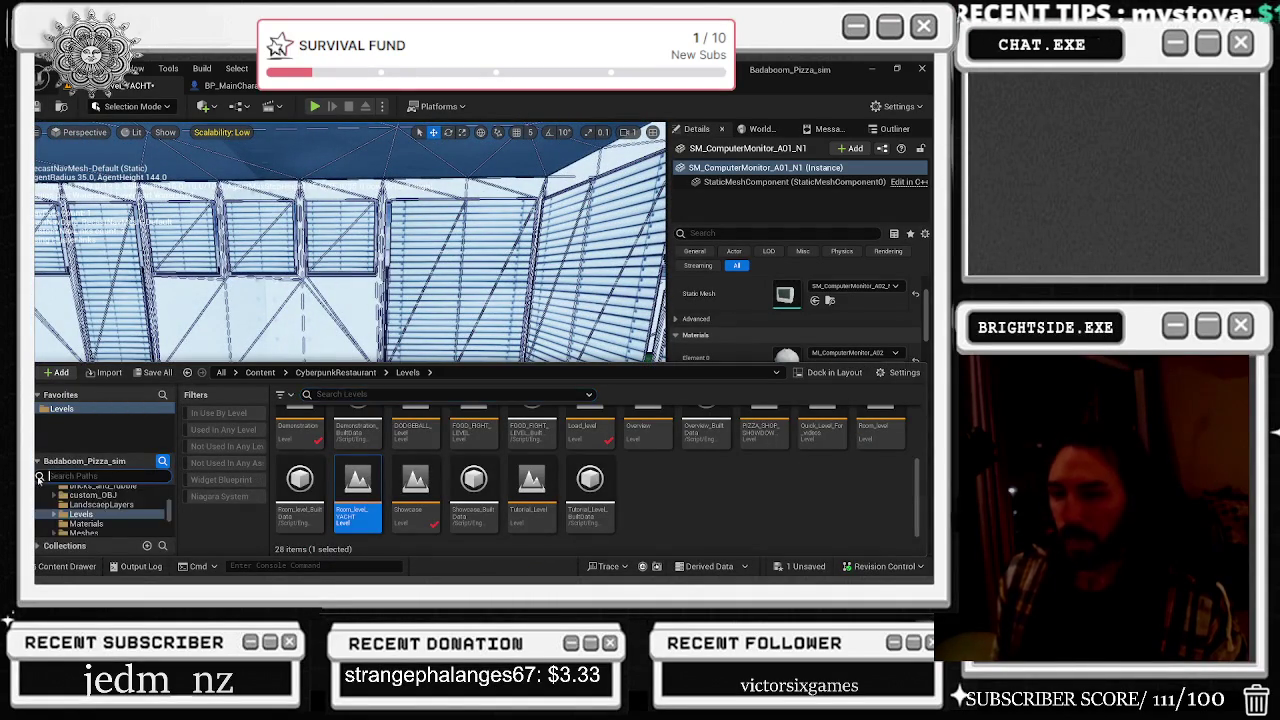
scroll(113, 509, "down", 3)
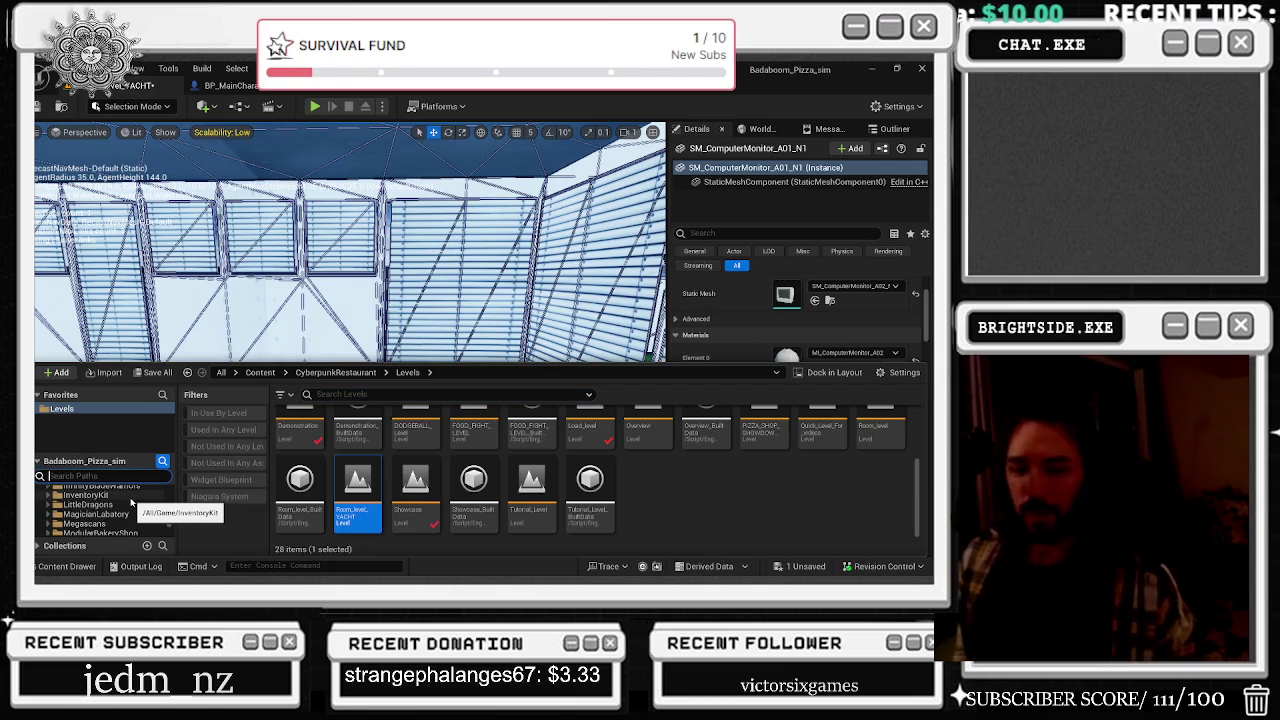
scroll(131, 503, "down", 2)
scroll(131, 503, "down", 2)
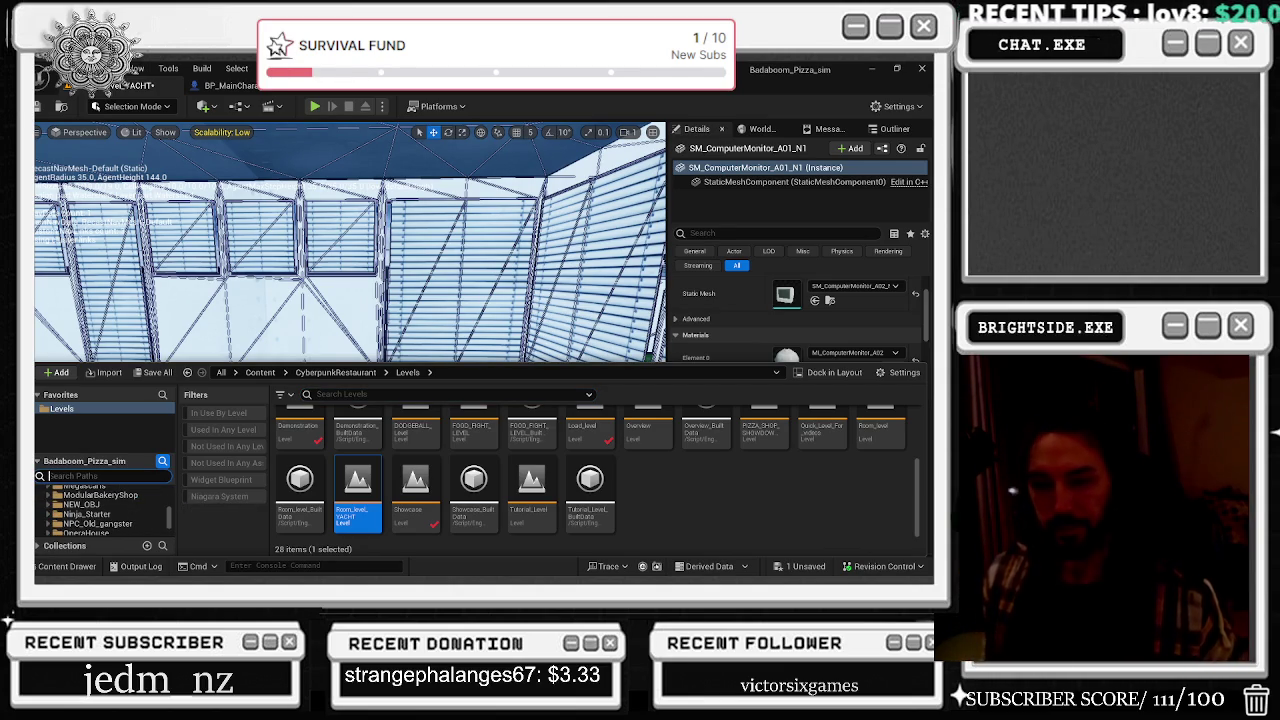
left_click_drag(122, 452, 116, 418)
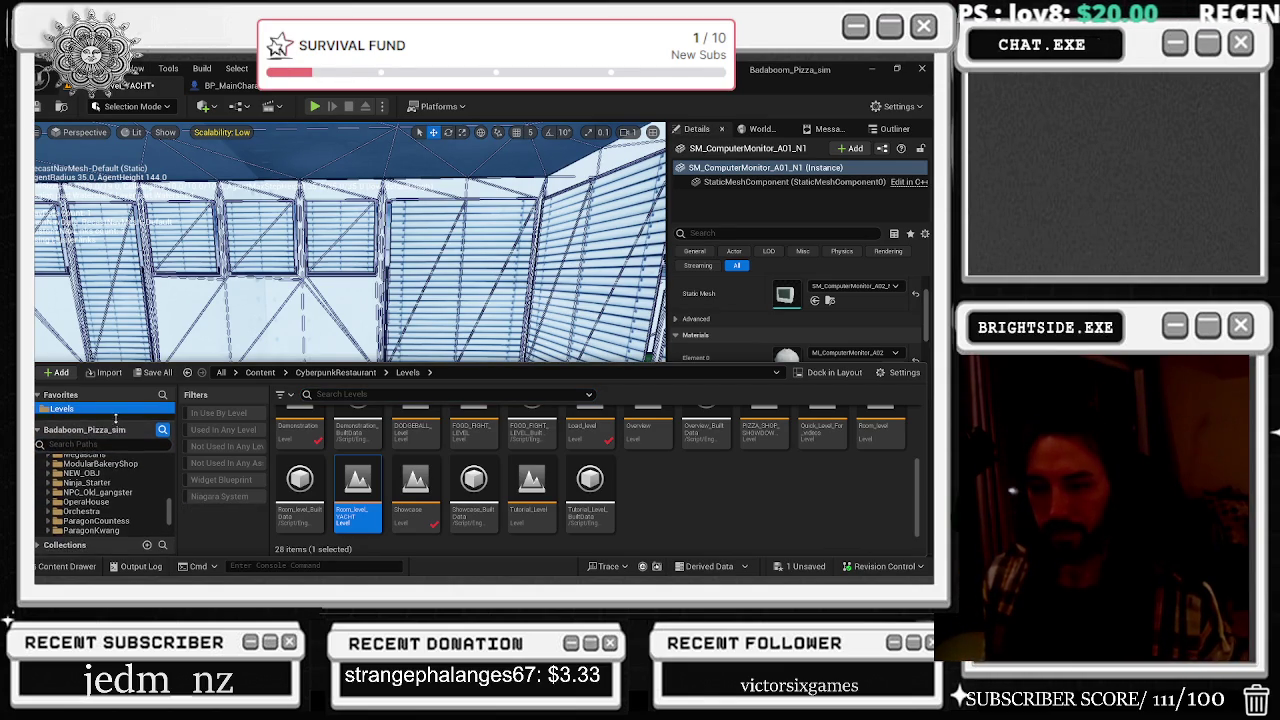
scroll(138, 483, "down", 5)
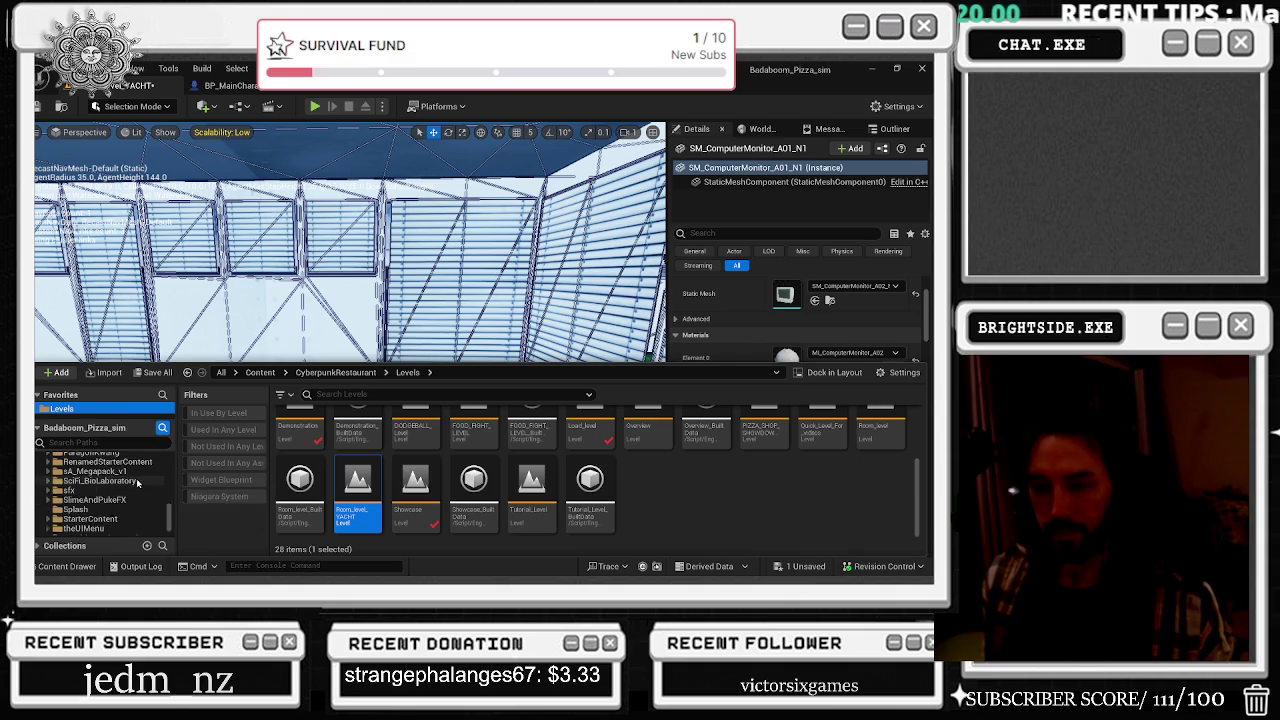
scroll(138, 483, "down", 3)
left_click(90, 501)
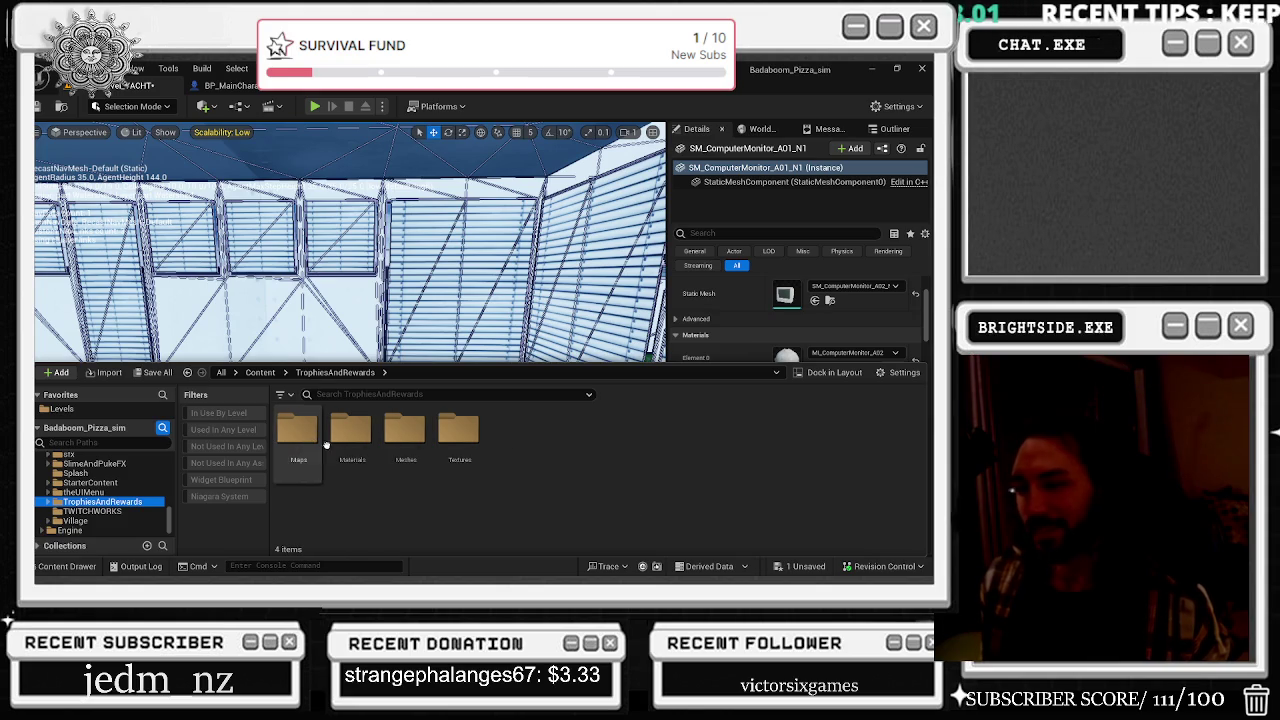
double_click(397, 436)
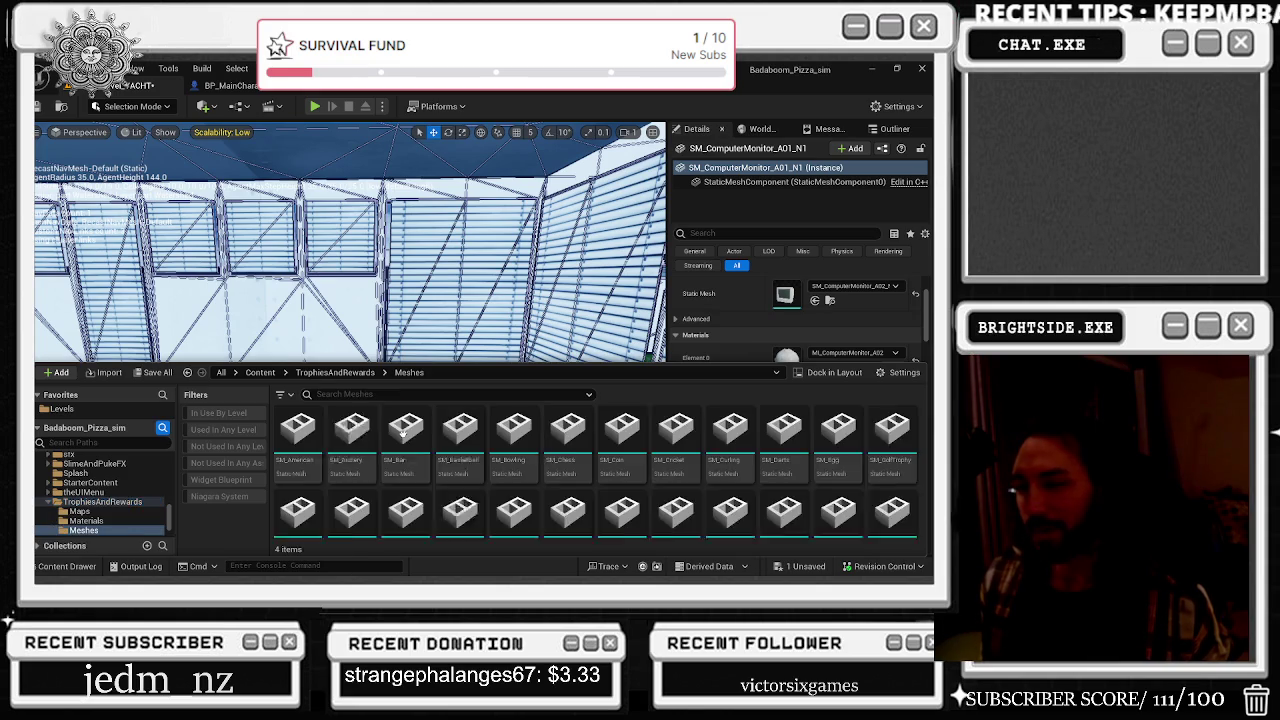
left_click(333, 372)
double_click(297, 430)
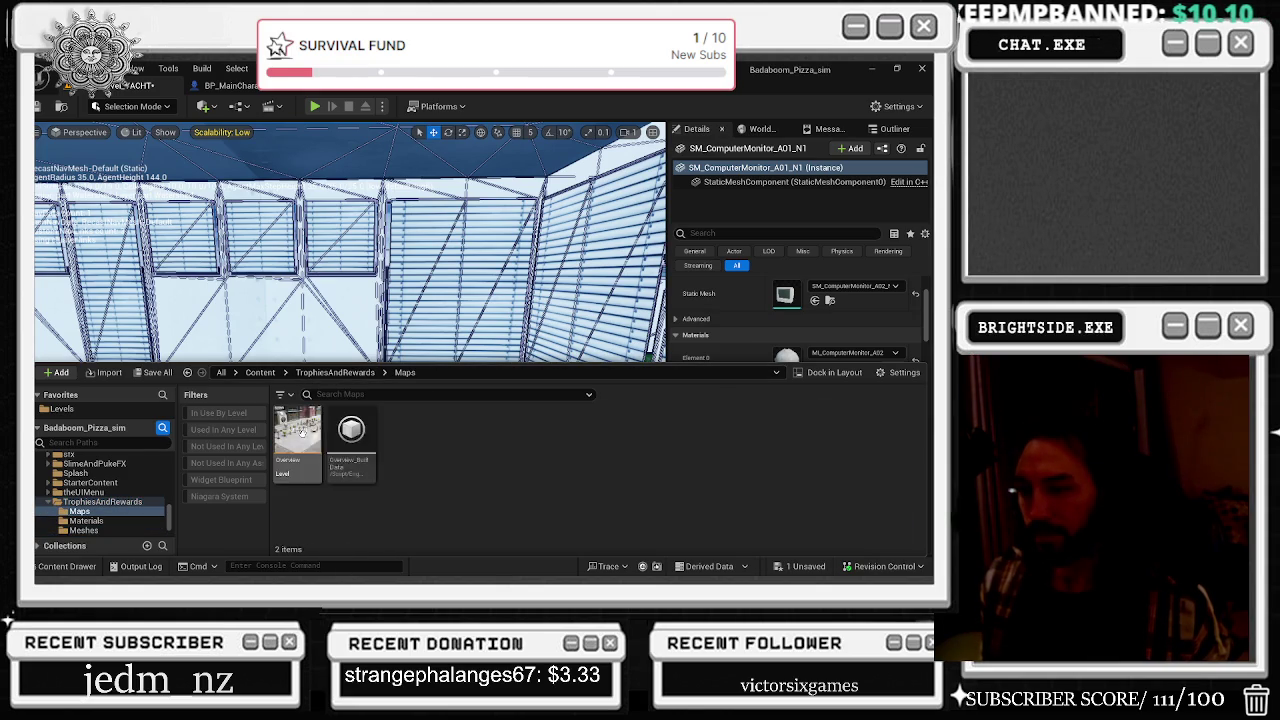
left_click(333, 372)
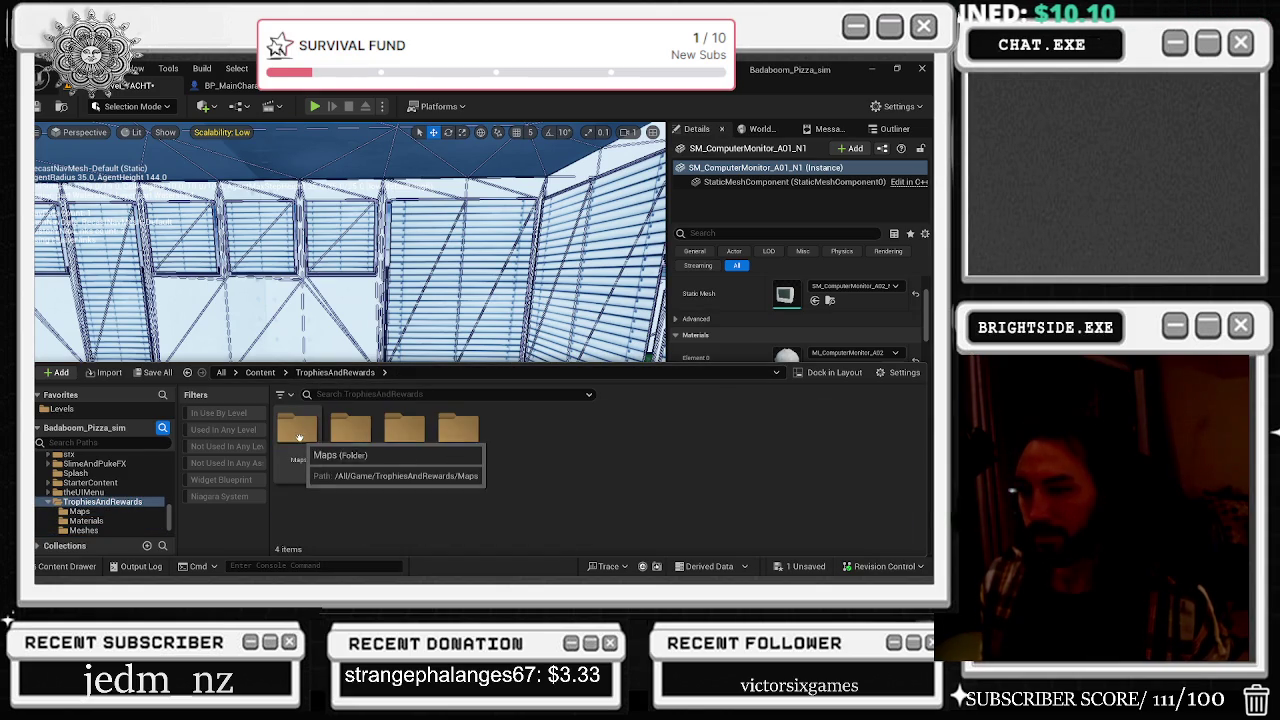
Step: Delete the Maps folder along with its Overview map
right_click(303, 436)
left_click(378, 322)
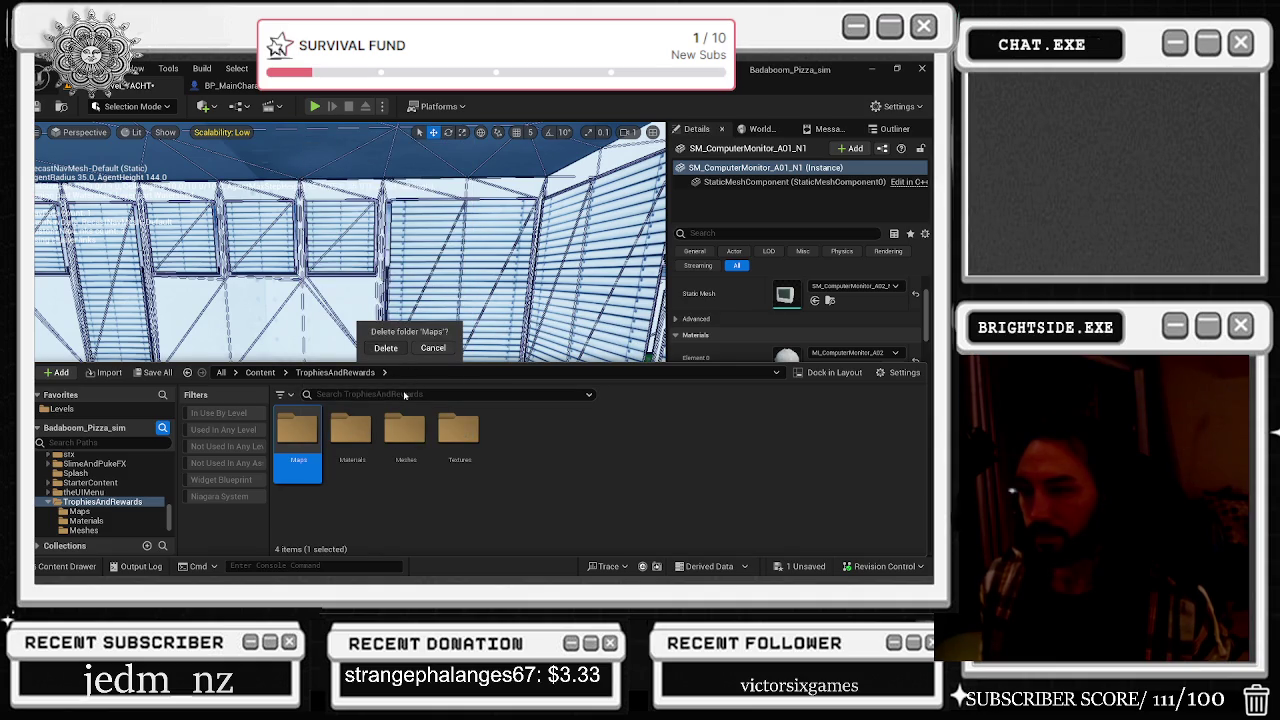
left_click(385, 347)
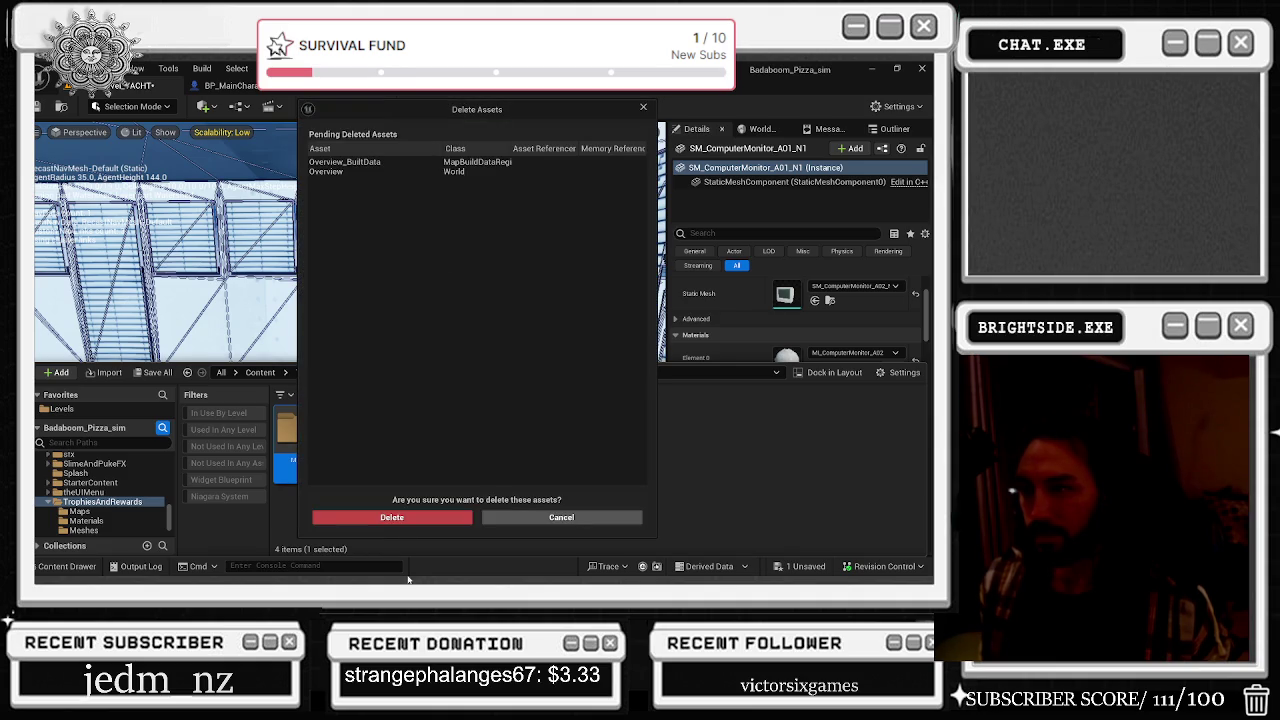
left_click(403, 519)
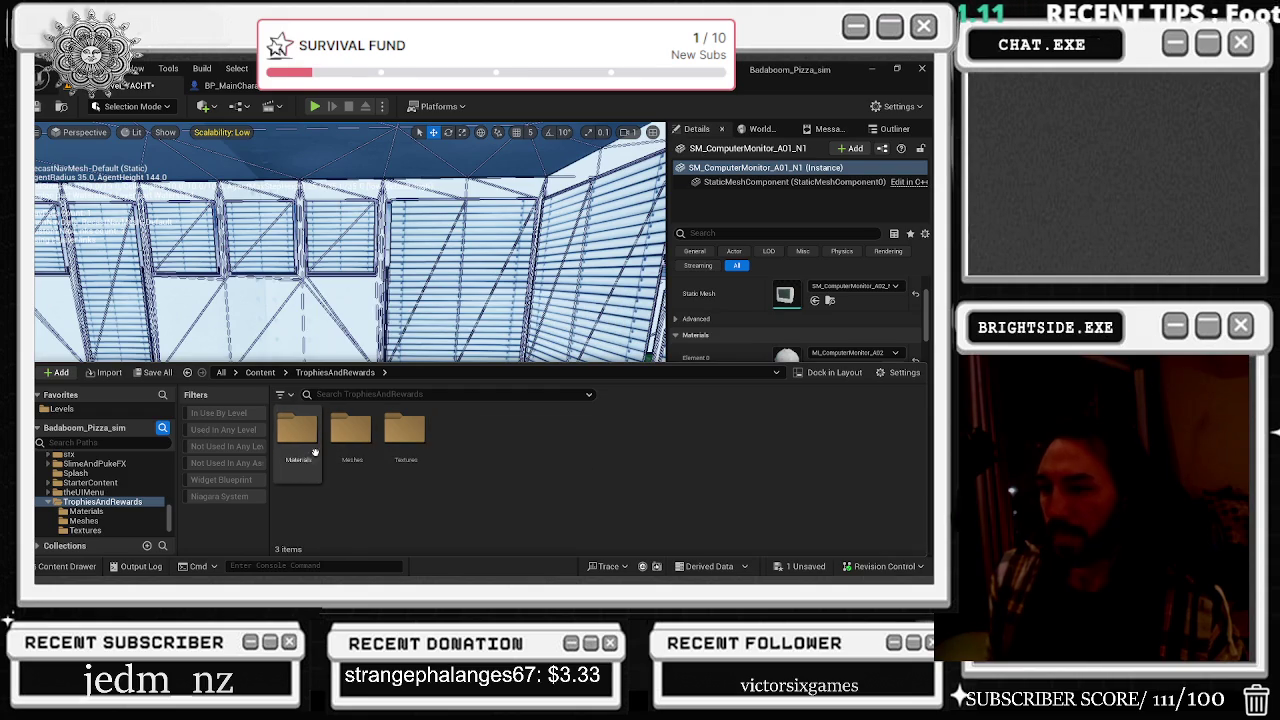
Step: Drag SM_Trophy_12 from TrophiesAndRewards > Meshes onto the yacht room floor
double_click(350, 430)
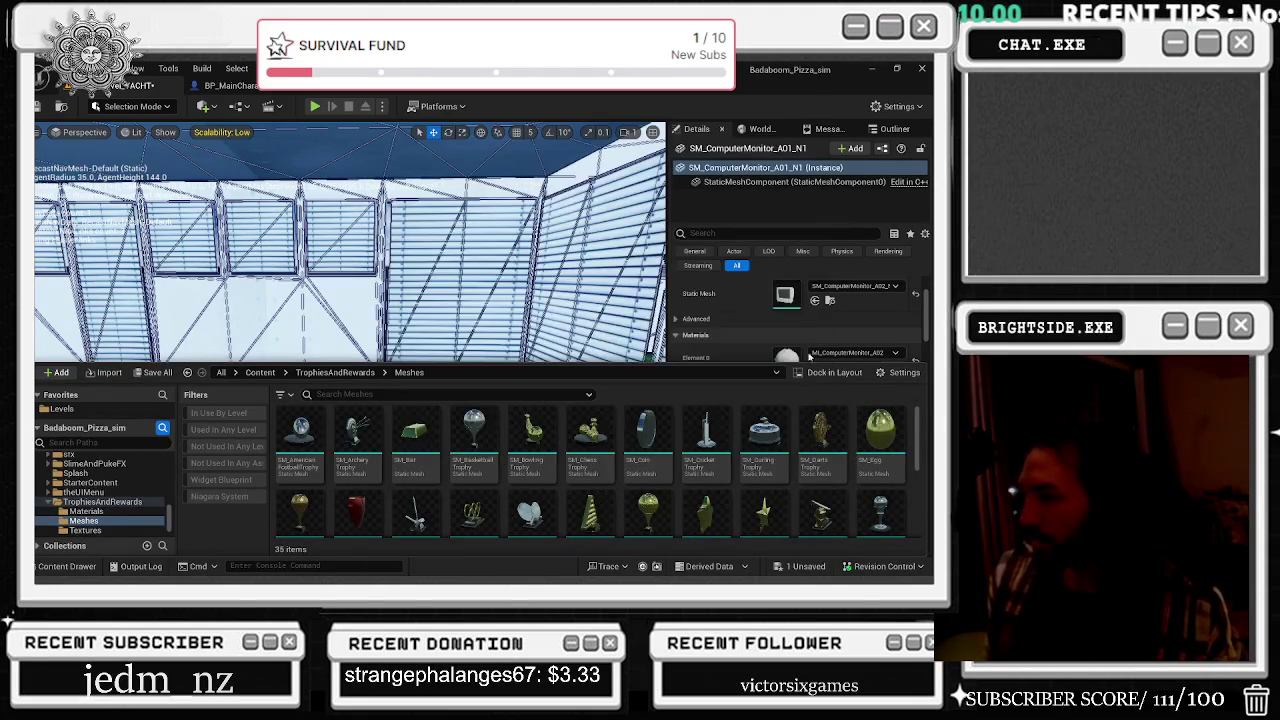
scroll(640, 440, "down", 1)
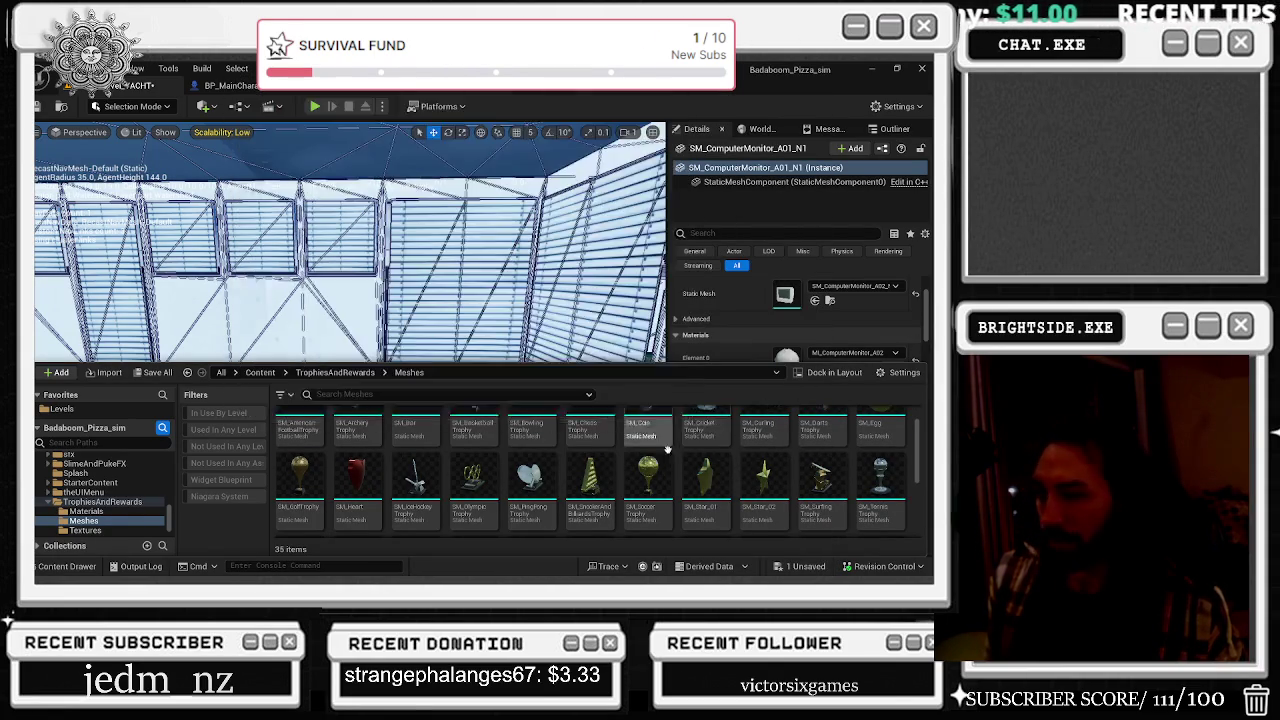
scroll(665, 440, "down", 1)
scroll(590, 460, "down", 2)
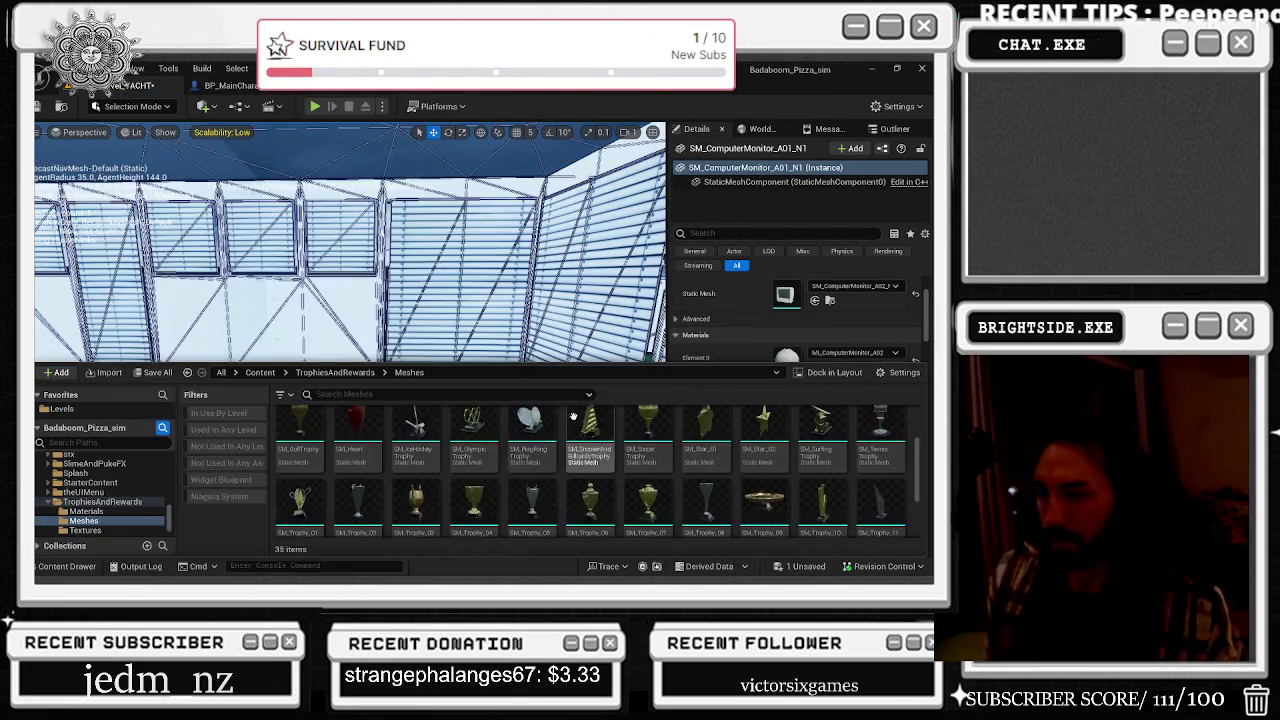
scroll(315, 476, "down", 1)
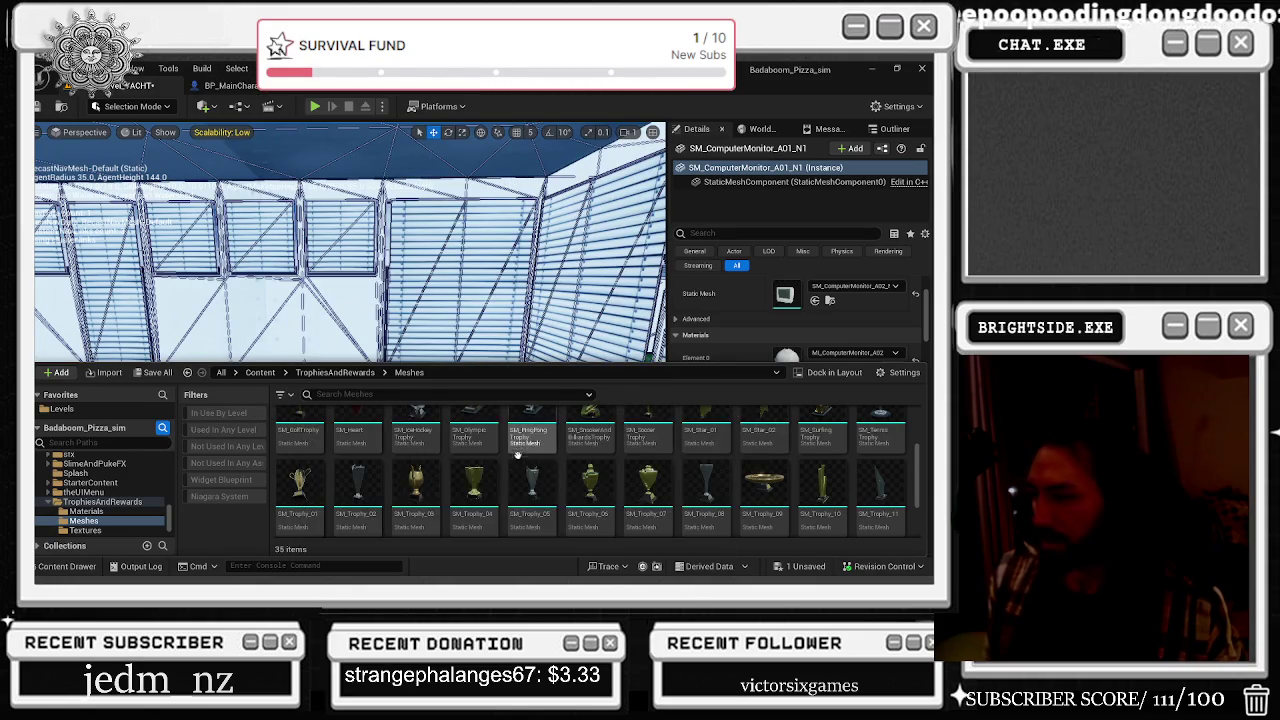
scroll(670, 474, "down", 4)
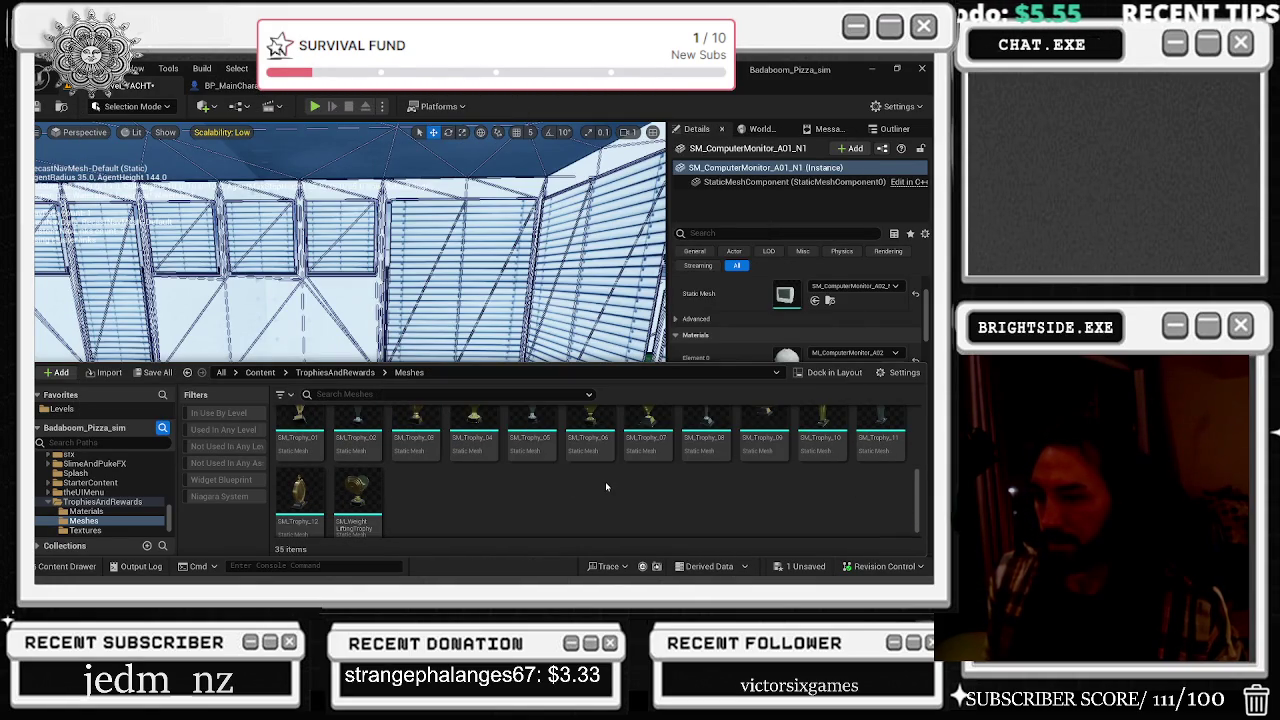
left_click(305, 505)
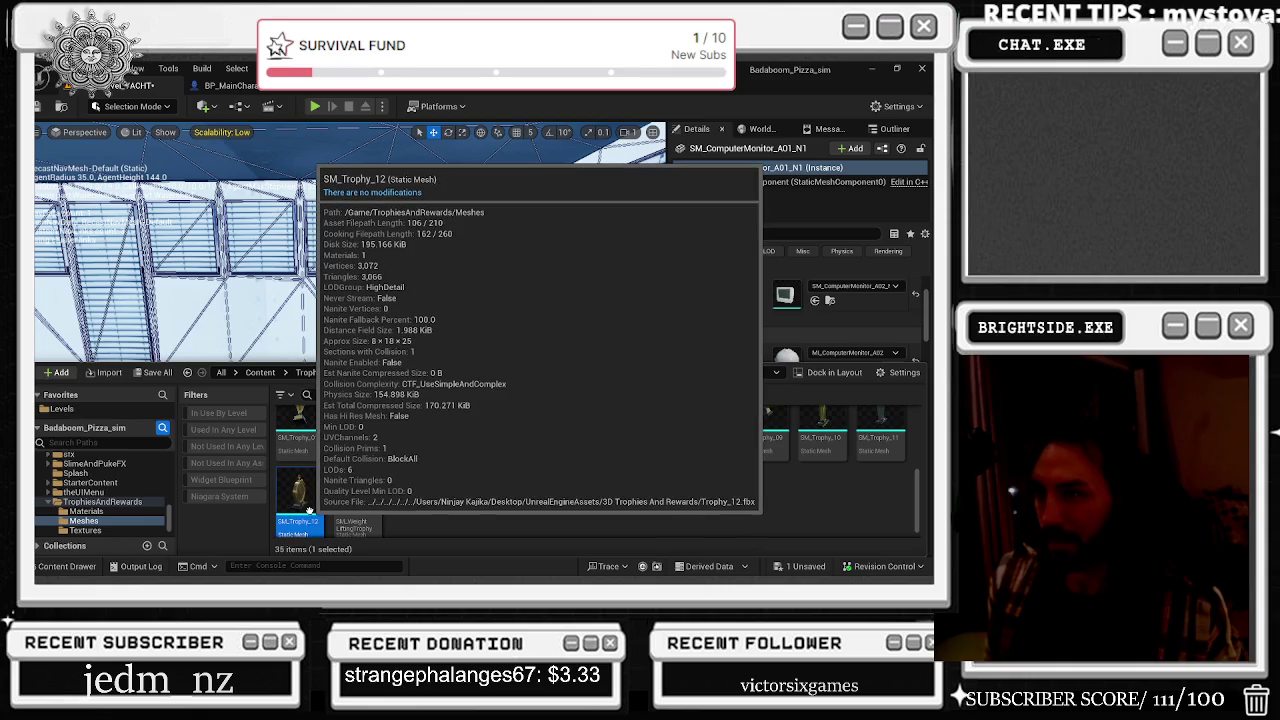
mouse_move(310, 510)
left_mouse_down()
mouse_move(329, 380)
mouse_move(324, 418)
mouse_move(330, 400)
left_mouse_up()
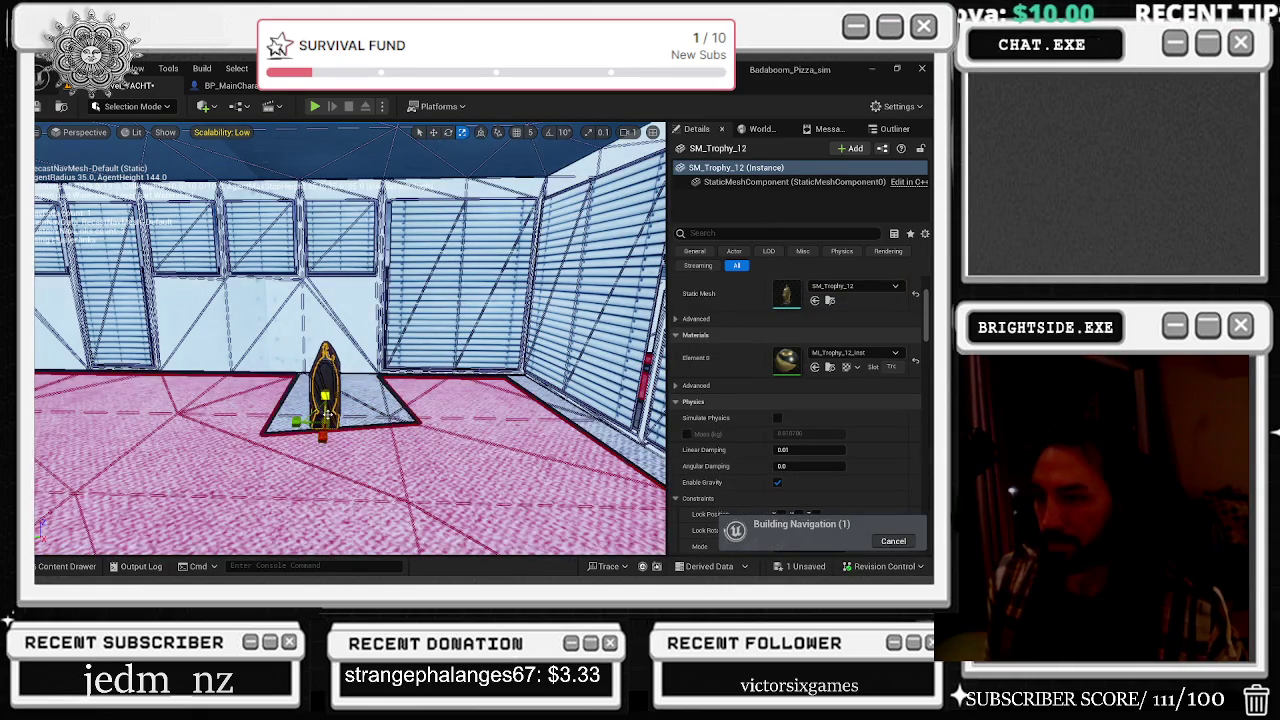
Step: Undo the trophy's accidental enlargement, resize it slightly, and shift it left
key("ctrl+z")
mouse_move(323, 425)
left_mouse_down()
mouse_move(340, 428)
mouse_move(343, 391)
mouse_move(260, 390)
mouse_move(340, 385)
mouse_move(313, 440)
mouse_move(300, 420)
mouse_move(220, 405)
mouse_move(340, 400)
mouse_move(350, 380)
mouse_move(360, 405)
left_mouse_up()
key("e")
key("w")
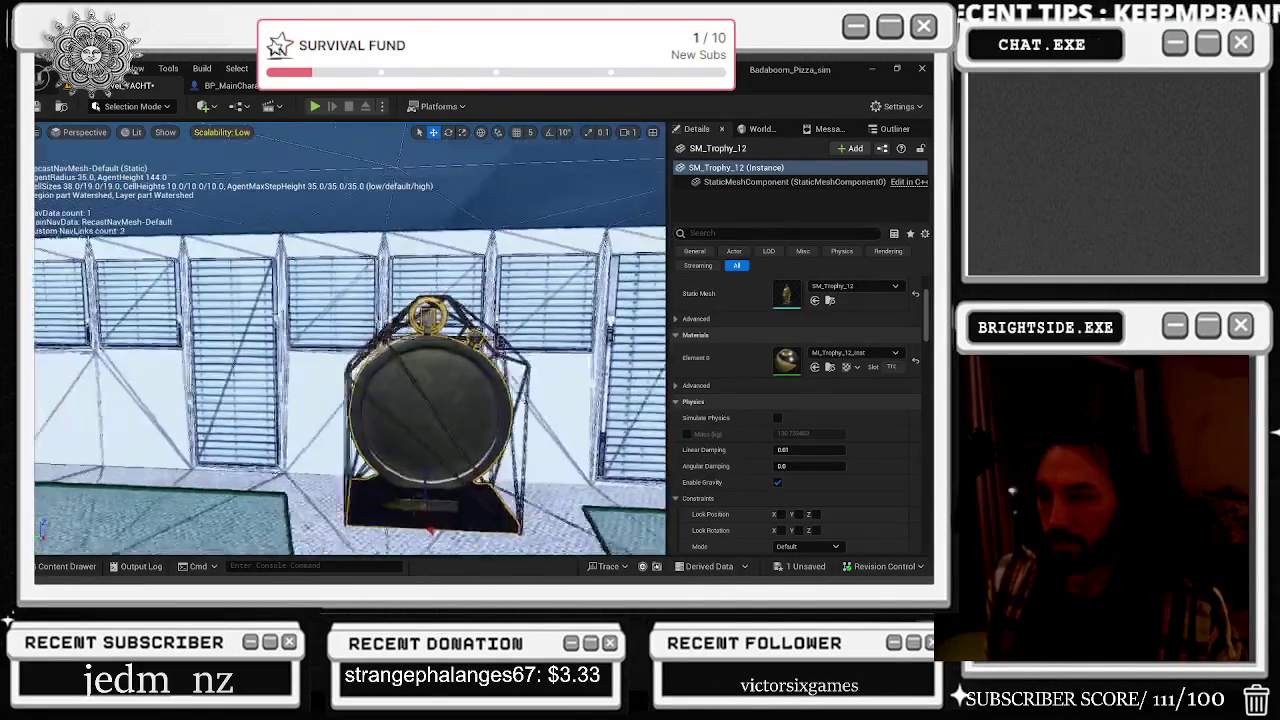
left_click_drag(299, 451, 250, 451)
Step: Fly the view away from the trophy room over to the rooftop area
left_click_drag(406, 306, 305, 305)
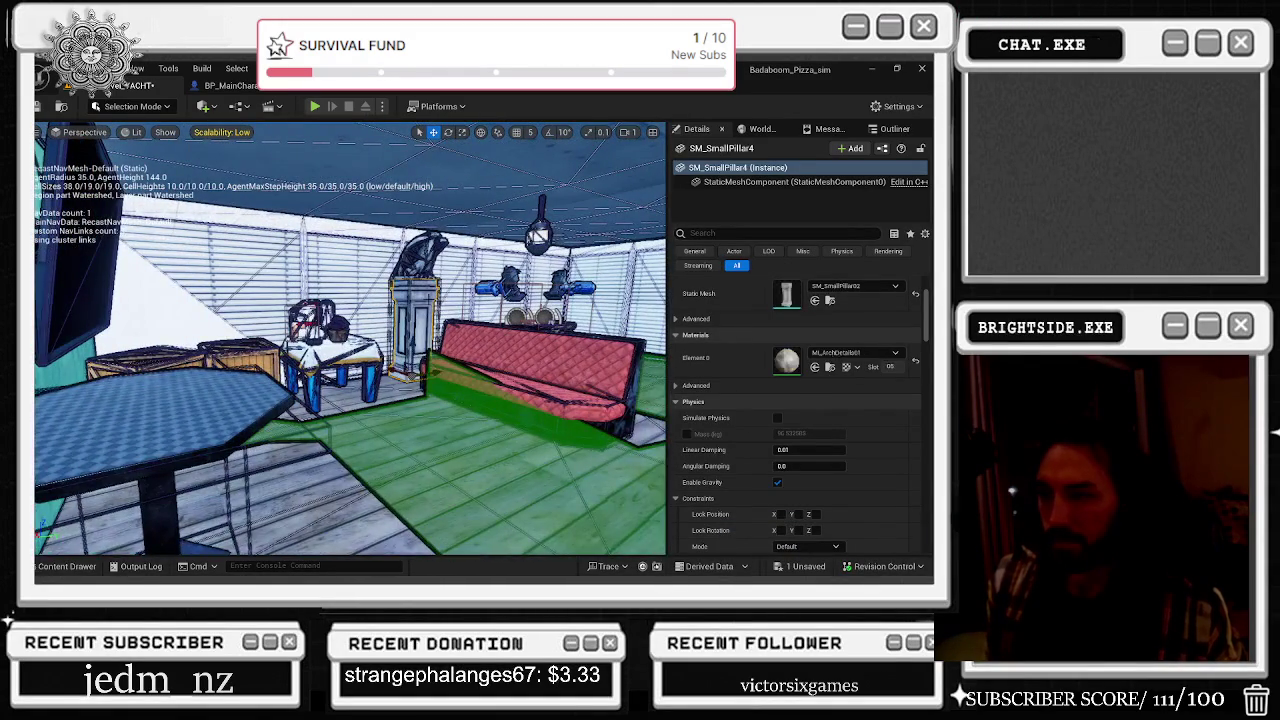
key("ctrl+space")
key("ctrl+space")
left_click_drag(151, 250, 151, 169)
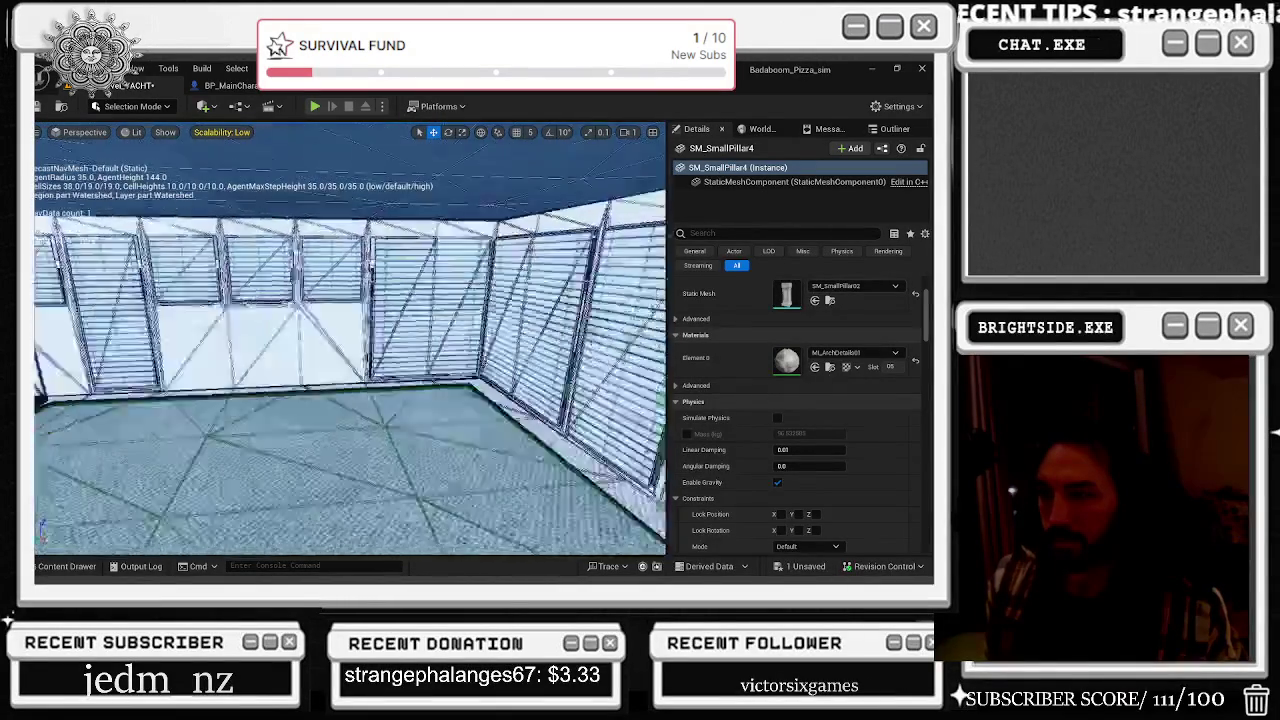
Step: Place an SM_SmallPillar02 beside the trophy, then lift and enlarge the trophy on top
left_click(60, 570)
left_click_drag(313, 515, 215, 345)
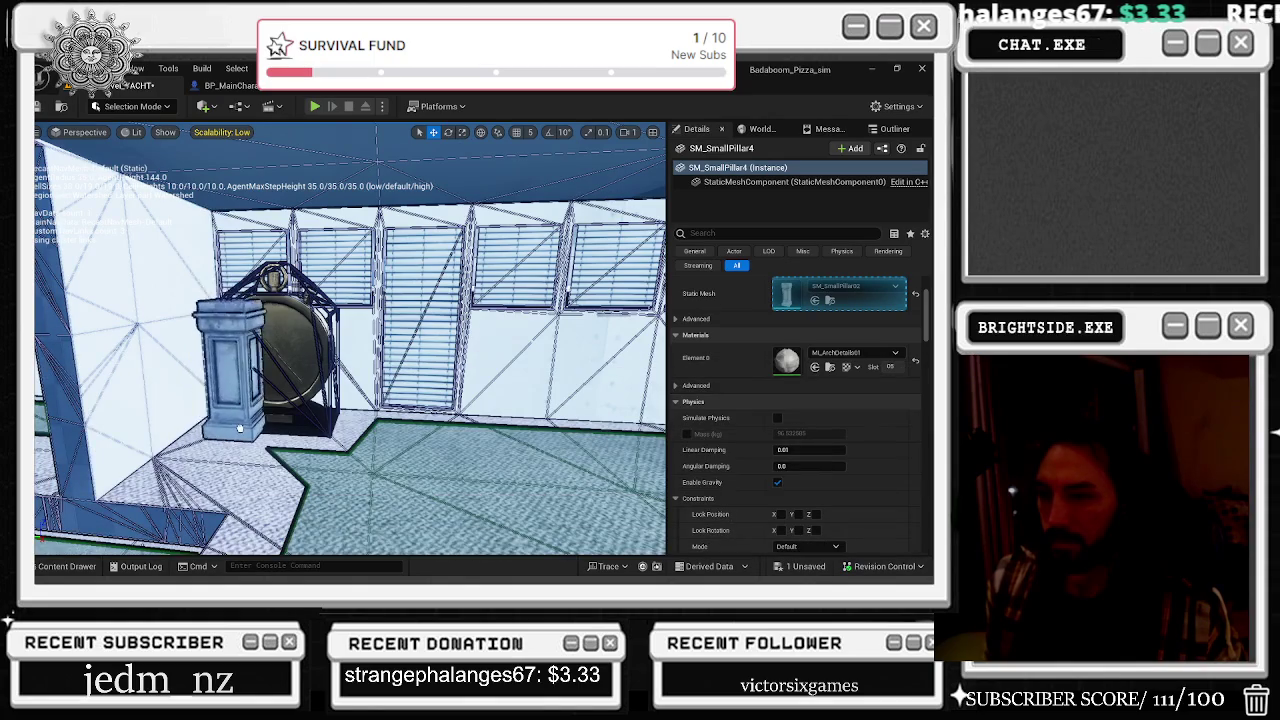
left_click_drag(230, 415, 230, 415)
key("f")
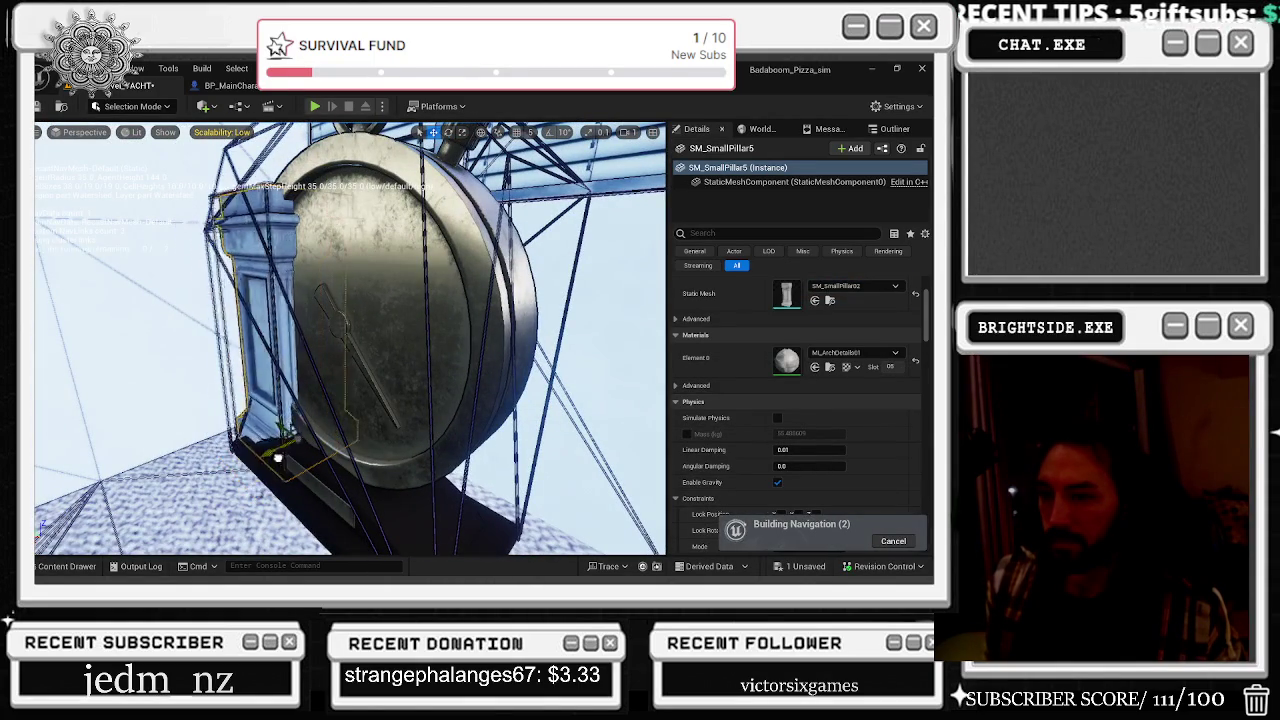
left_click(286, 418)
key("f")
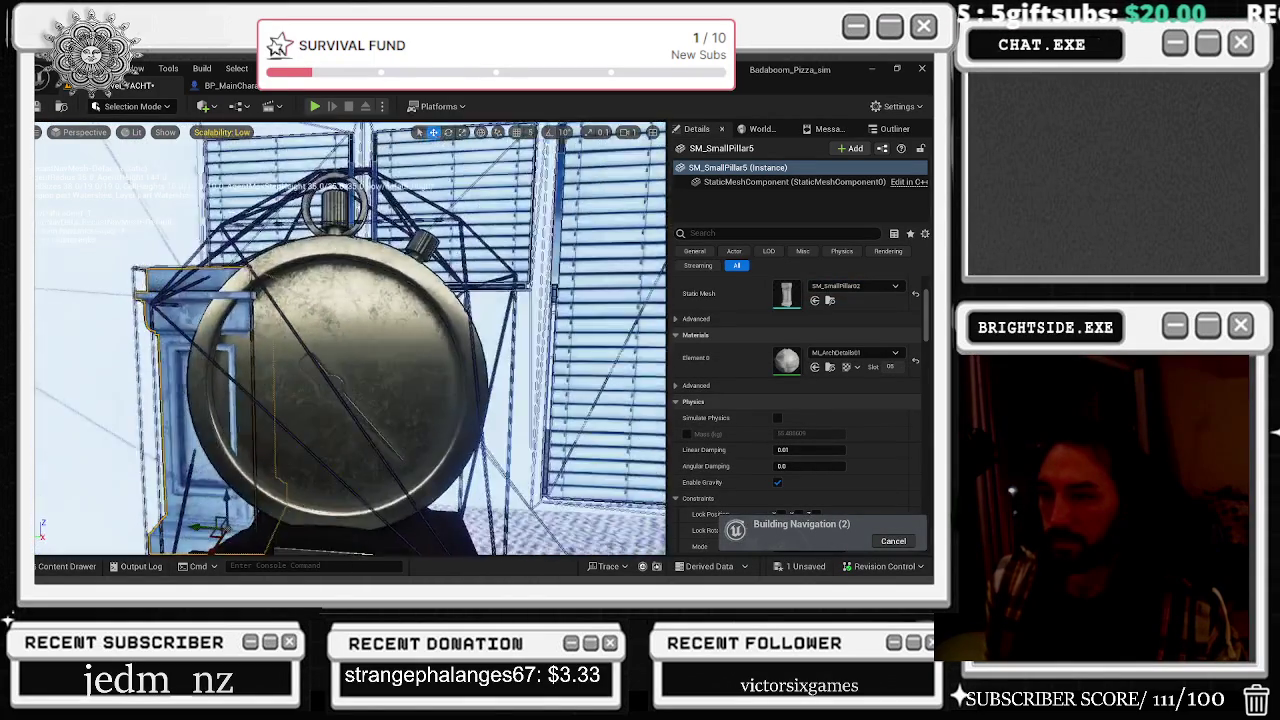
mouse_move(340, 450)
left_mouse_down()
mouse_move(340, 137)
mouse_move(340, 292)
left_mouse_up()
key("Left")
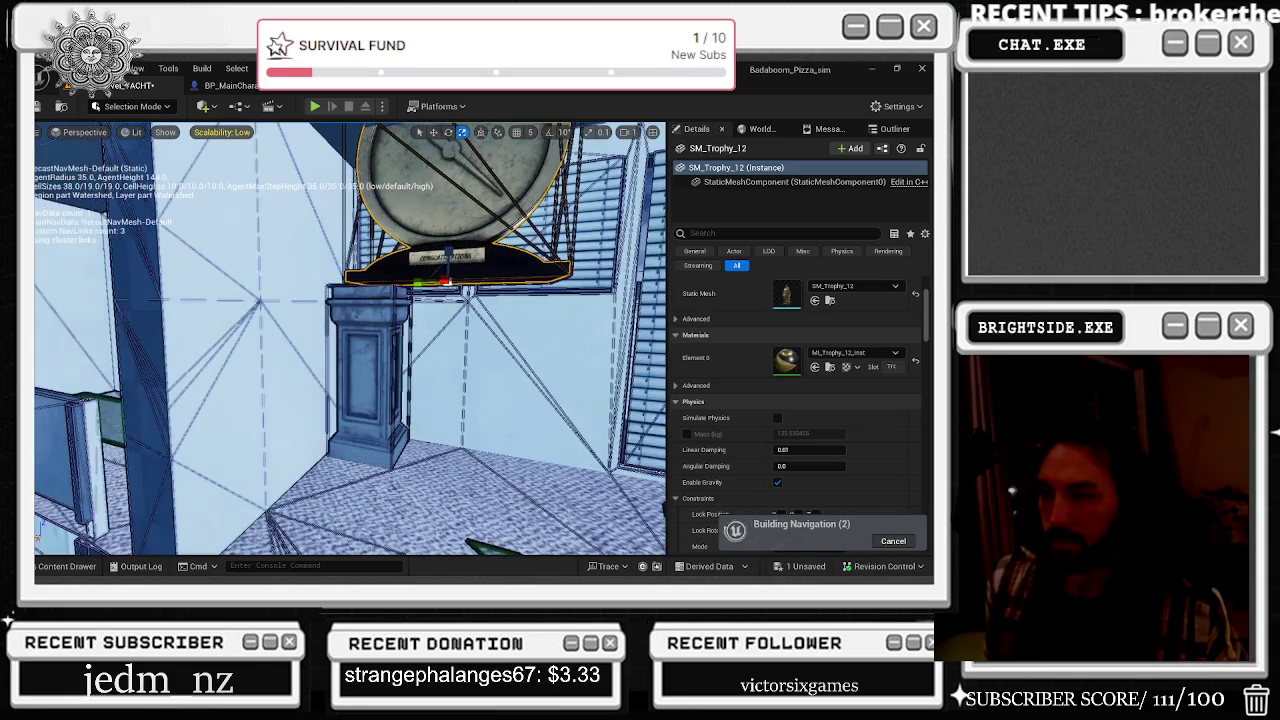
left_click_drag(445, 283, 462, 266)
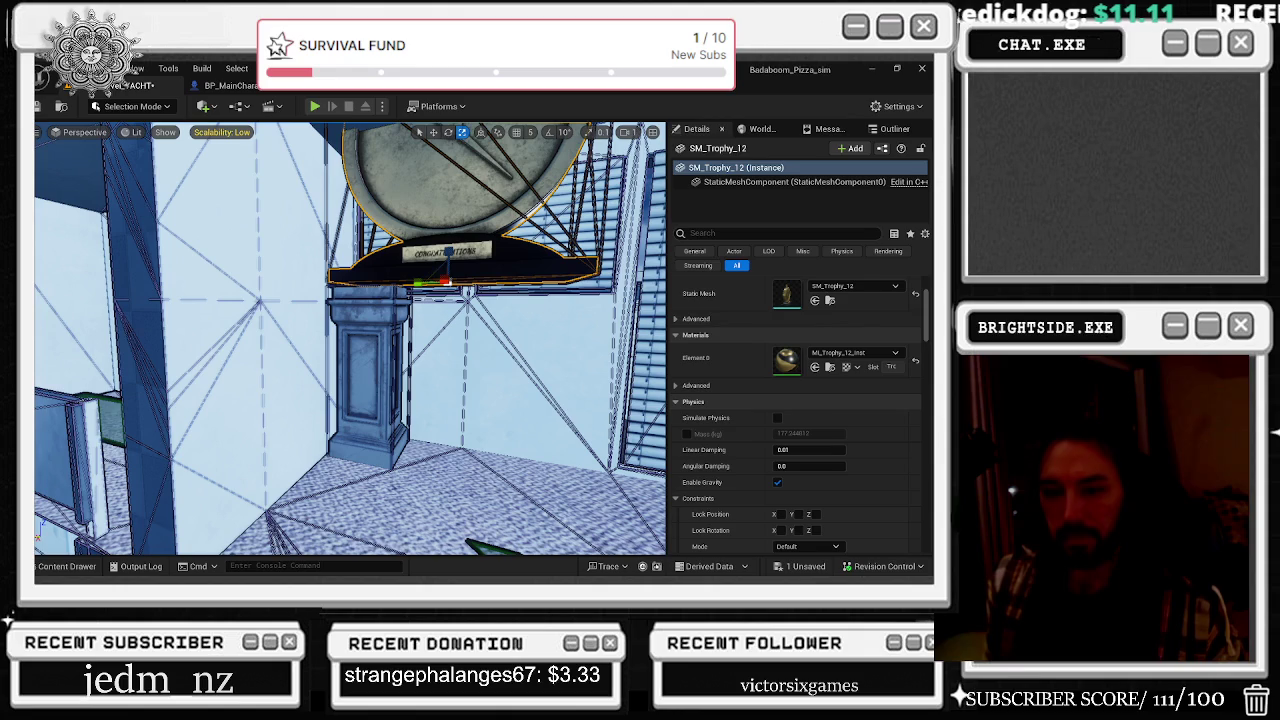
Step: Duplicate the pillar to the right and shift both pillars and the trophy left together
left_click_drag(183, 207, 424, 241)
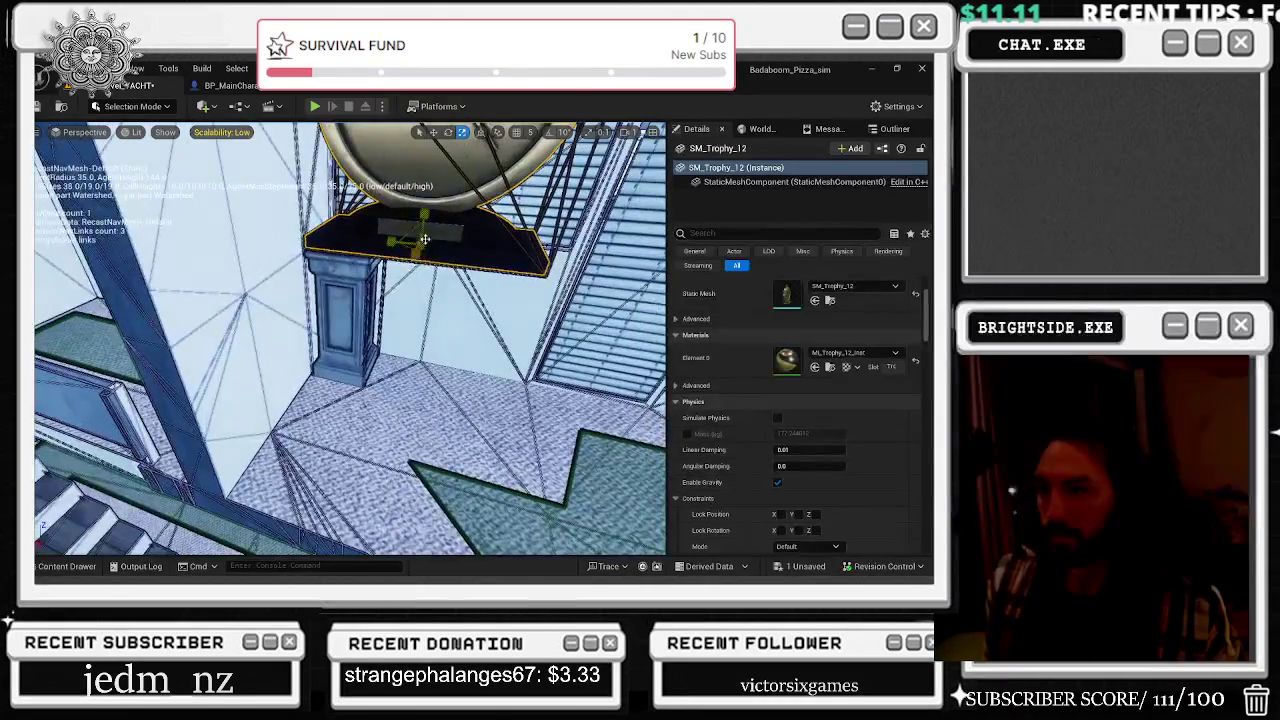
left_click(345, 330)
mouse_move(331, 371)
left_mouse_down()
mouse_move(462, 378)
mouse_move(474, 455)
mouse_move(498, 415)
mouse_move(450, 392)
left_mouse_up()
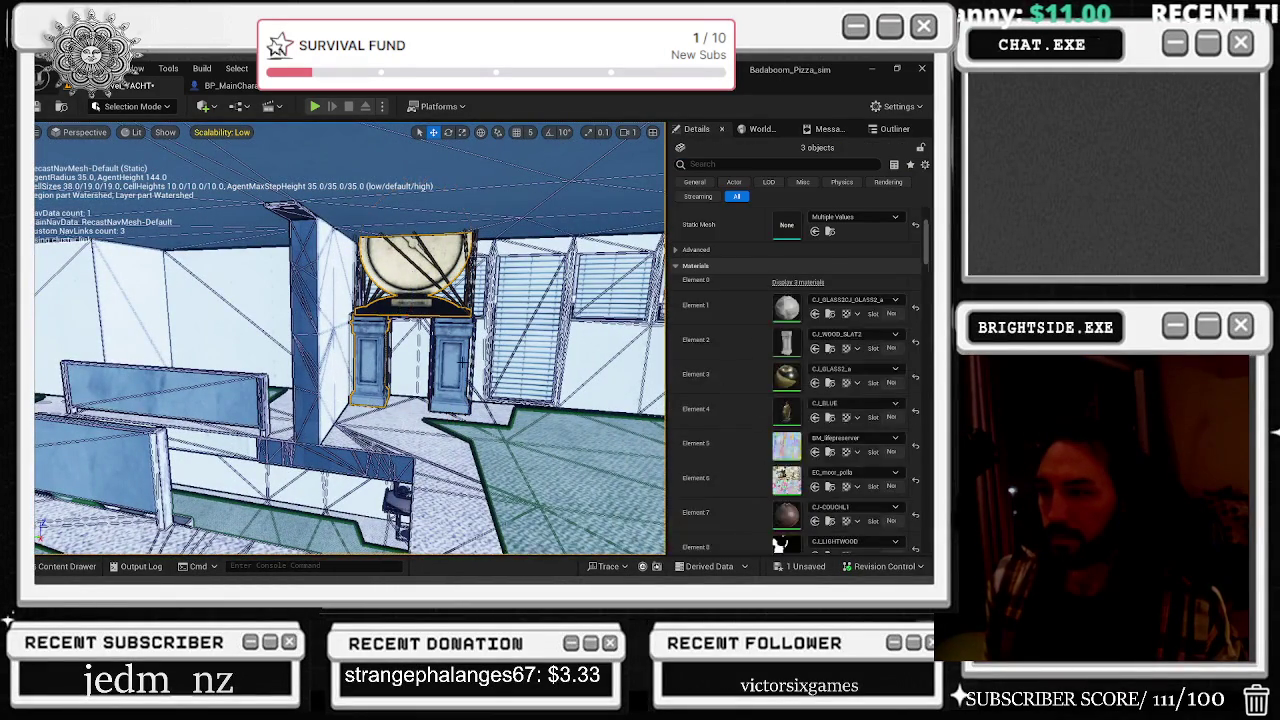
left_click(450, 365)
left_click(421, 347, "ctrl")
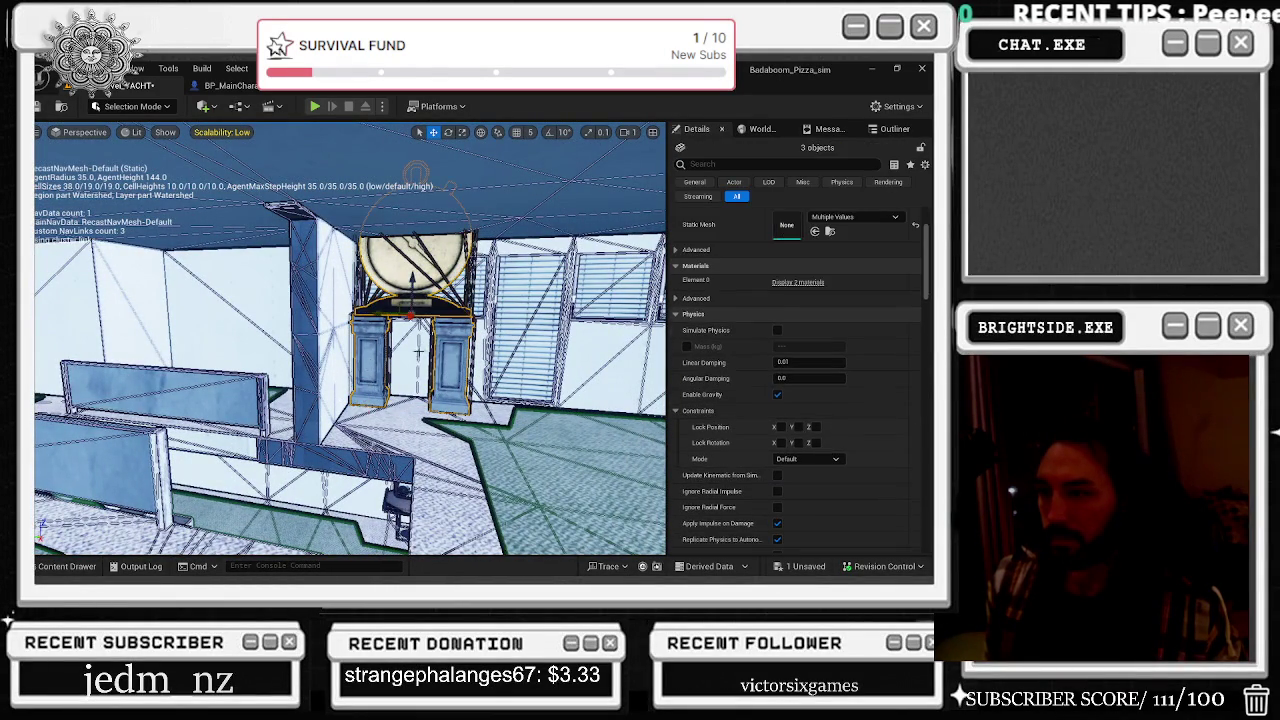
left_click_drag(253, 318, 228, 321)
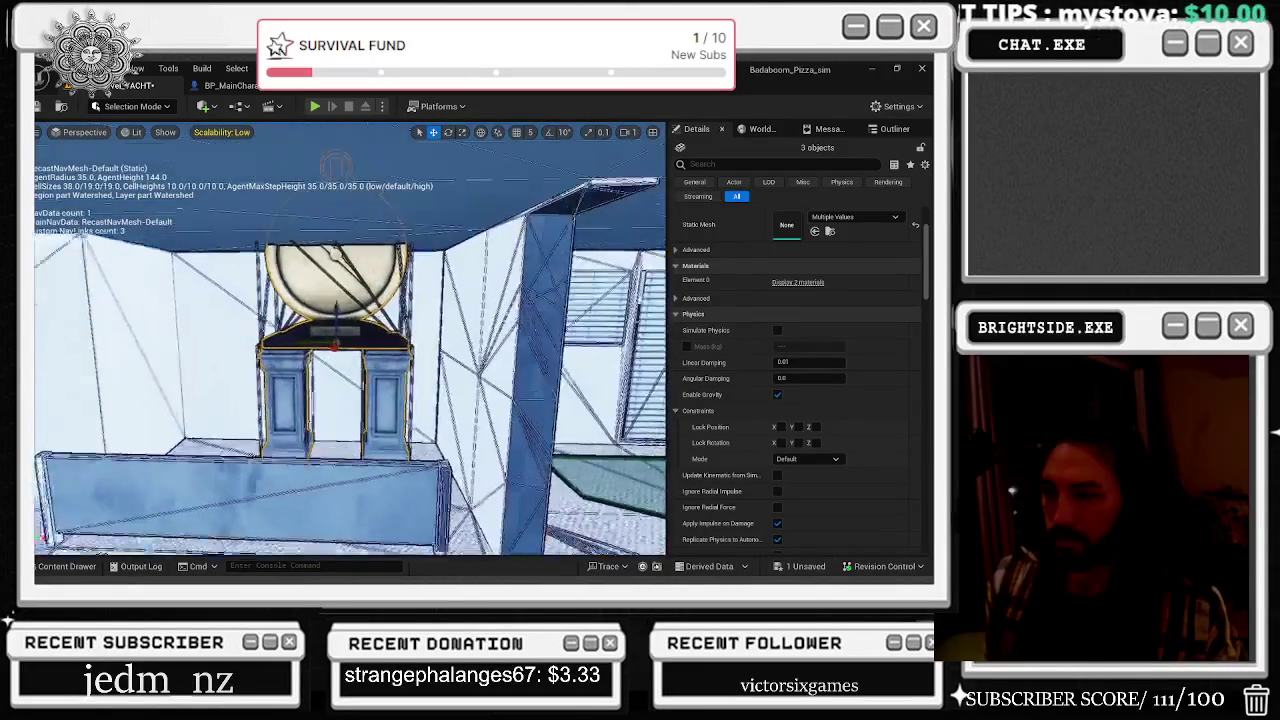
left_click_drag(331, 350, 272, 347)
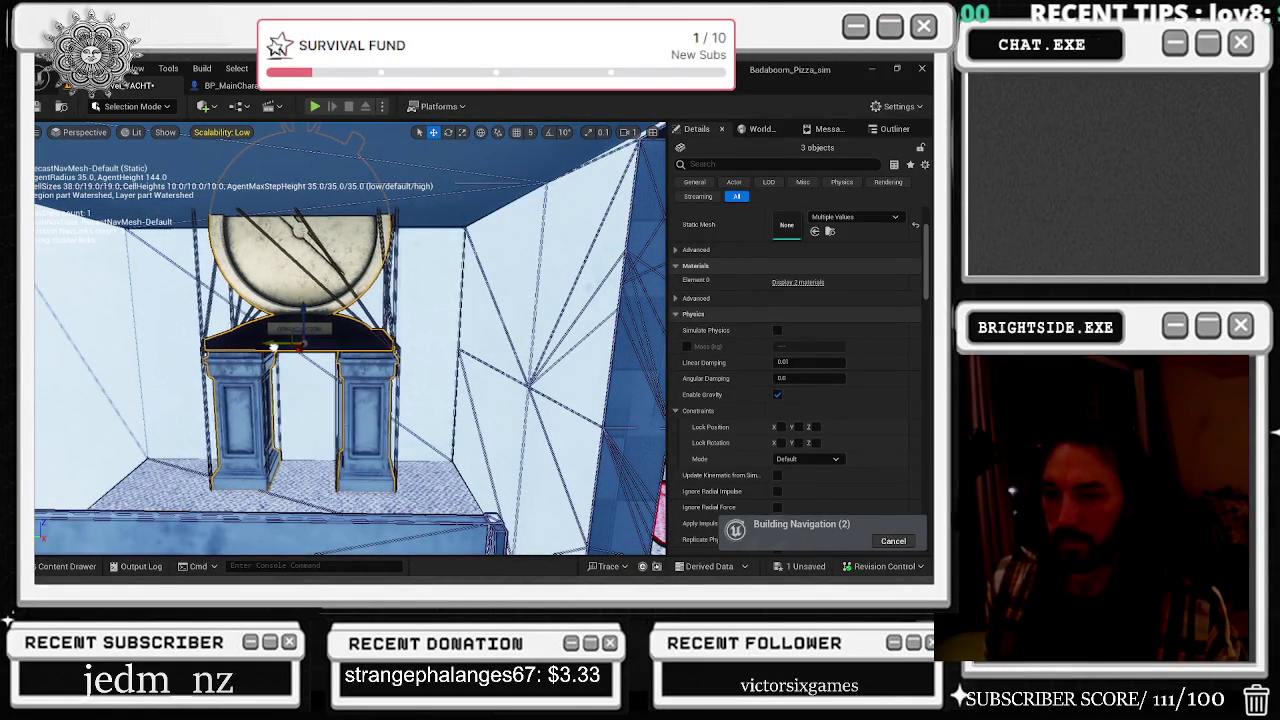
Step: Reposition the left pillar, lower and shrink the trophy onto the pillars, and shorten the pillars
left_click(240, 420)
mouse_move(237, 490)
left_mouse_down()
mouse_move(232, 470)
mouse_move(240, 478)
left_mouse_up()
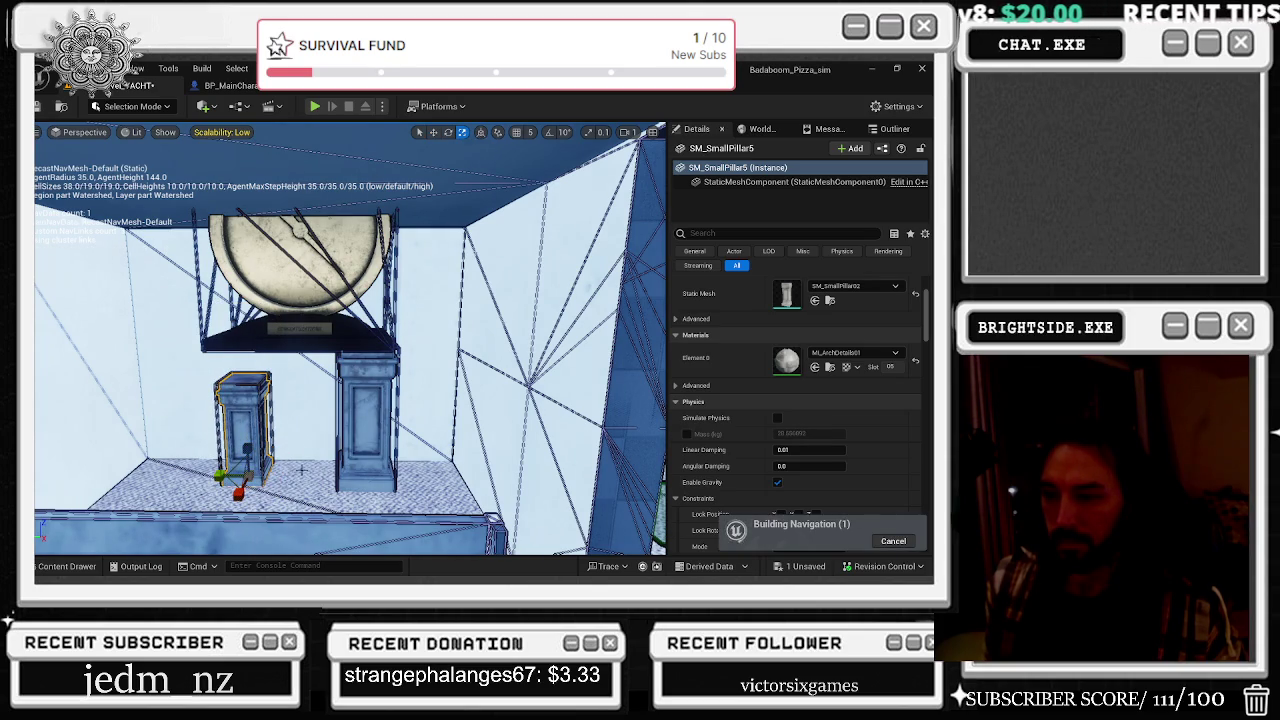
scroll(727, 367, "up", 3)
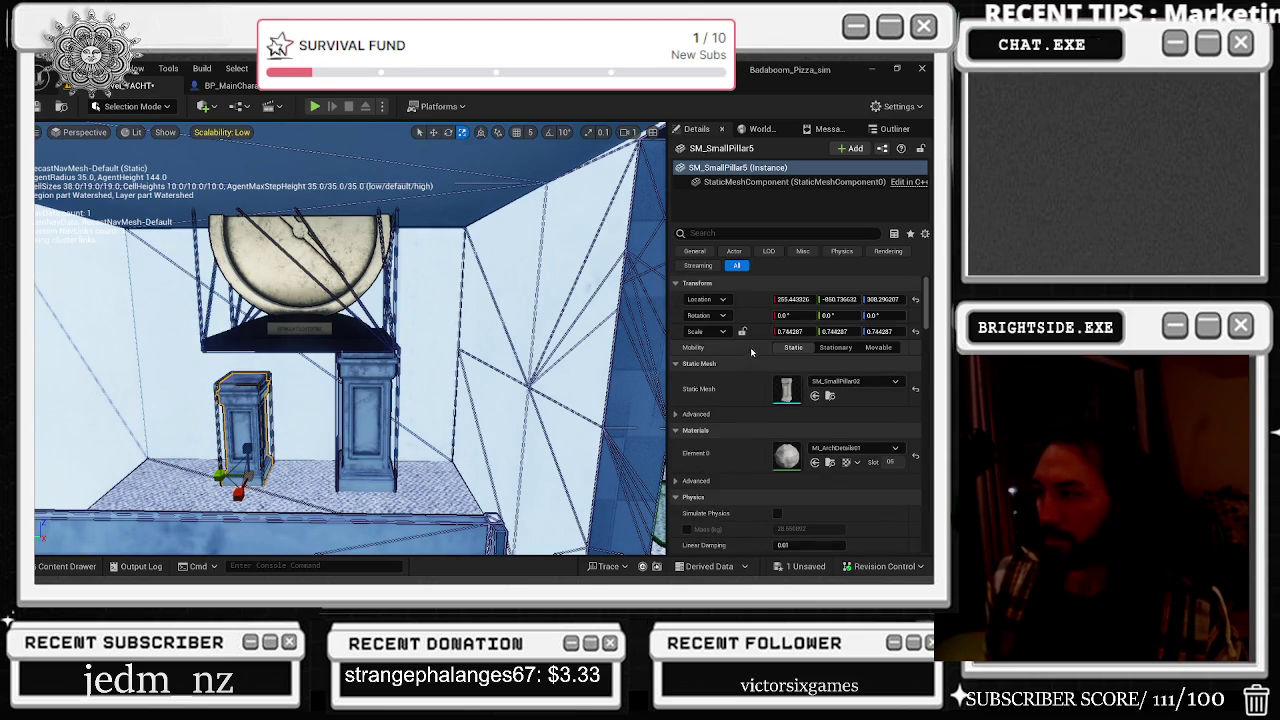
left_click(366, 420)
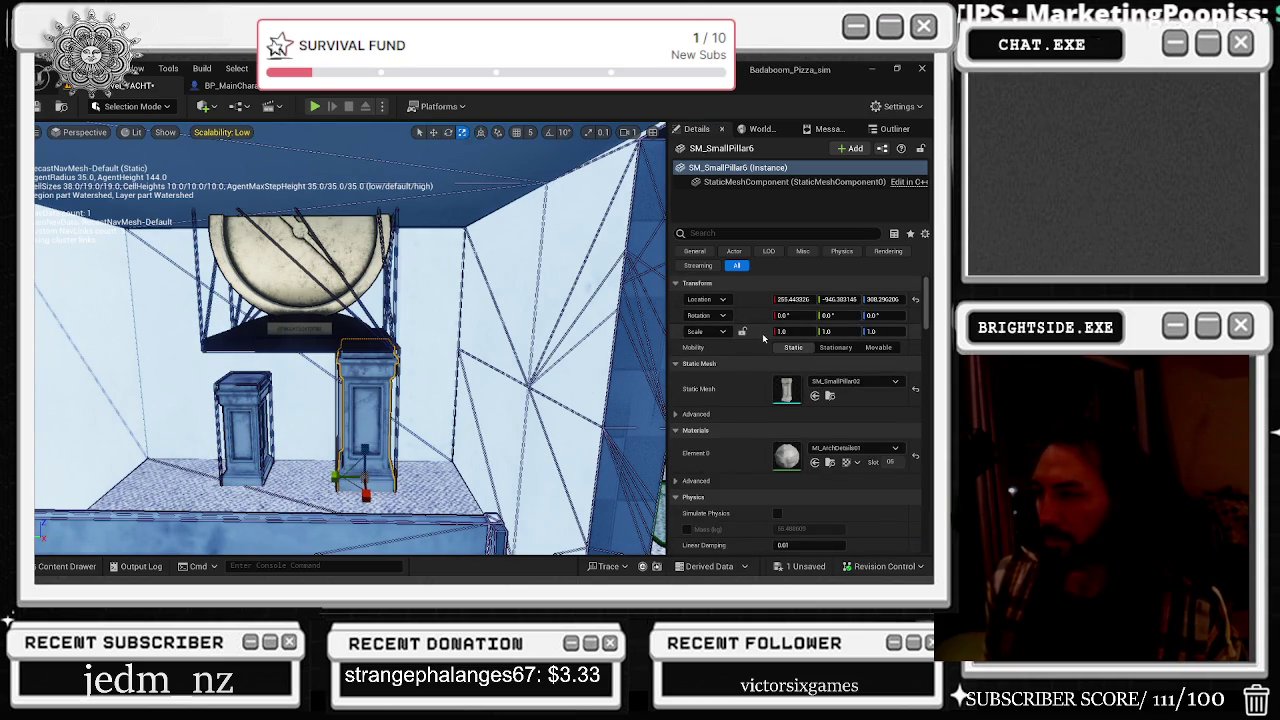
left_click(297, 327)
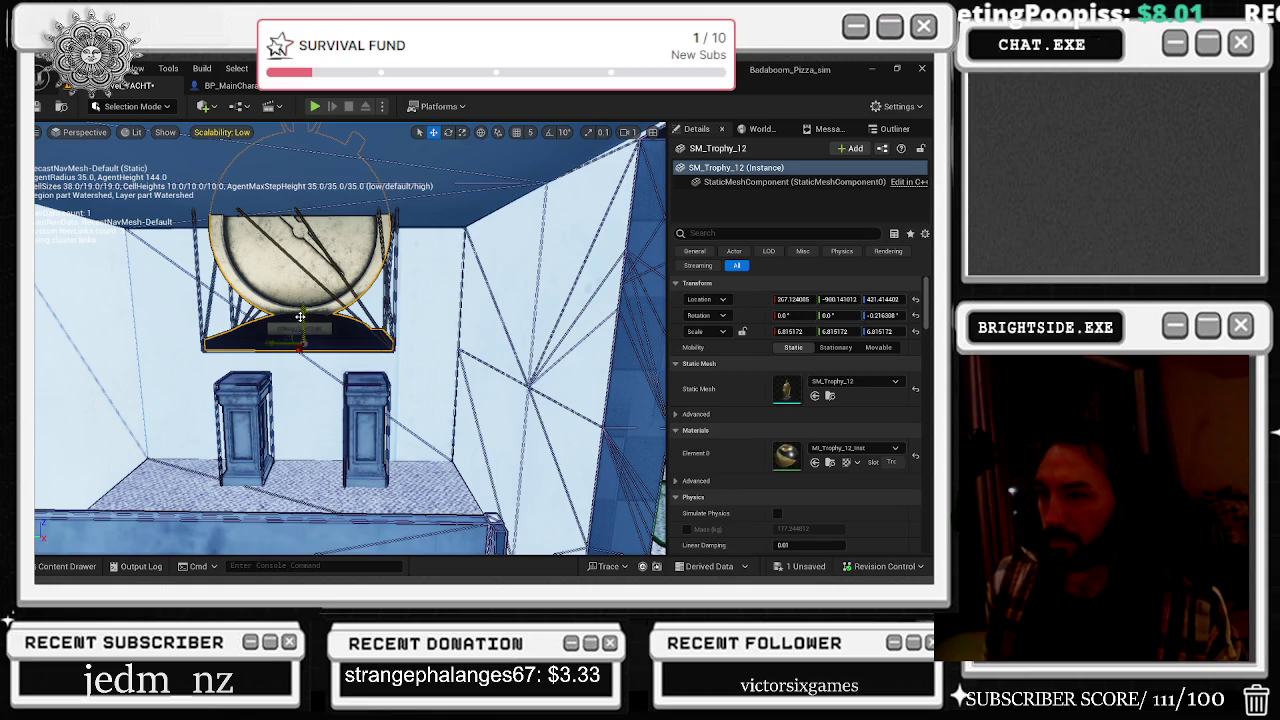
key("w")
mouse_move(300, 316)
left_mouse_down()
mouse_move(316, 363)
mouse_move(300, 396)
mouse_move(308, 388)
mouse_move(220, 400)
mouse_move(275, 388)
mouse_move(268, 500)
mouse_move(225, 512)
mouse_move(240, 490)
mouse_move(231, 524)
left_mouse_up()
key("r")
left_click(274, 458)
left_click(247, 478)
key("r")
left_click(375, 400)
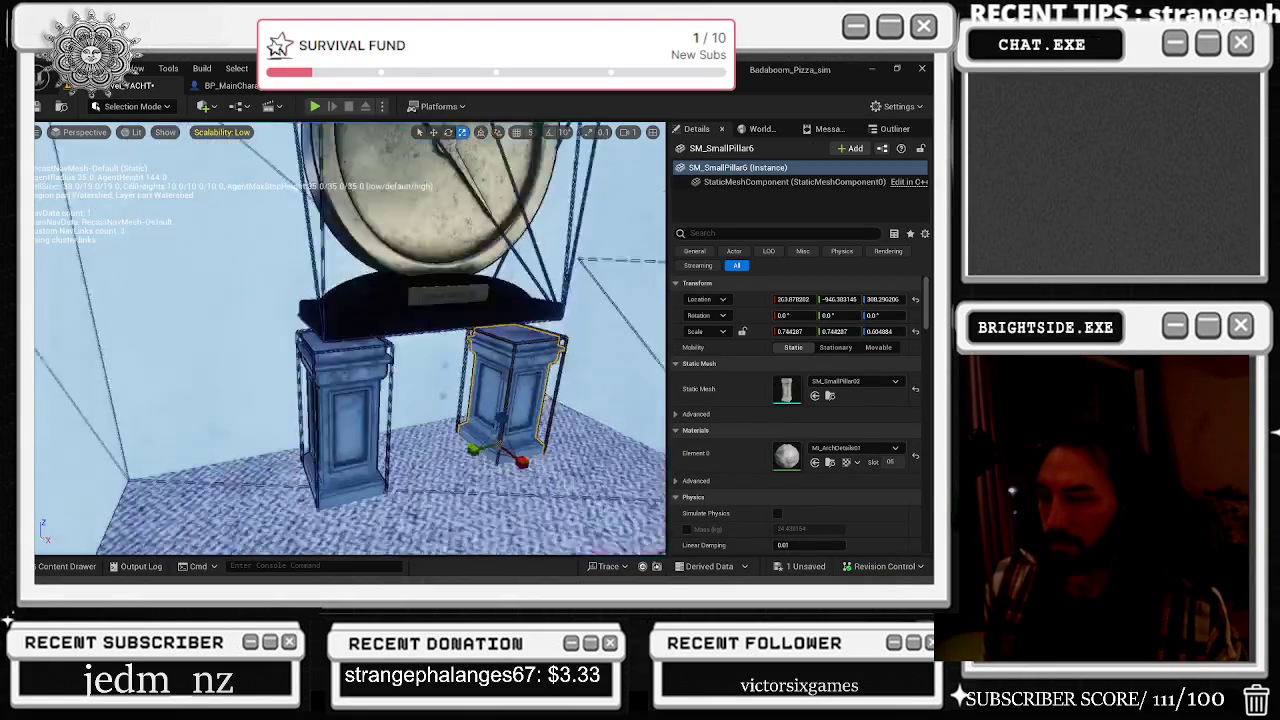
Step: Select both pillars, focus on them, and lower the right pillar slightly
left_click(250, 460)
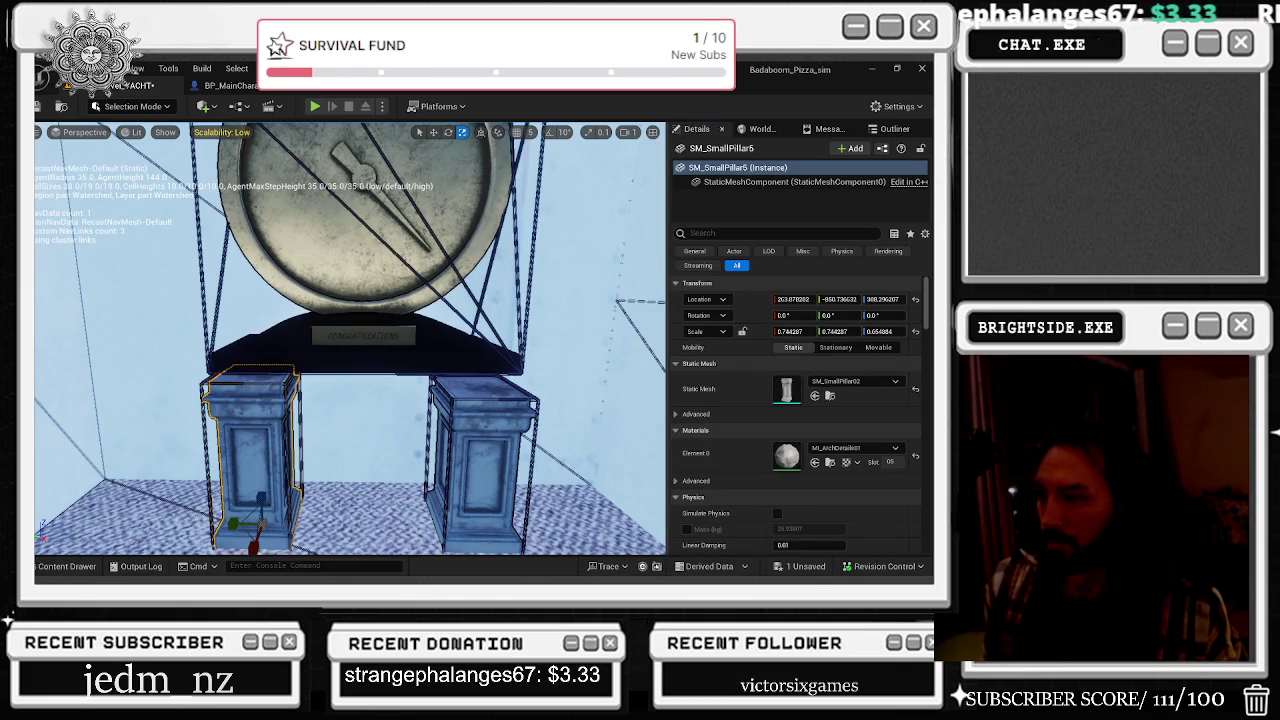
left_click(482, 460)
key("f")
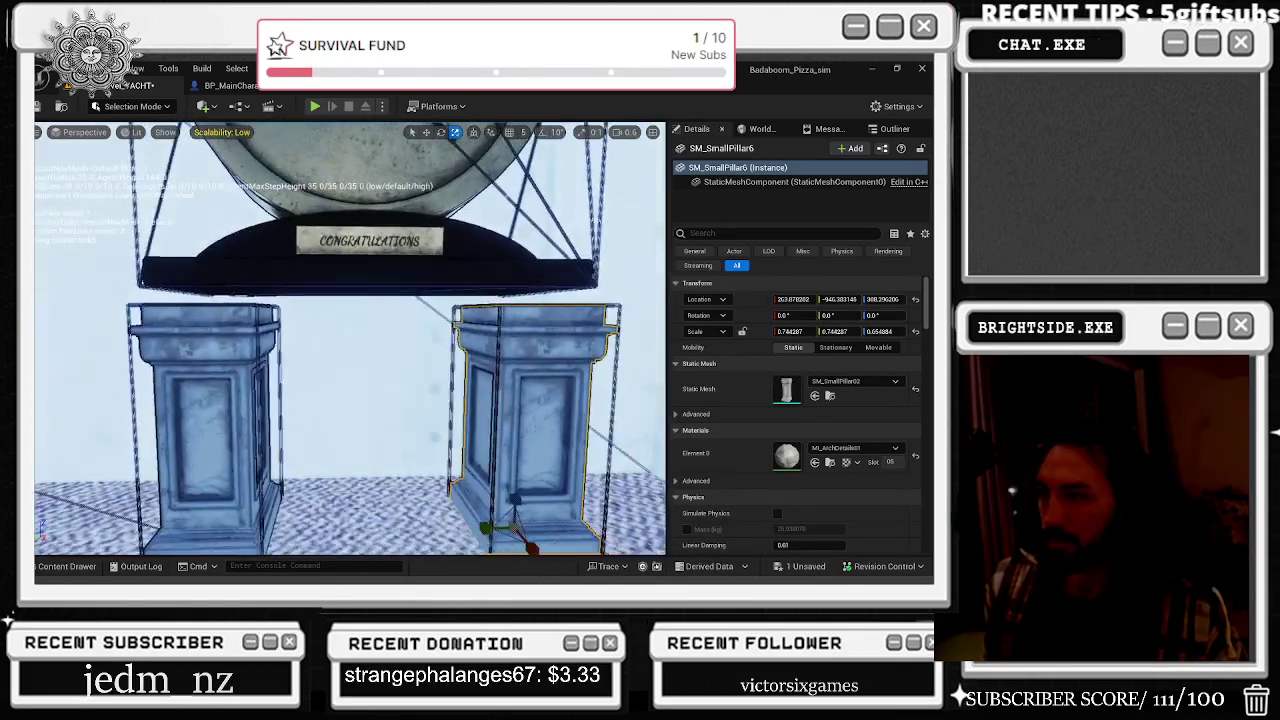
key("w")
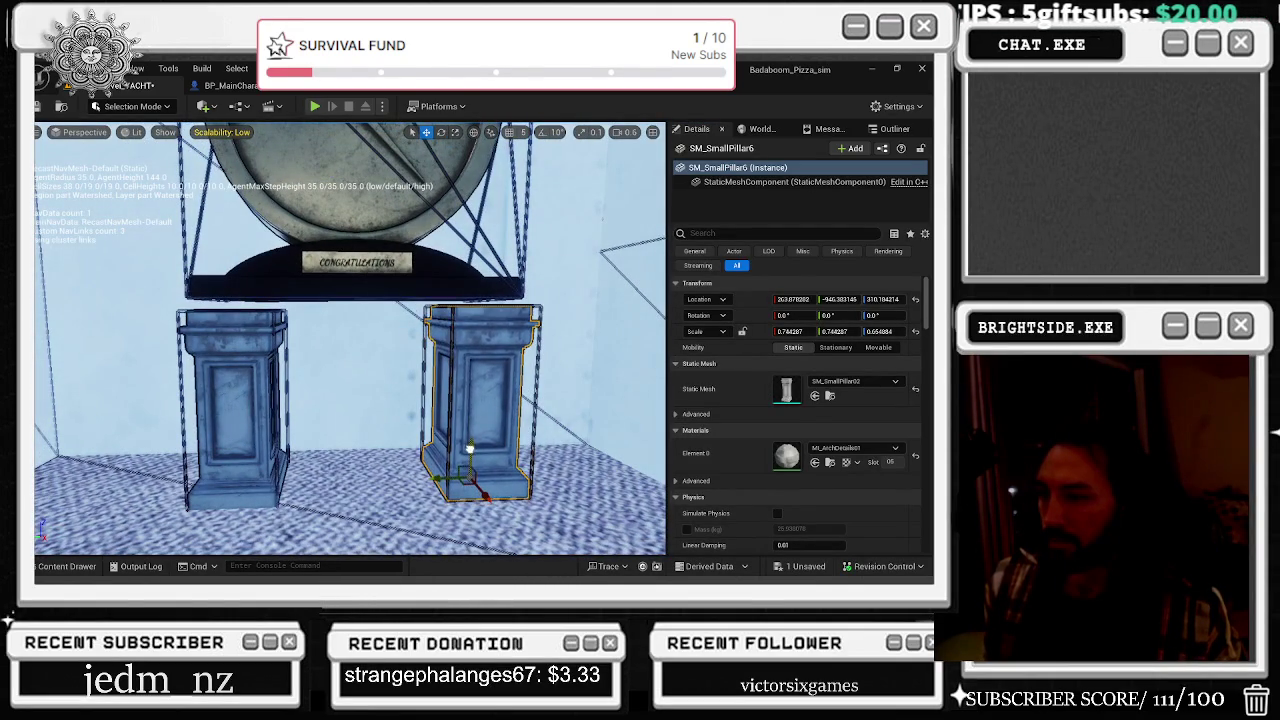
left_click_drag(469, 447, 468, 450)
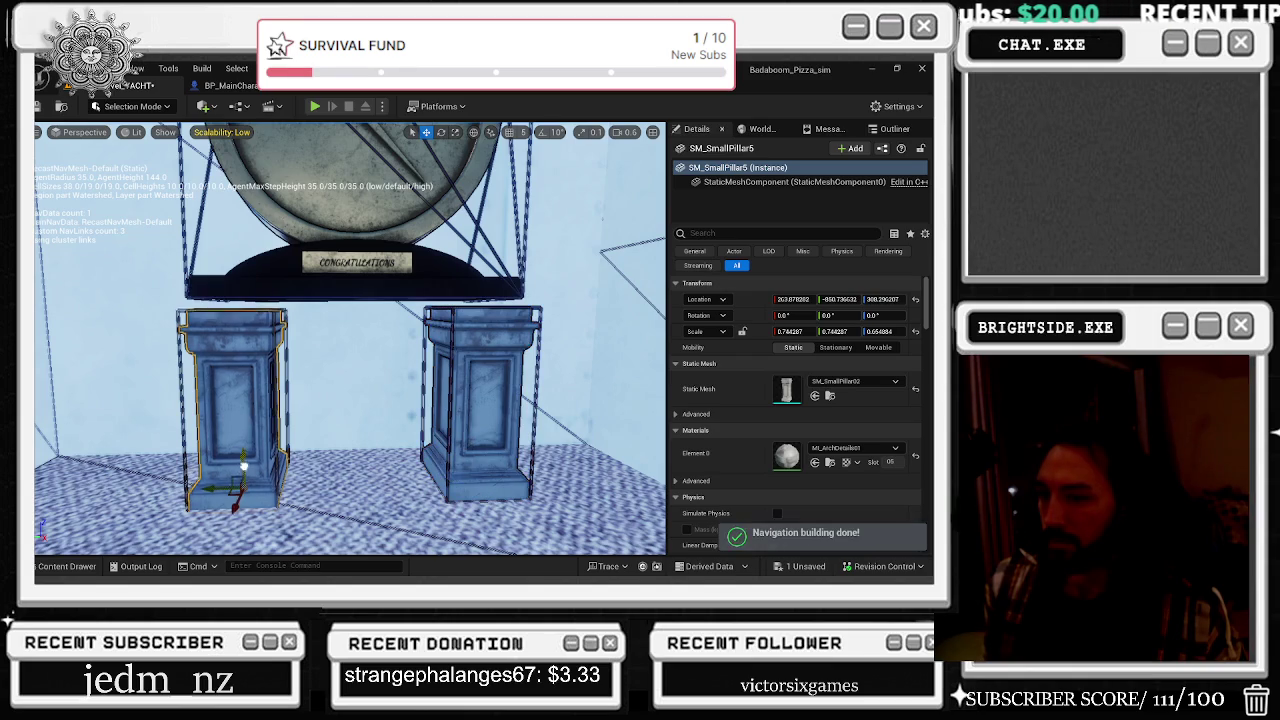
Step: Raise the trophy slightly and shrink it down
left_click(375, 290)
left_click_drag(352, 280, 352, 269)
scroll(350, 340, "down", 10)
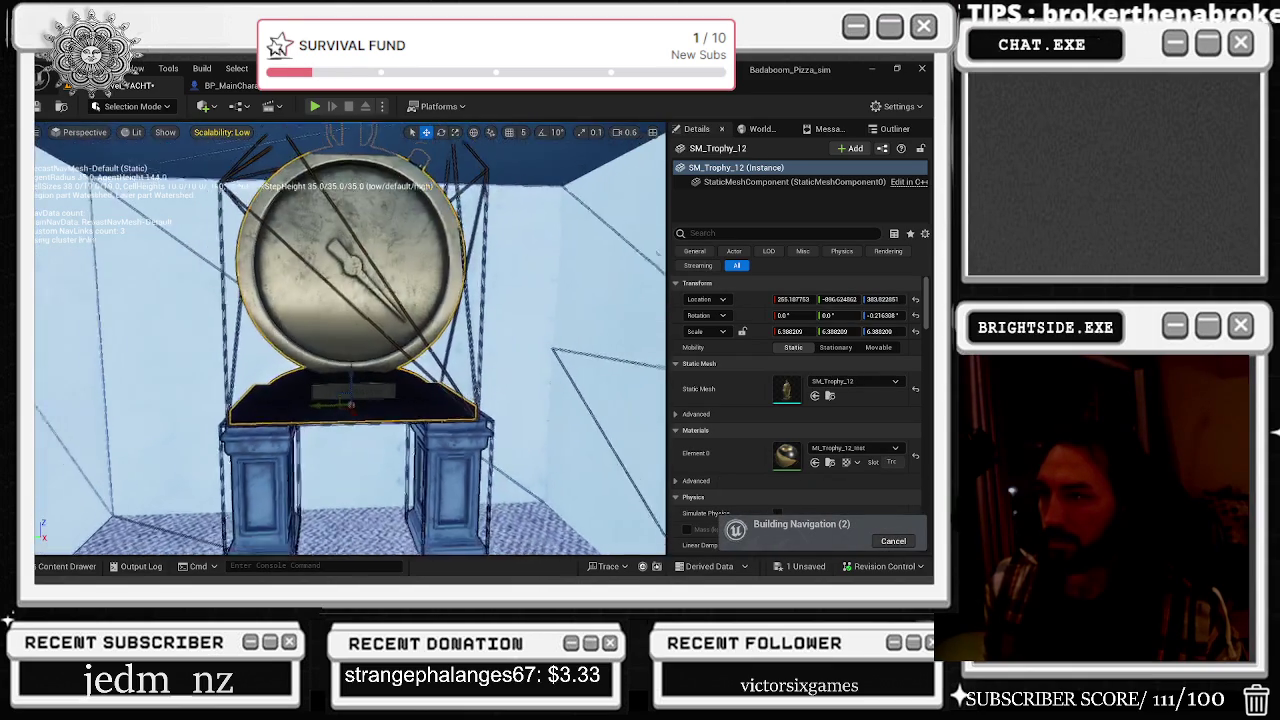
key("f")
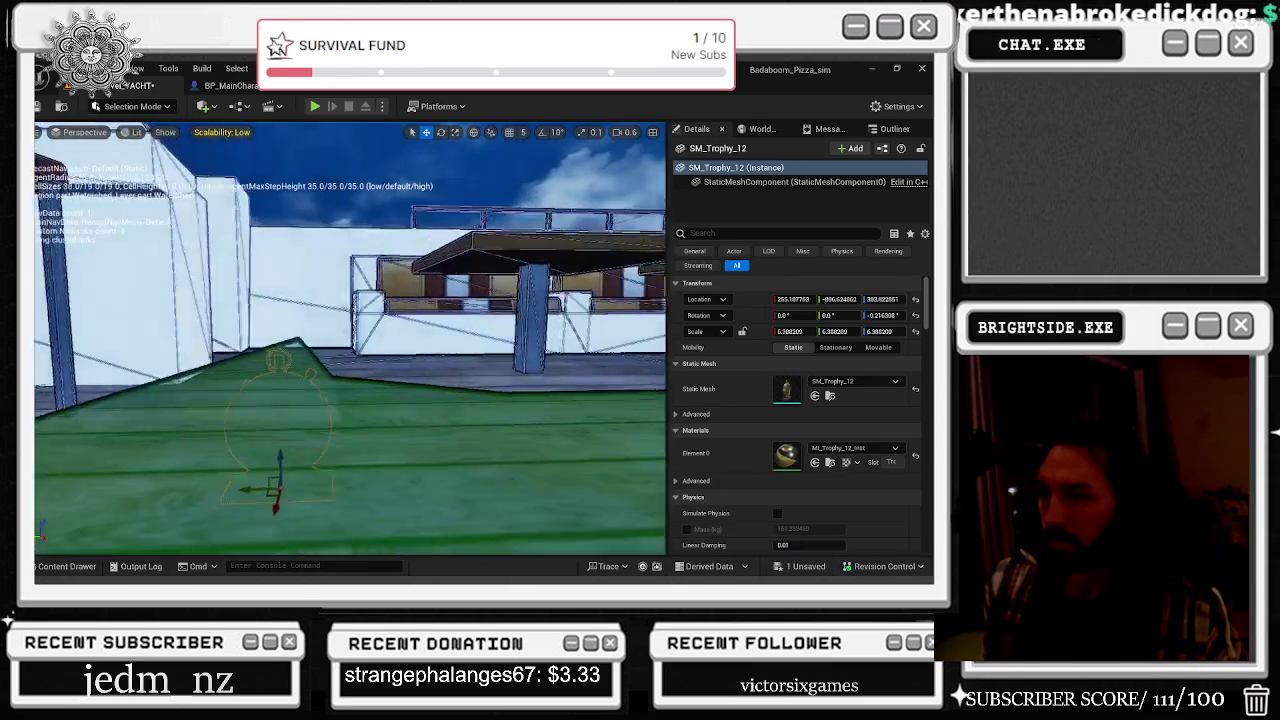
key("r")
left_click_drag(375, 396, 377, 406)
Step: Slide the left pillar toward the right pillar
left_click(322, 450)
key("w")
left_click_drag(300, 476, 368, 477)
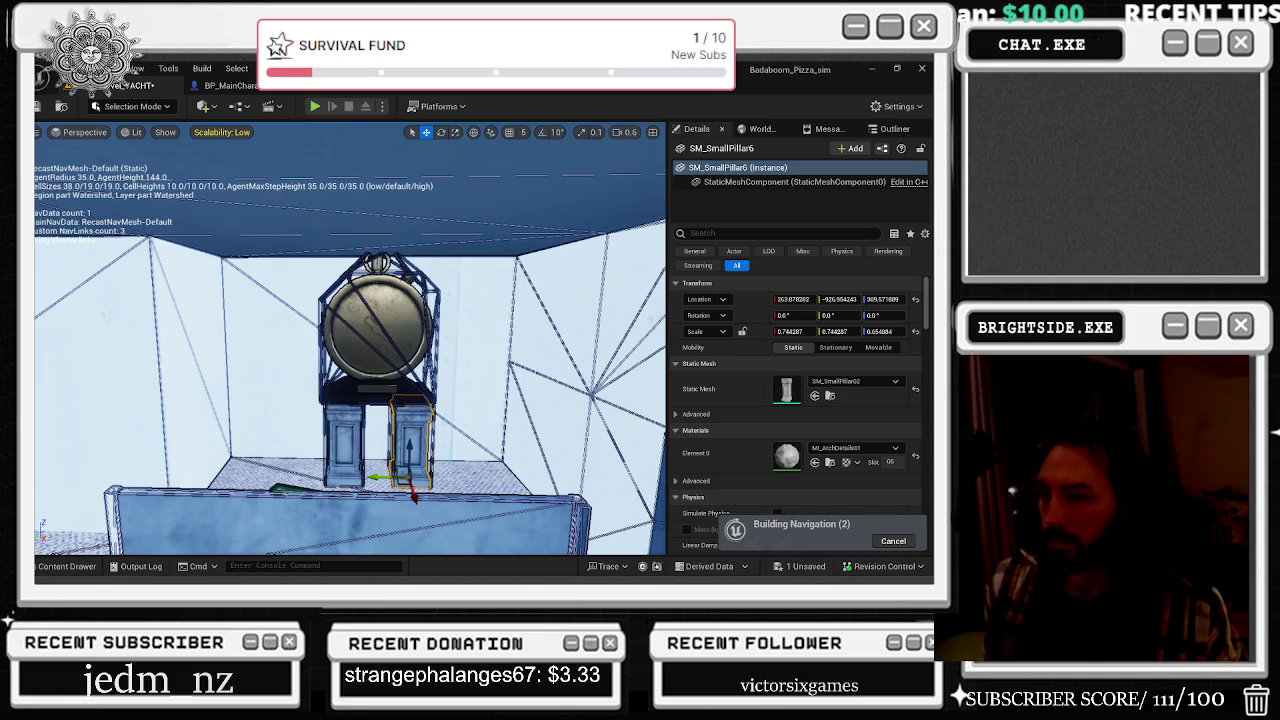
scroll(337, 478, "up", 2)
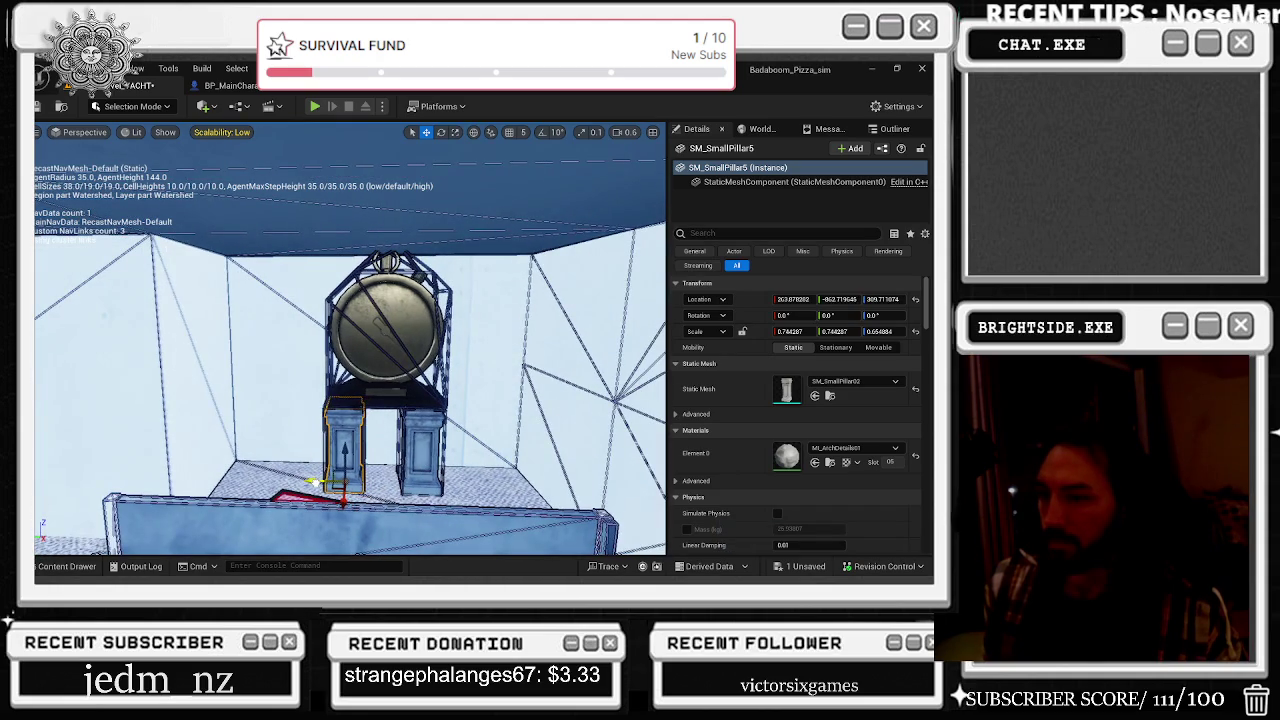
Step: Reframe on the trophy, shrink it slightly more, then select the left pillar for moving
left_click(400, 320)
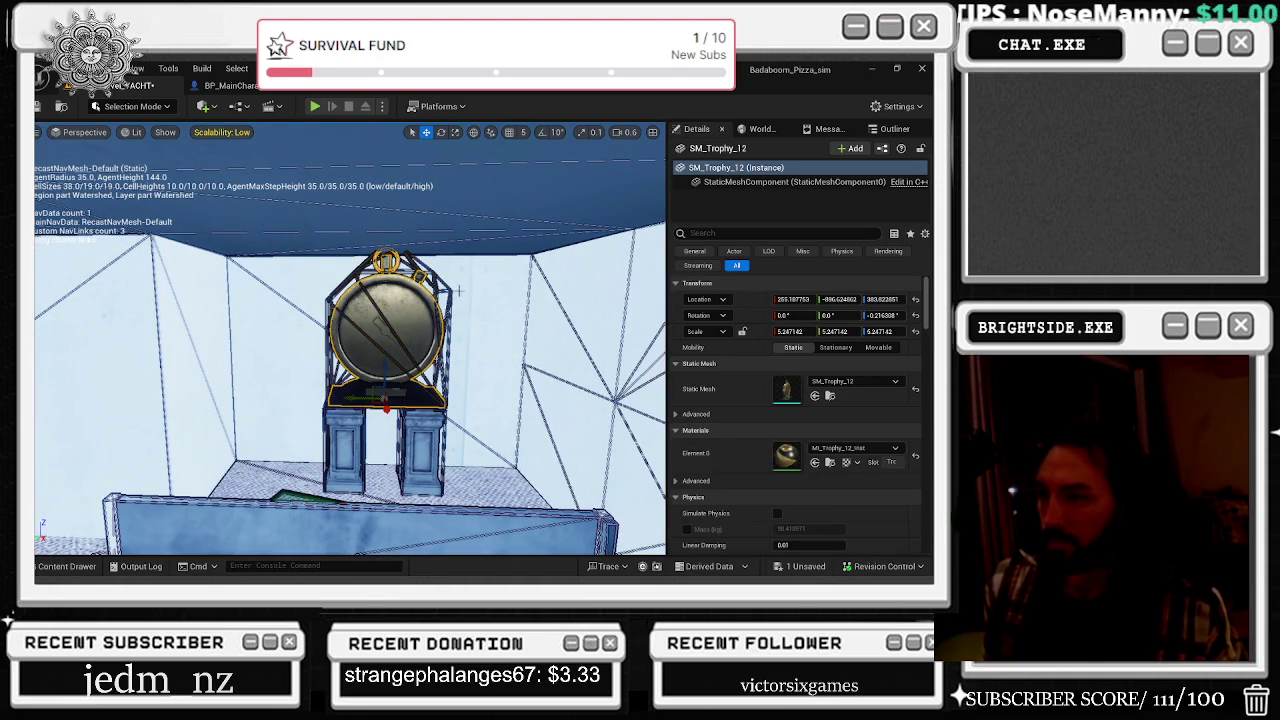
mouse_move(400, 320)
left_mouse_down()
mouse_move(400, 365)
mouse_move(395, 315)
left_mouse_up()
mouse_move(378, 410)
left_mouse_down()
mouse_move(545, 320)
mouse_move(495, 330)
left_mouse_up()
left_click(465, 365)
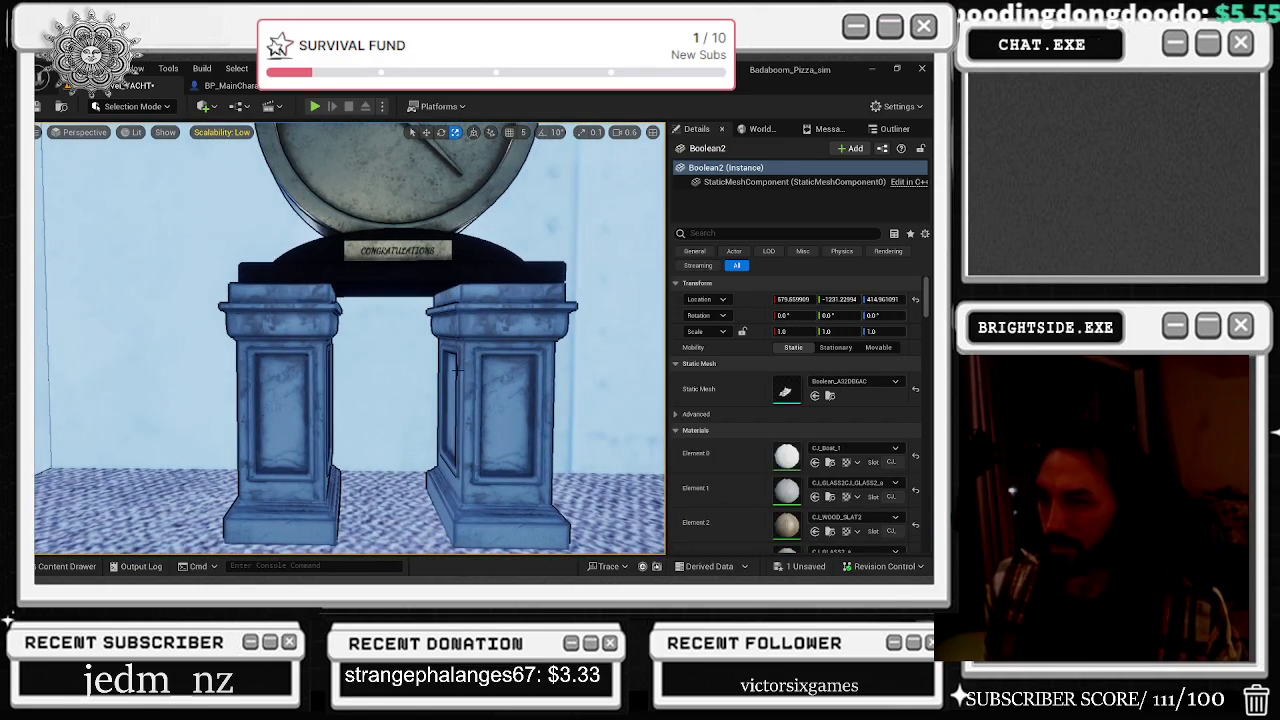
left_click(309, 394)
key("w")
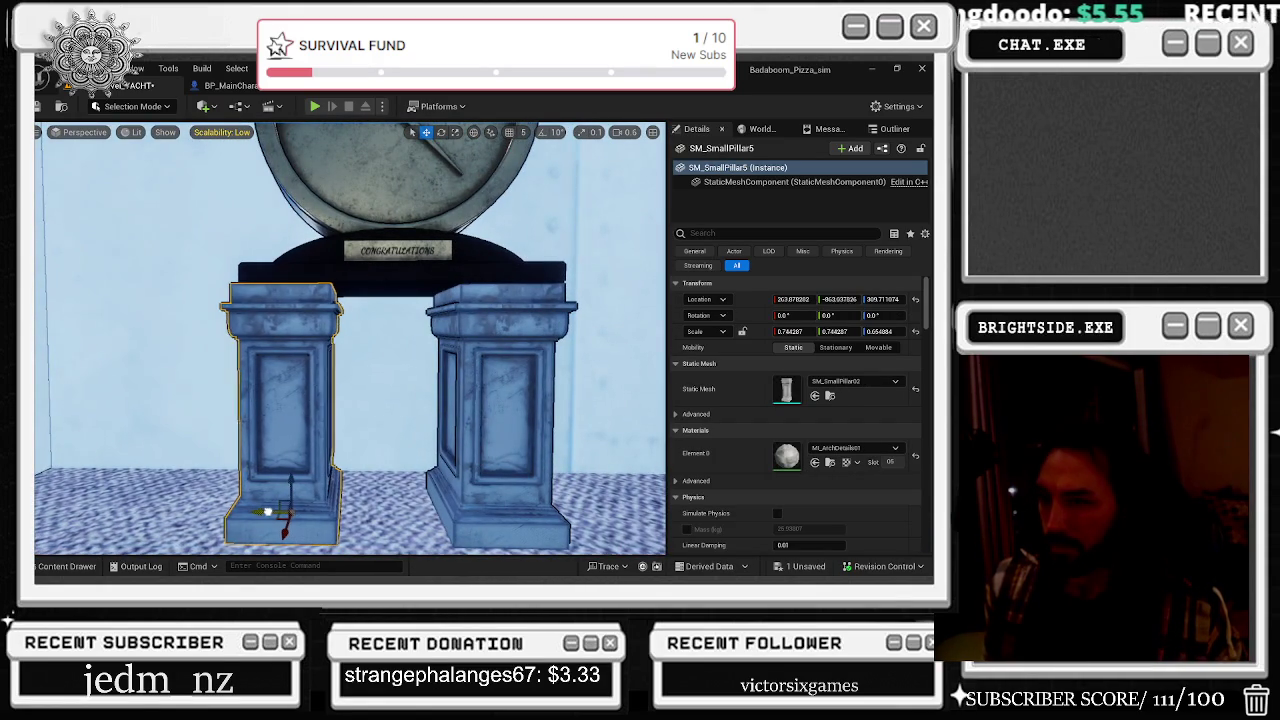
Step: Fly past the stairs, select the stopwatch trophy on the pillars, and open the New Level templates
scroll(281, 508, "down", 10)
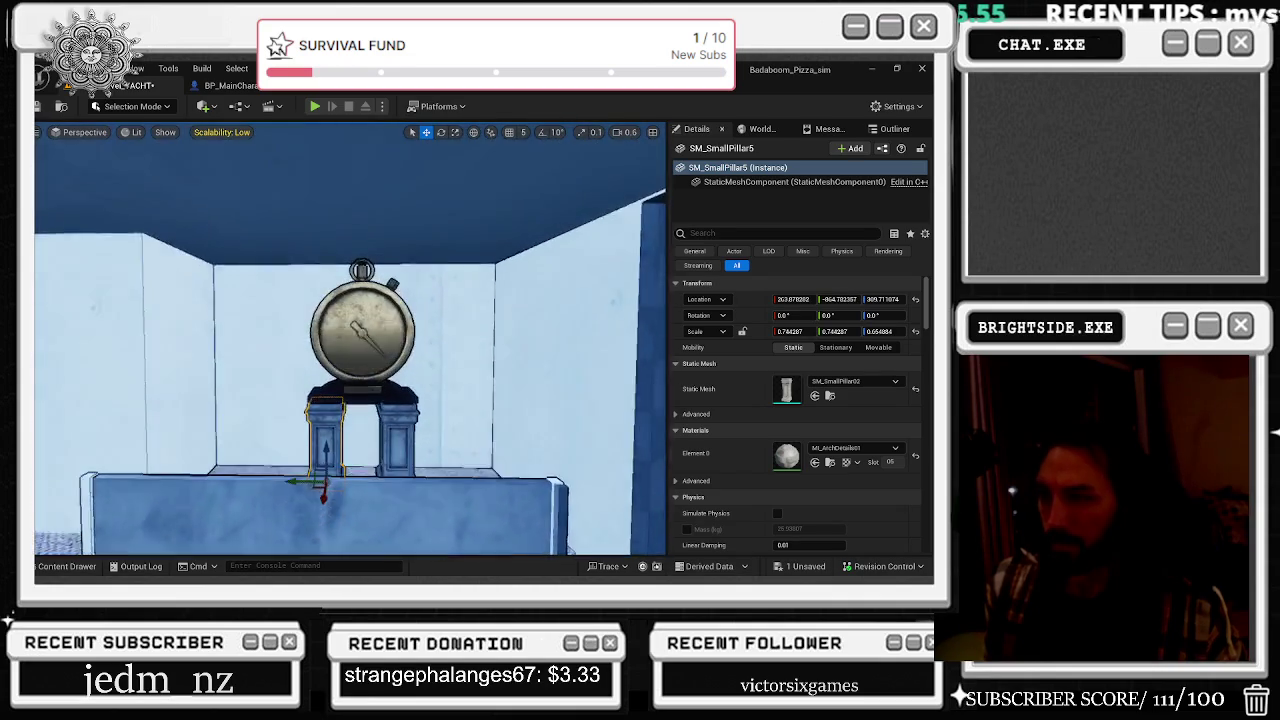
scroll(350, 345, "up", 5)
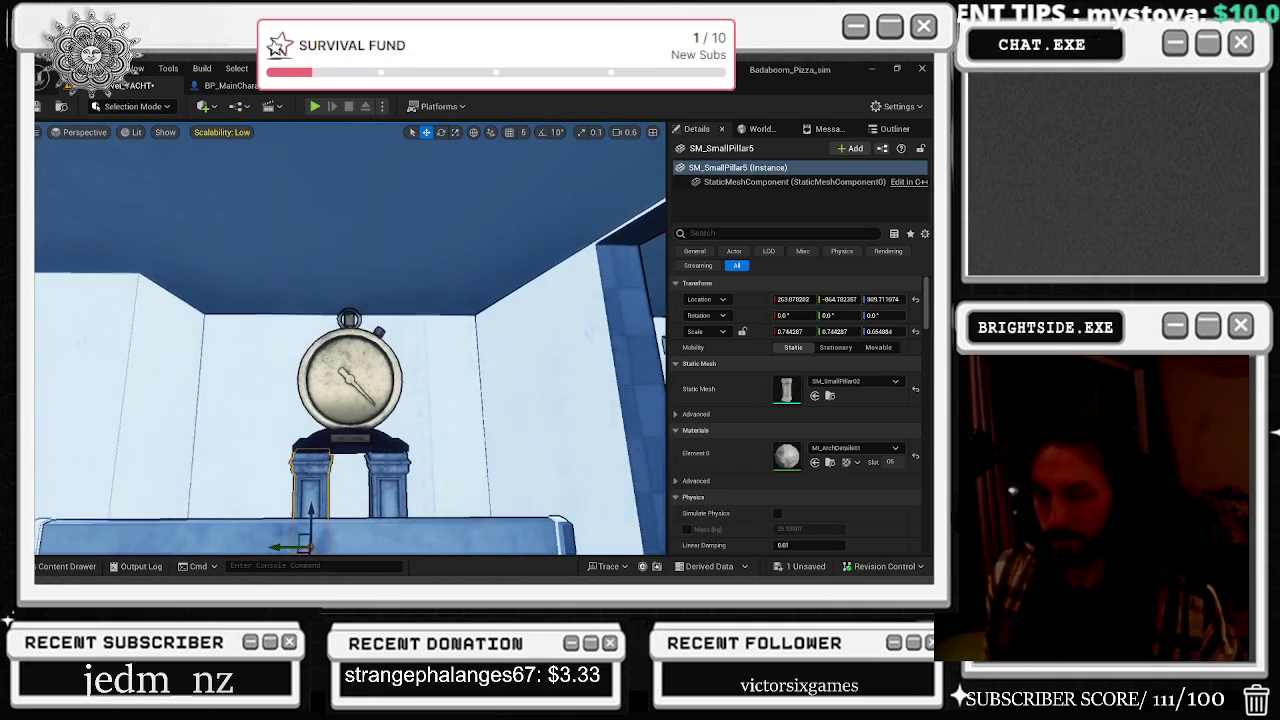
scroll(350, 340, "down", 10)
left_click_drag(350, 340, 180, 345)
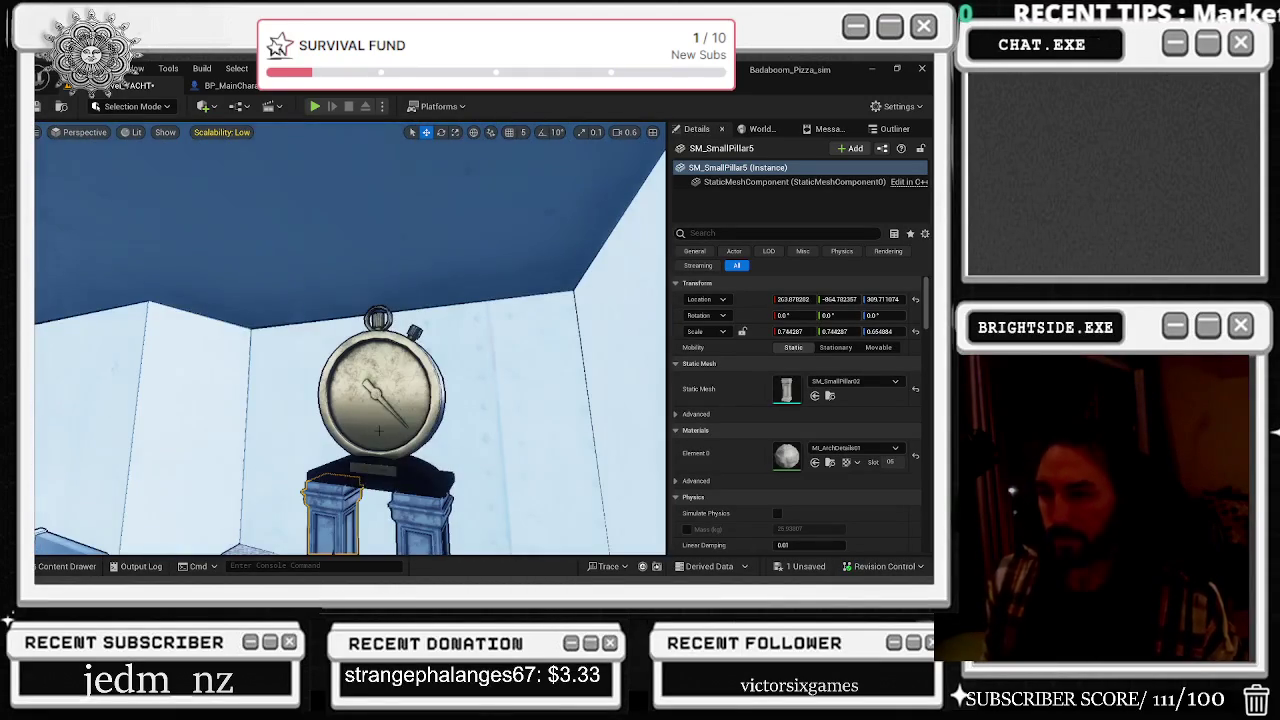
left_click(393, 395)
key("ctrl+n")
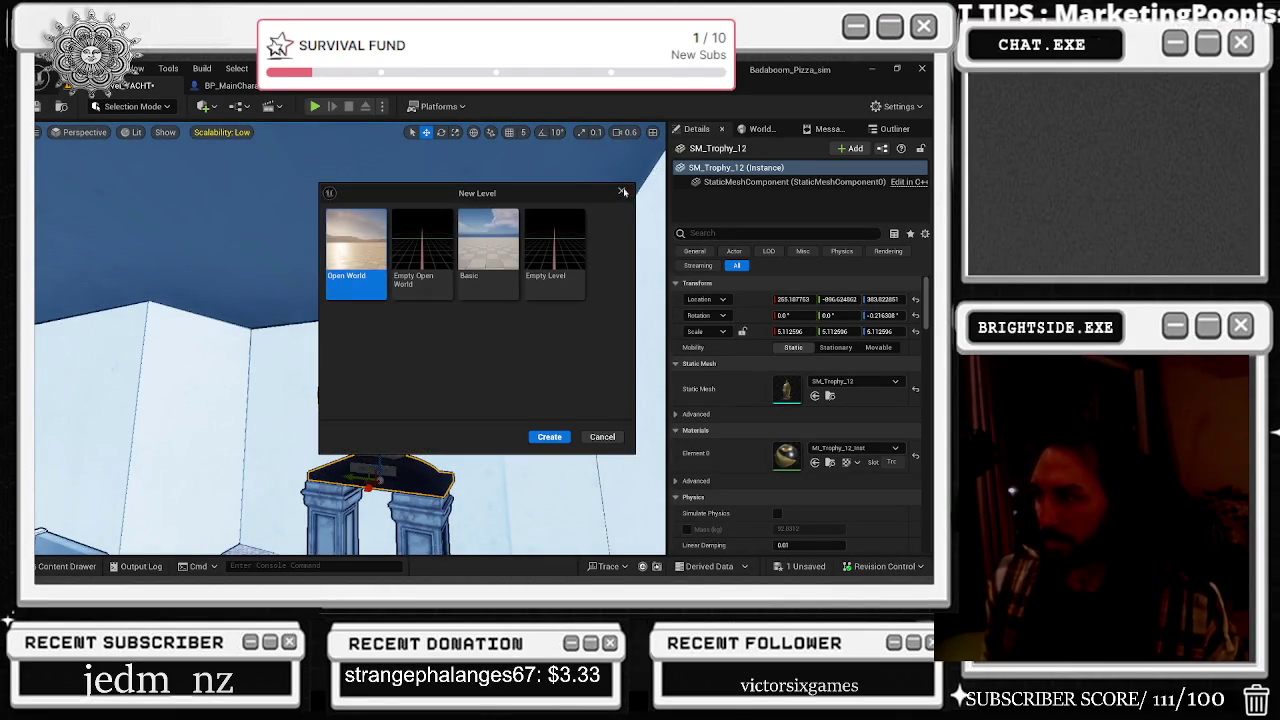
Step: Dismiss New Level, scroll through the TrophiesAndRewards meshes, and fly into the trophy dresser room
left_click(622, 192)
key("ctrl+space")
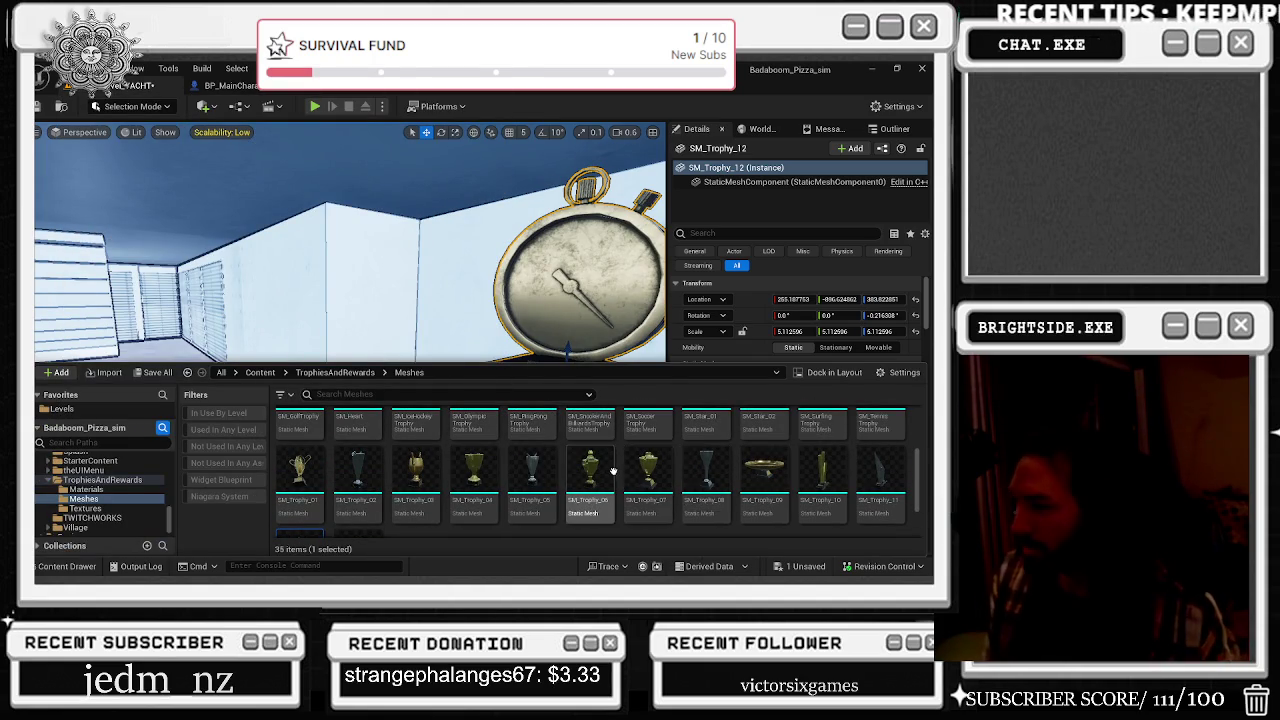
scroll(613, 471, "up", 2)
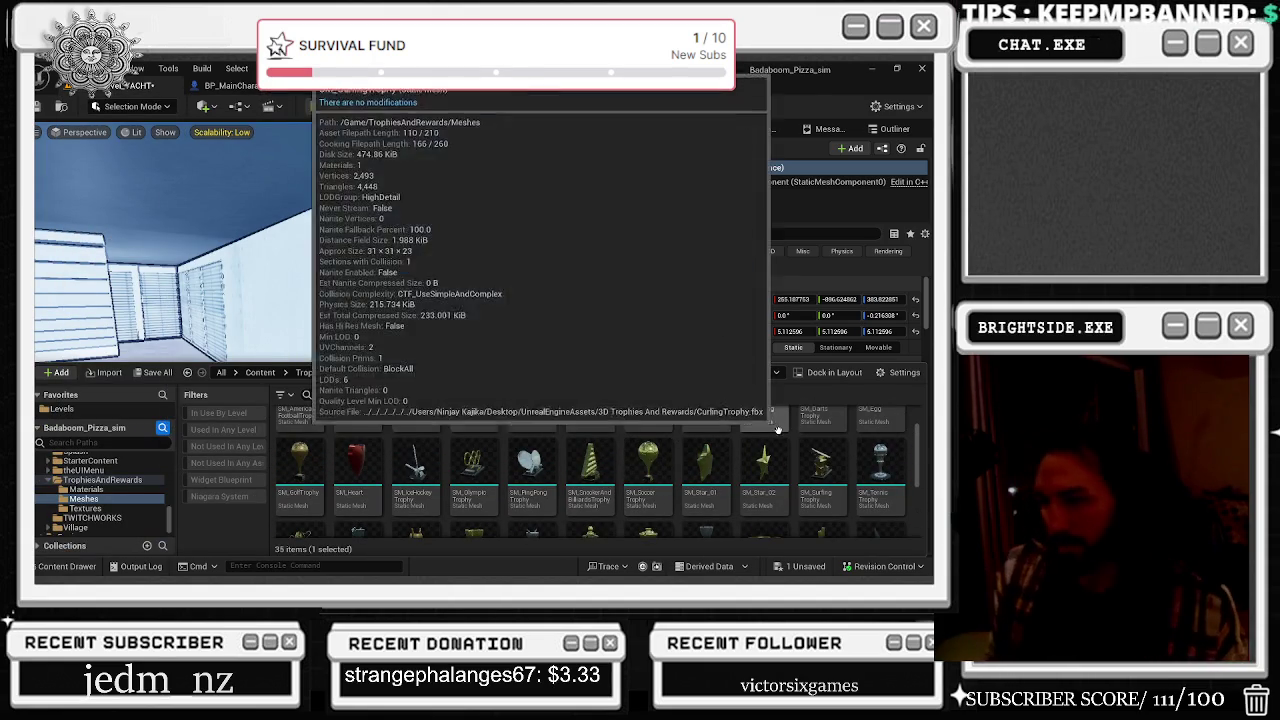
scroll(778, 428, "up", 1)
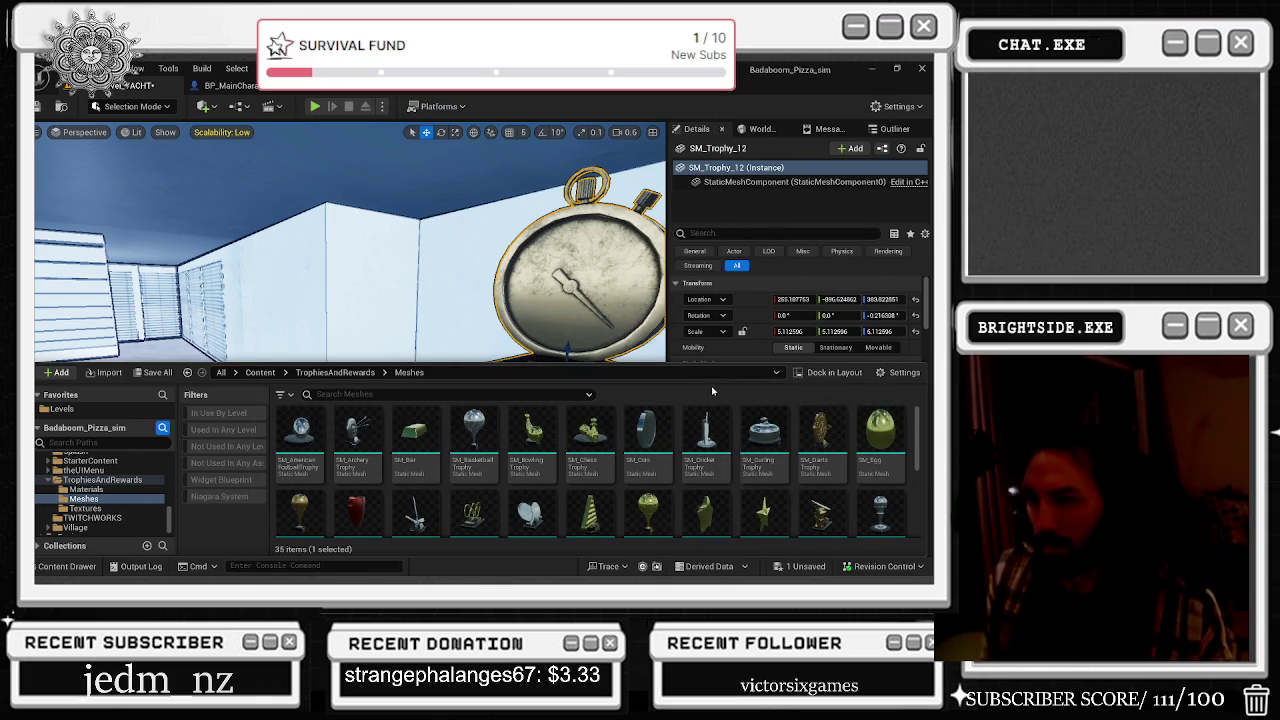
scroll(705, 420, "down", 1)
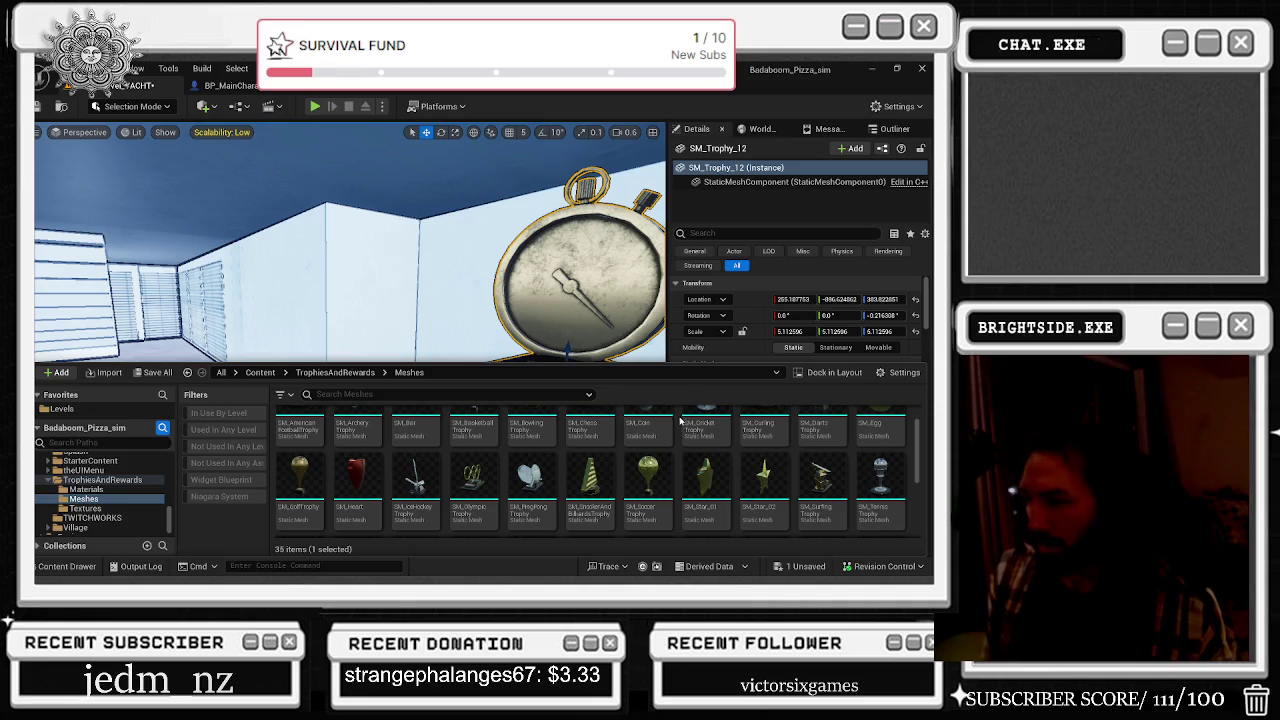
scroll(809, 471, "down", 1)
scroll(809, 471, "down", 1)
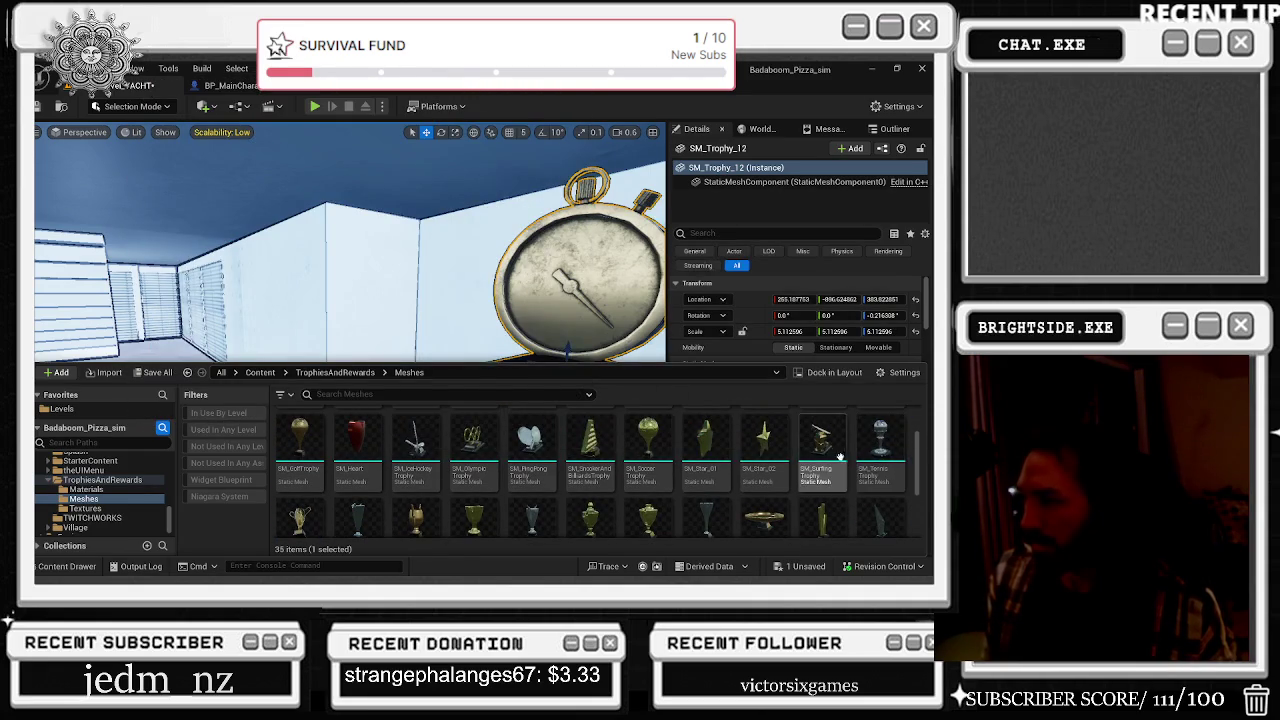
mouse_move(518, 283)
left_mouse_down()
mouse_move(470, 215)
mouse_move(430, 220)
left_mouse_up()
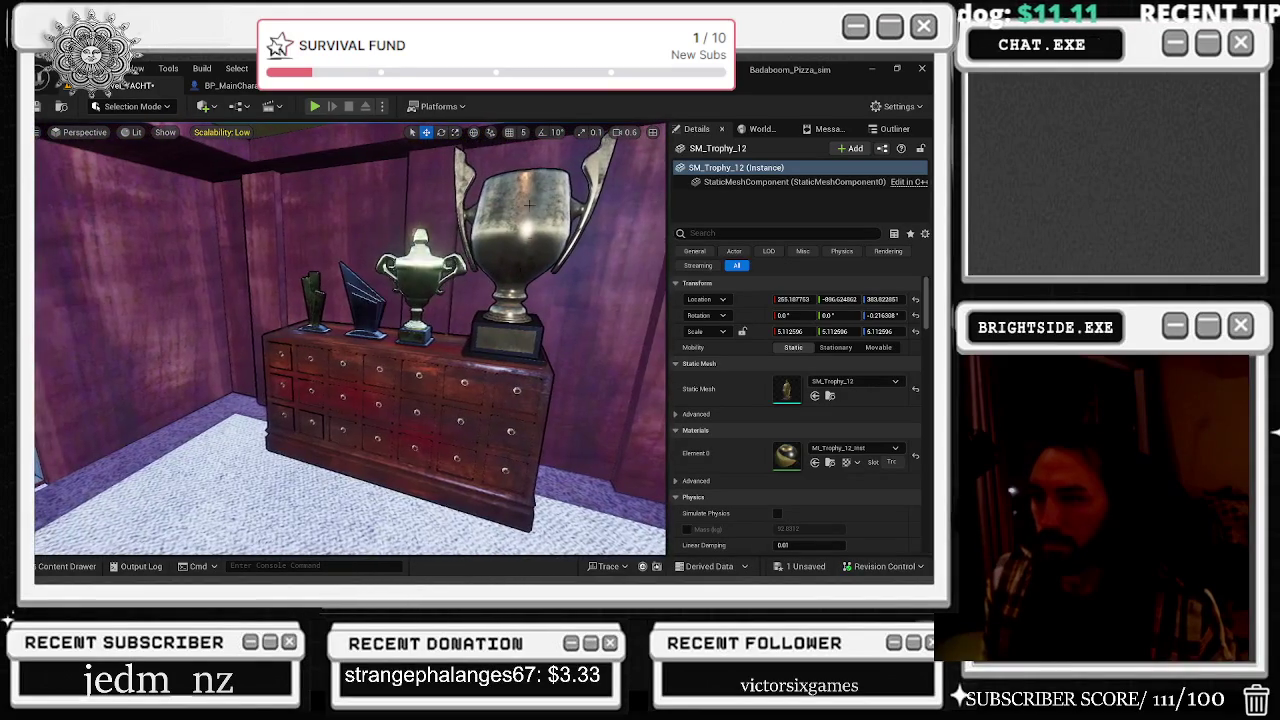
Step: Start a Play session, saving Room_level_YACHT when prompted
left_click(314, 106)
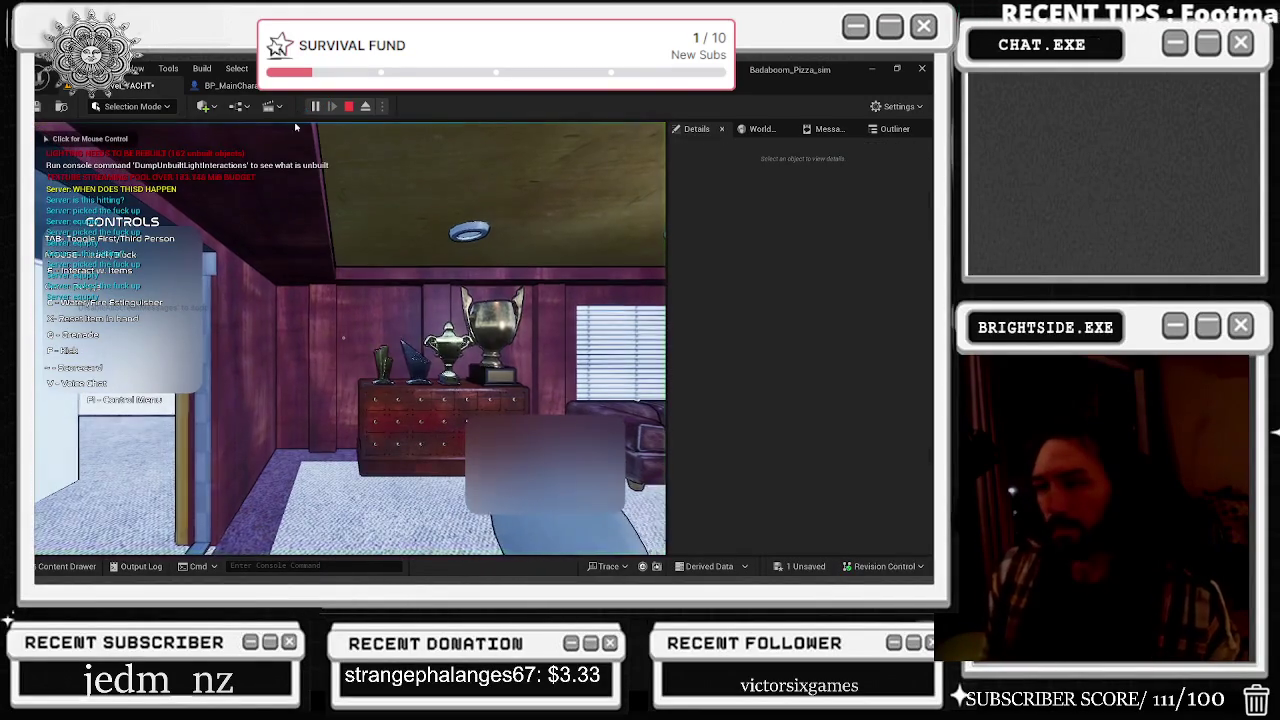
key("ctrl+s")
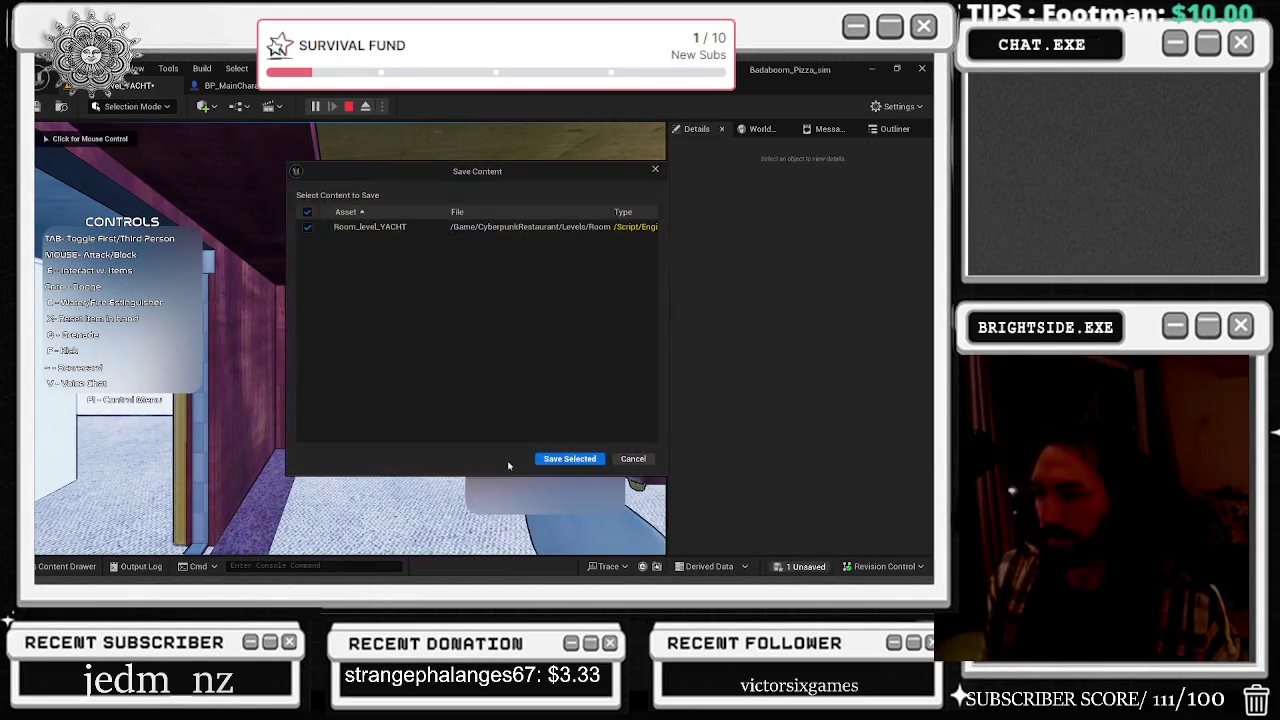
left_click(580, 460)
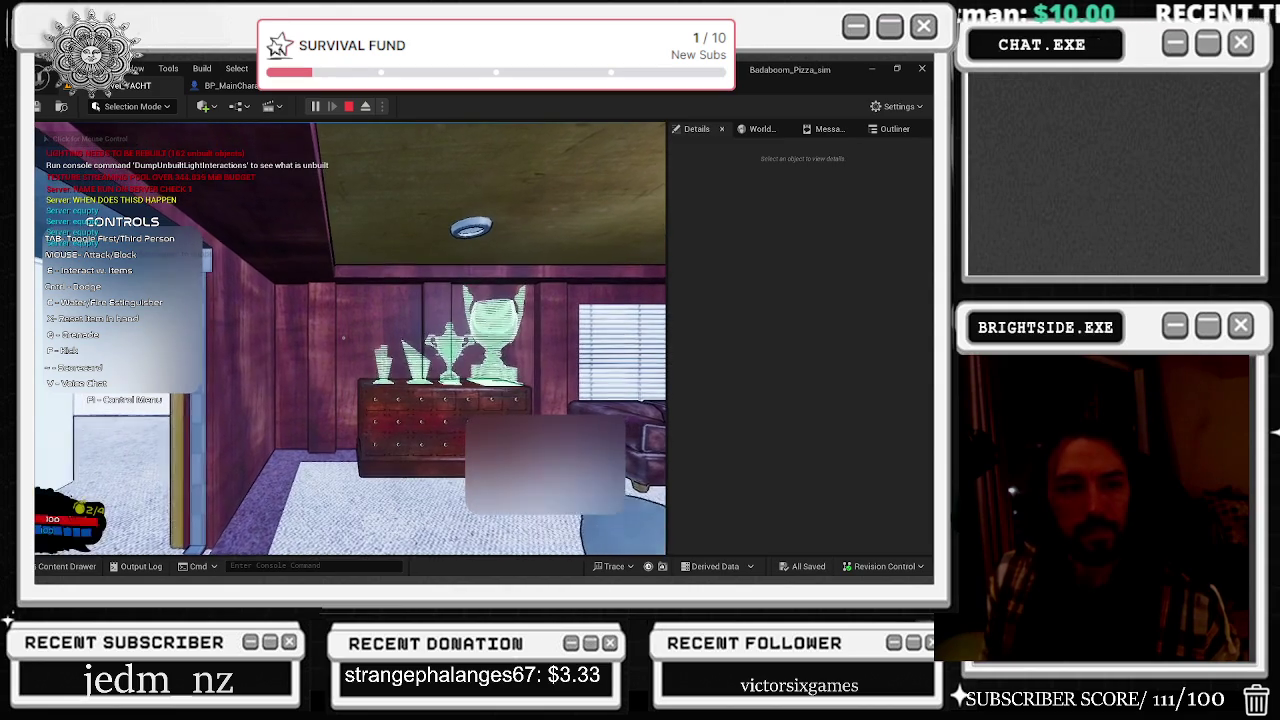
left_click(450, 400)
Step: Walk around the dresser's four hologram trophies and up to the stereo
key("s")
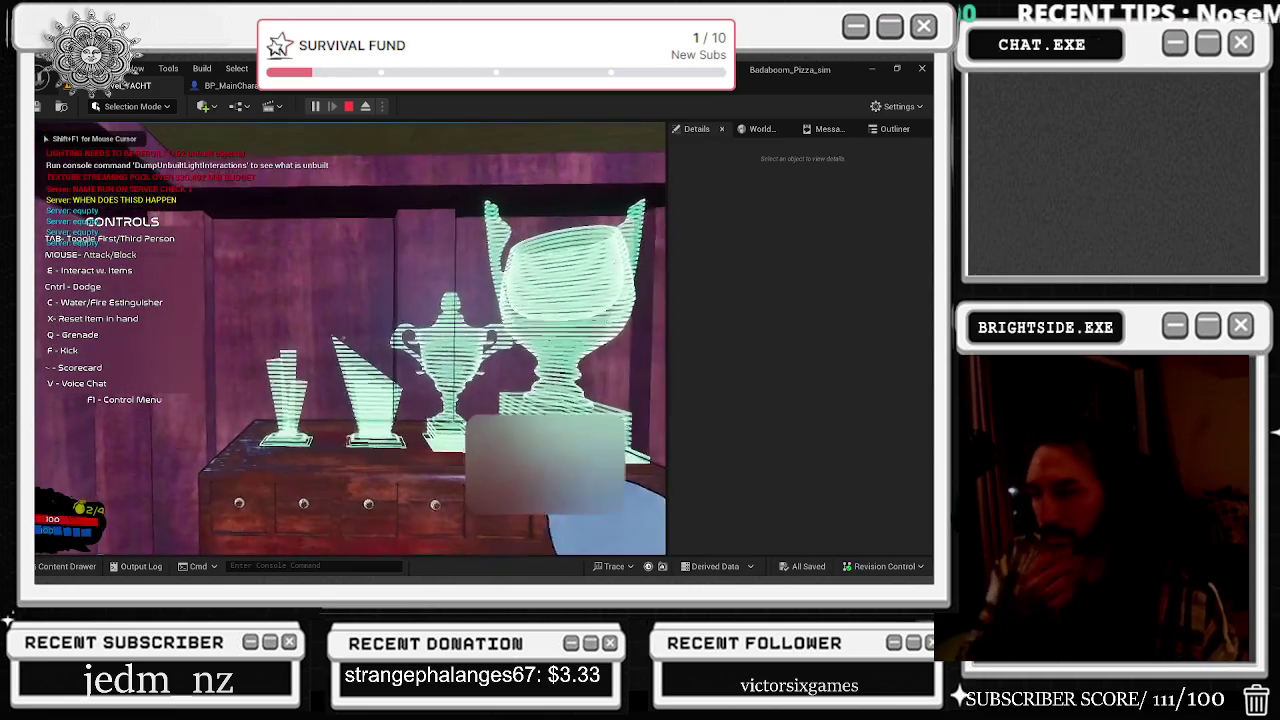
key("d")
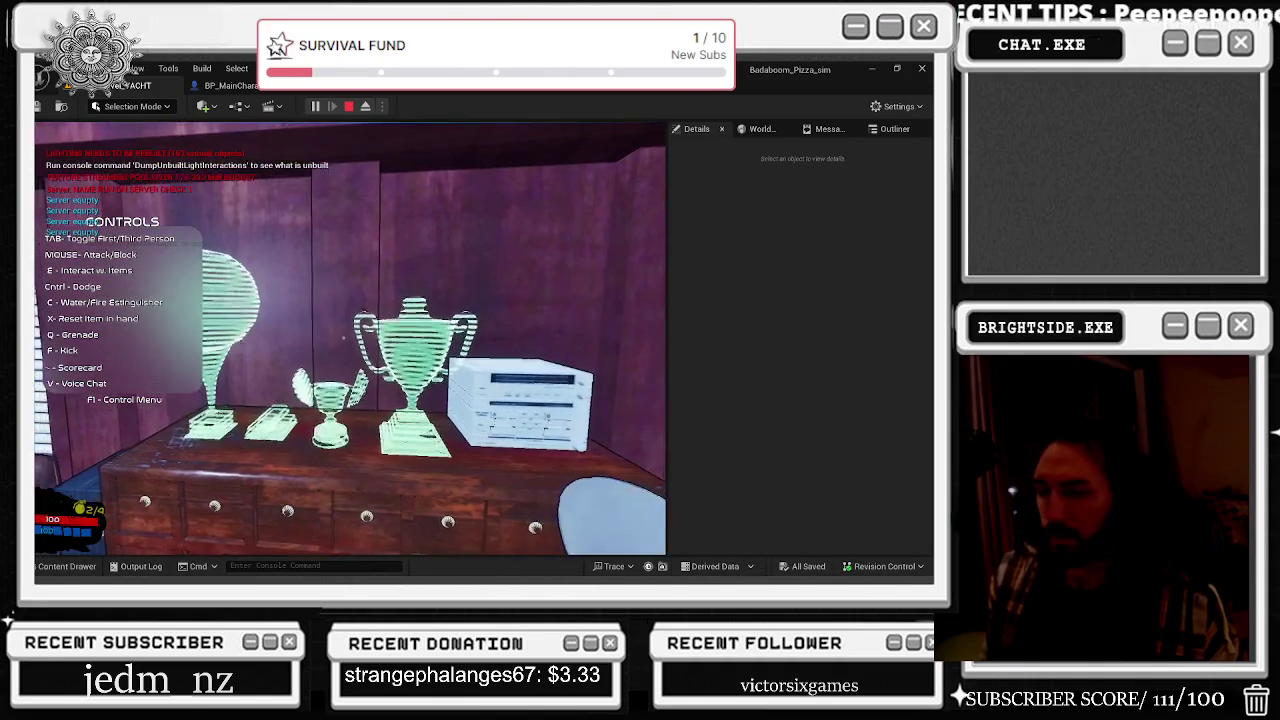
key("s")
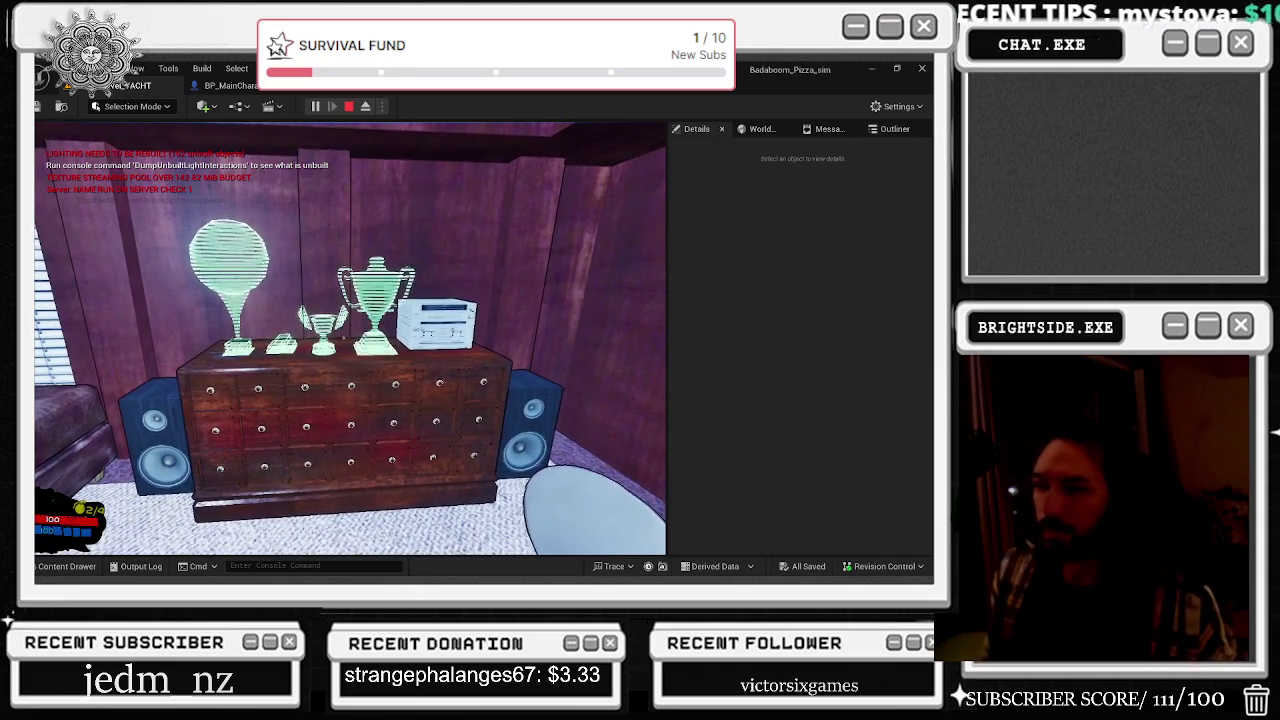
key("w")
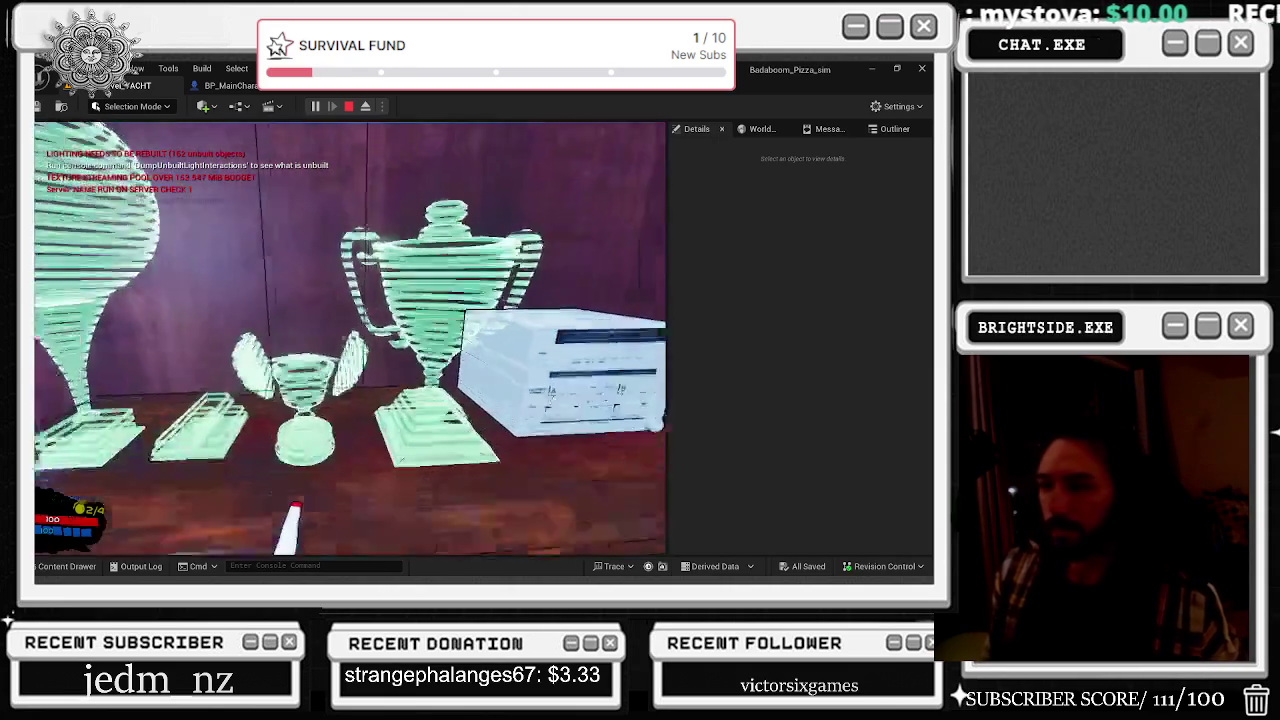
key("w")
key("s")
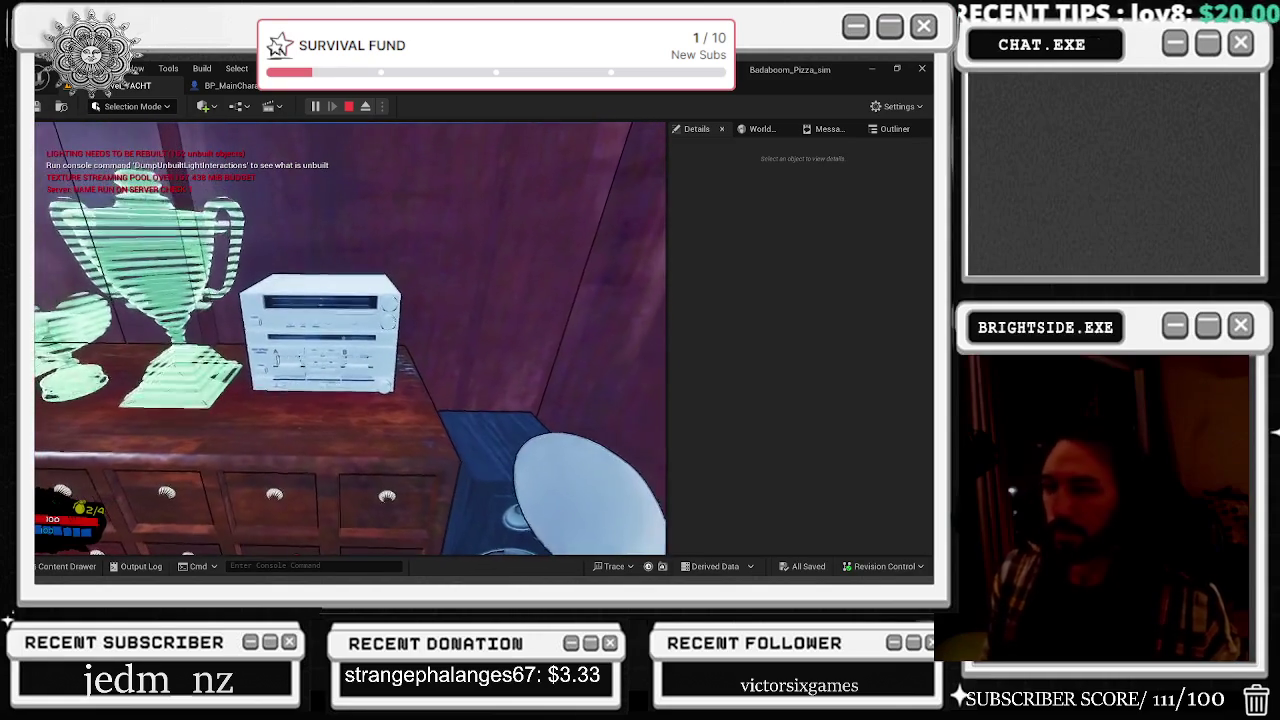
key("w")
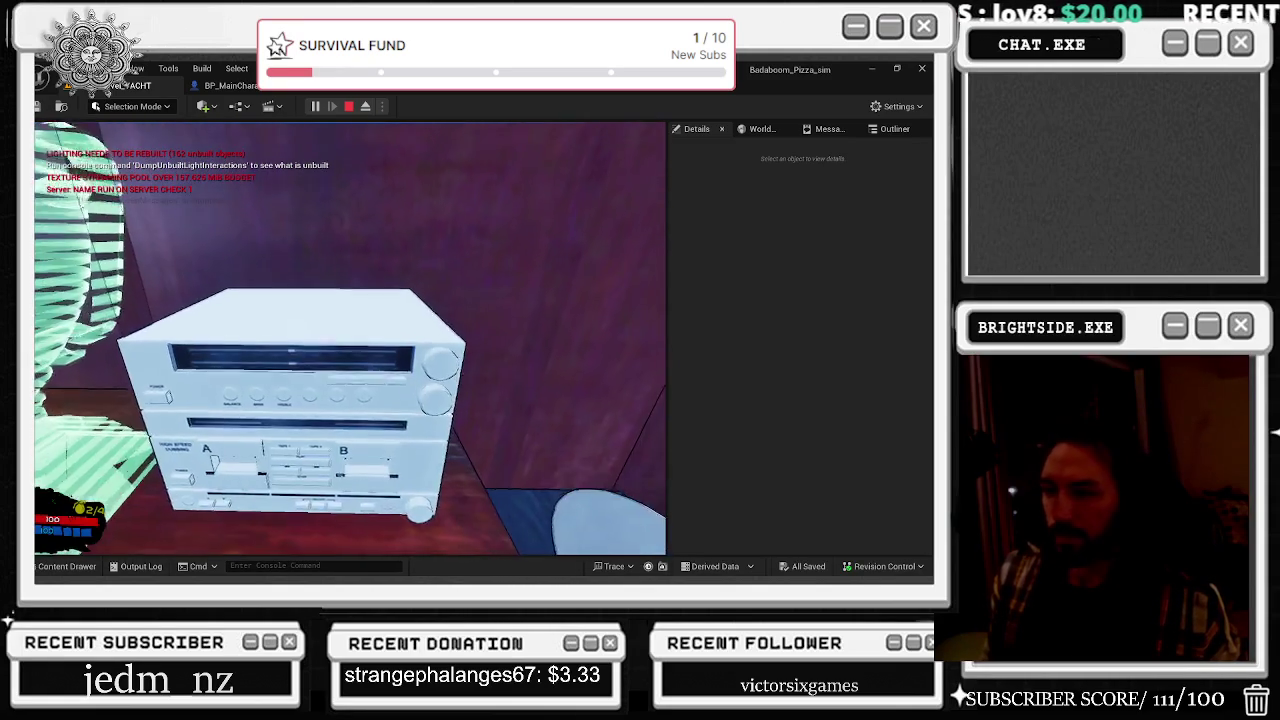
Step: Back away from the dresser onto the deck, briefly switching windows and recapturing the game
key("s")
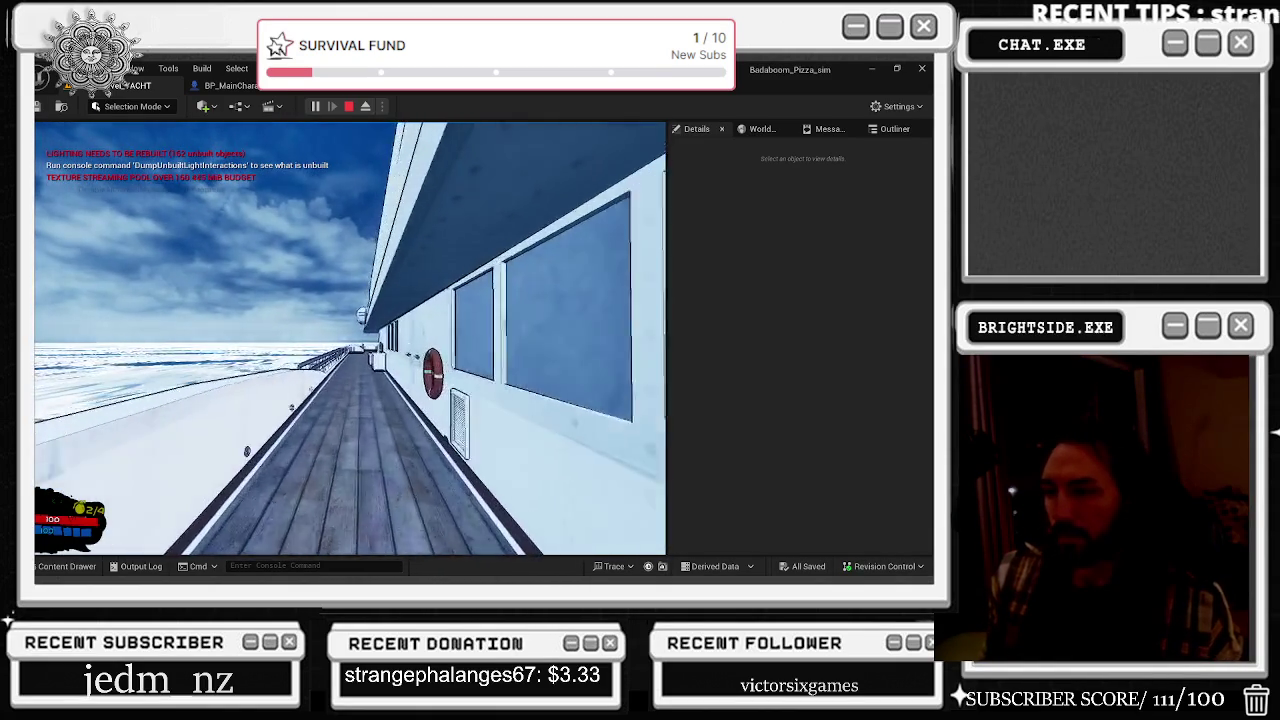
key("alt+Tab")
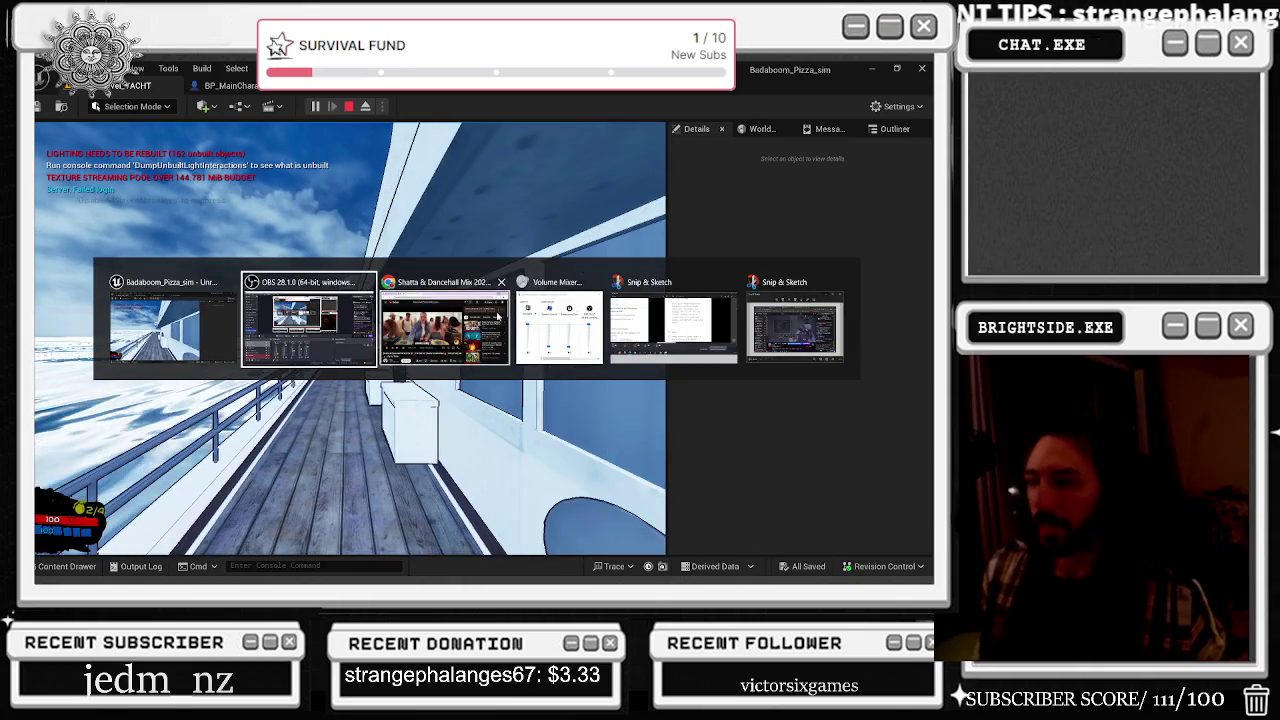
left_click(180, 153)
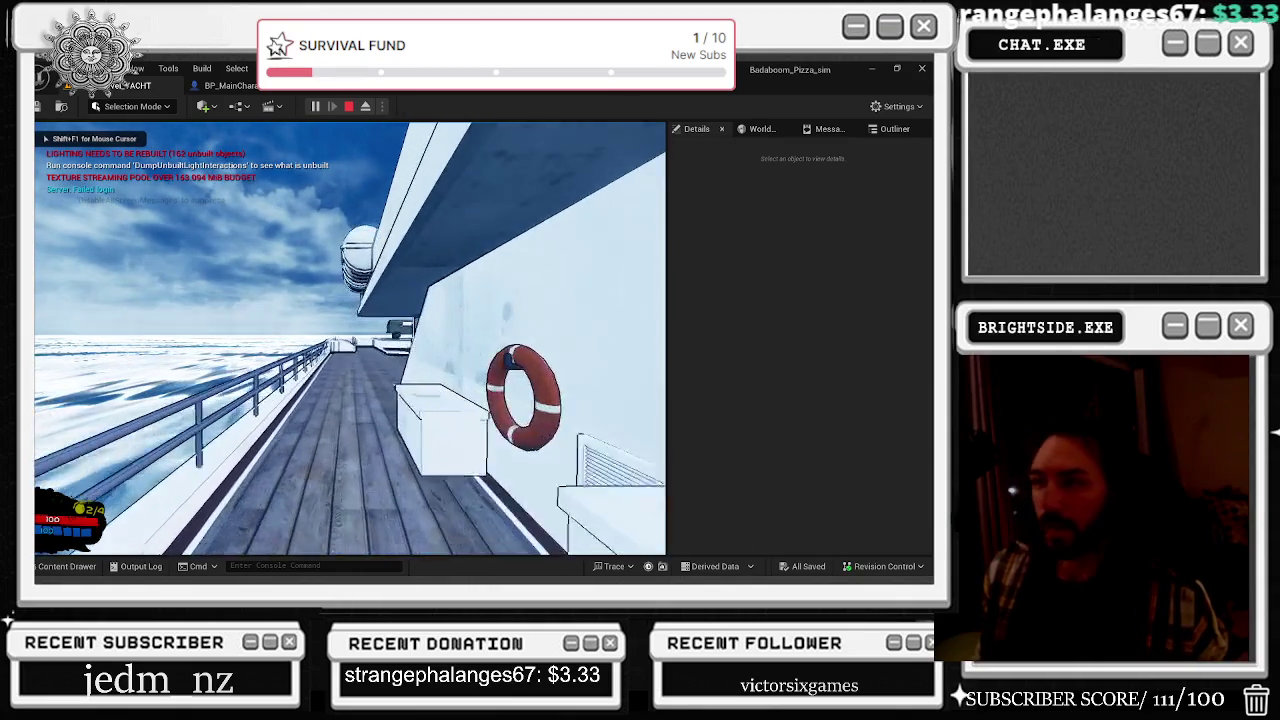
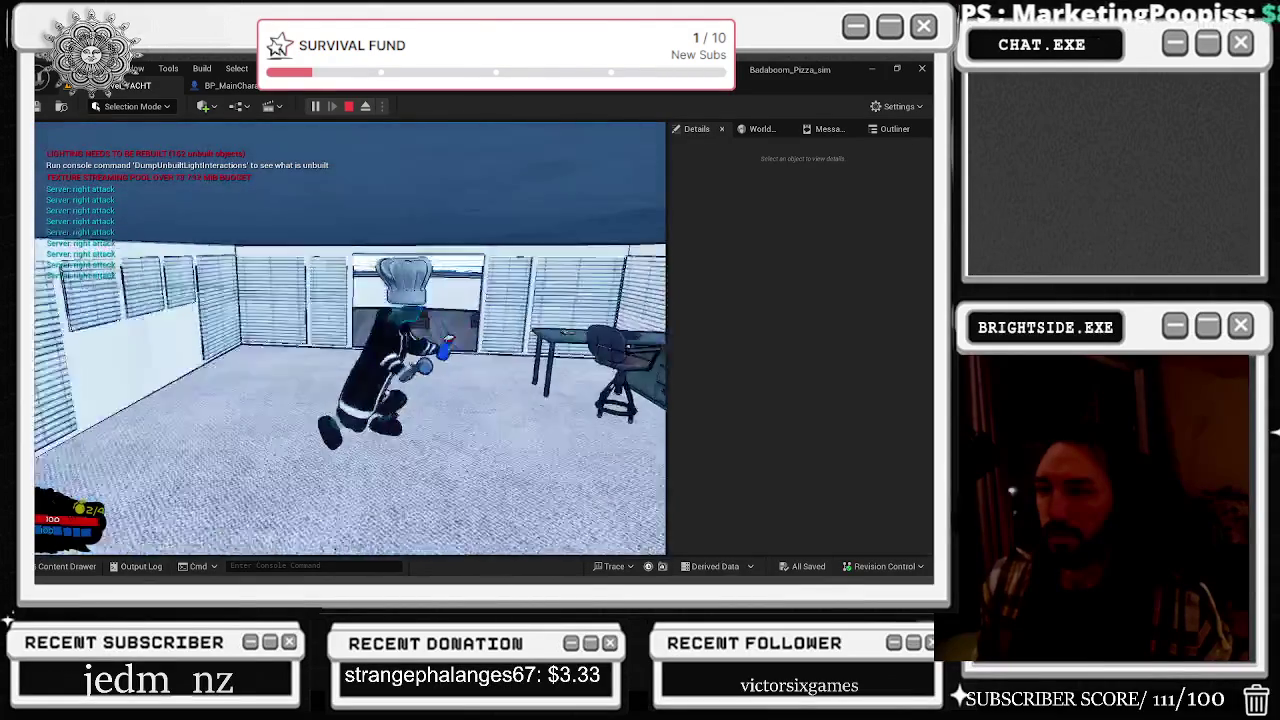
Step: Stop the play session and switch to BP_GS_MultiPlayer with the Content Drawer open
key("Escape")
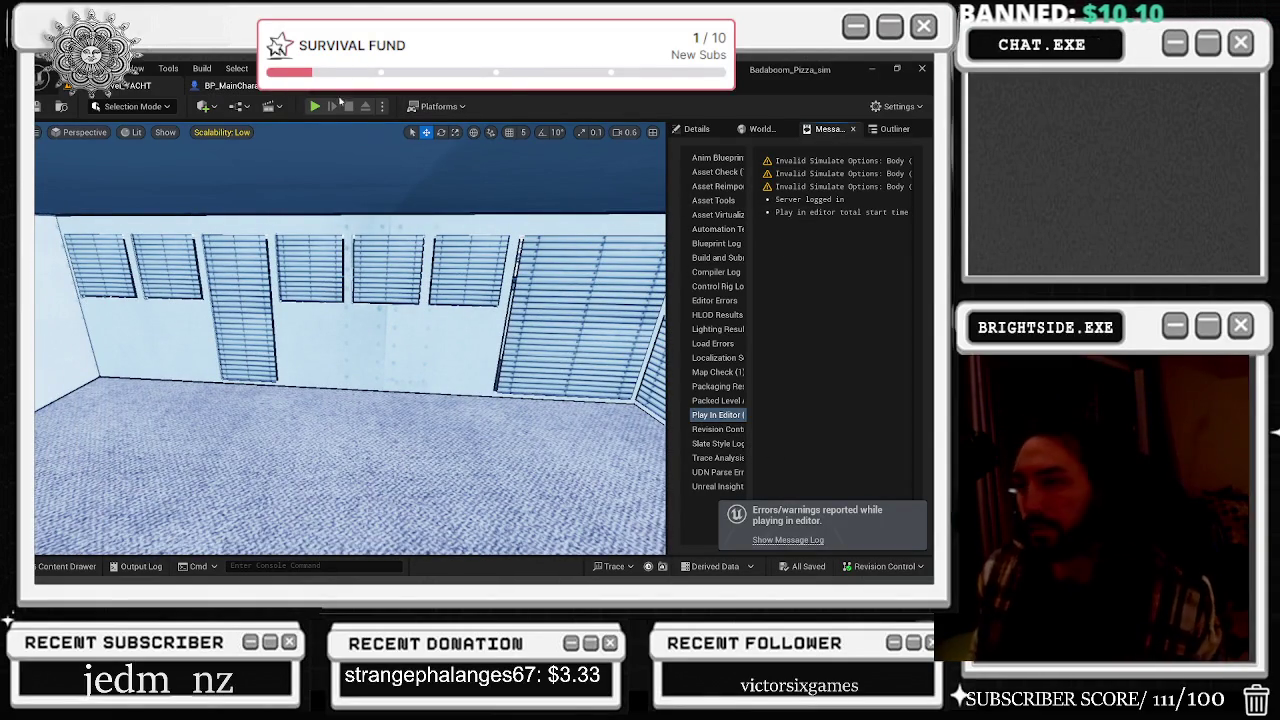
key("ctrl+Tab")
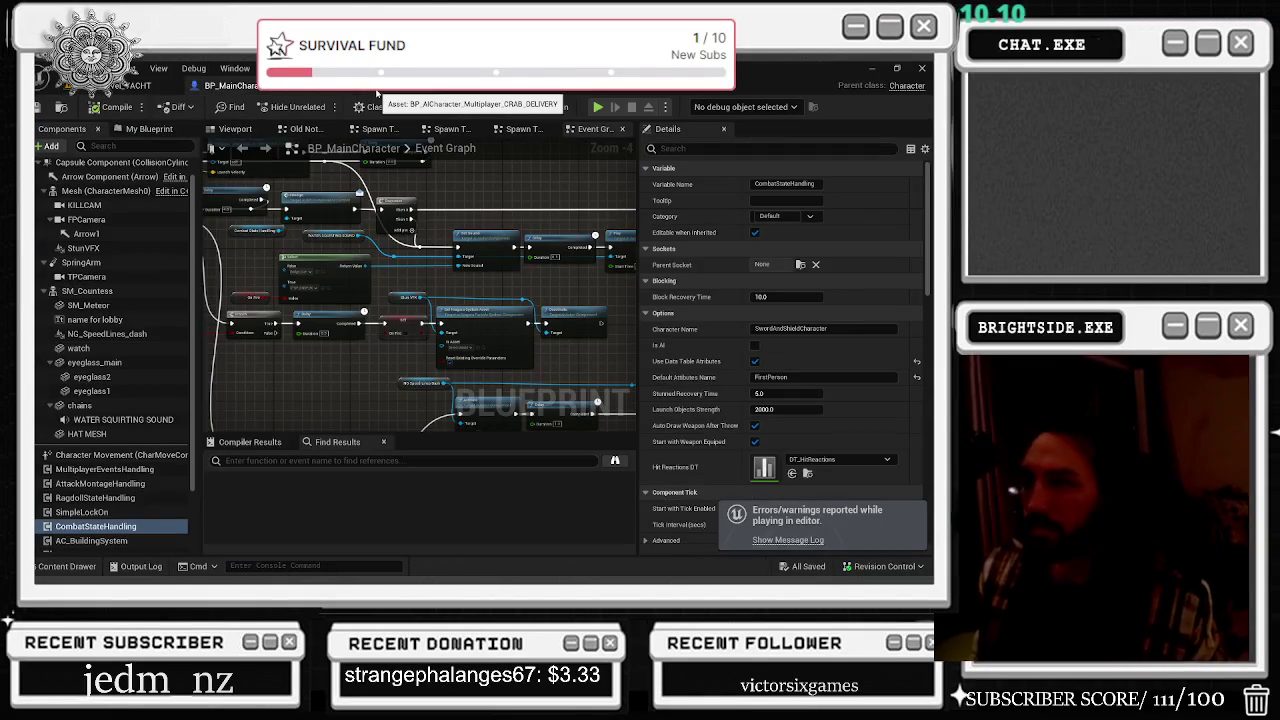
left_click(377, 92)
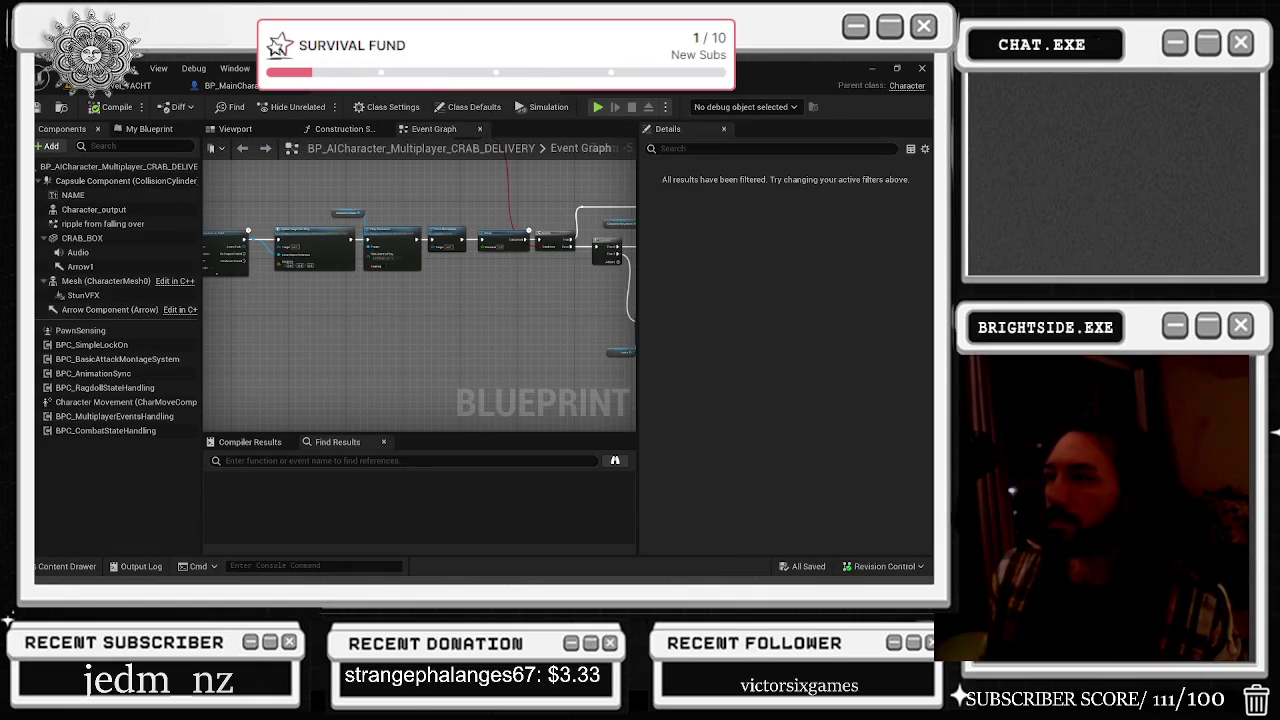
key("ctrl+Tab")
key("ctrl+space")
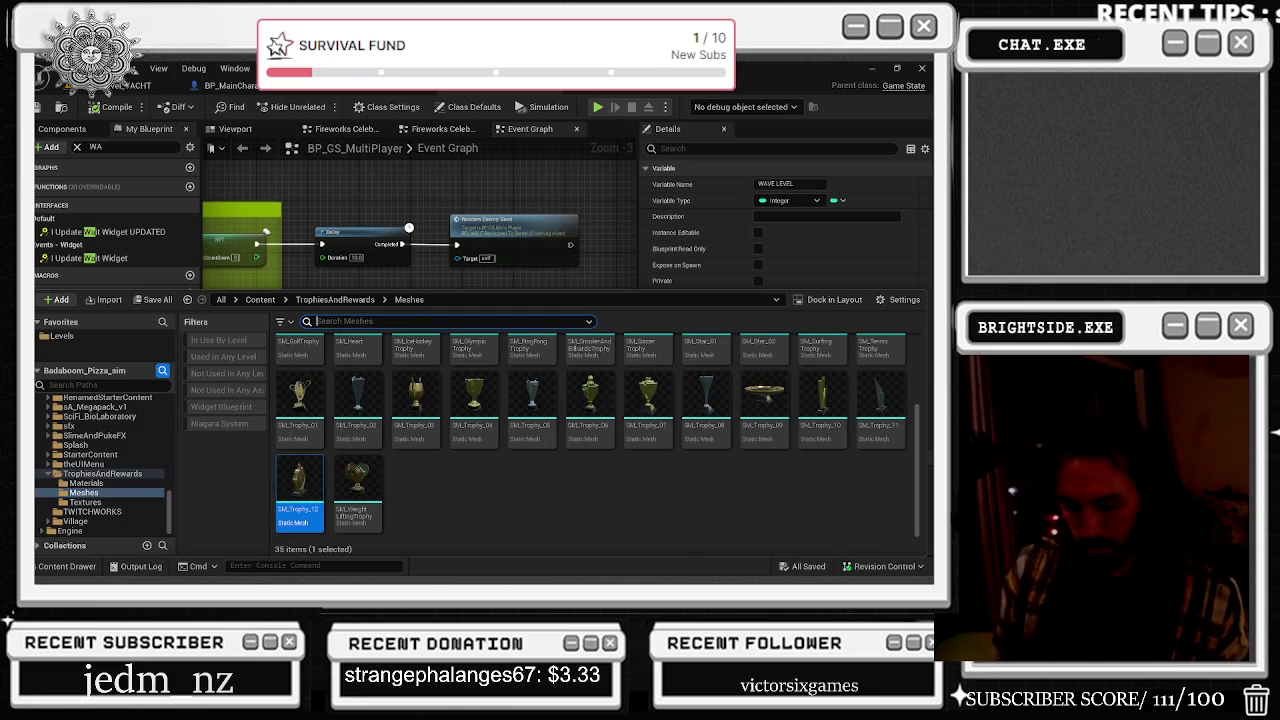
Step: Search all project content for SALIVA, then switch over to the YouTube music video
type("SALIVA")
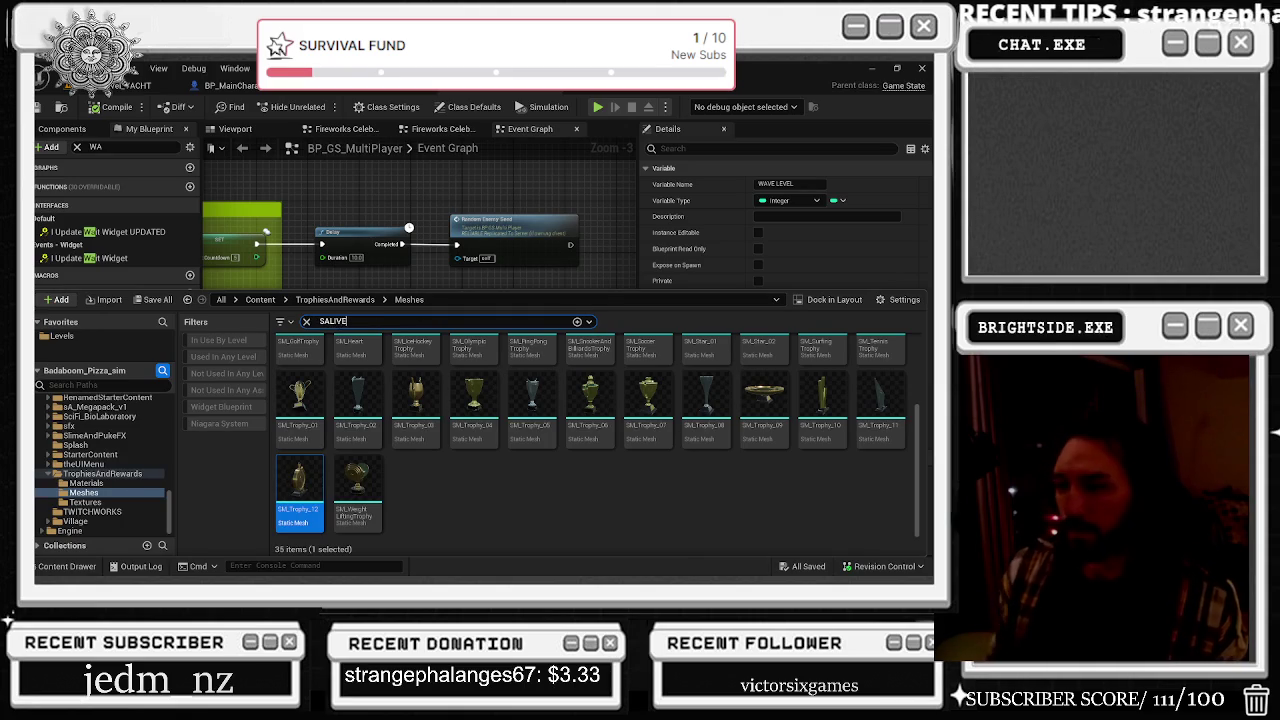
left_click_drag(170, 505, 170, 420)
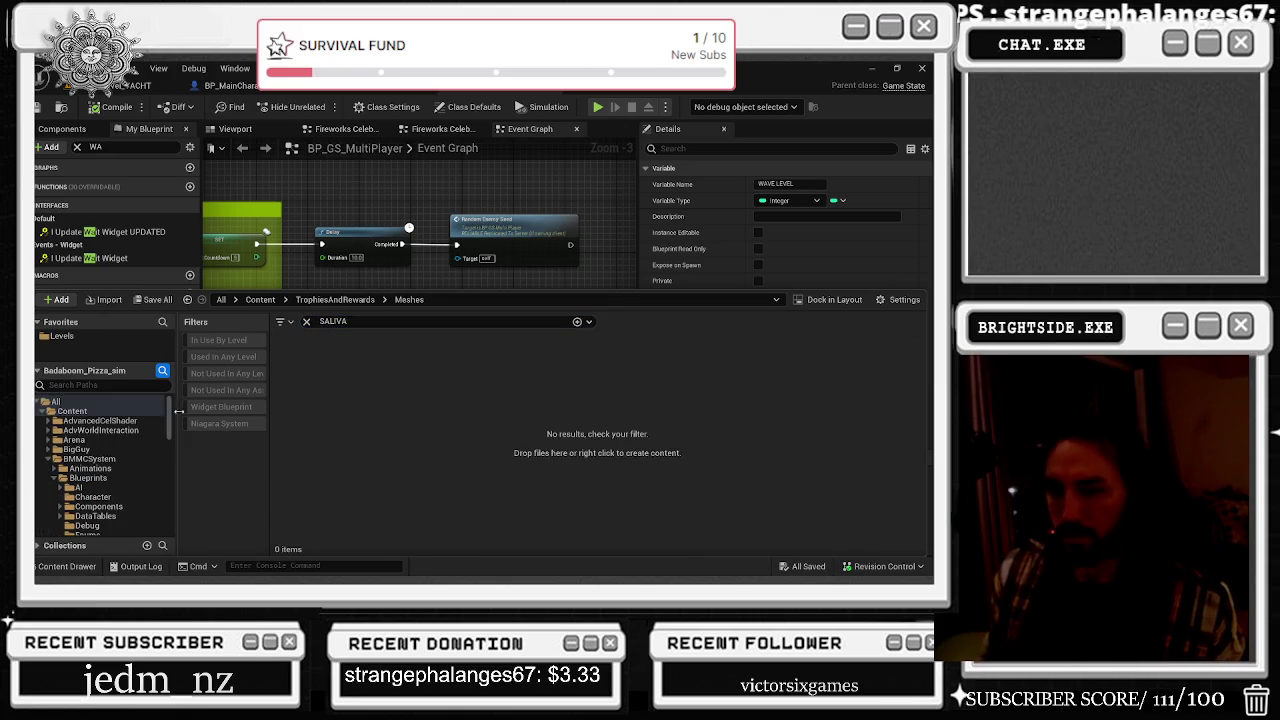
left_click(81, 402)
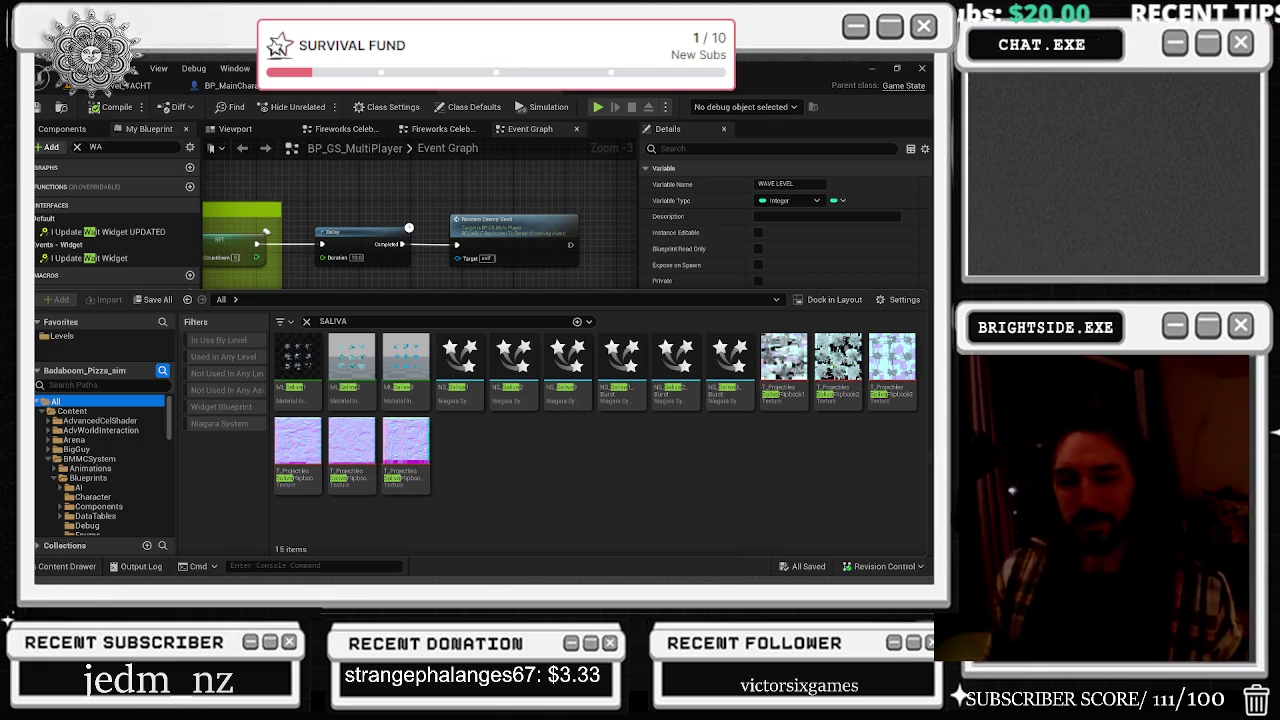
mouse_move(140, 188)
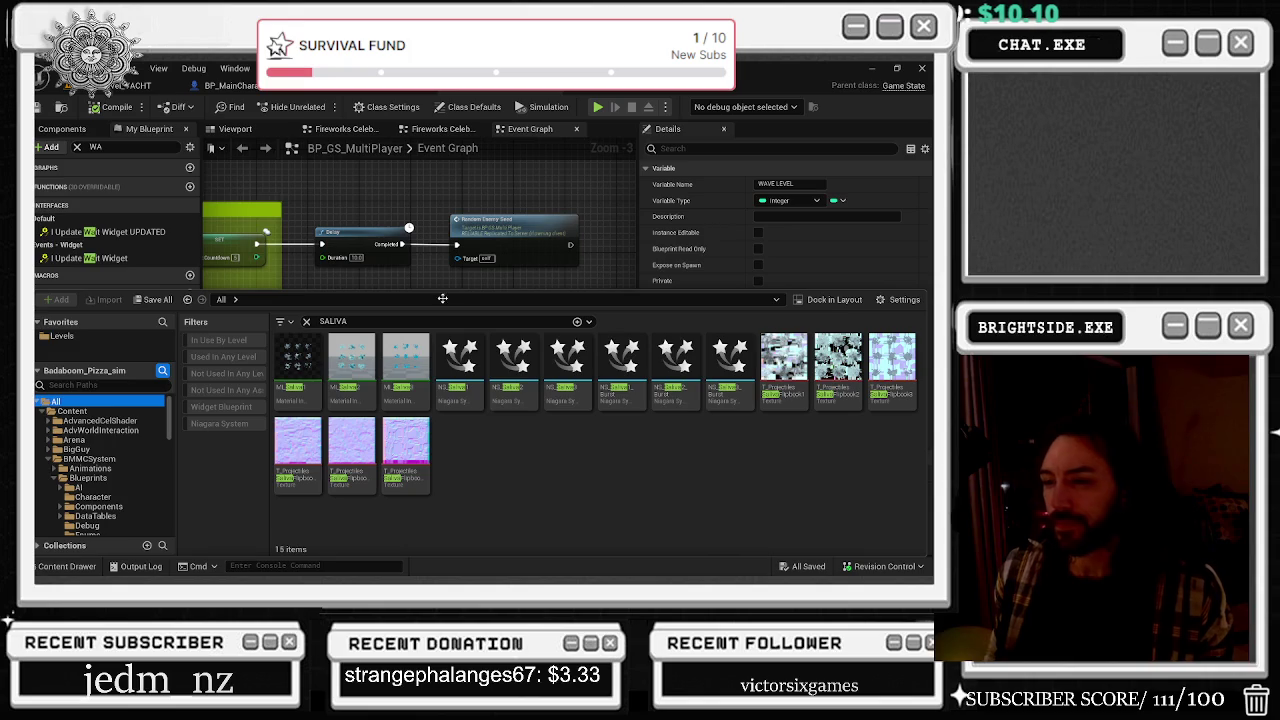
key("alt+Tab")
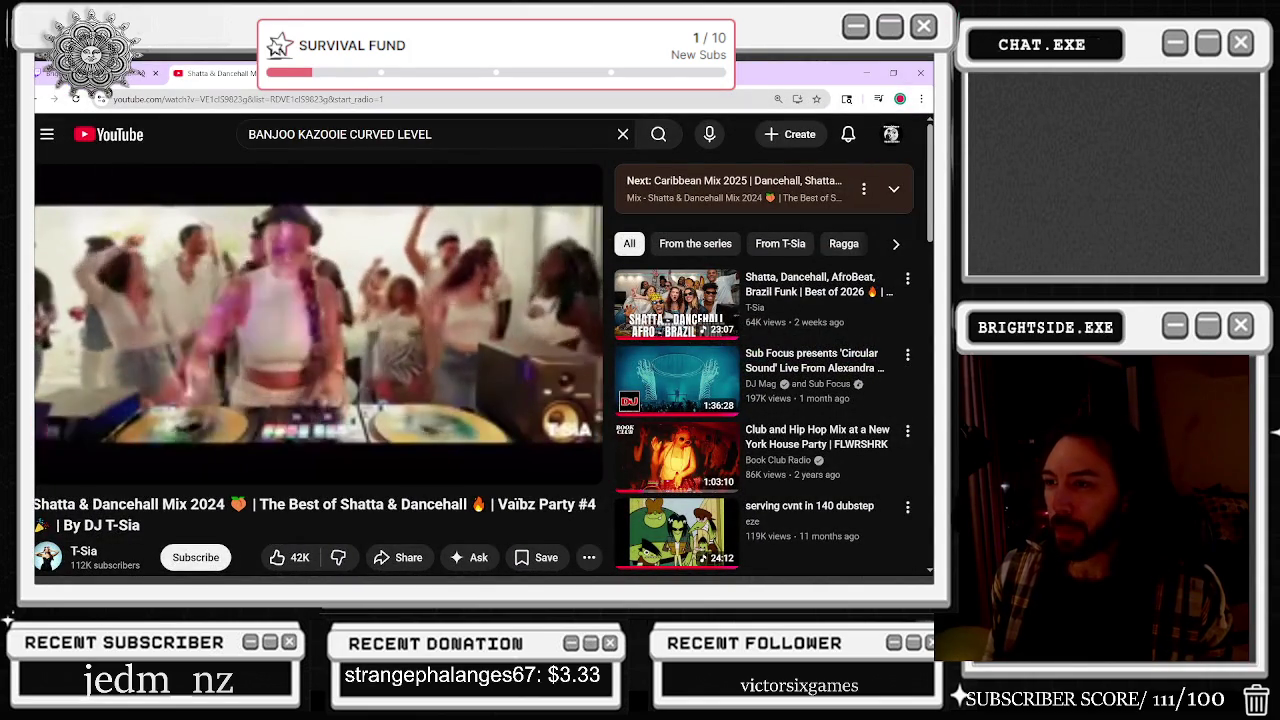
key("alt+Tab")
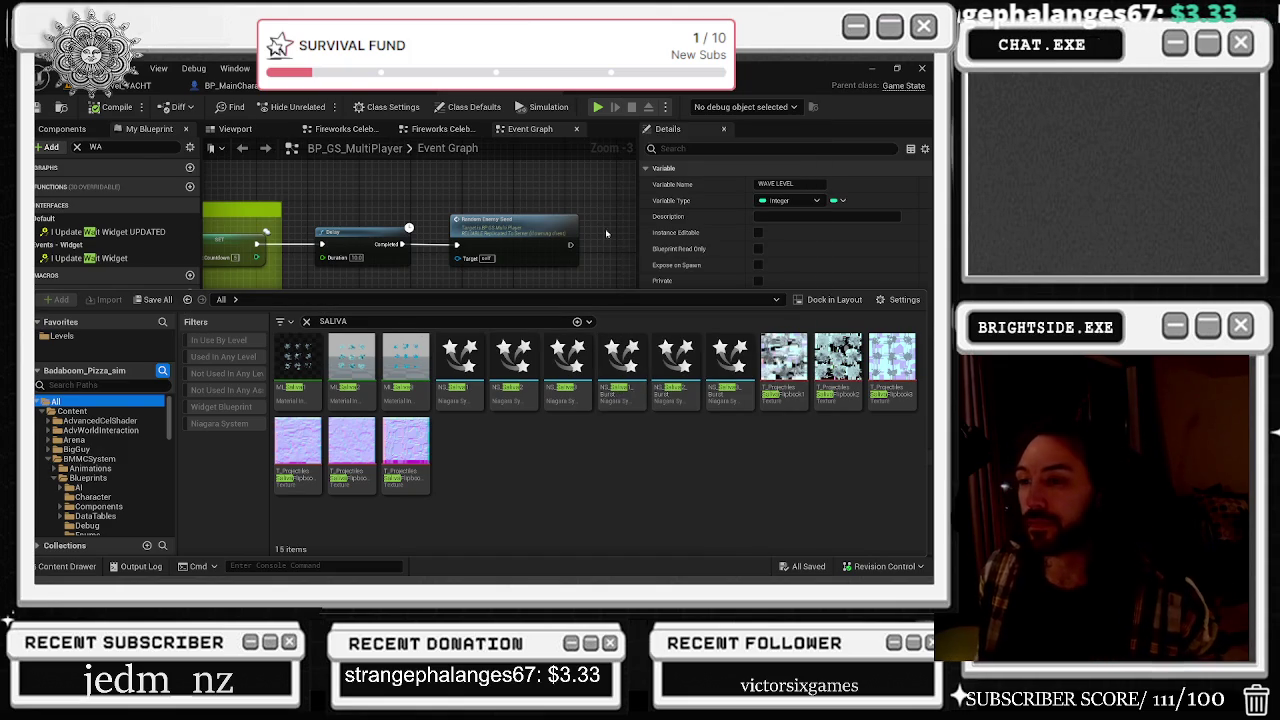
Step: Hide the Content Drawer and review the CRAB_DELIVERY and BP_MainCharacter blueprints and level view
left_click(560, 195)
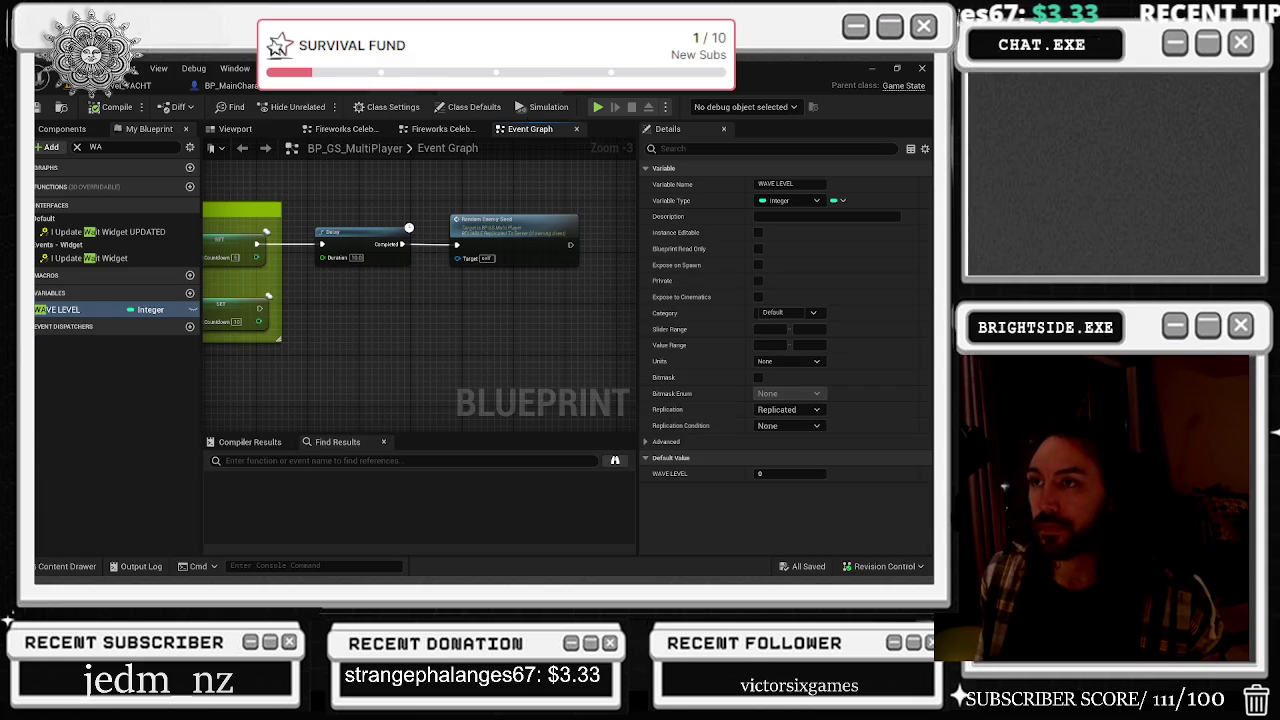
left_click(382, 86)
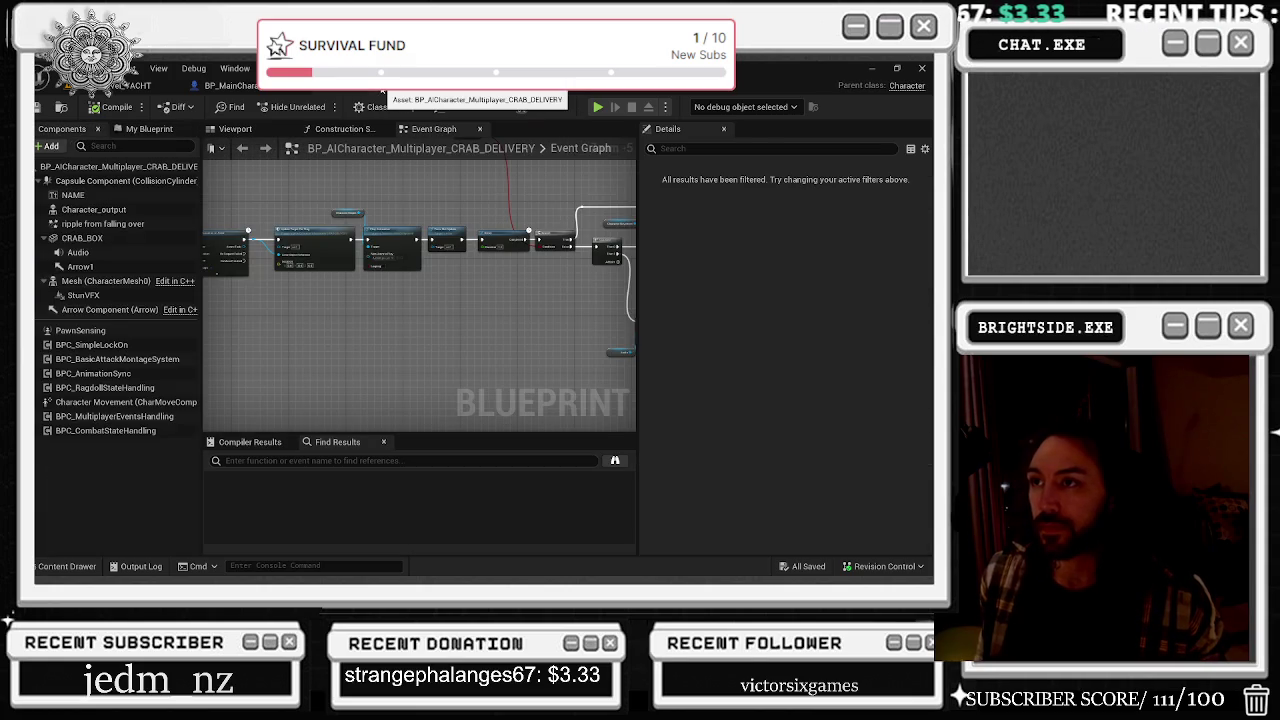
left_click(245, 86)
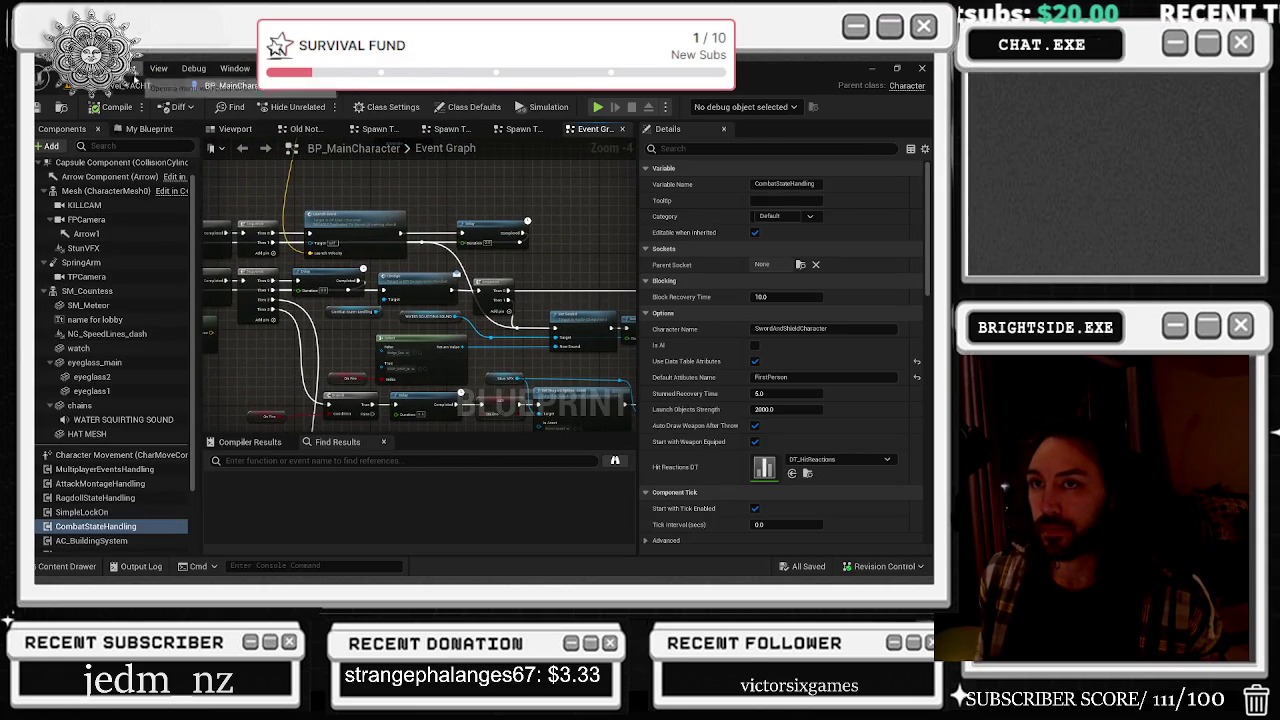
left_click(135, 80)
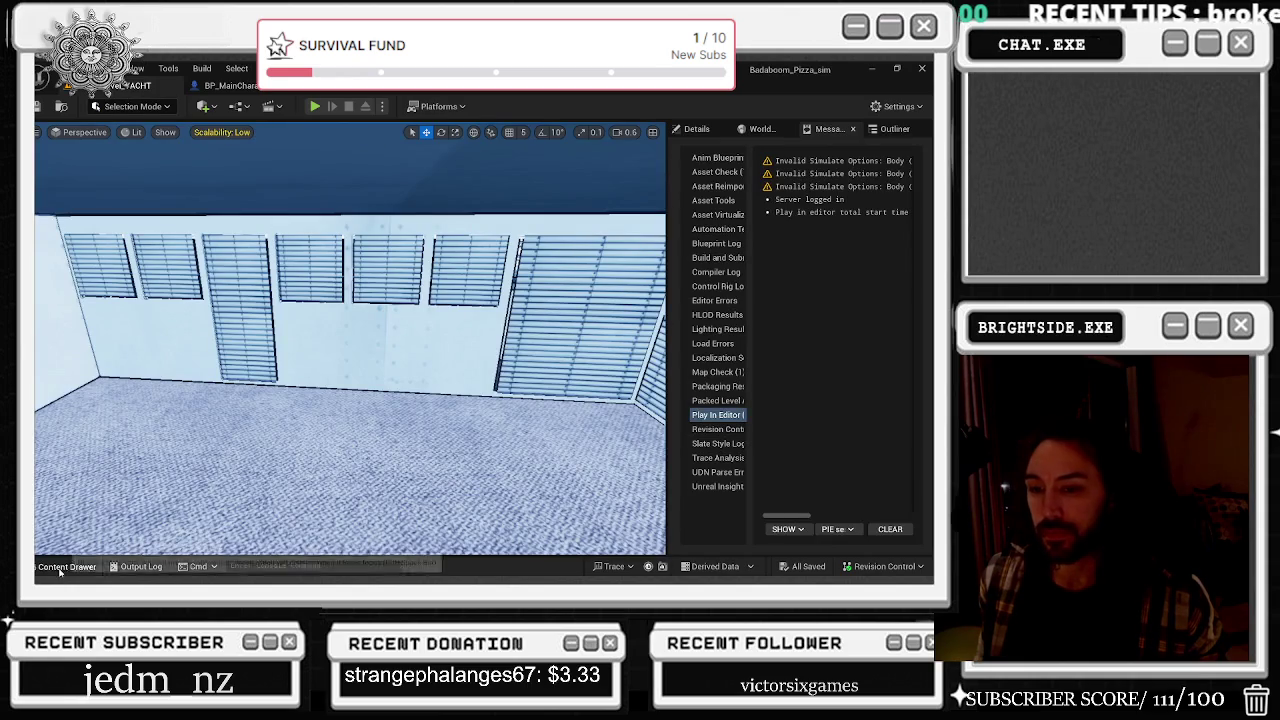
left_click(62, 567)
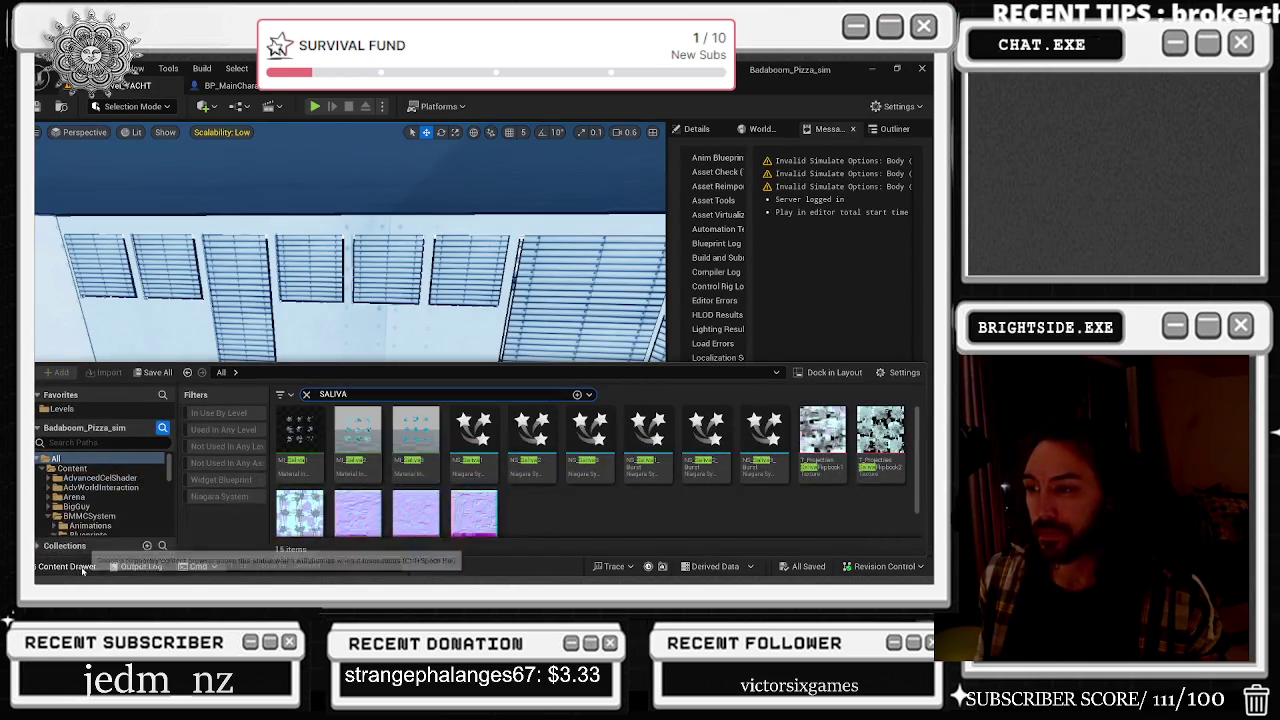
Step: Open the Room_level_YACHT level blueprint from the level's Blueprints menu
left_click(246, 87)
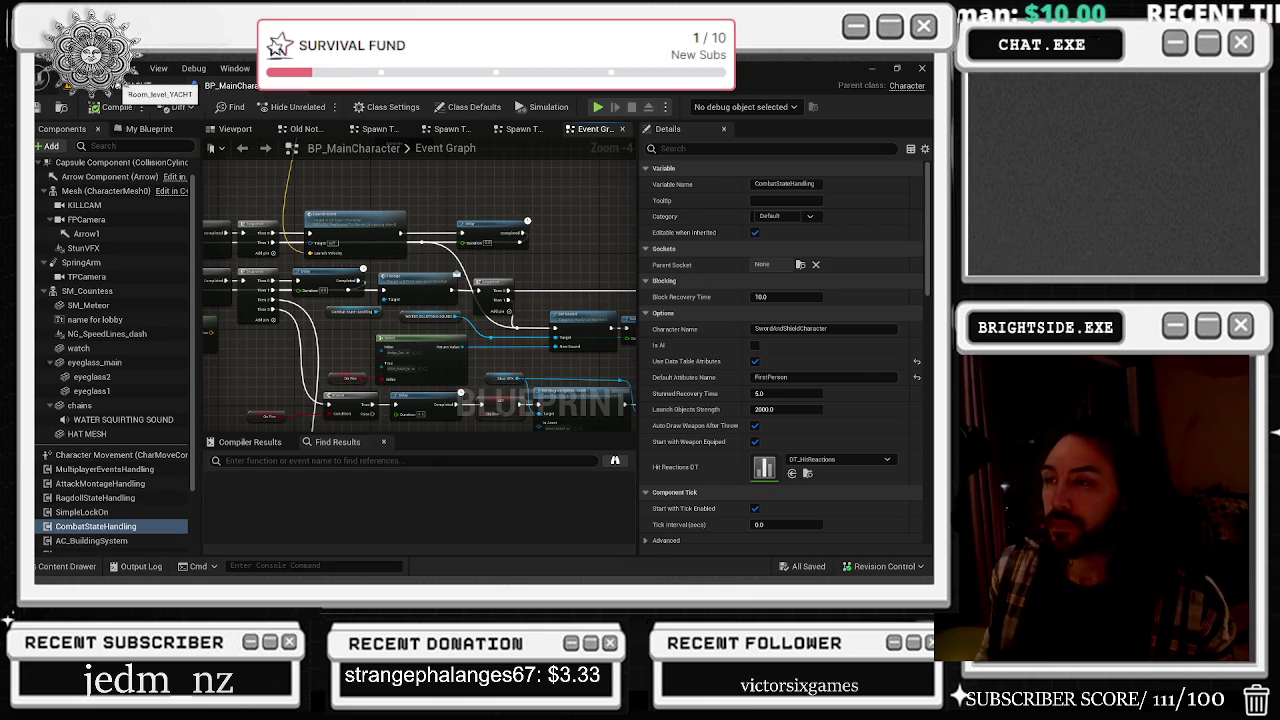
left_click(121, 88)
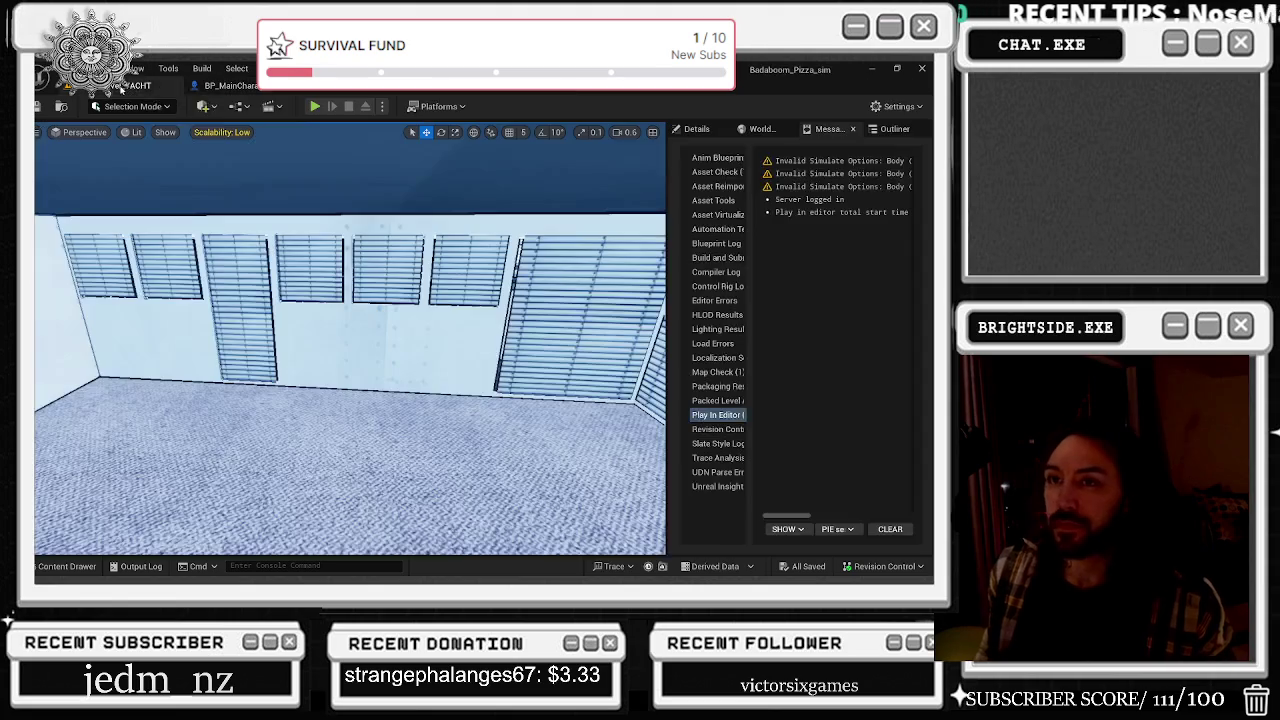
left_click(236, 107)
left_click(290, 195)
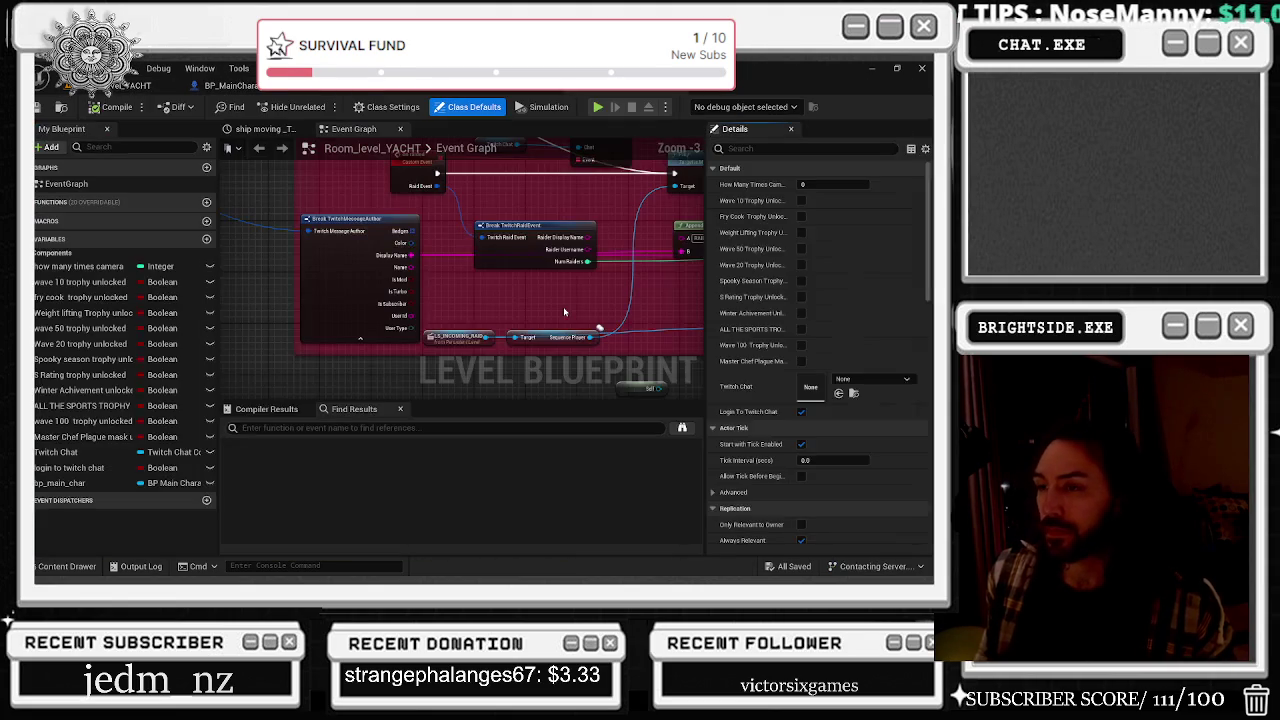
scroll(485, 305, "down", 2)
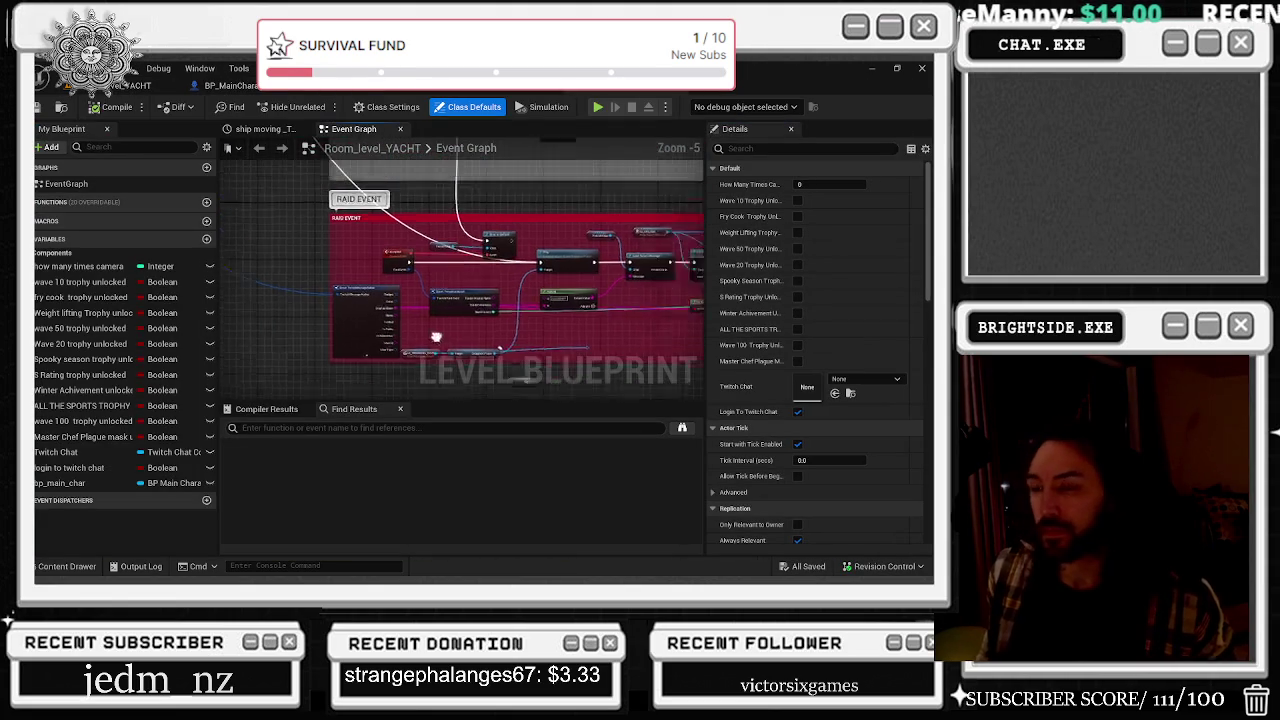
scroll(408, 305, "up", 1)
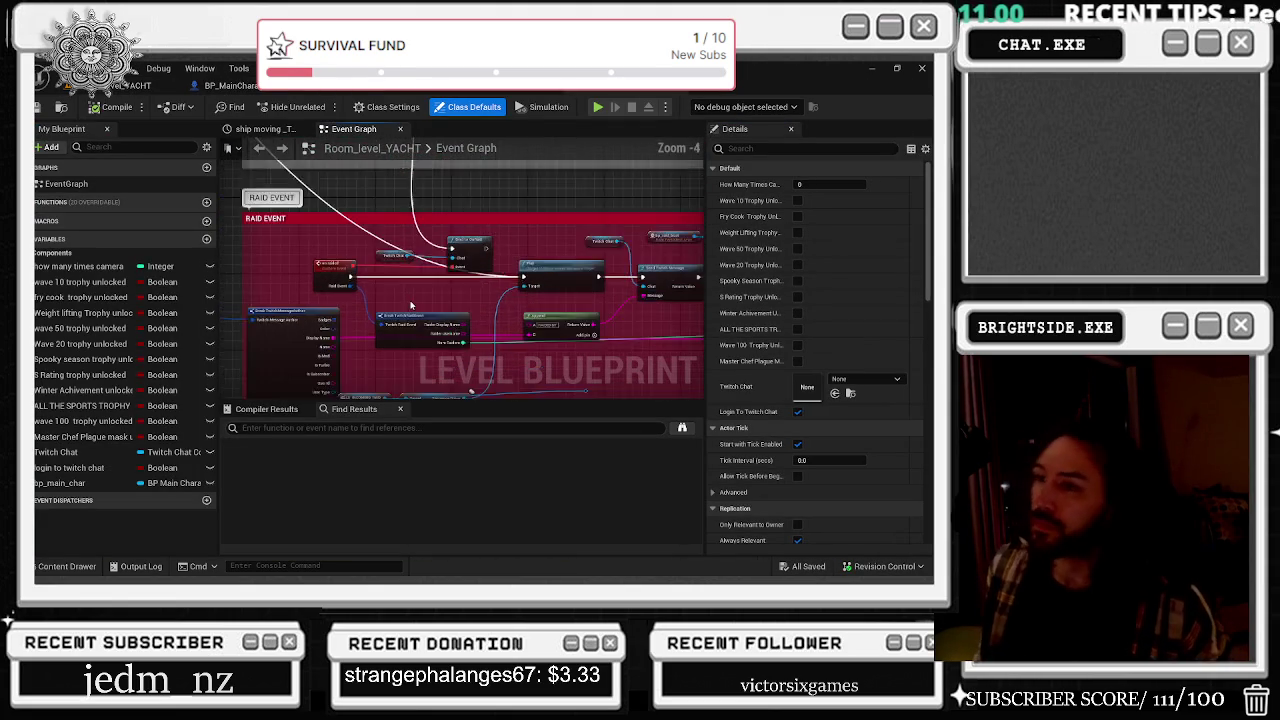
scroll(412, 298, "down", 4)
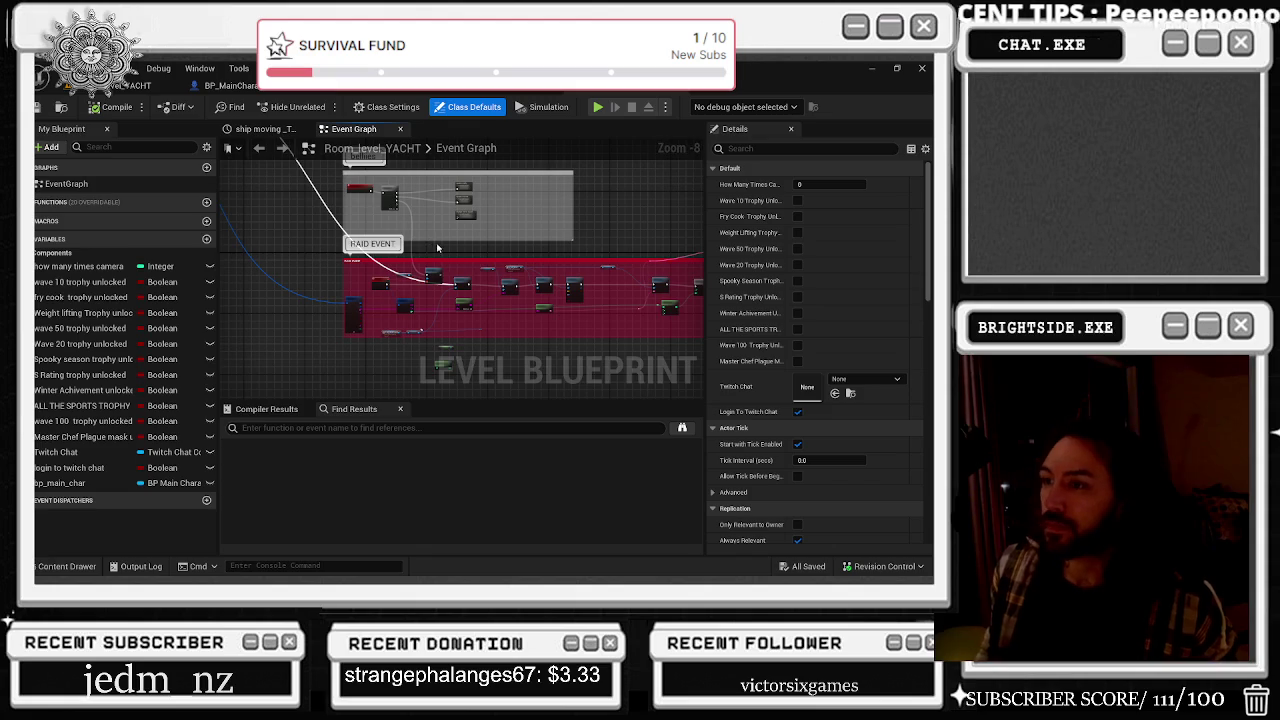
scroll(437, 247, "up", 3)
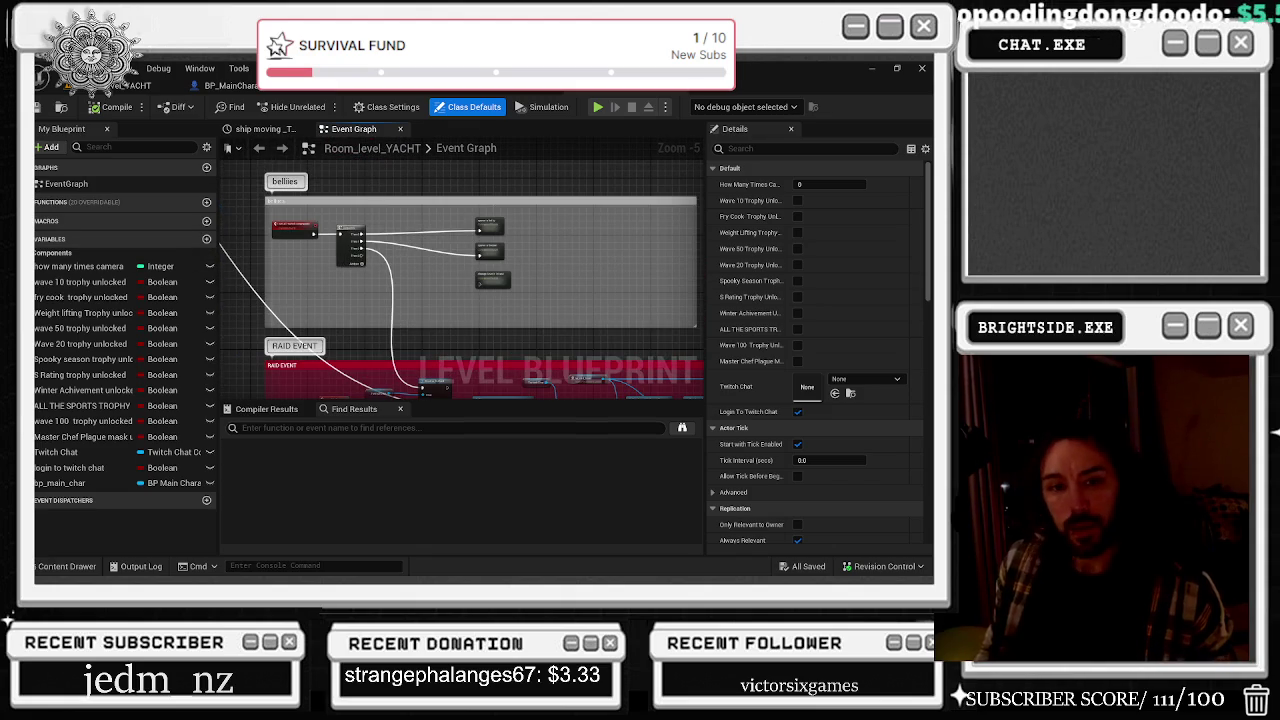
key("alt+Tab")
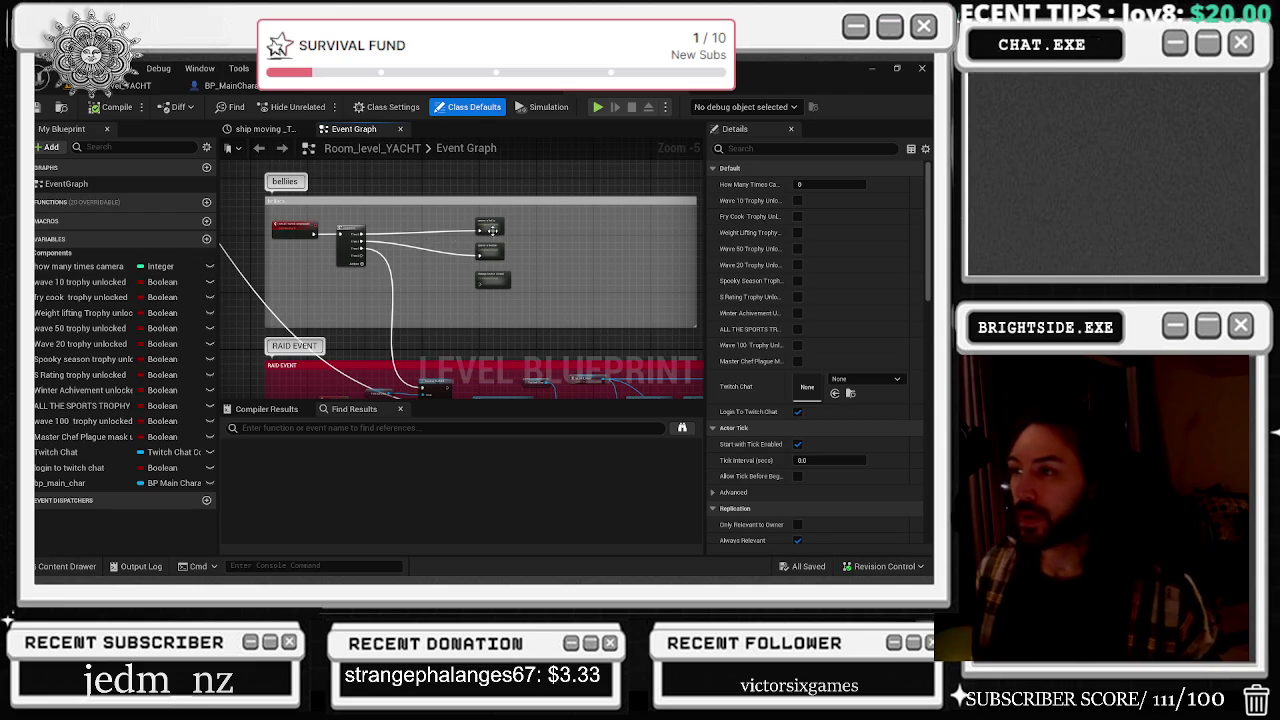
scroll(493, 232, "up", 3)
left_click_drag(606, 322, 446, 202)
left_click(528, 300)
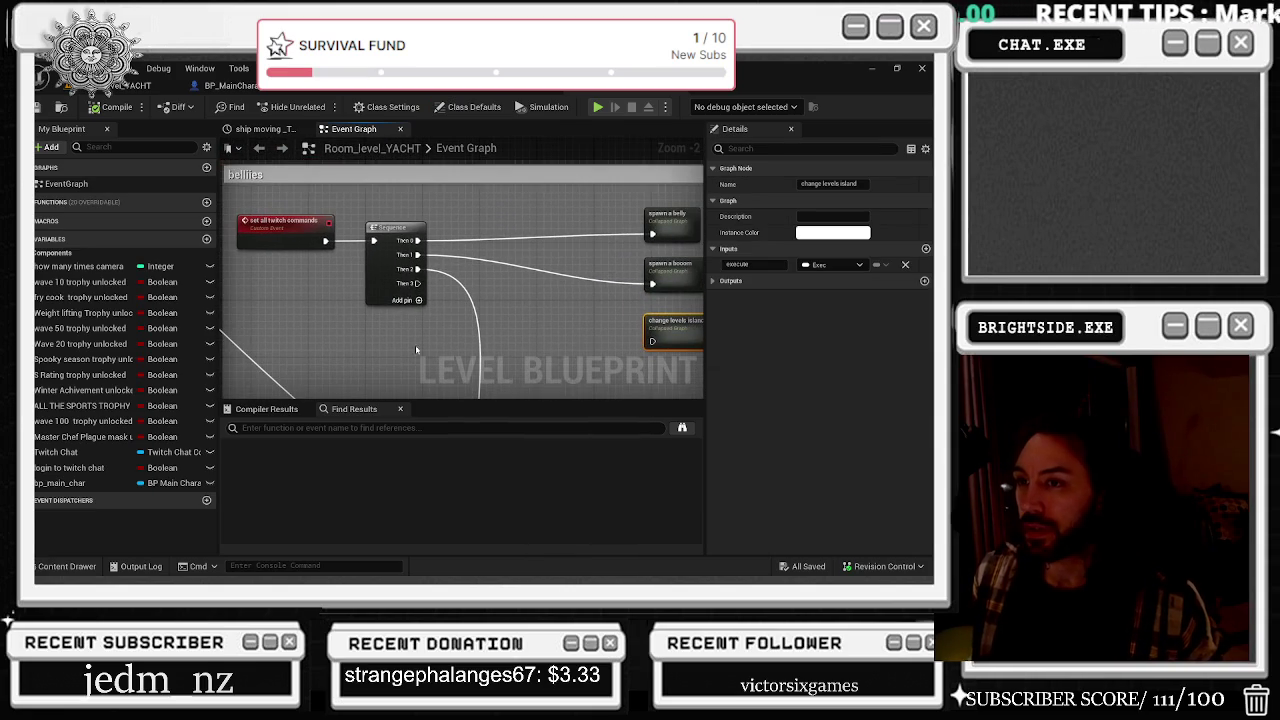
scroll(305, 255, "down", 2)
mouse_move(305, 231)
left_mouse_down()
mouse_move(330, 250)
mouse_move(380, 230)
mouse_move(382, 186)
left_mouse_up()
left_click_drag(495, 385, 497, 347)
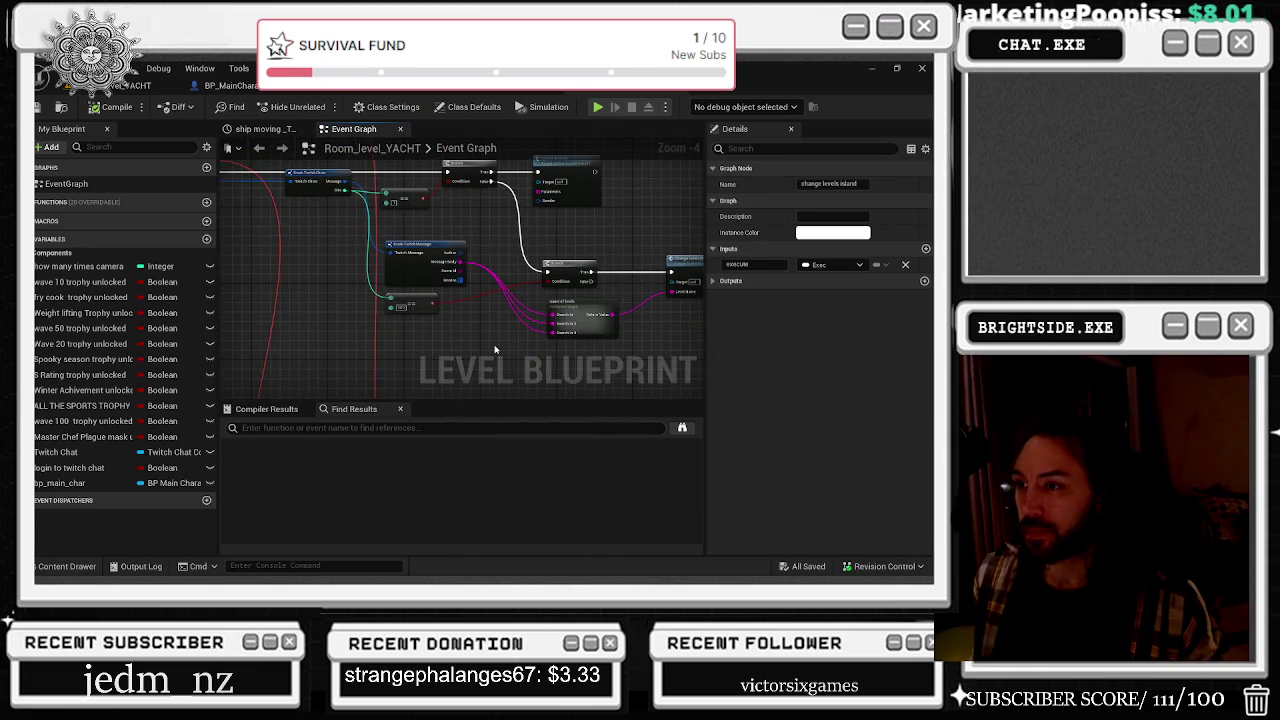
scroll(481, 355, "down", 1)
left_click_drag(414, 300, 440, 328)
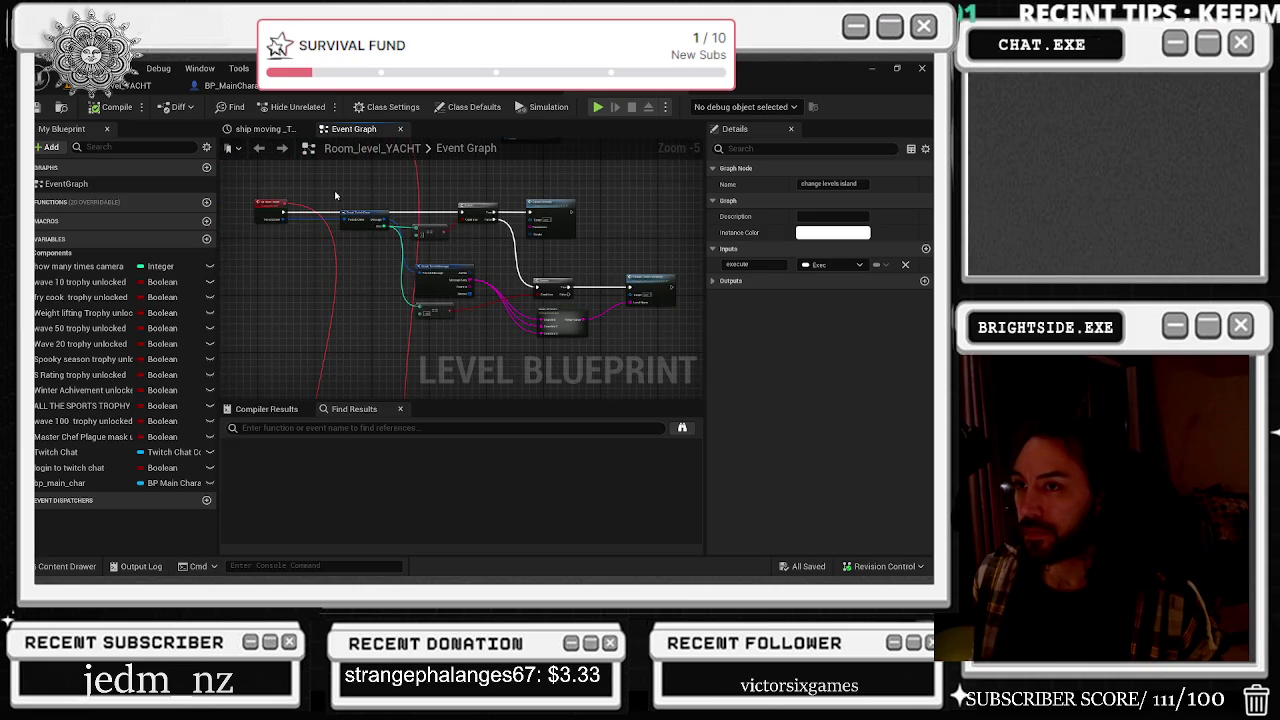
mouse_move(313, 246)
left_mouse_down()
mouse_move(406, 277)
mouse_move(395, 232)
left_mouse_up()
Step: Add reroute points to bend the Event Graph wires and shift the top node pair left
double_click(338, 286)
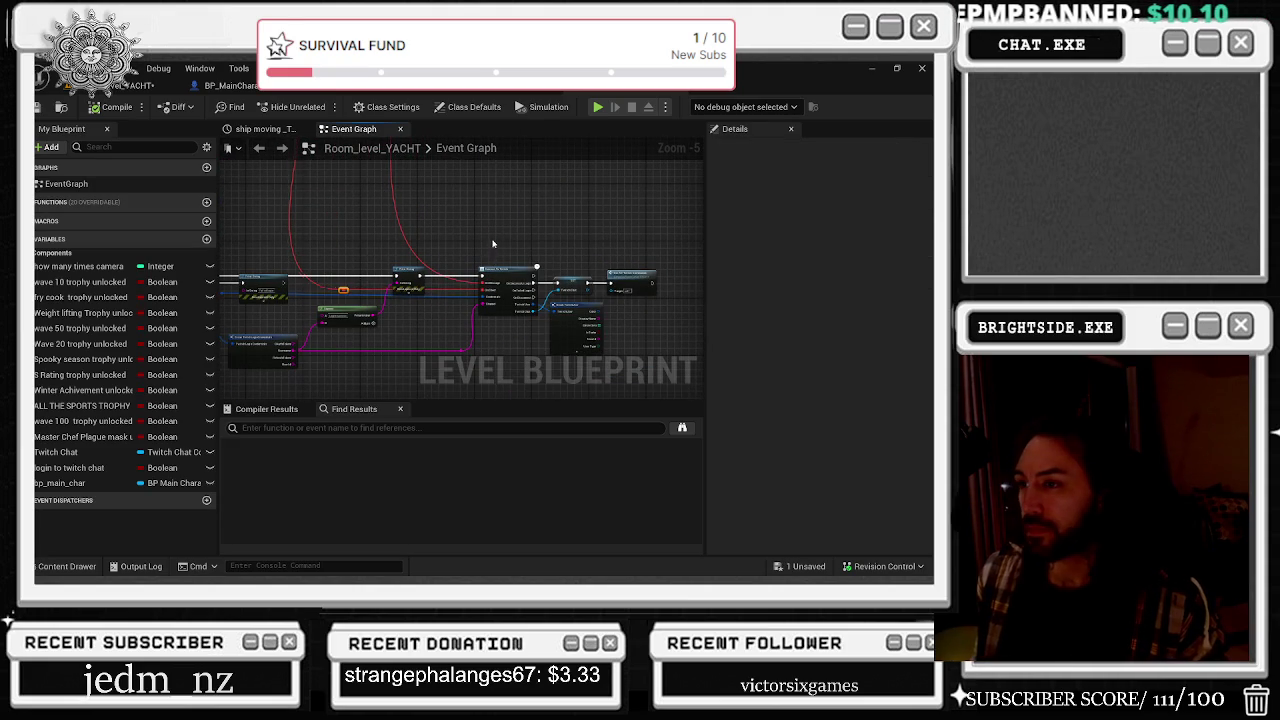
double_click(413, 243)
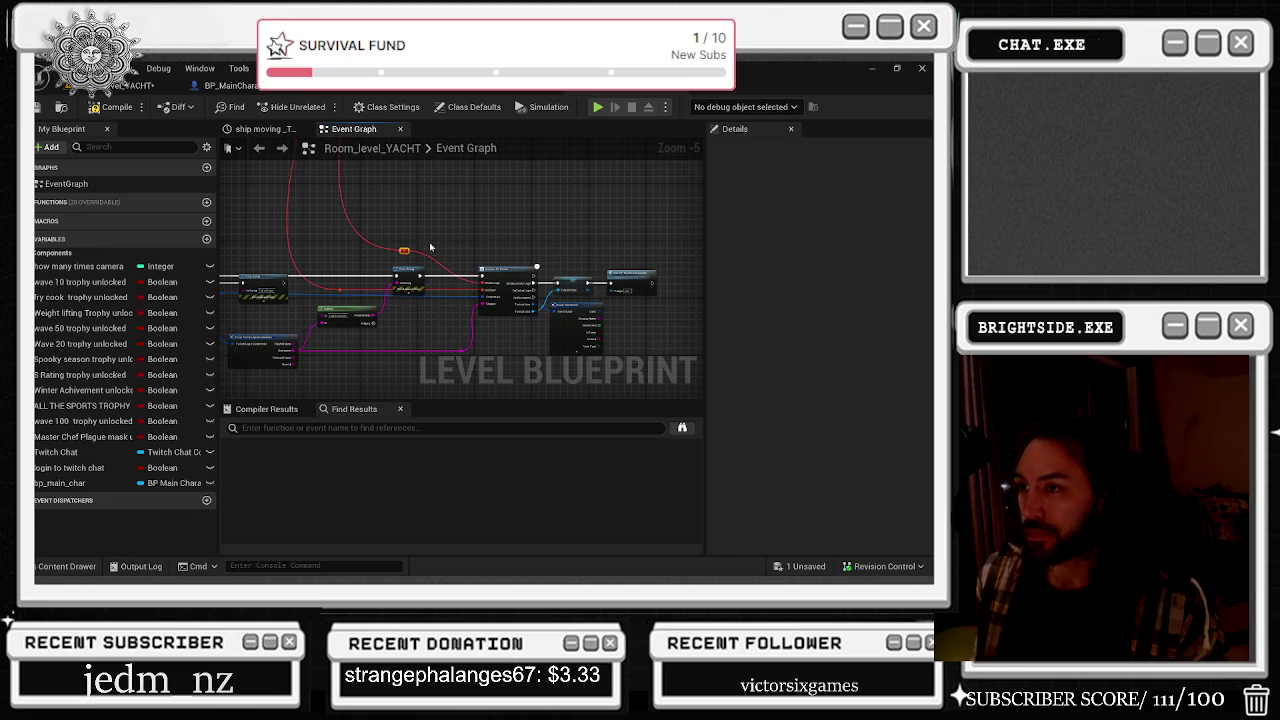
left_click_drag(404, 250, 350, 258)
left_click_drag(443, 232, 364, 289)
left_click_drag(300, 216, 468, 292)
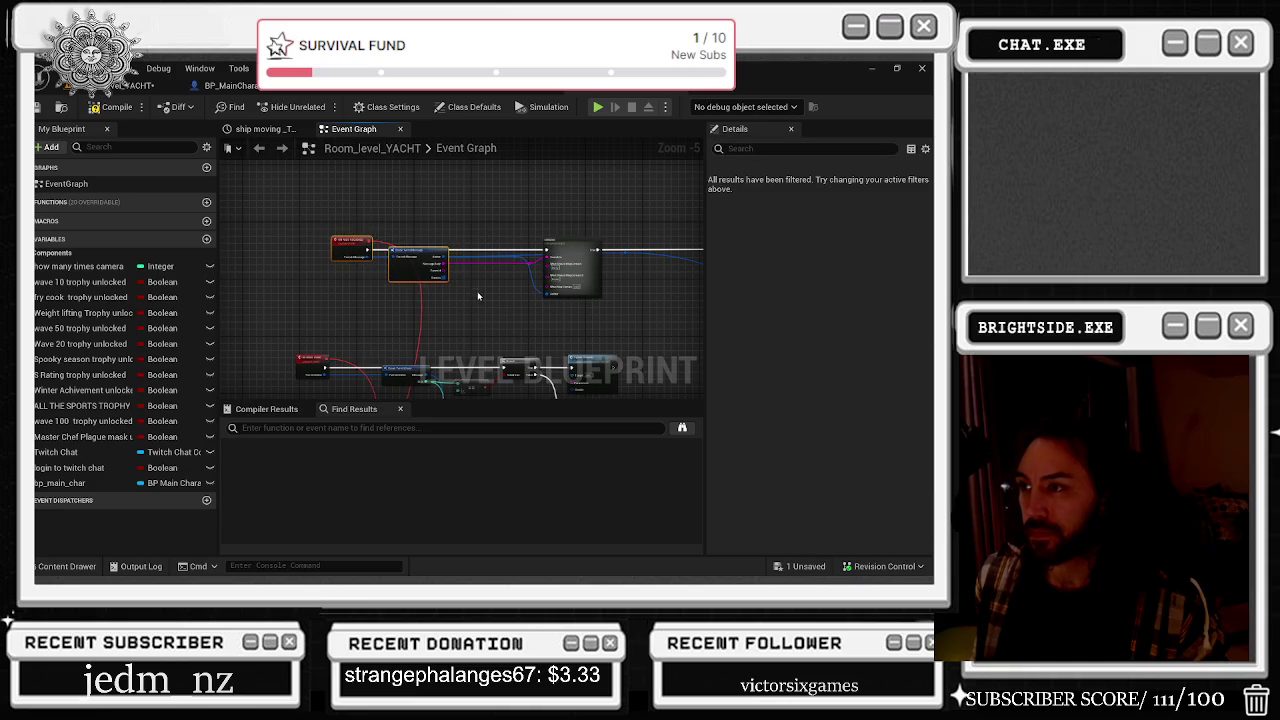
Step: Move the contains node left, reroute its blue wire, and nudge ON MSG RECEIVED left
left_click(565, 265)
left_click_drag(500, 202, 620, 324)
left_click_drag(568, 262, 446, 262)
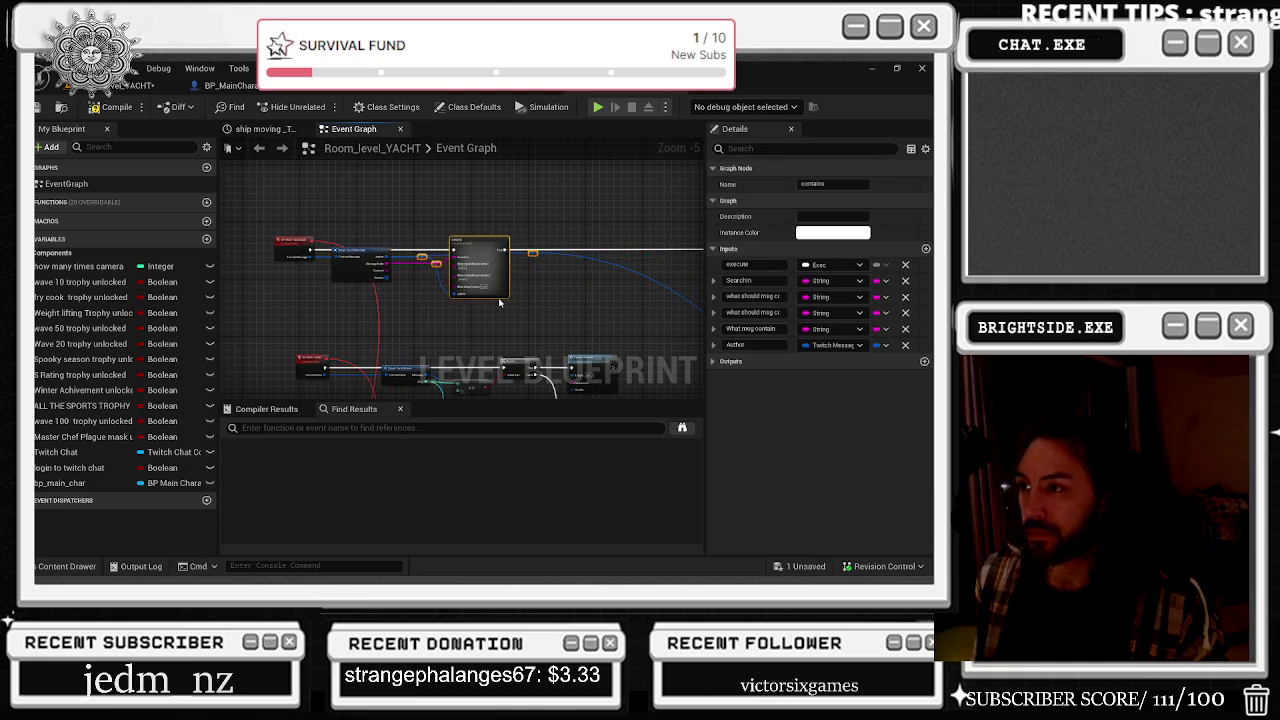
left_click(496, 277)
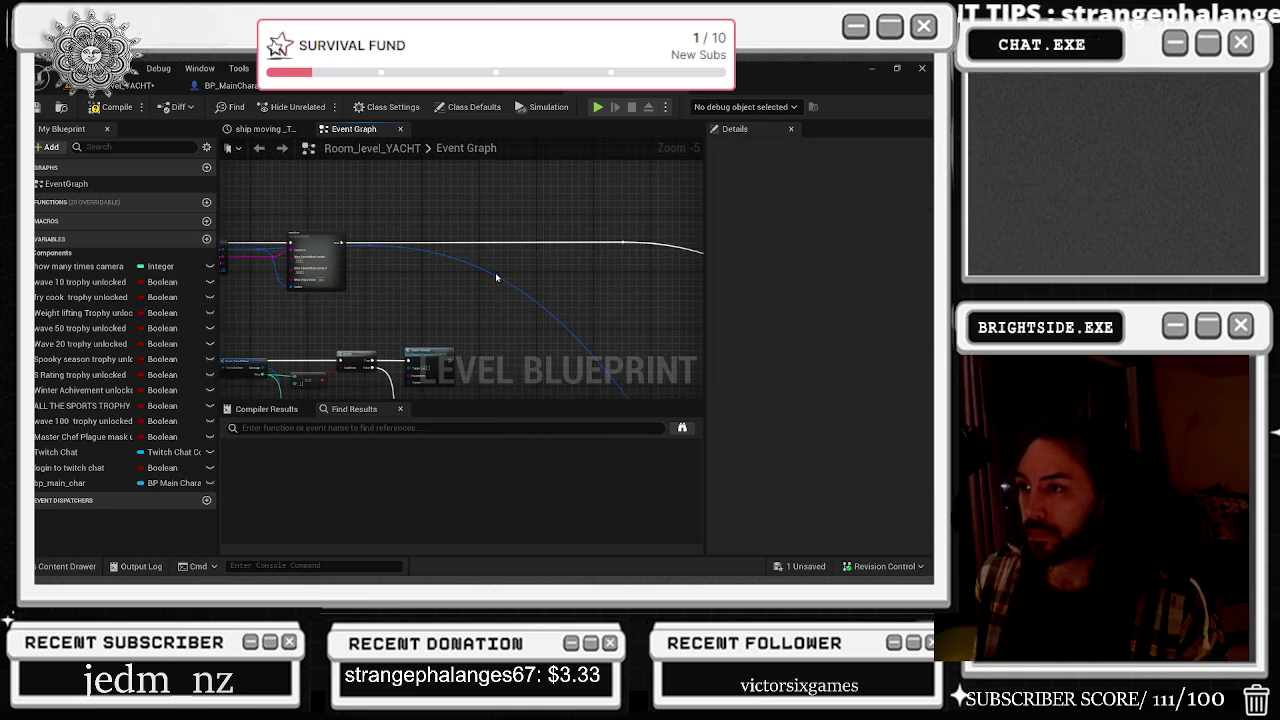
double_click(495, 277)
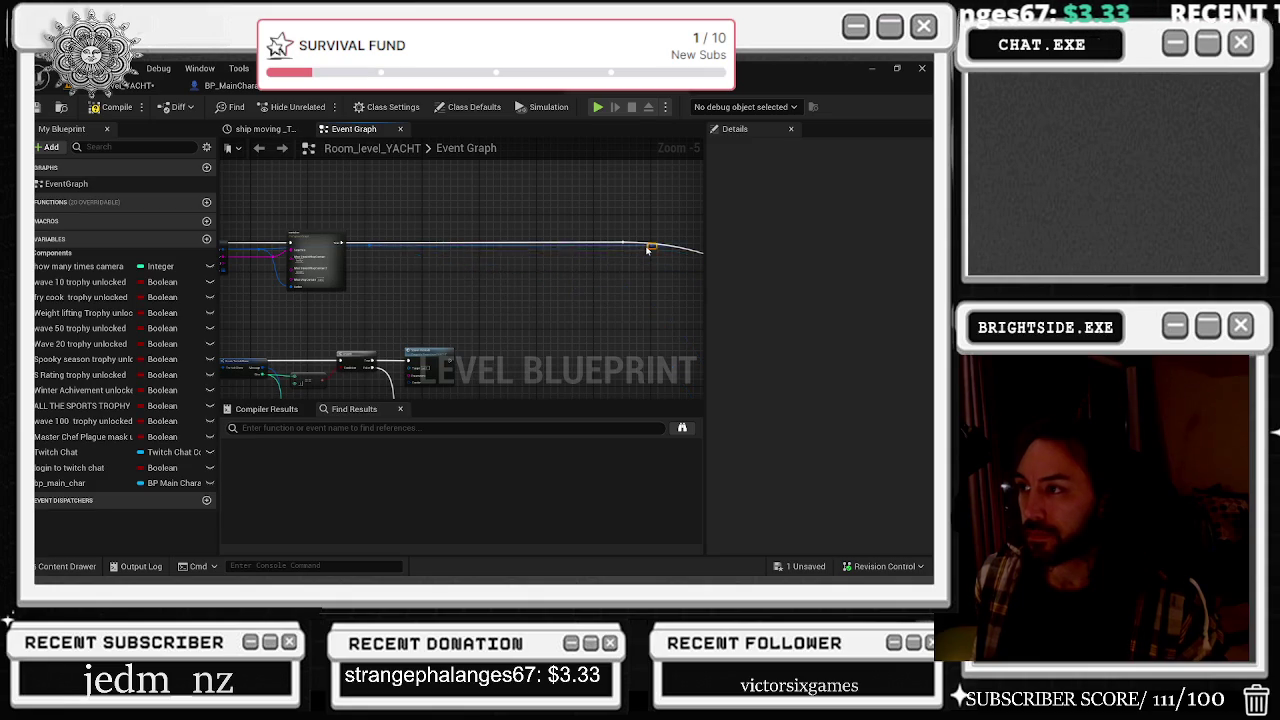
scroll(440, 270, "up", 2)
left_click(378, 266)
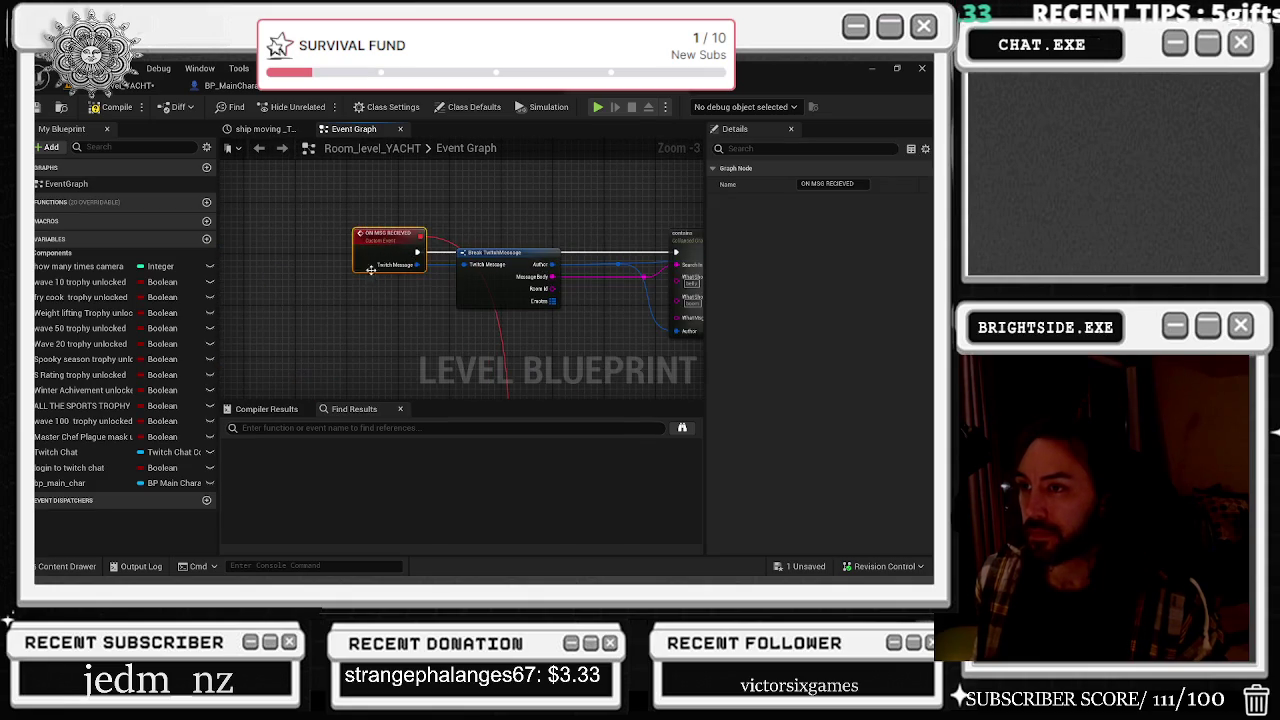
left_click_drag(365, 265, 346, 265)
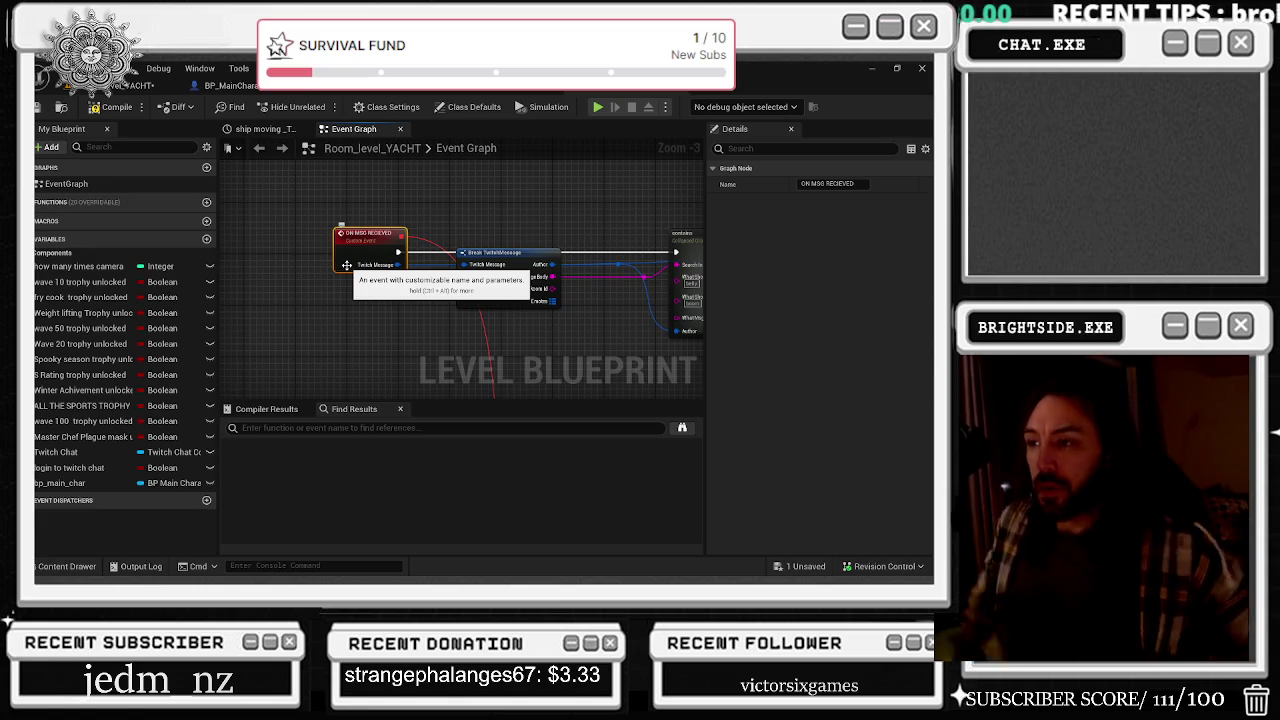
Step: Open the collapsed contains graph
left_click_drag(637, 207, 507, 158)
left_click(620, 268)
left_click_drag(620, 268, 555, 263)
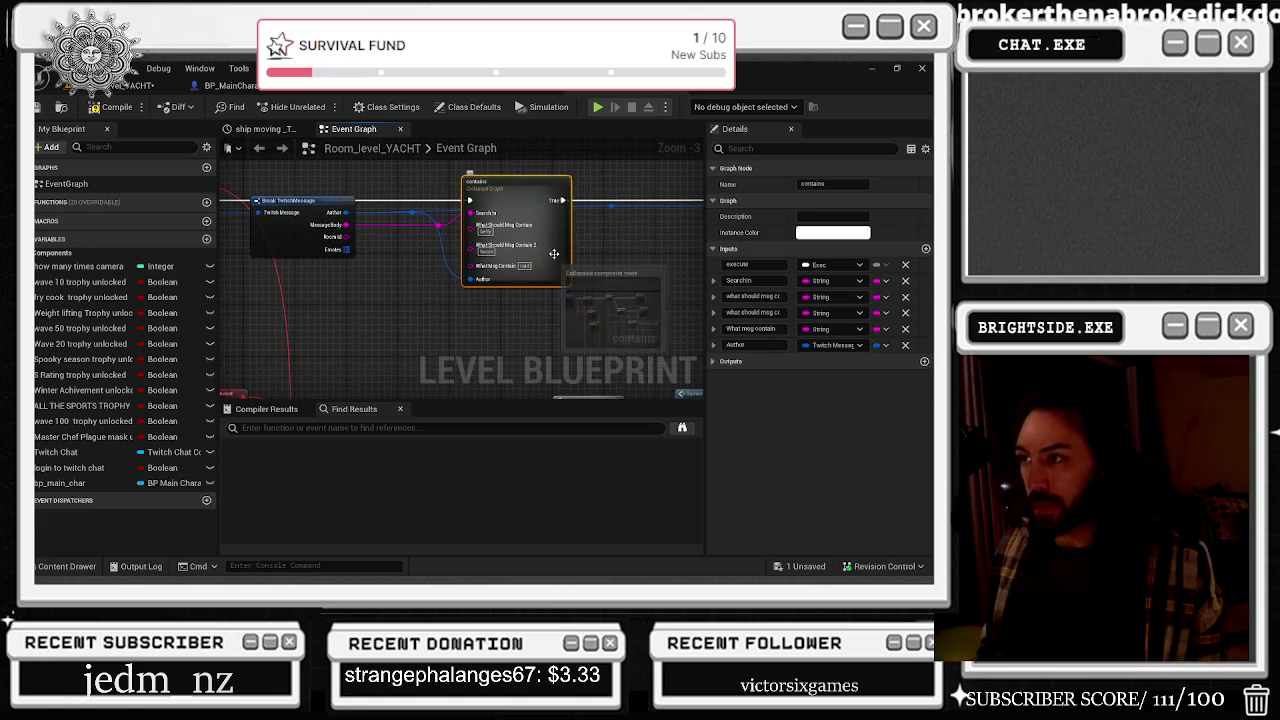
double_click(534, 195)
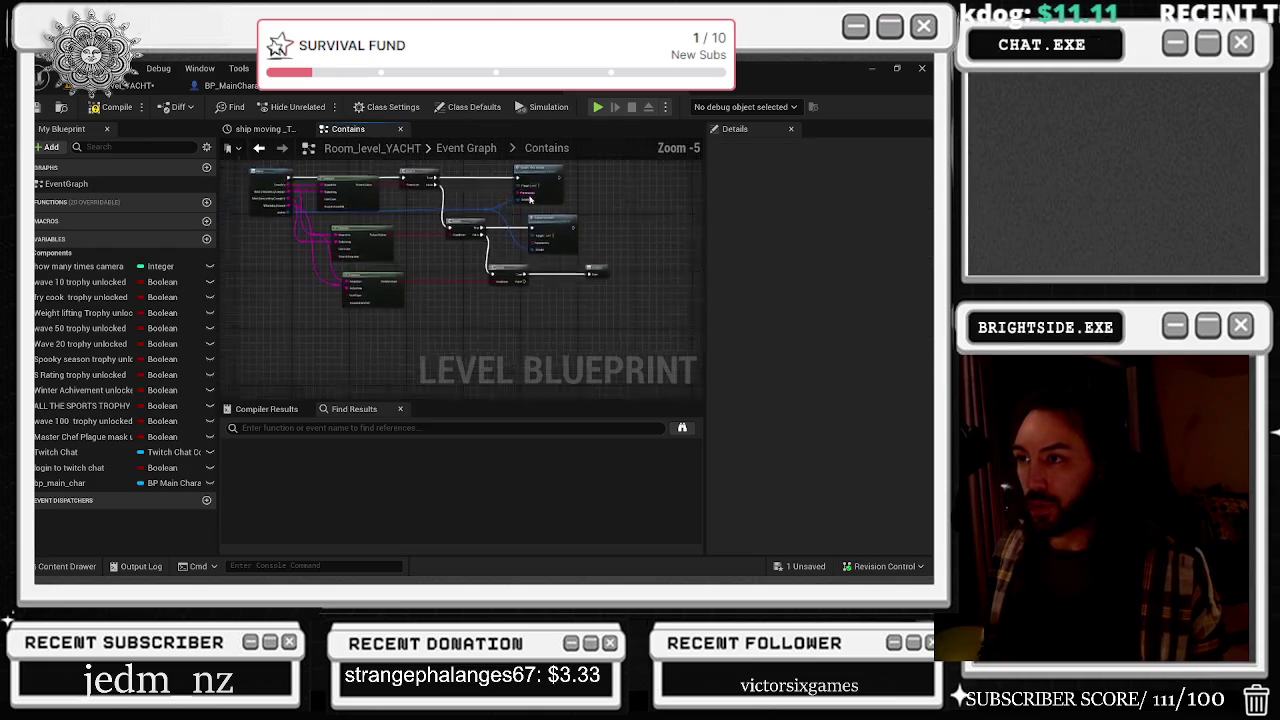
Step: Connect the upper Branch's False to the next Branch and paste a copy of the Contains node
scroll(450, 300, "up", 1)
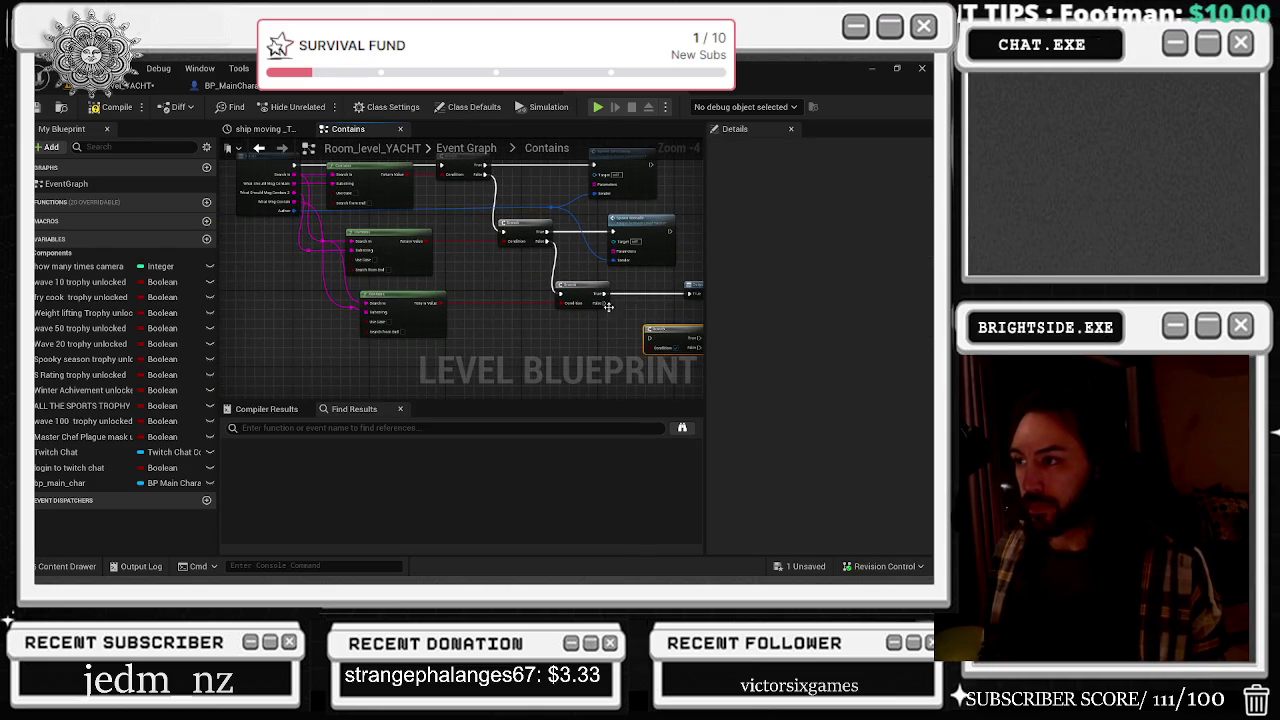
left_click_drag(665, 329, 636, 341)
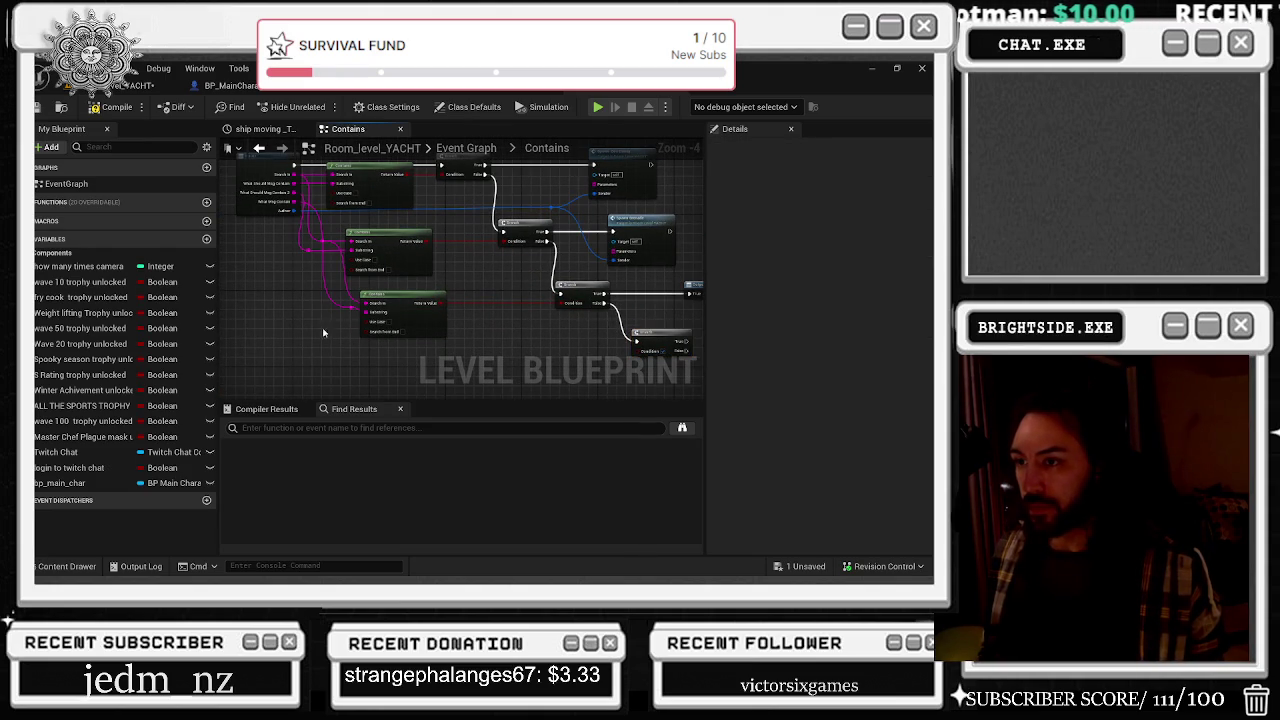
key("ctrl+v")
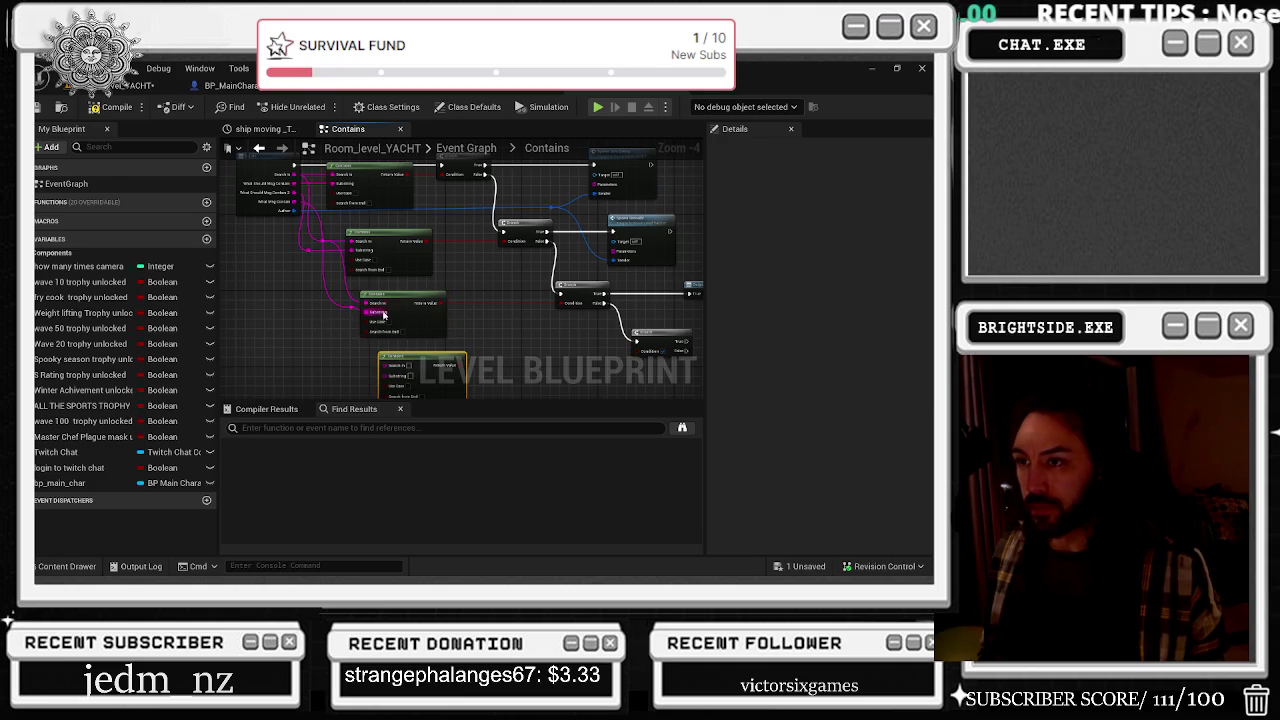
scroll(379, 307, "up", 1)
mouse_move(394, 332)
left_mouse_down()
mouse_move(286, 181)
mouse_move(352, 333)
left_mouse_up()
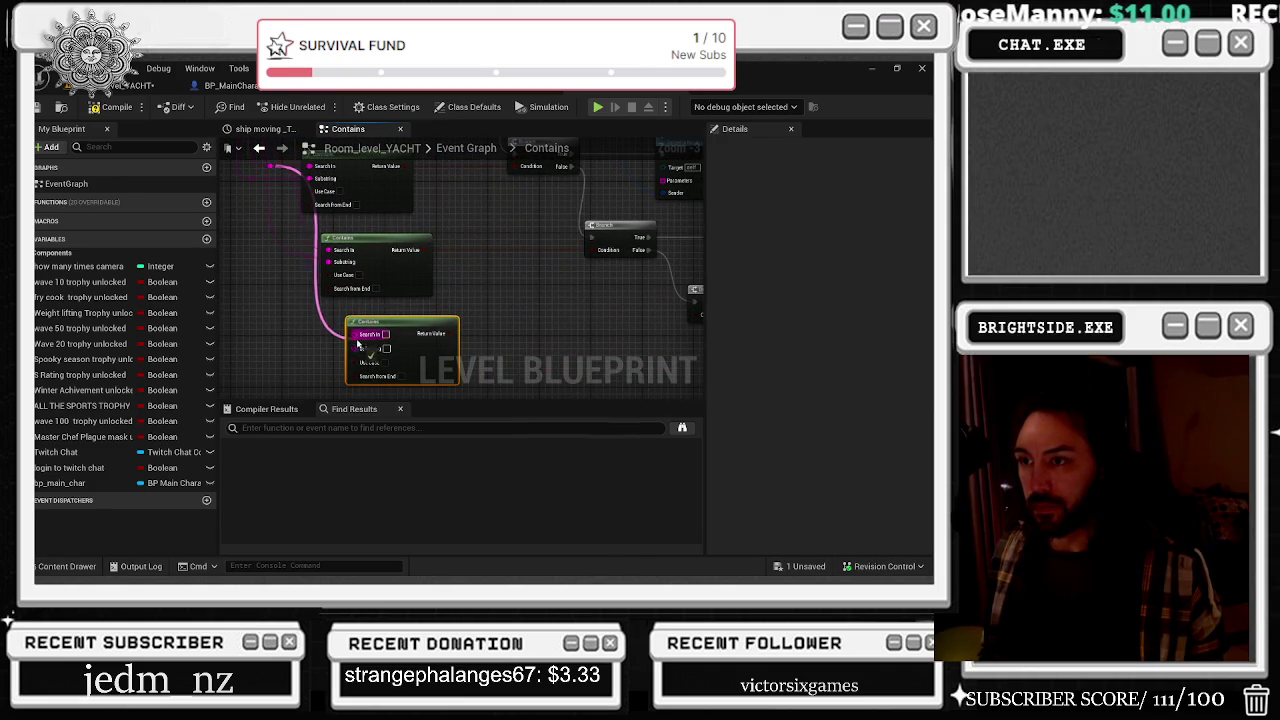
Step: Feed the new Contains node's Substring from a new input on the graph's entry node
left_click_drag(312, 255, 348, 289)
mouse_move(336, 232)
left_mouse_down()
mouse_move(334, 248)
mouse_move(335, 196)
mouse_move(318, 161)
mouse_move(344, 230)
left_mouse_up()
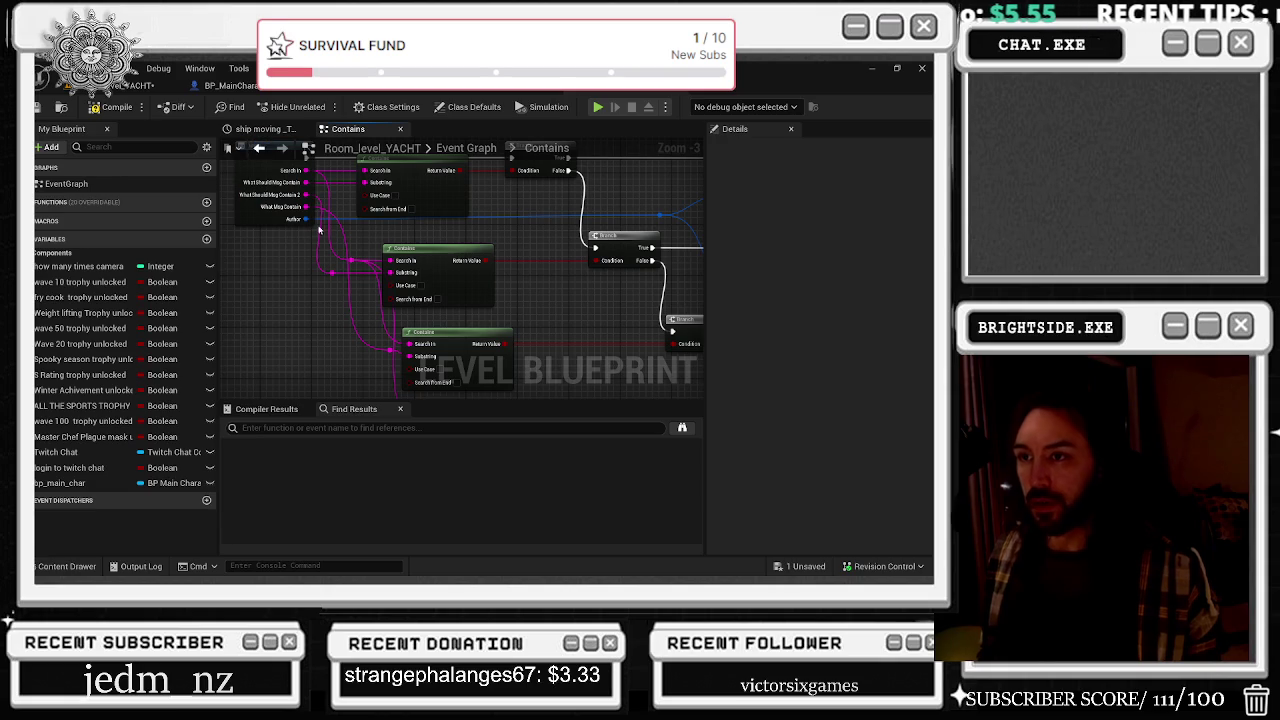
scroll(501, 309, "up", 1)
mouse_move(390, 300)
left_mouse_down()
mouse_move(329, 212)
mouse_move(238, 229)
left_mouse_up()
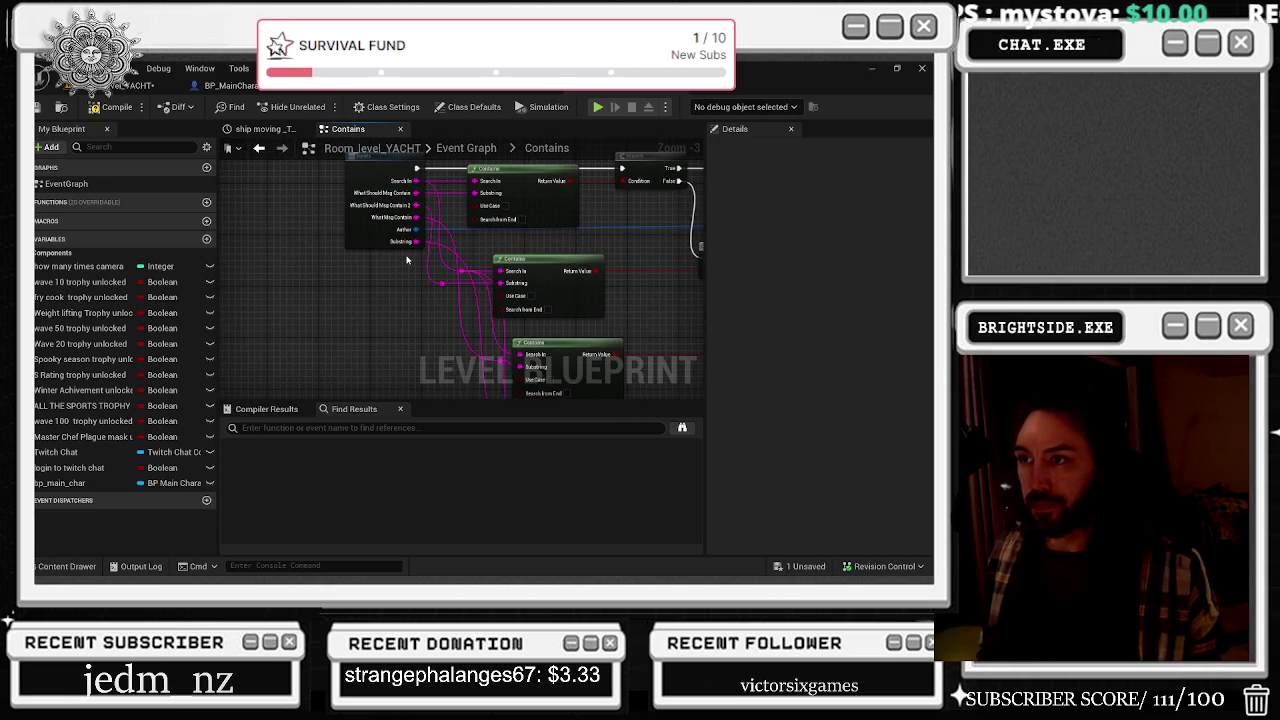
left_click(368, 234)
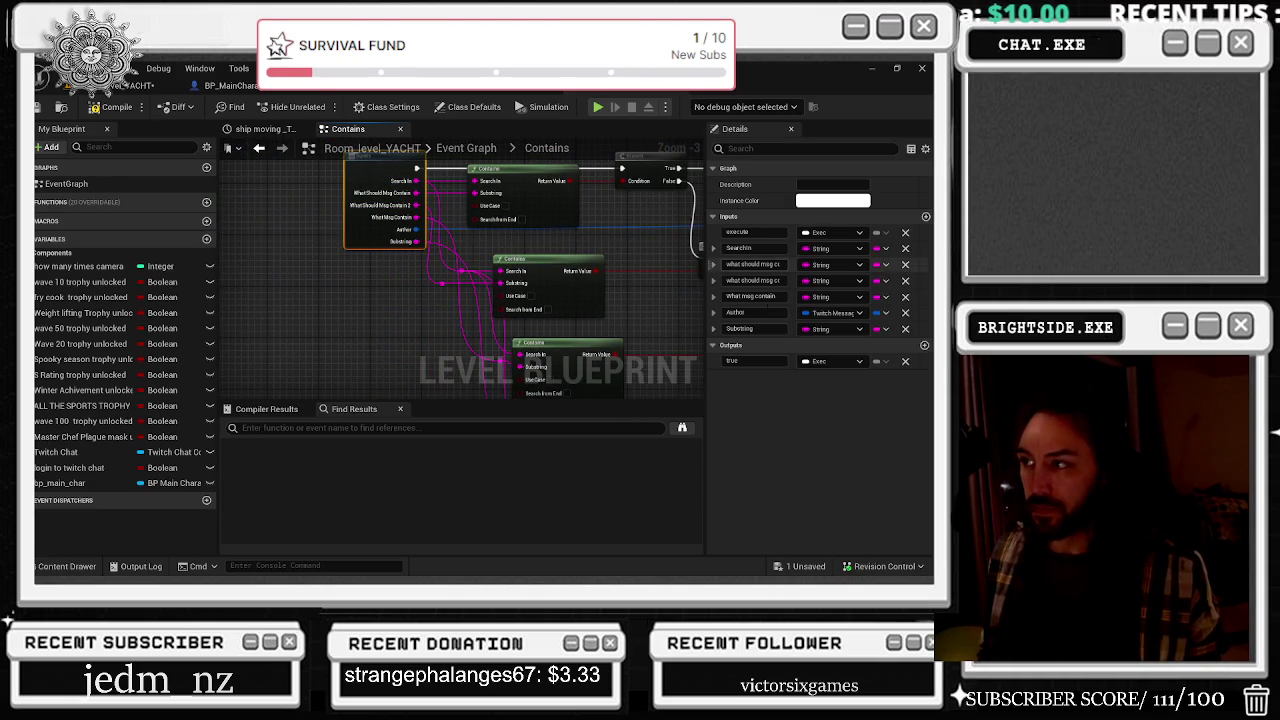
Step: Move the Substring entry input above Author, rename it hydration, and go back to the Event Graph
left_click(712, 329)
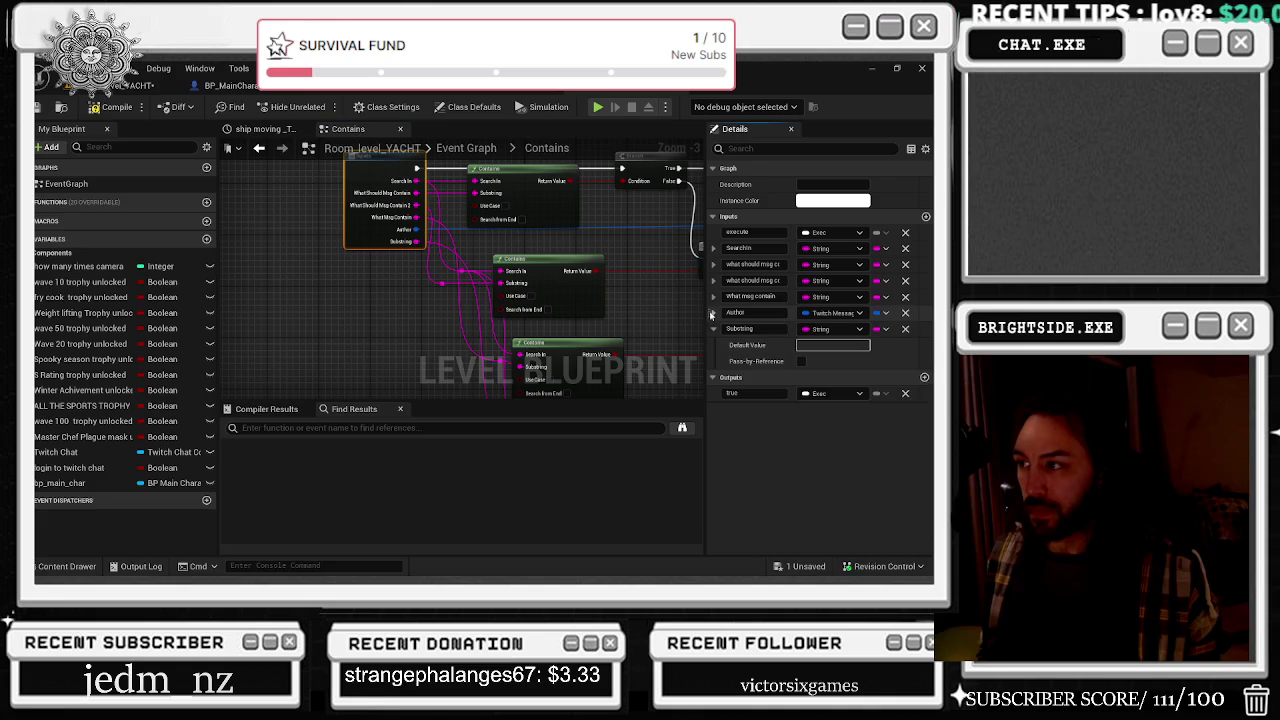
left_click_drag(708, 329, 712, 312)
type("Hi")
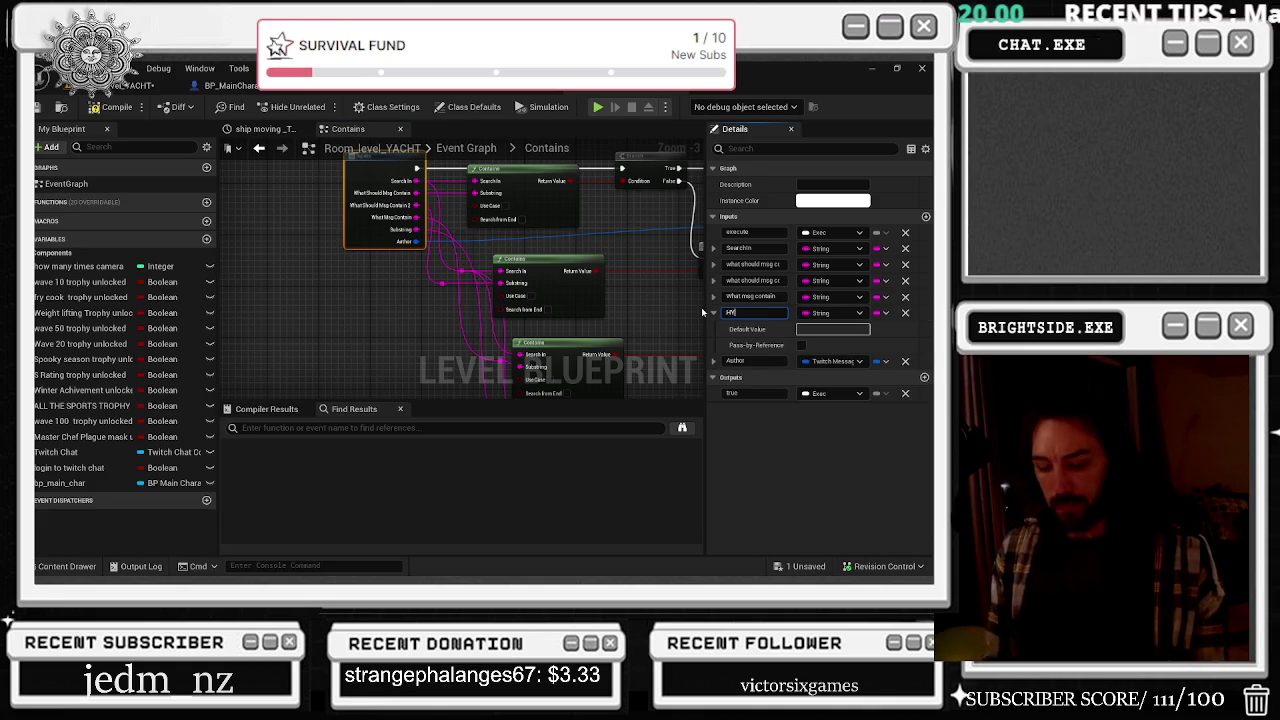
type("ya")
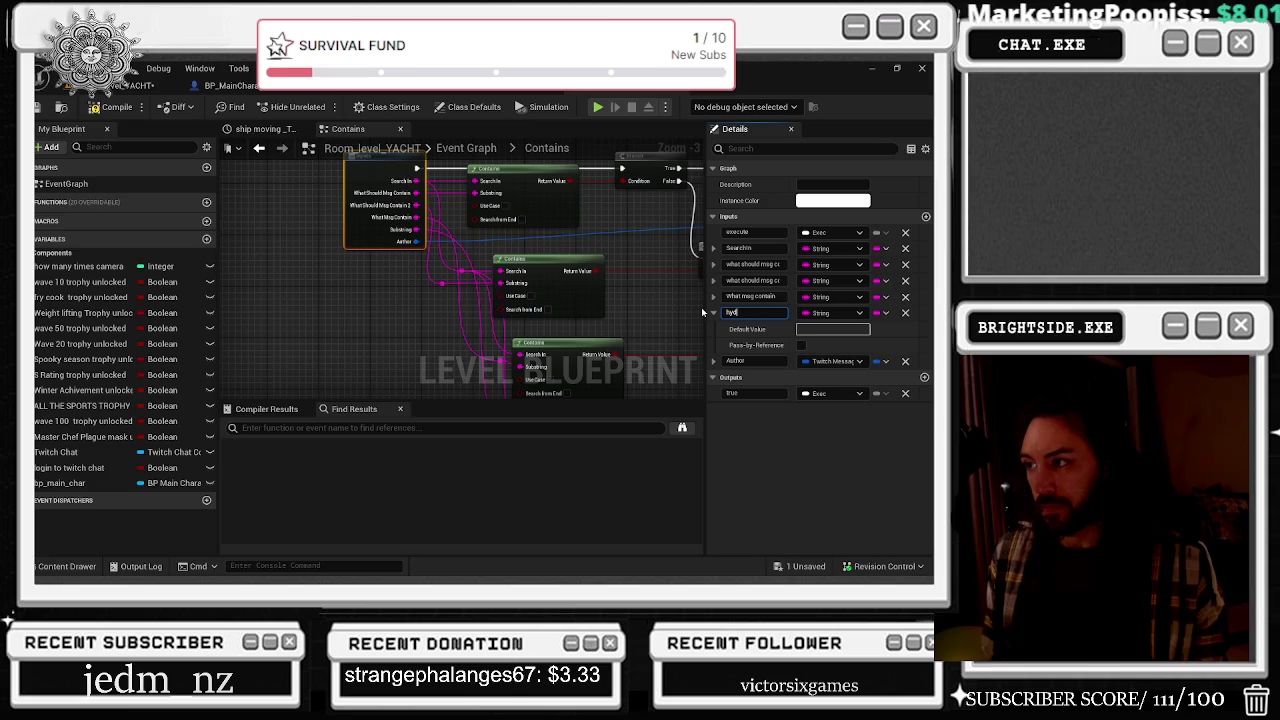
key("Return")
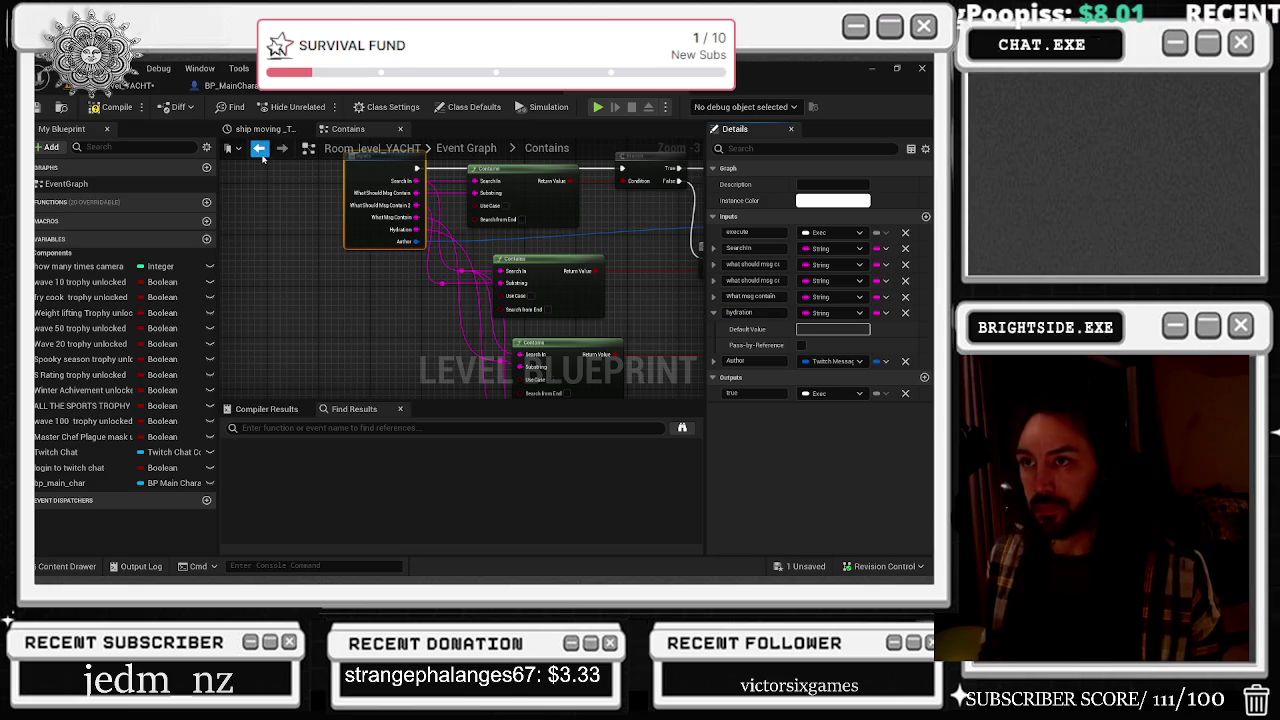
left_click(259, 147)
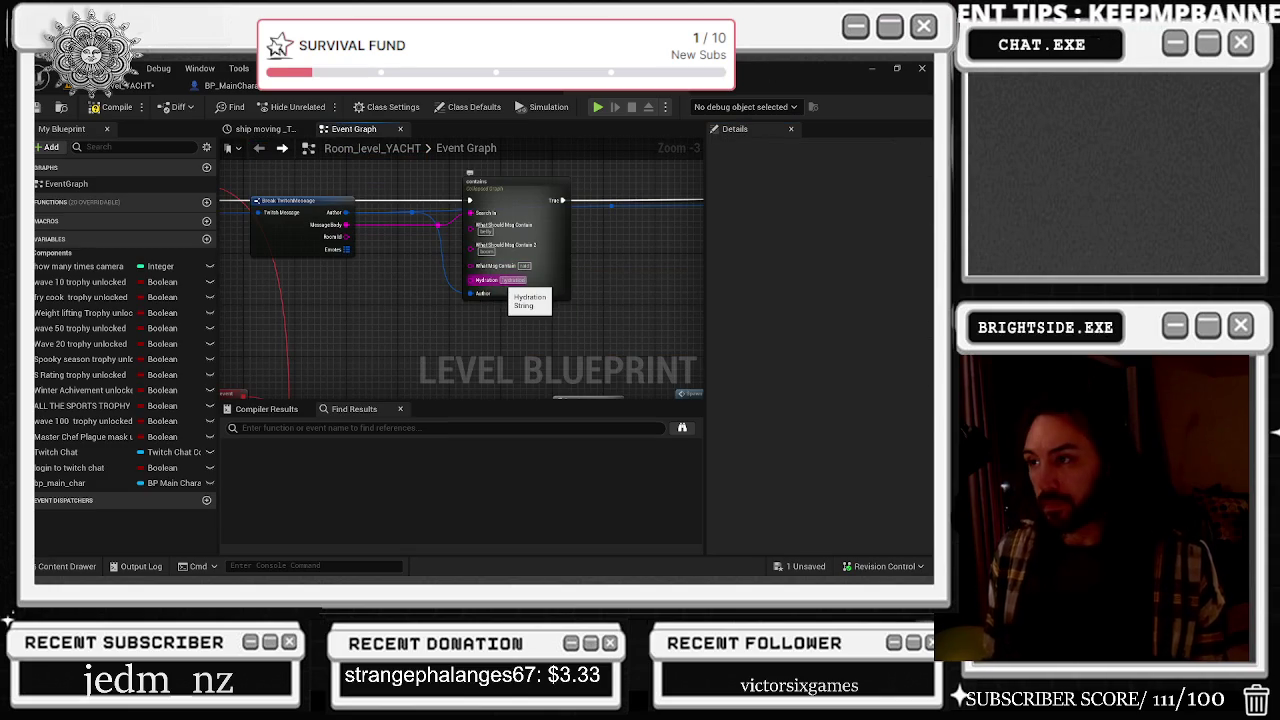
Step: Reopen the collapsed Contains graph and nudge its bottom node slightly lower-left
double_click(535, 215)
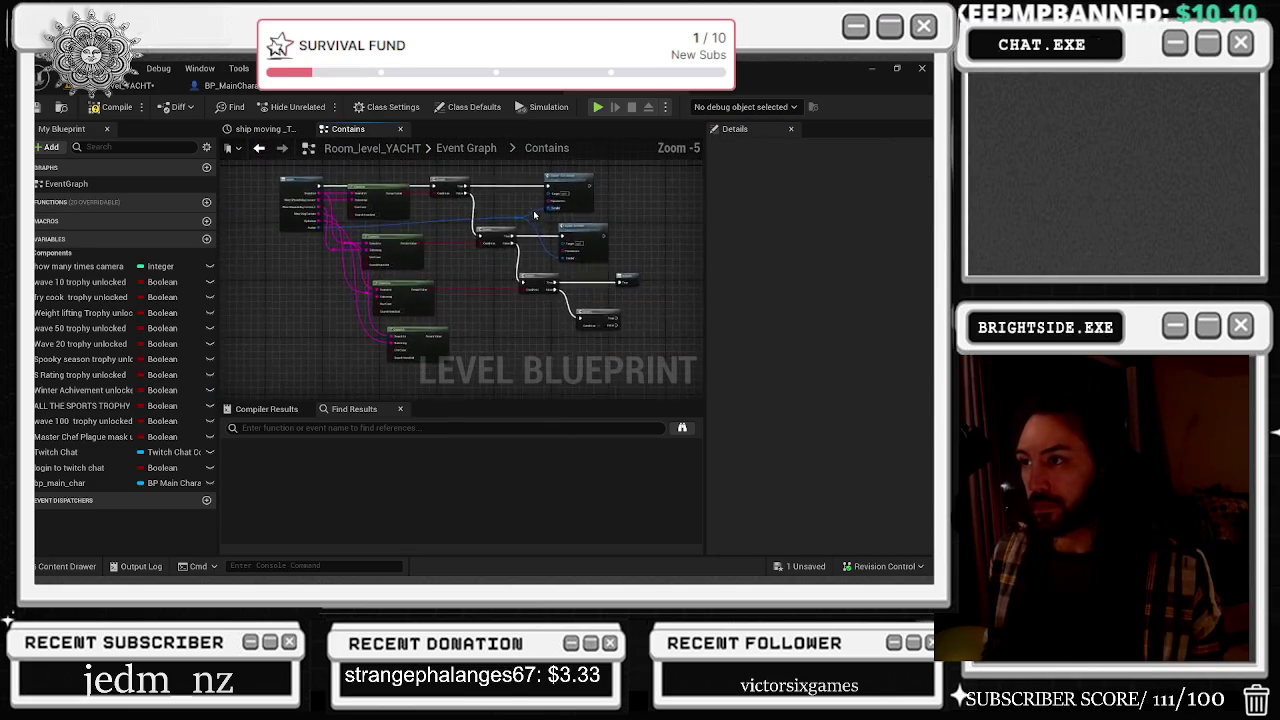
mouse_move(565, 360)
left_mouse_down()
mouse_move(515, 340)
mouse_move(505, 303)
mouse_move(368, 317)
mouse_move(353, 299)
left_mouse_up()
left_click_drag(540, 291, 532, 298)
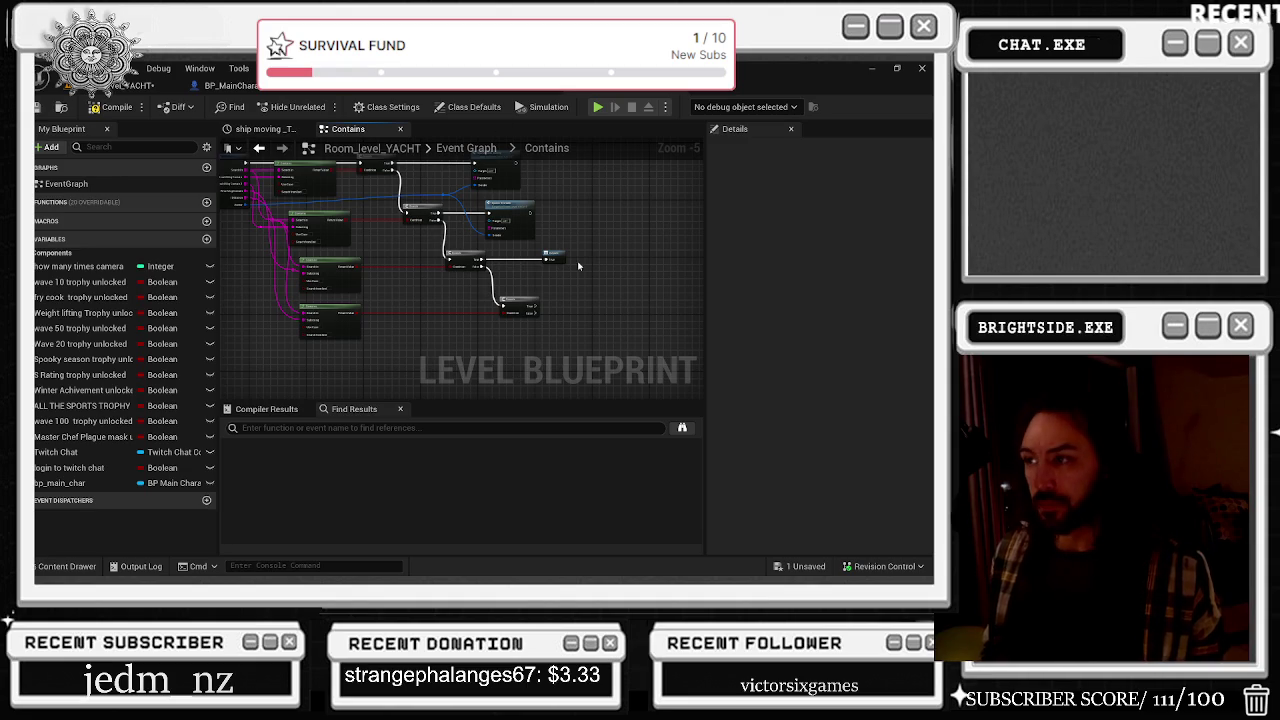
scroll(581, 262, "up", 1)
mouse_move(570, 286)
left_mouse_down()
mouse_move(689, 286)
mouse_move(605, 296)
left_mouse_up()
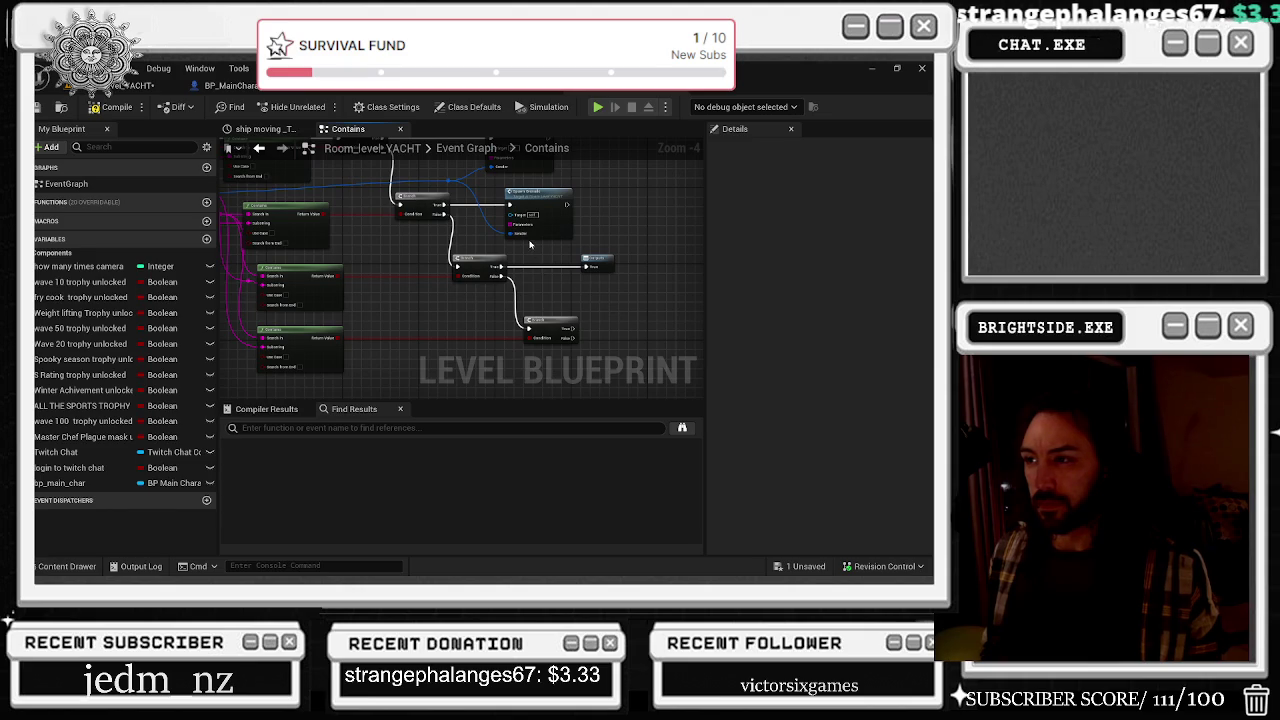
left_click_drag(530, 252, 520, 279)
mouse_move(430, 189)
left_mouse_down()
mouse_move(447, 214)
mouse_move(428, 165)
mouse_move(470, 320)
mouse_move(436, 335)
mouse_move(450, 341)
left_mouse_up()
Step: After Branch True, get all BP_MainCharacter actors and loop over them with For Each Loop
type("ge")
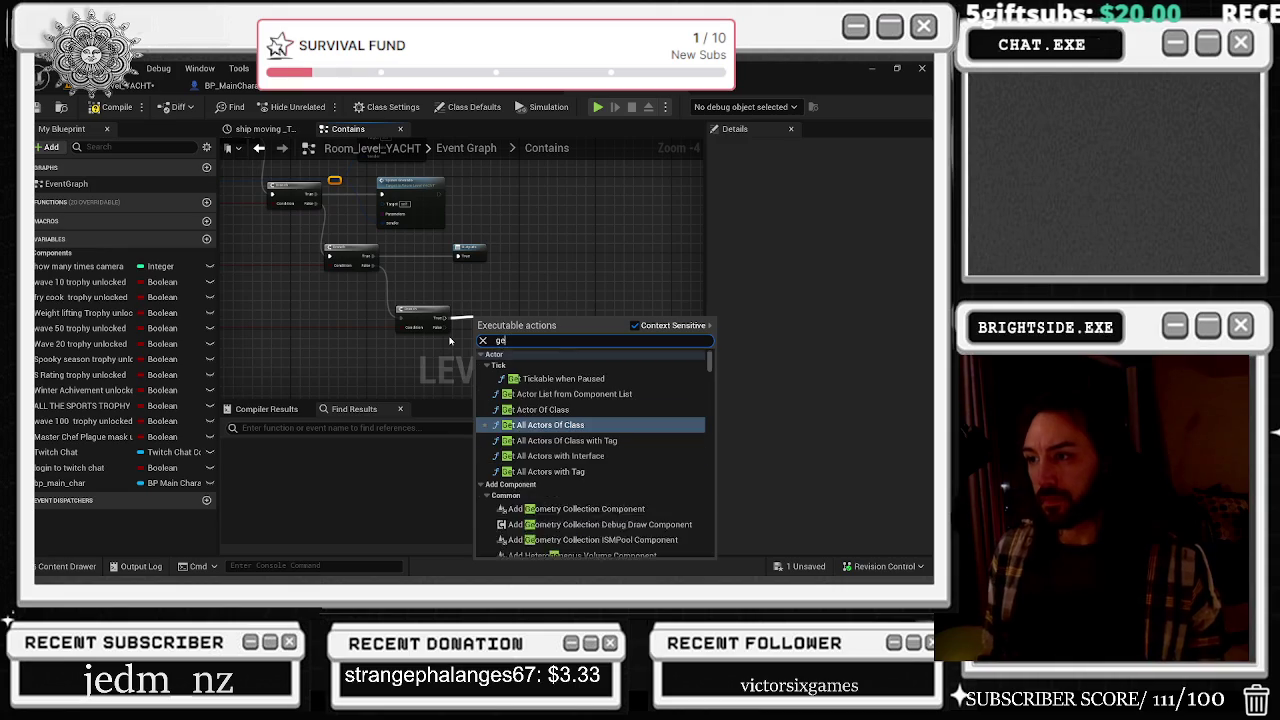
type("tll")
key("Return")
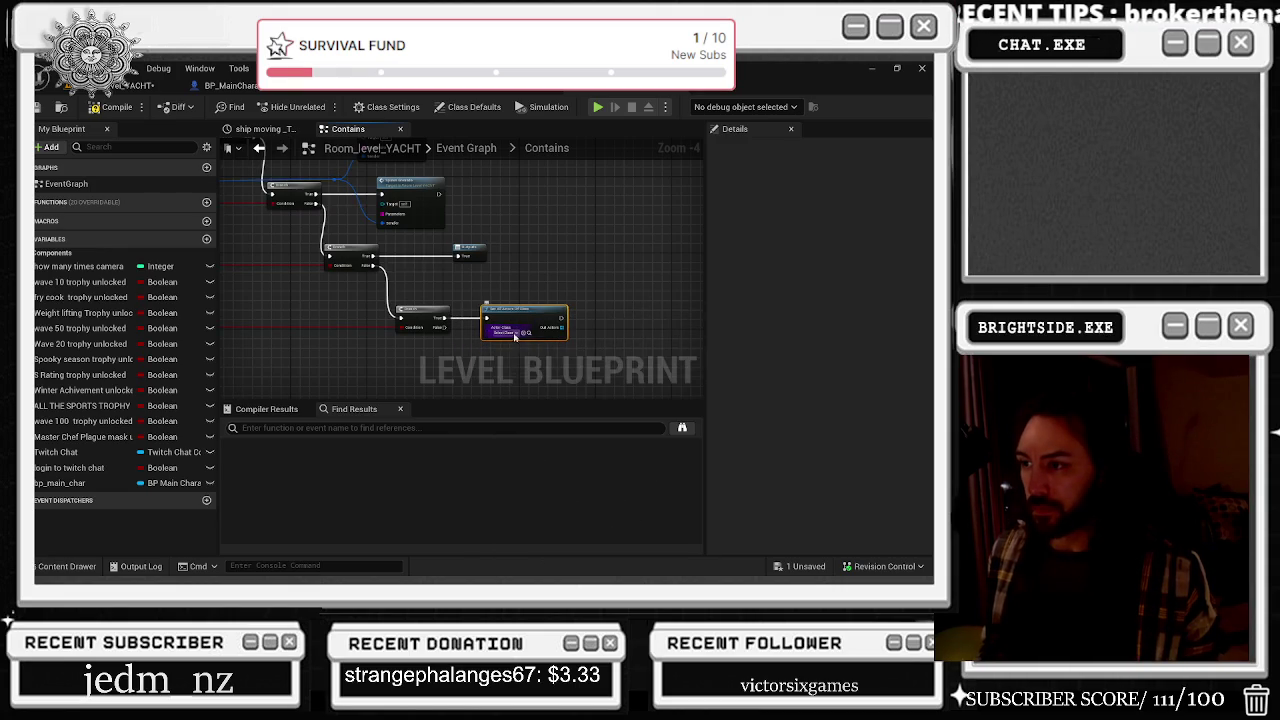
left_click(506, 332)
type("bp_main")
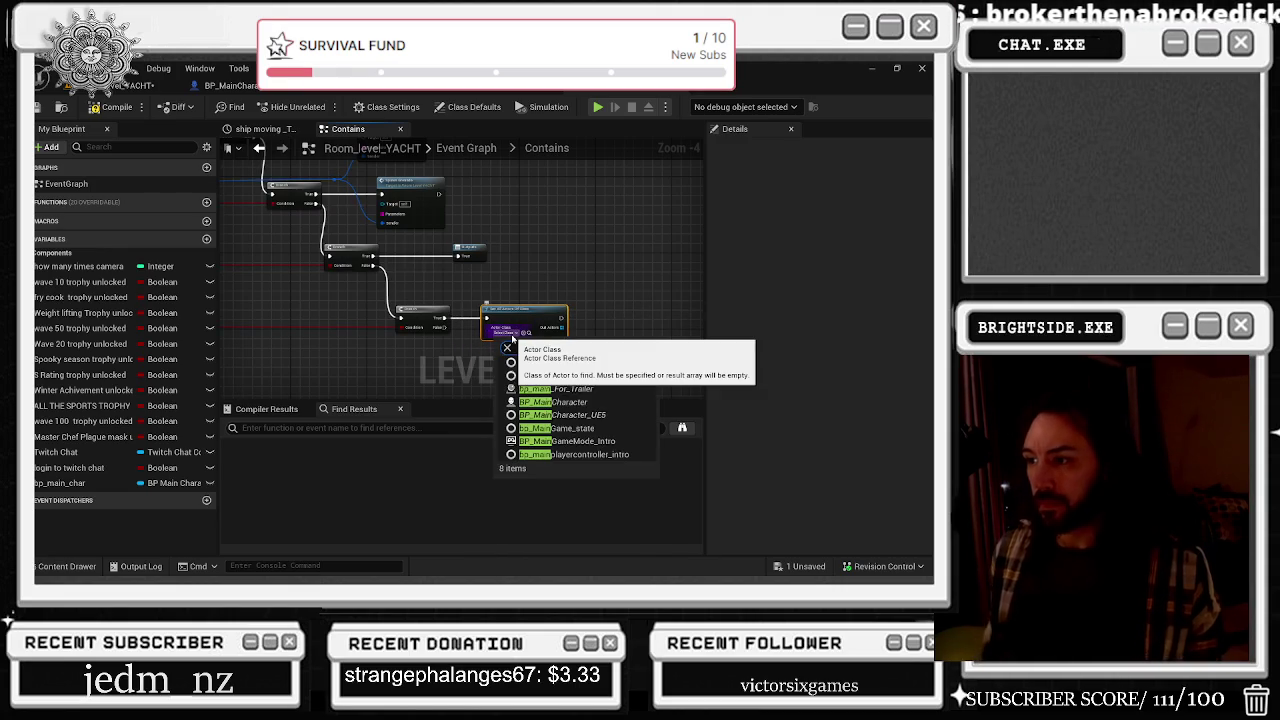
left_click(568, 399)
scroll(600, 330, "up", 3)
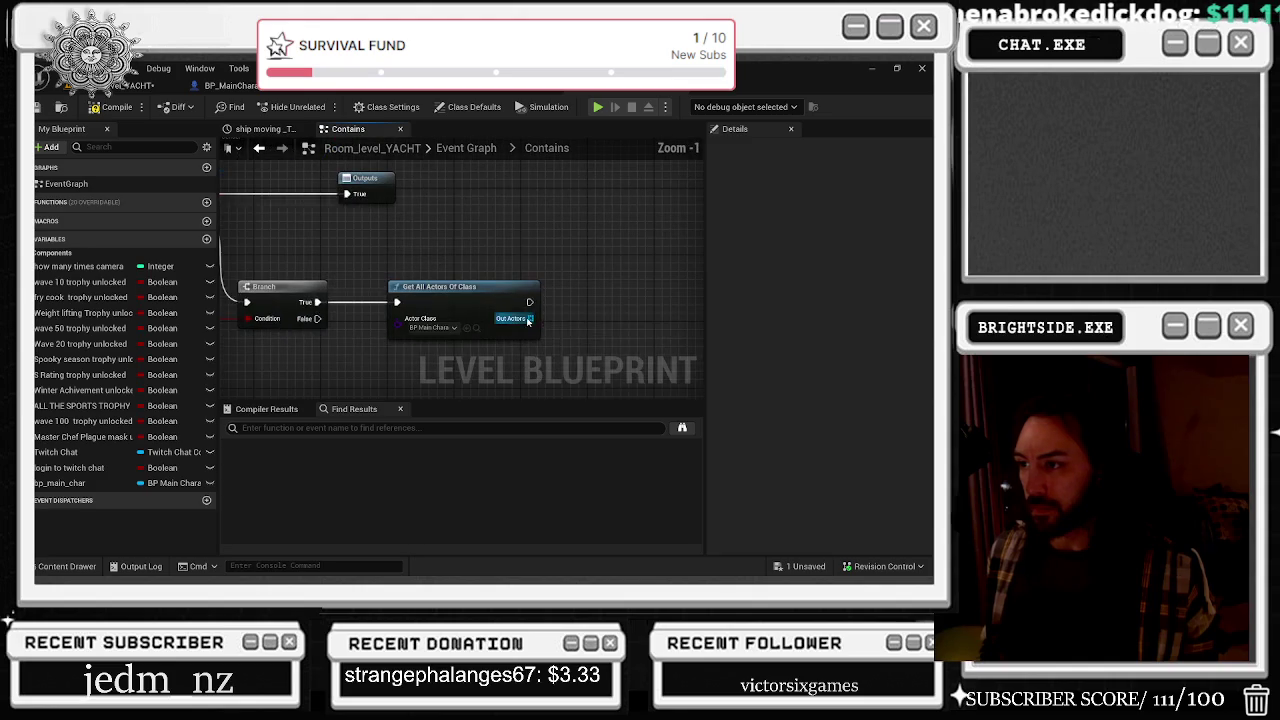
left_click_drag(530, 318, 578, 325)
type("for each")
key("Return")
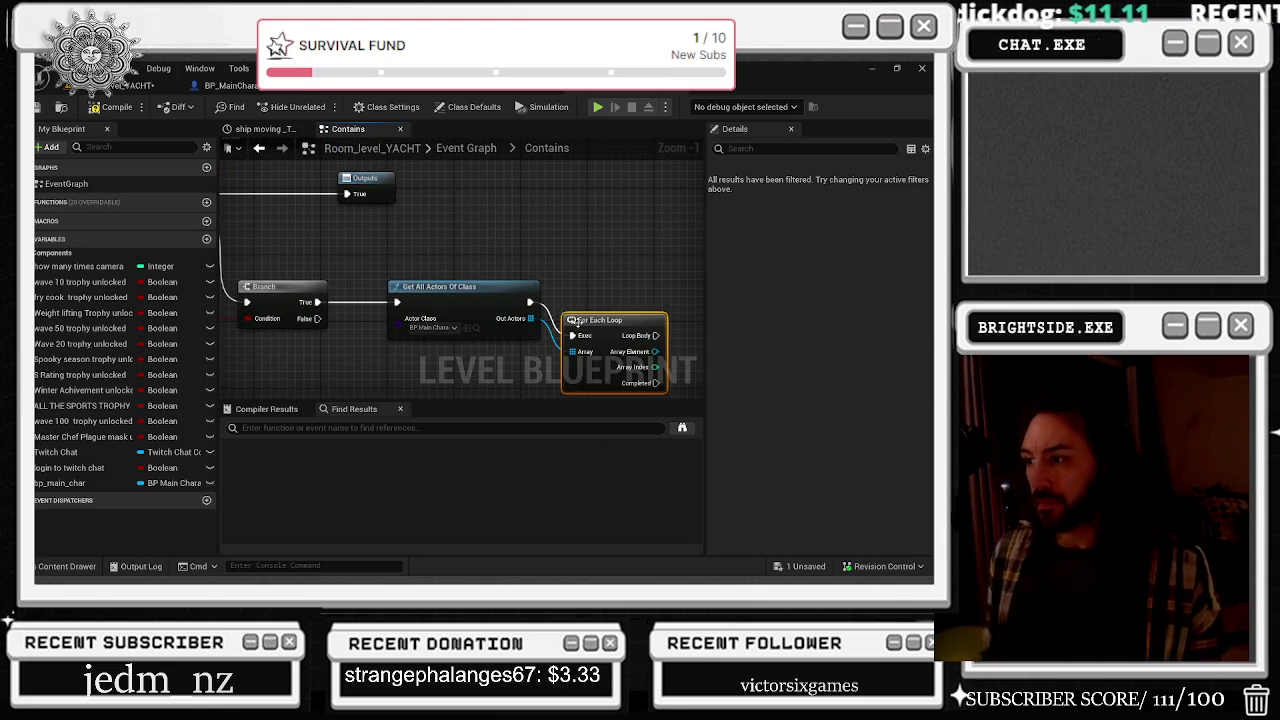
Step: Add a Get World Location node for the loop element's CapsuleComponent
mouse_move(613, 307)
left_mouse_down()
mouse_move(456, 269)
mouse_move(356, 269)
mouse_move(464, 307)
left_mouse_up()
type("get wo")
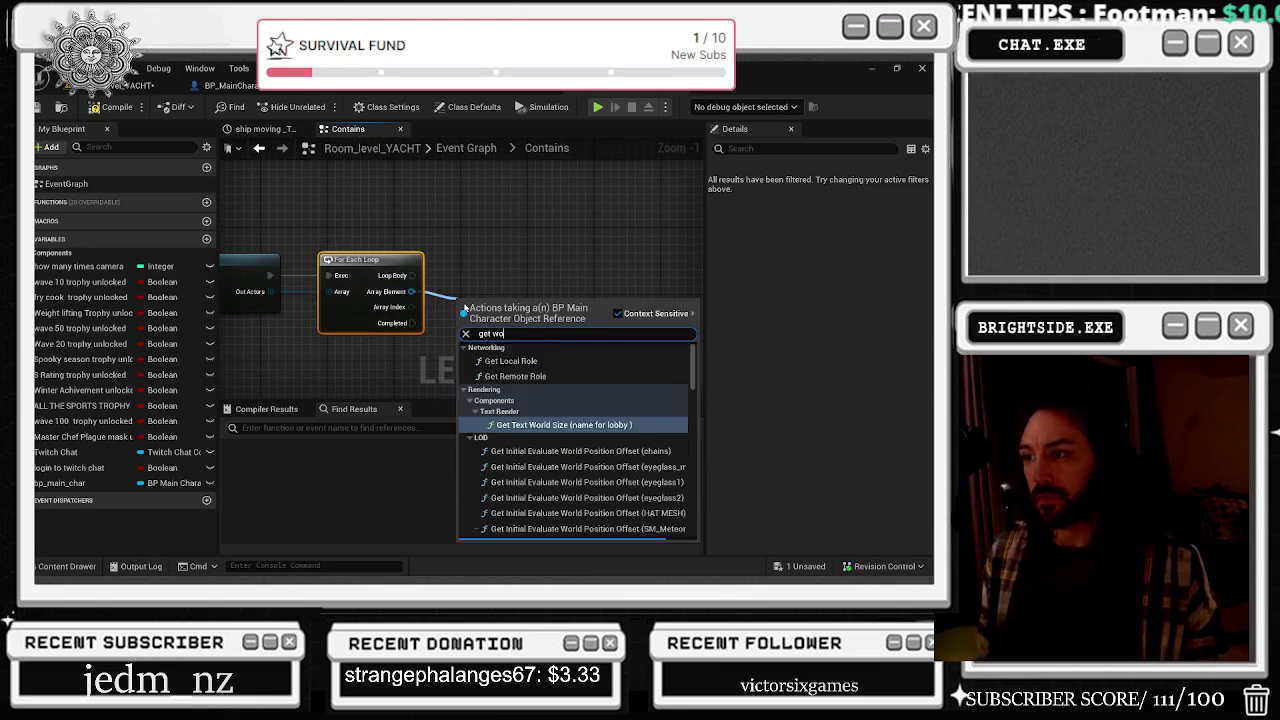
type("rld location")
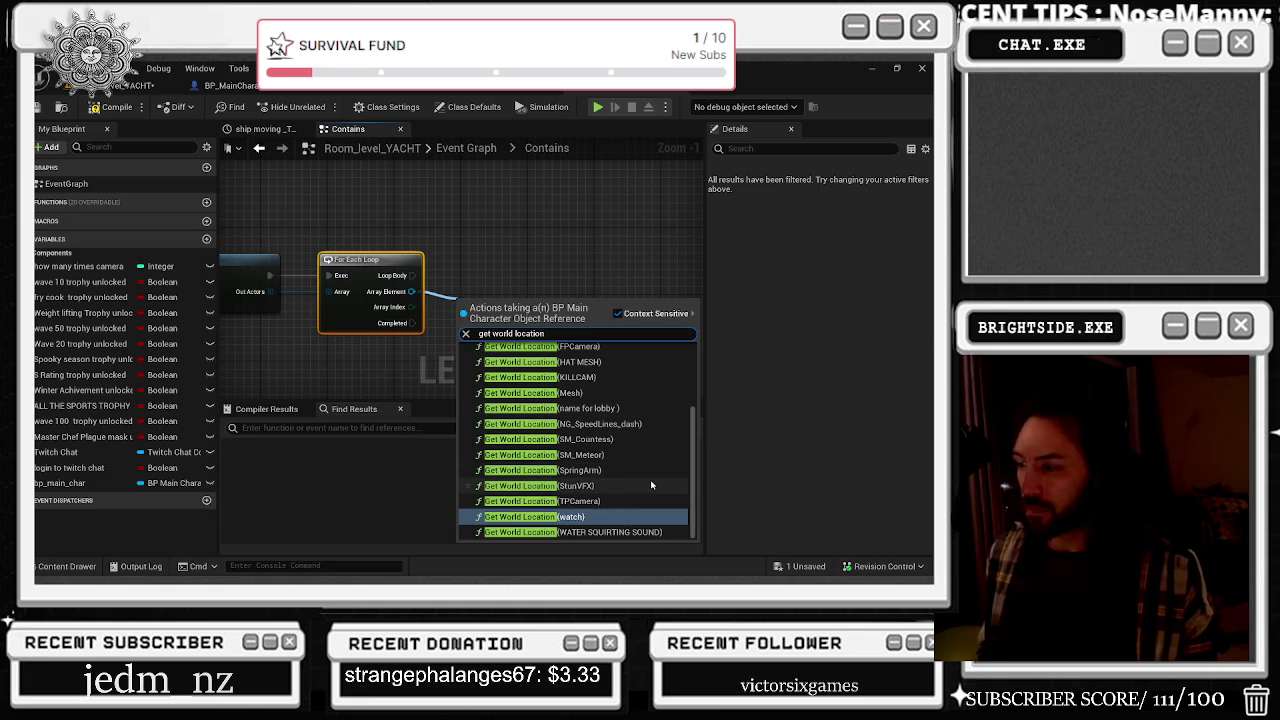
scroll(651, 485, "up", 5)
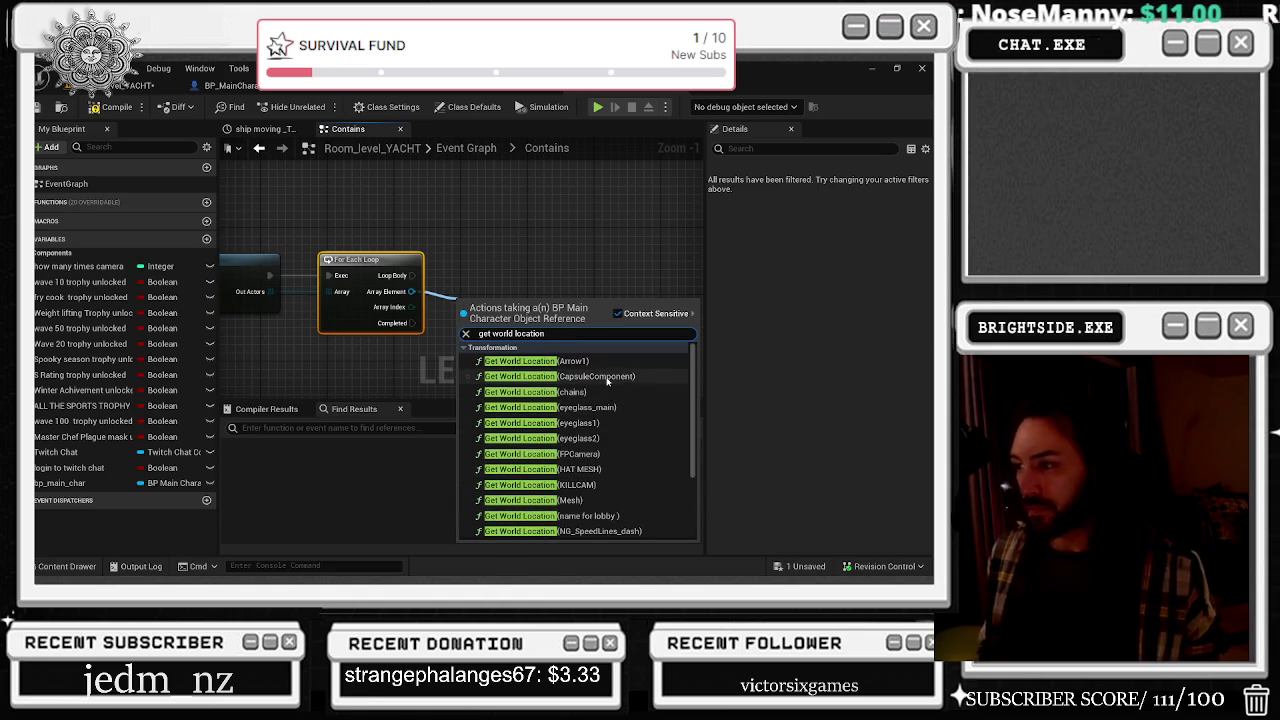
left_click(607, 377)
mouse_move(512, 301)
left_mouse_down()
mouse_move(575, 255)
mouse_move(605, 261)
mouse_move(422, 248)
left_mouse_up()
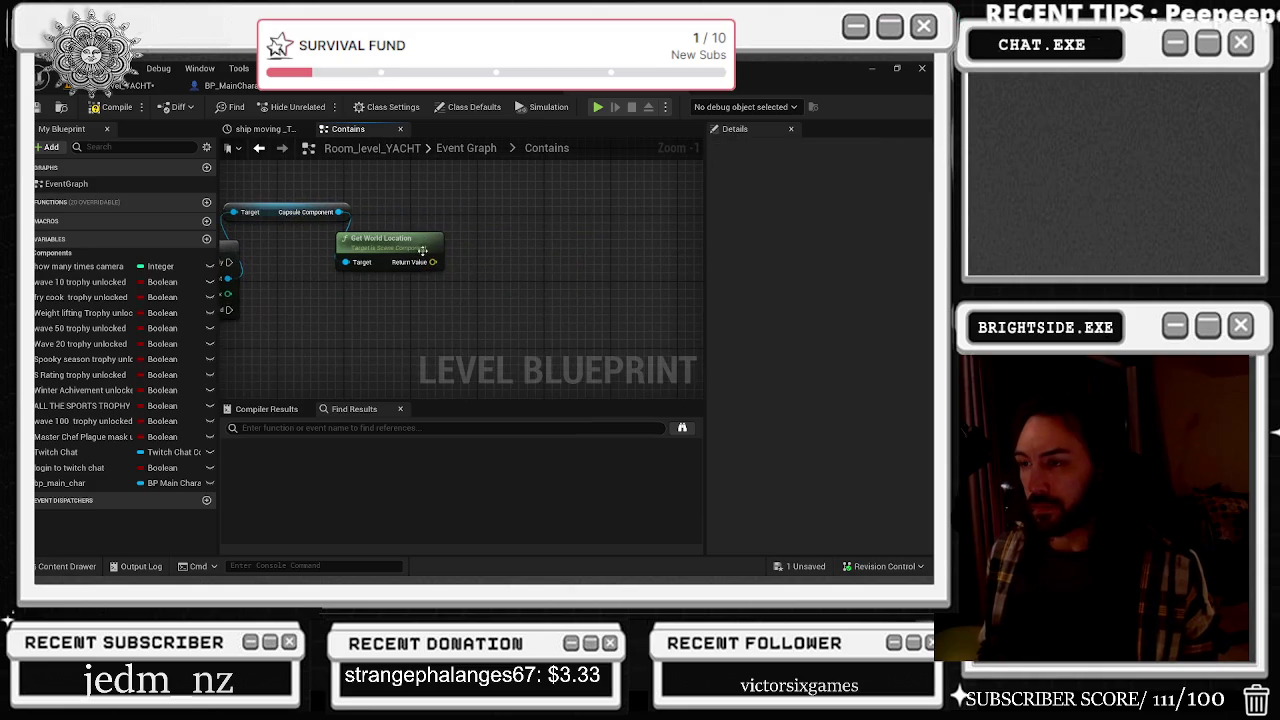
right_click(525, 258)
Step: Add Spawn Emitter at Location and Spawn Emitter Attached nodes to the graph
type("spawn emit")
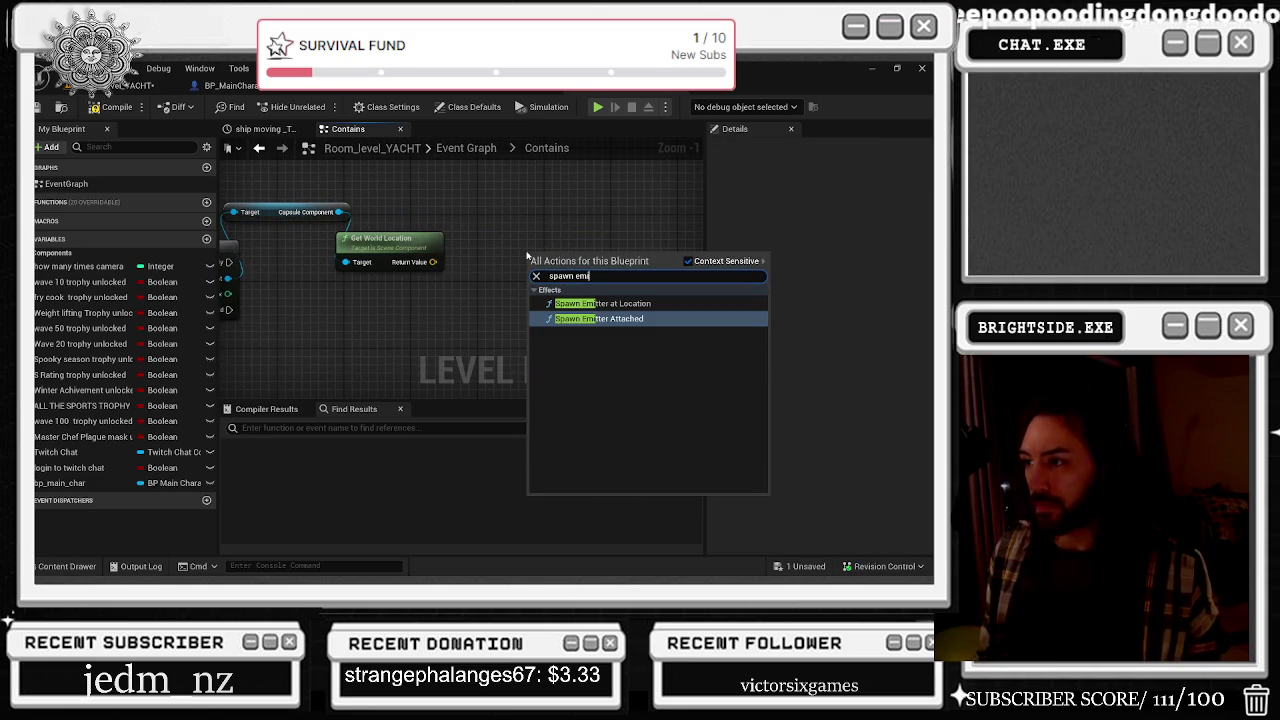
key("Up")
key("Return")
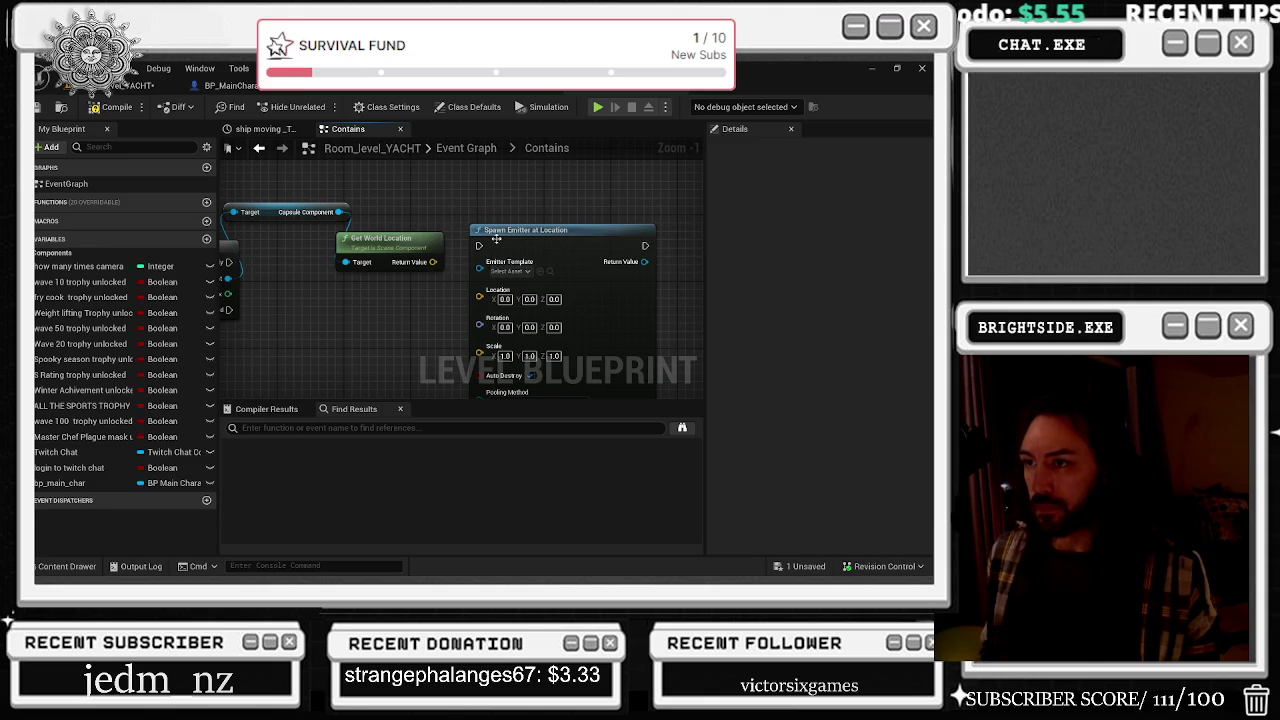
left_click_drag(520, 240, 602, 197)
right_click(490, 297)
type("spawn emitter attached")
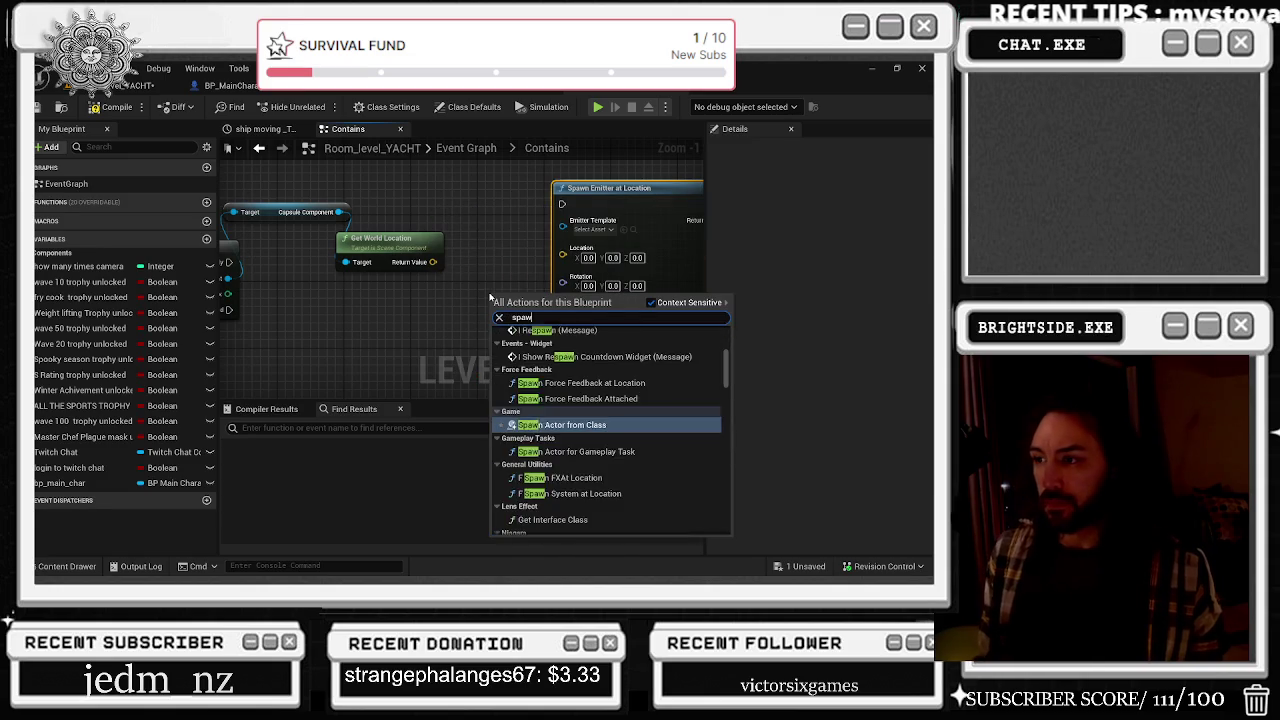
key("Return")
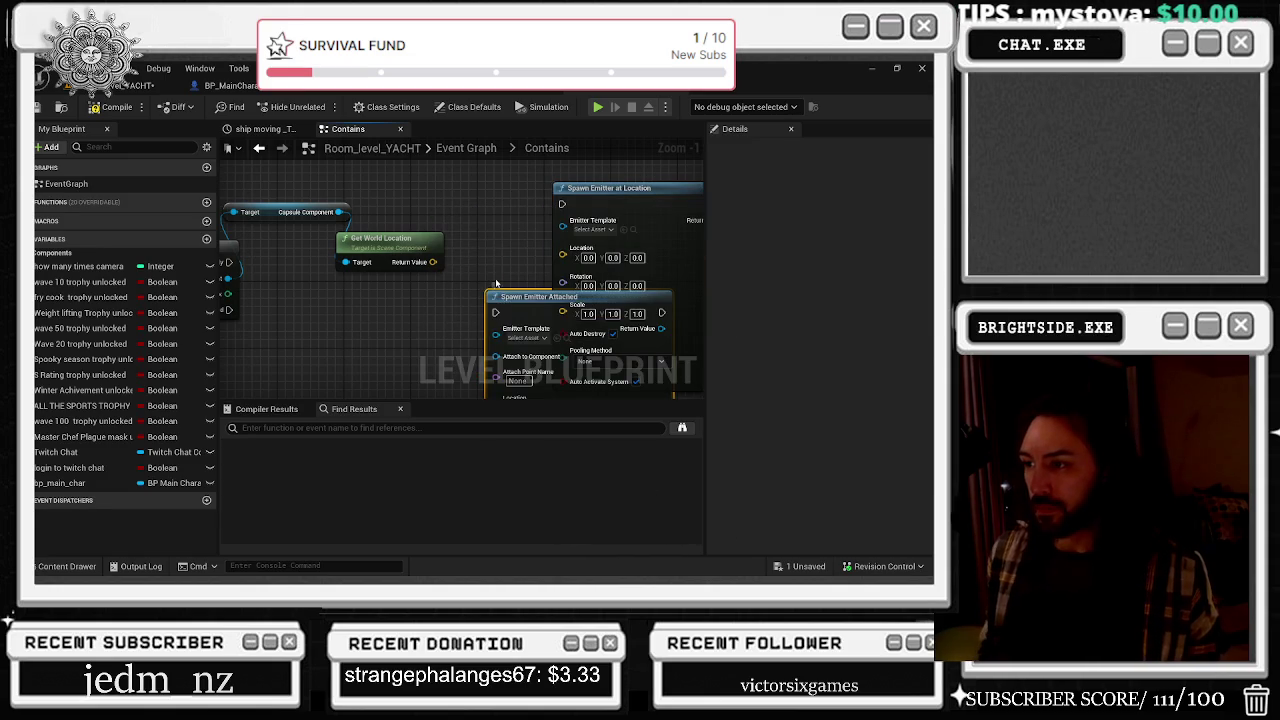
mouse_move(518, 313)
left_mouse_down()
mouse_move(497, 191)
mouse_move(520, 283)
mouse_move(375, 302)
mouse_move(300, 215)
mouse_move(370, 231)
left_mouse_up()
left_click_drag(388, 265, 439, 293)
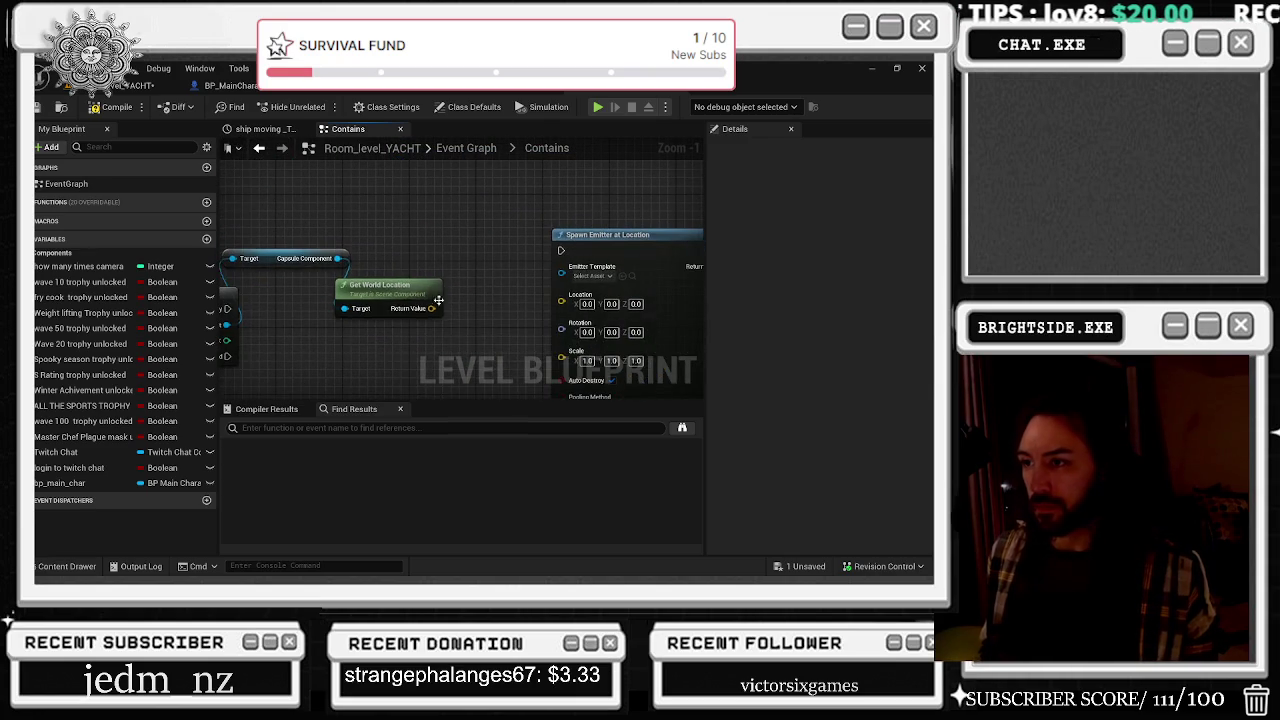
Step: Wire the world location into the spawn node's Location and trigger it from Loop Body
left_click_drag(545, 301, 562, 300)
left_click_drag(238, 312, 356, 312)
left_click_drag(619, 244, 629, 287)
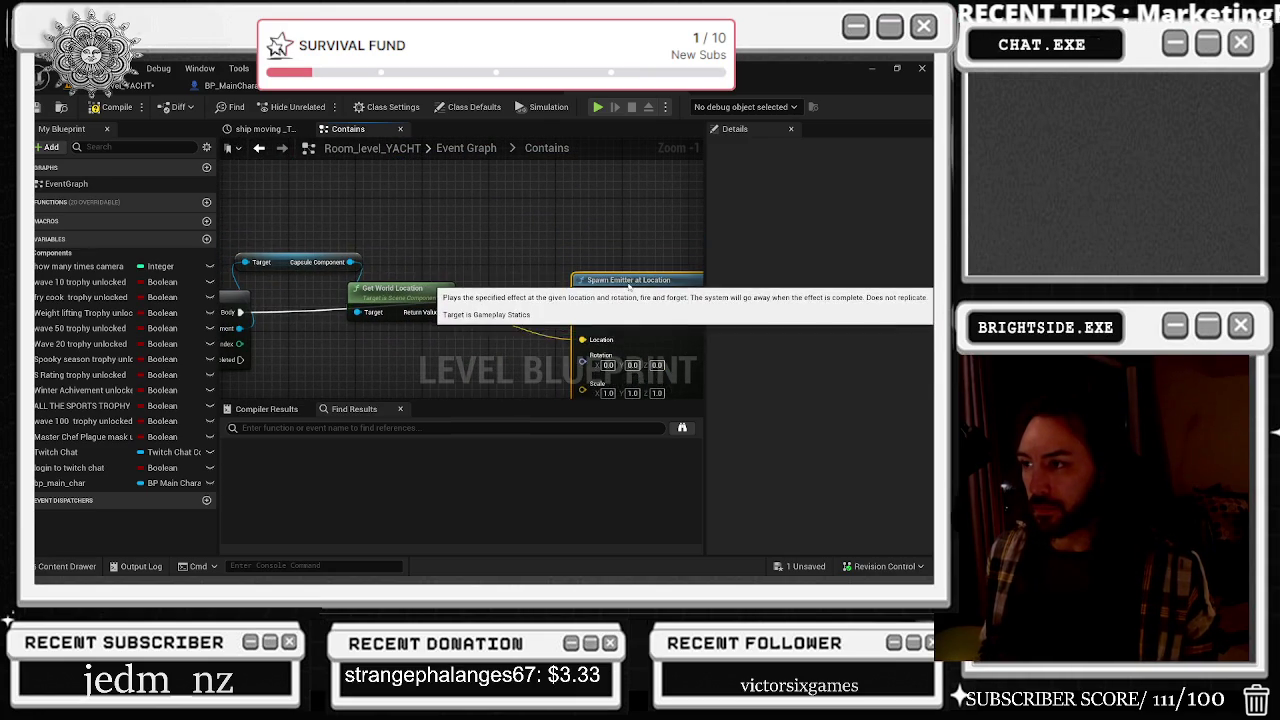
Step: Try assigning the saliva Niagara system from the SALIVA results as the Emitter Template
left_click(67, 566)
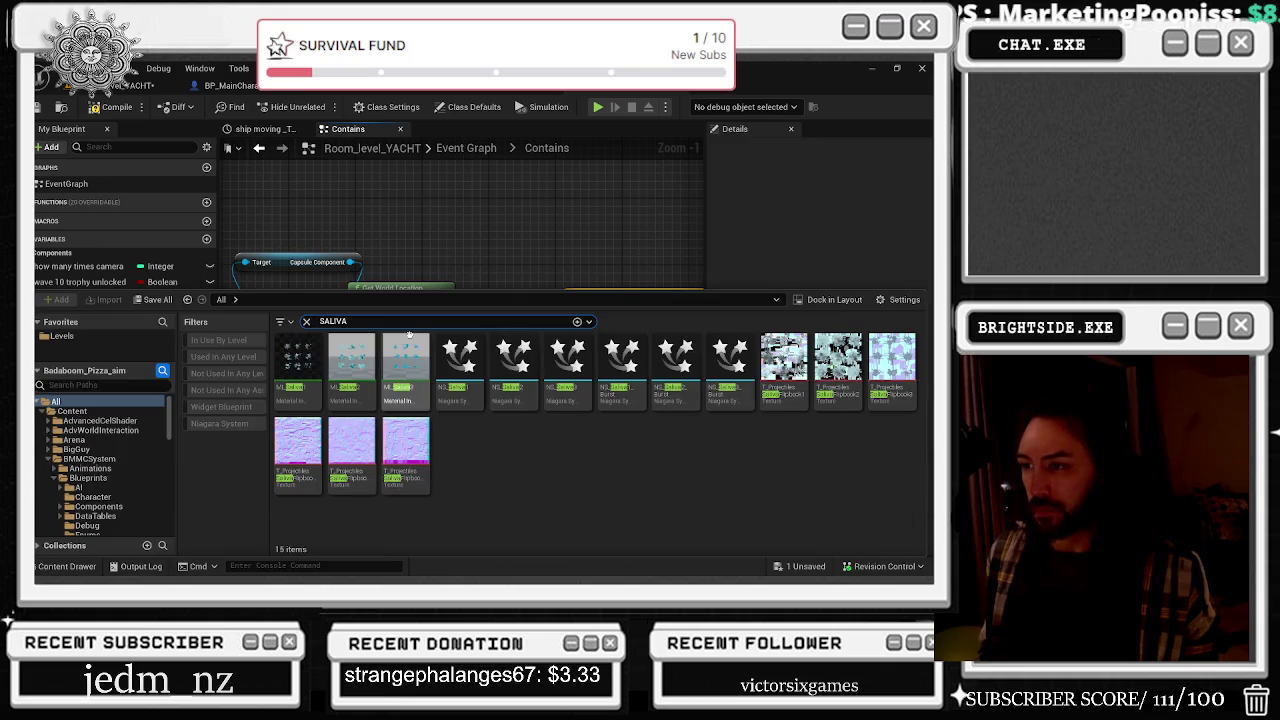
left_click(492, 282)
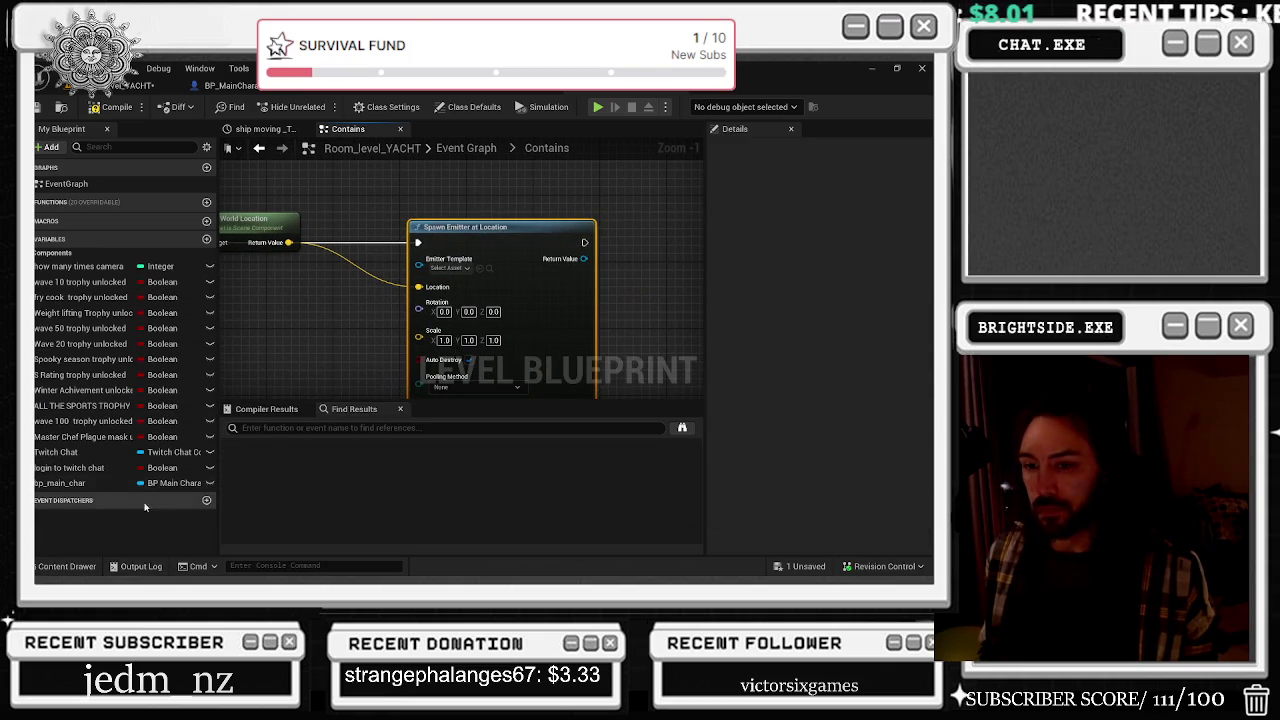
left_click(78, 567)
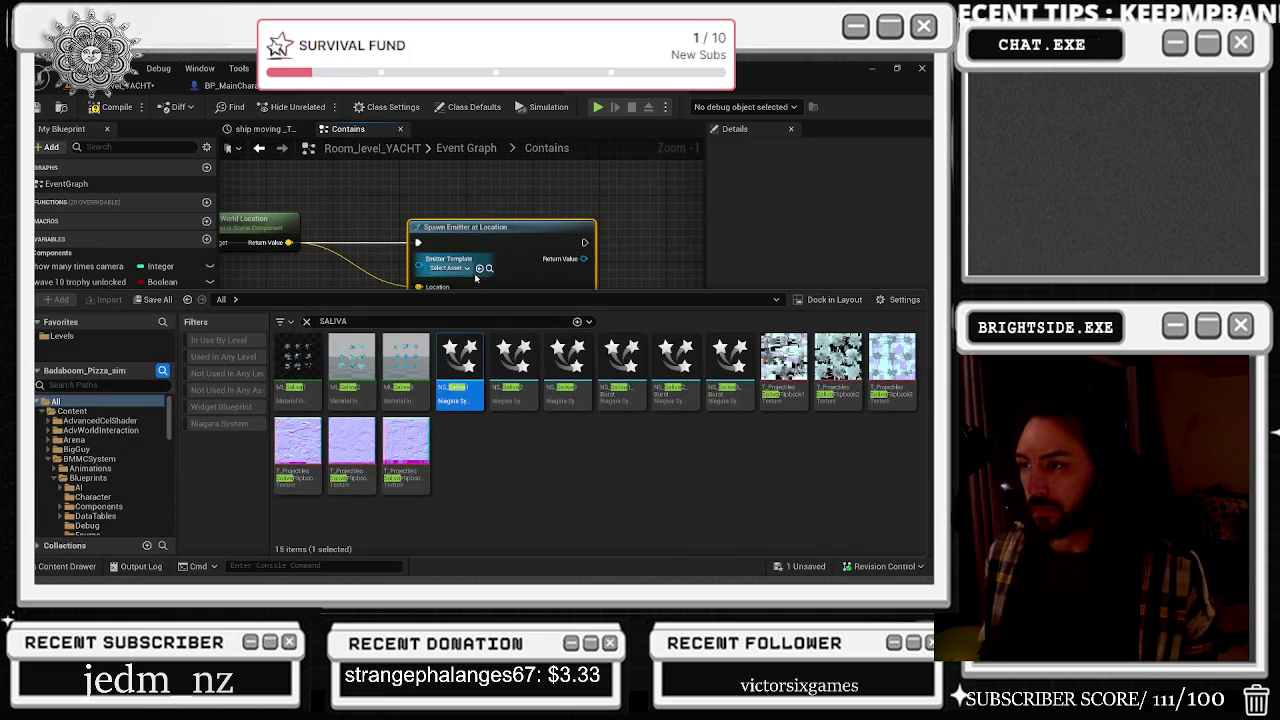
left_click(476, 274)
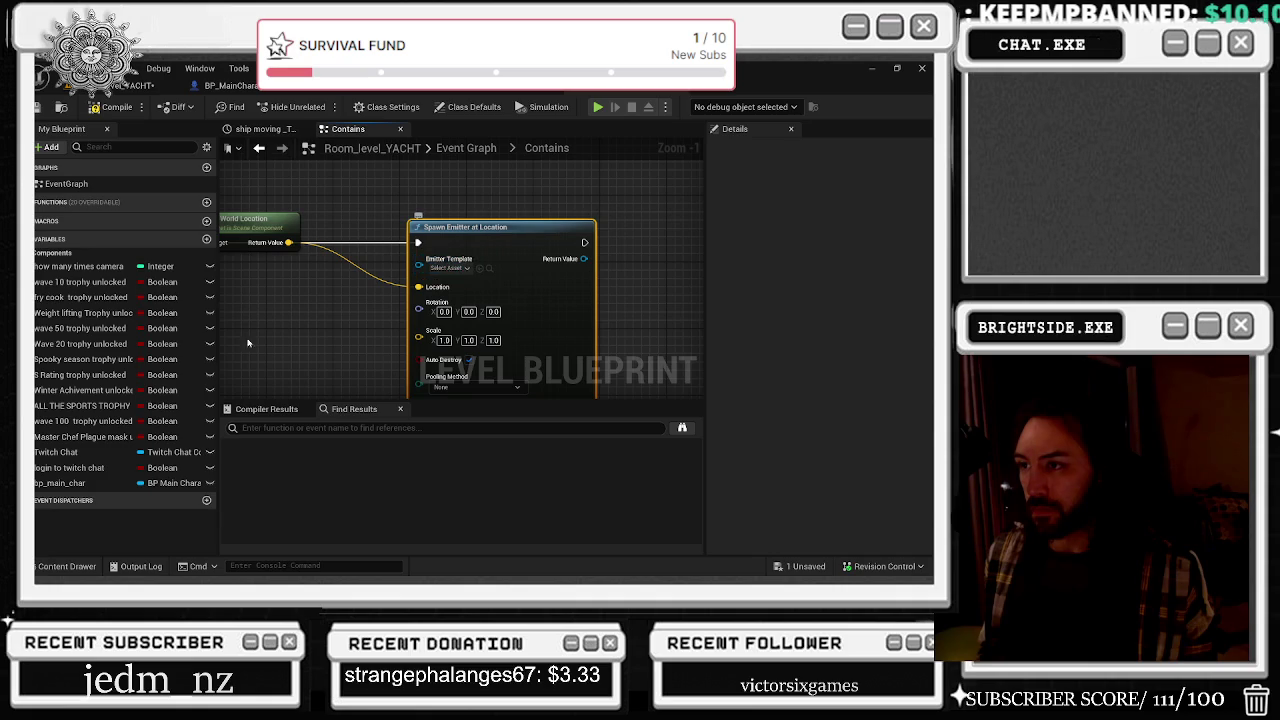
left_click(78, 567)
mouse_move(459, 365)
left_mouse_down()
mouse_move(452, 270)
mouse_move(328, 208)
left_mouse_up()
right_click(328, 208)
Step: Add Spawn System at Location with the saliva Niagara template, fed by the world location
type("spawn system")
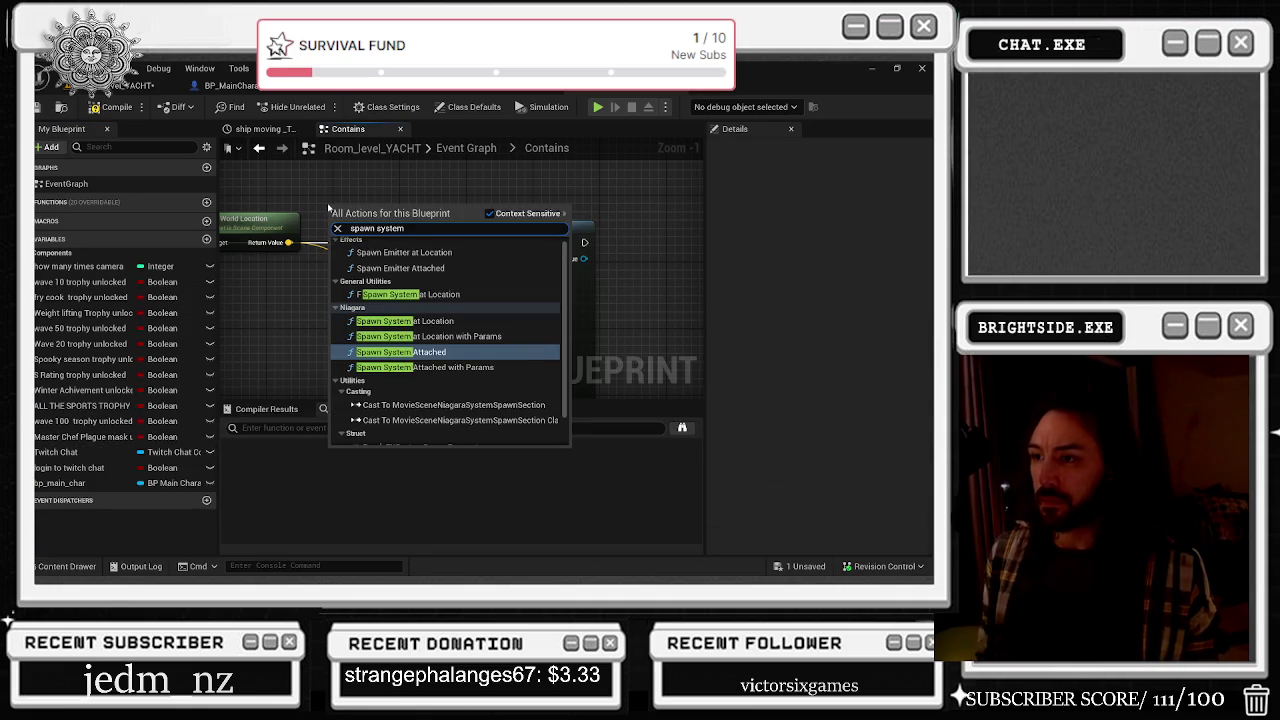
key("Up")
key("Up")
key("Up")
key("Down")
key("Return")
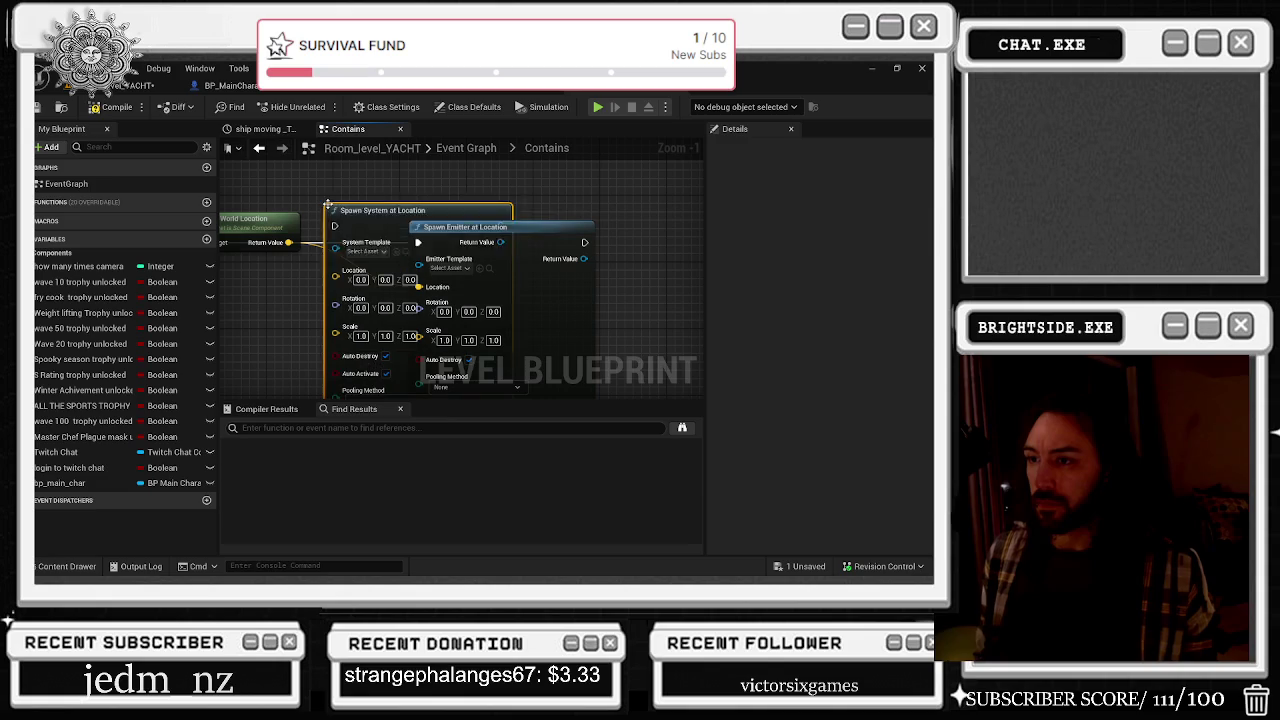
mouse_move(336, 226)
left_mouse_down()
mouse_move(446, 212)
mouse_move(458, 235)
left_mouse_up()
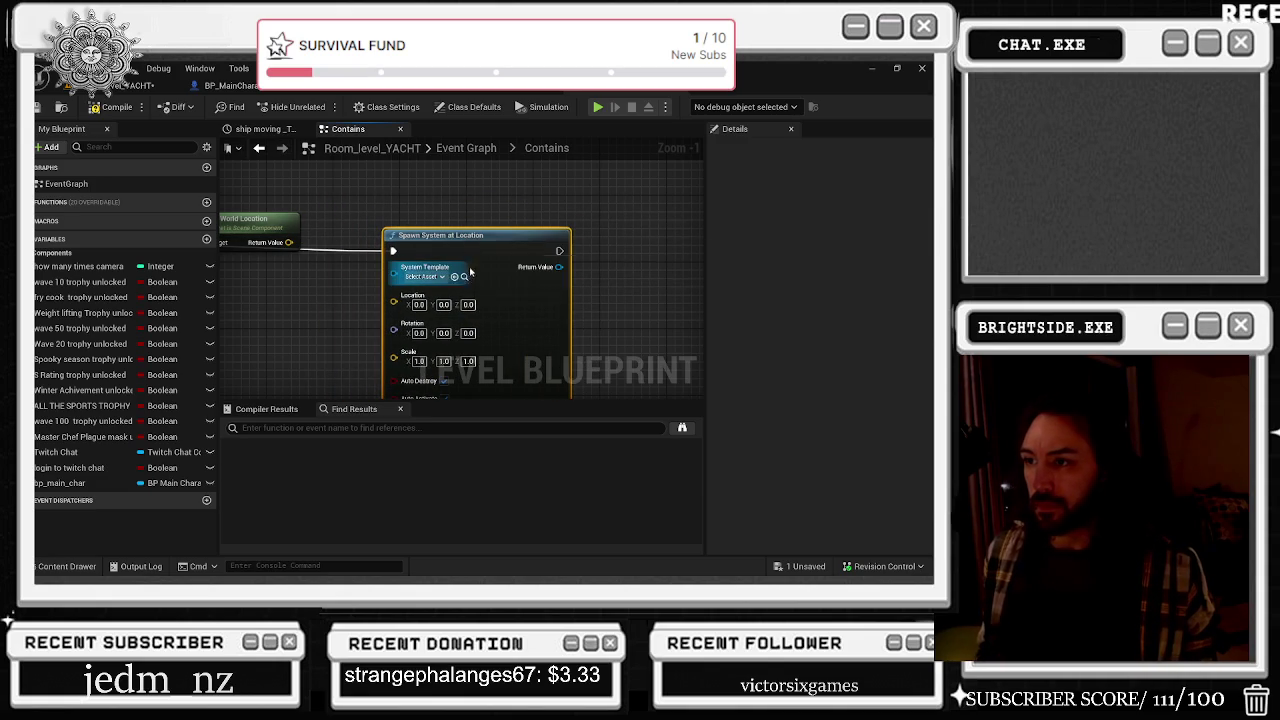
left_click(456, 276)
left_click_drag(456, 290, 439, 282)
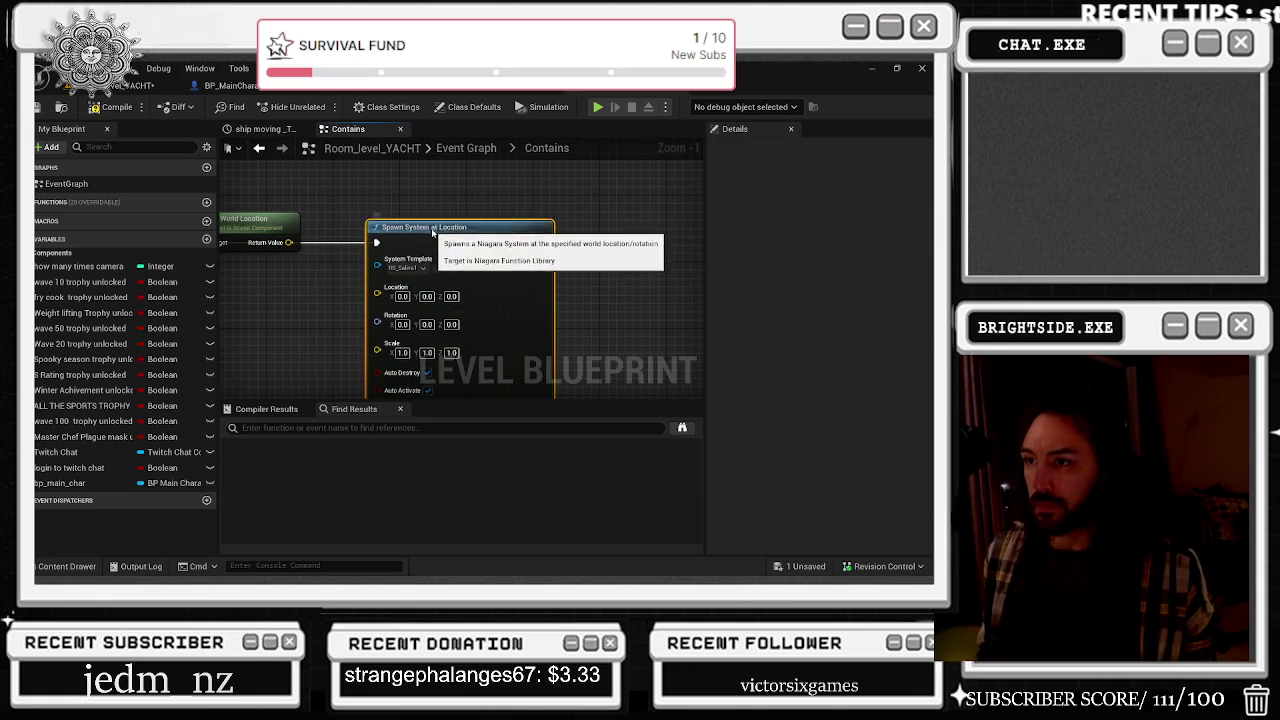
mouse_move(289, 242)
left_mouse_down()
mouse_move(372, 296)
mouse_move(402, 252)
left_mouse_up()
Step: Set the spawn node's Scale Y to 10 and go back to the Event Graph
scroll(373, 292, "down", 2)
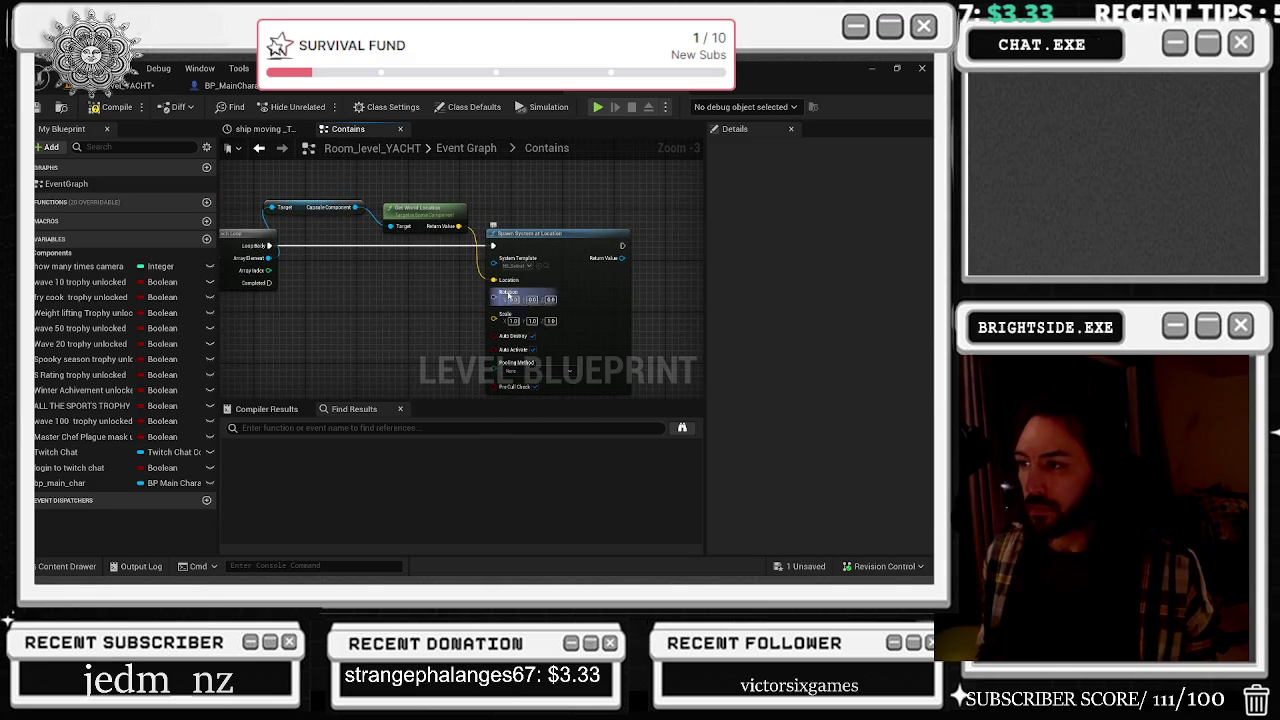
left_click_drag(539, 311, 505, 290)
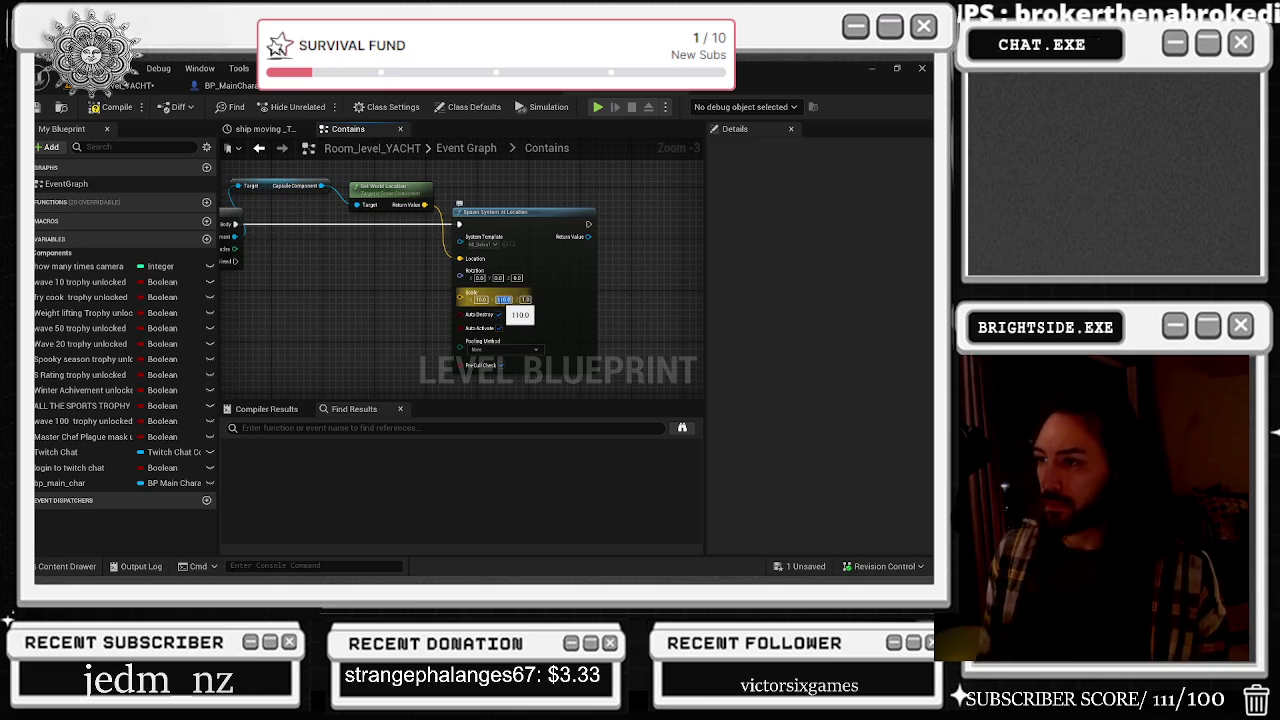
type("10")
key("Return")
mouse_move(510, 310)
left_mouse_down()
mouse_move(386, 309)
mouse_move(549, 257)
mouse_move(499, 285)
mouse_move(590, 350)
mouse_move(680, 345)
mouse_move(564, 318)
left_mouse_up()
left_click(259, 148)
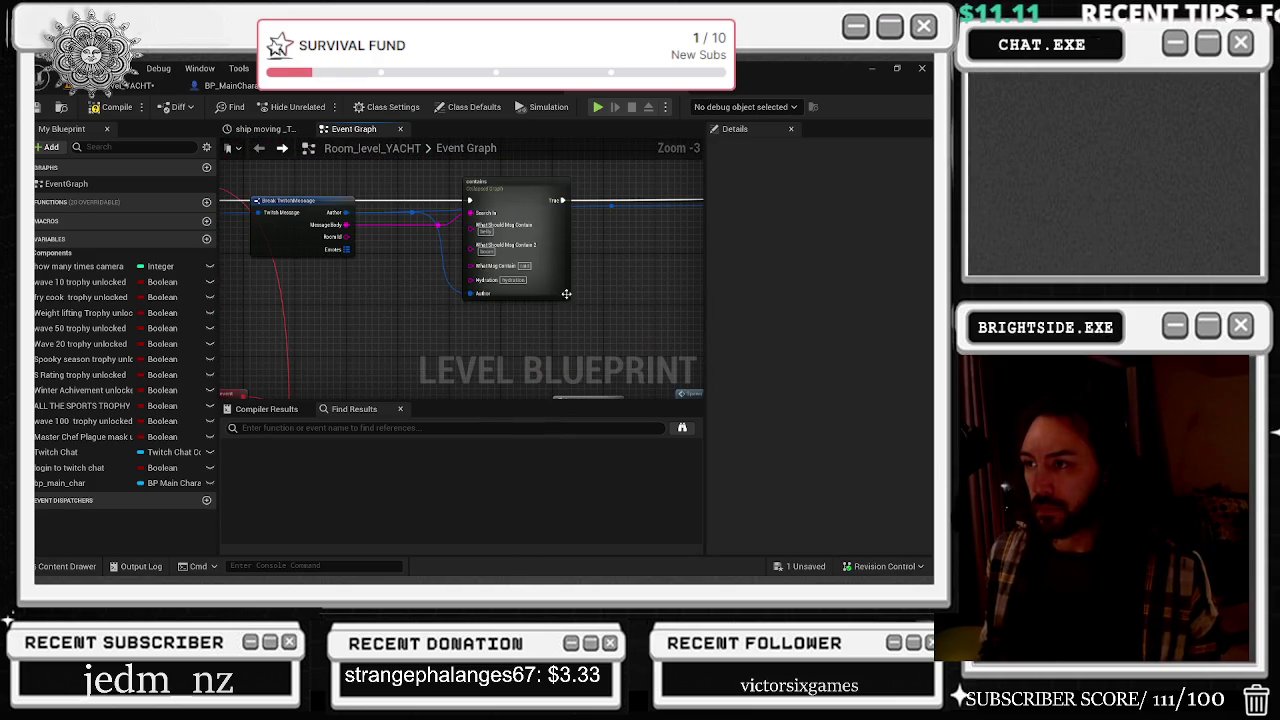
Step: Pan the Event Graph to the Login To Twitch call and jump to its 'login to twitch' custom event
scroll(510, 320, "down", 3)
mouse_move(510, 320)
left_mouse_down()
mouse_move(400, 330)
mouse_move(420, 300)
mouse_move(560, 300)
mouse_move(642, 280)
left_mouse_up()
scroll(401, 236, "up", 4)
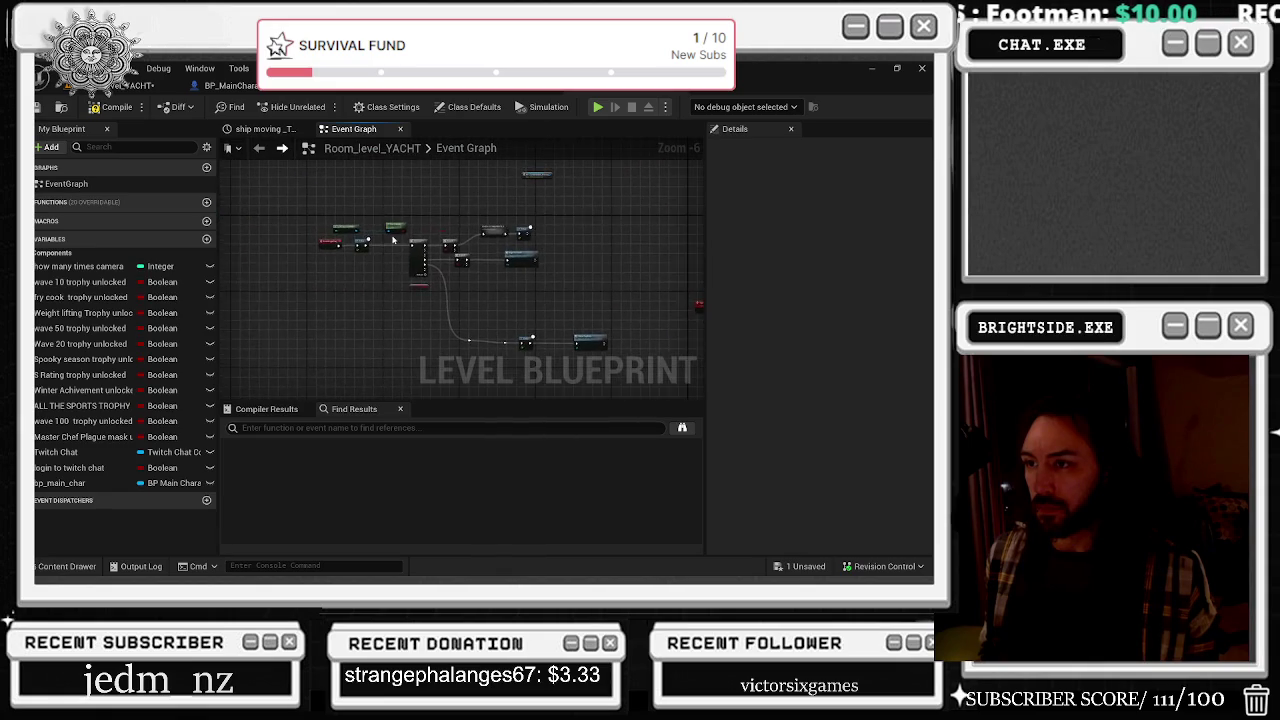
left_click(405, 298)
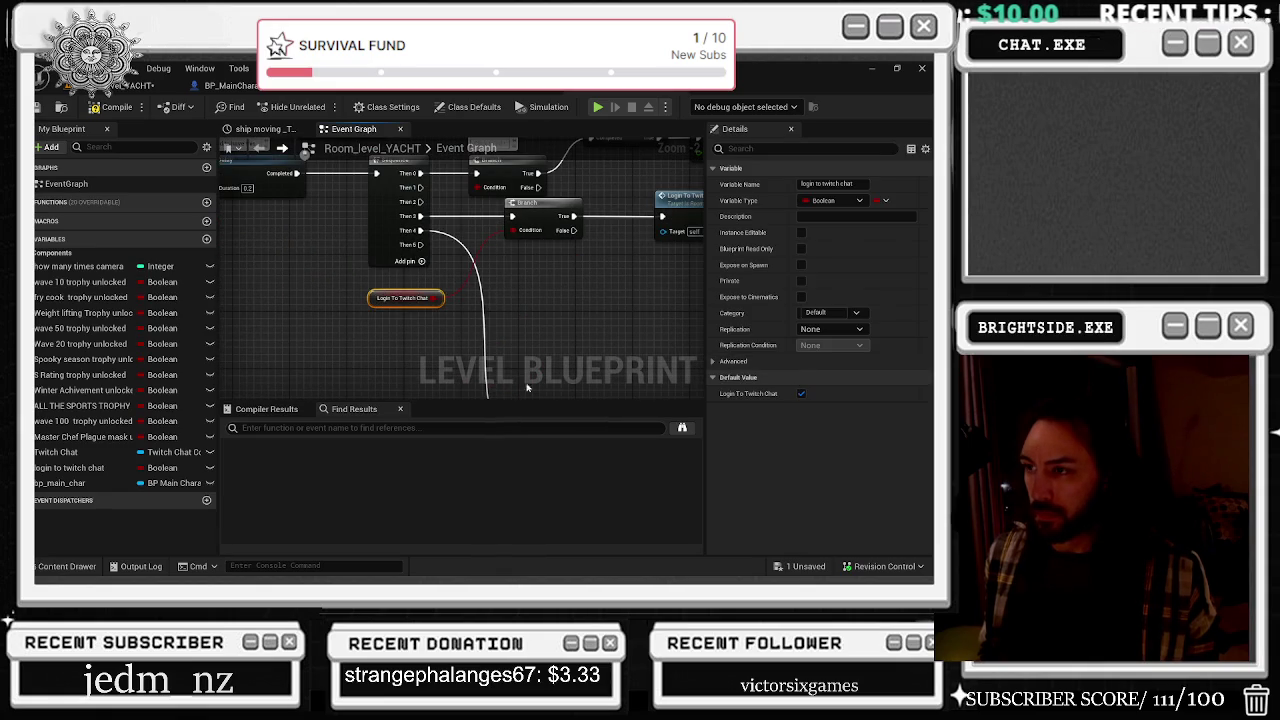
left_click(397, 337)
left_click_drag(397, 337, 577, 386)
left_click_drag(692, 363, 636, 383)
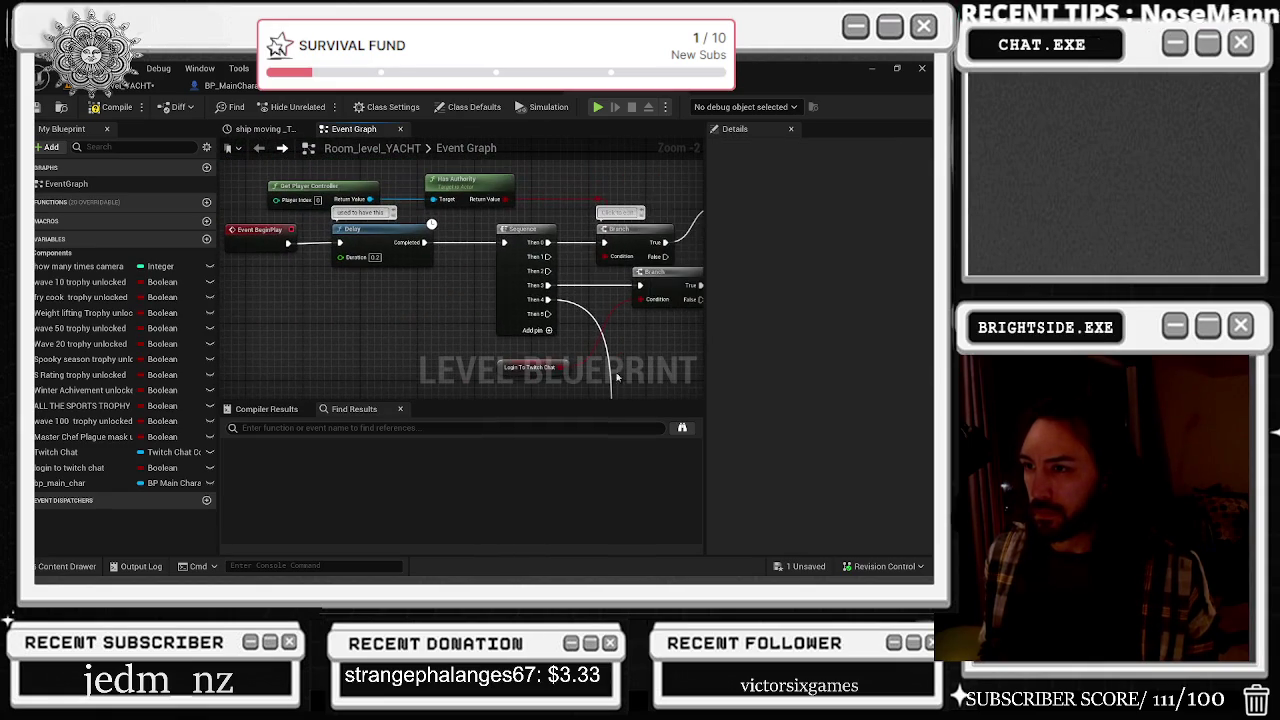
left_click_drag(384, 327, 233, 347)
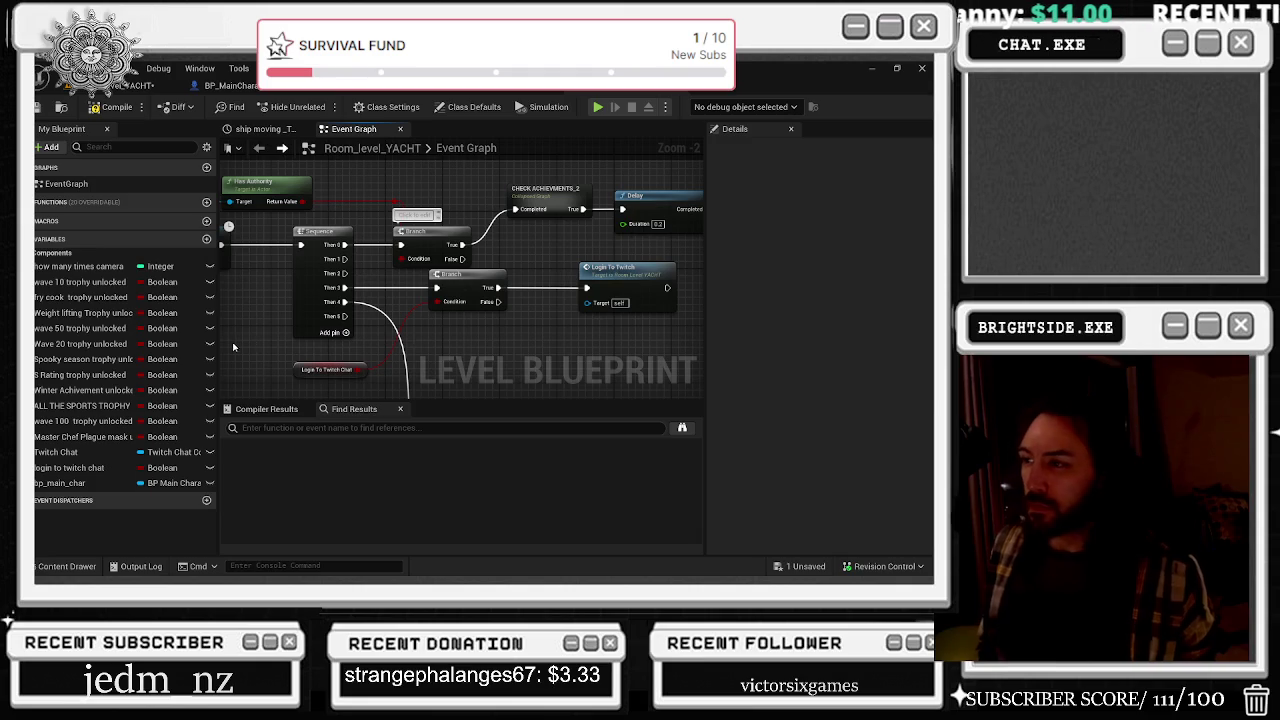
double_click(614, 283)
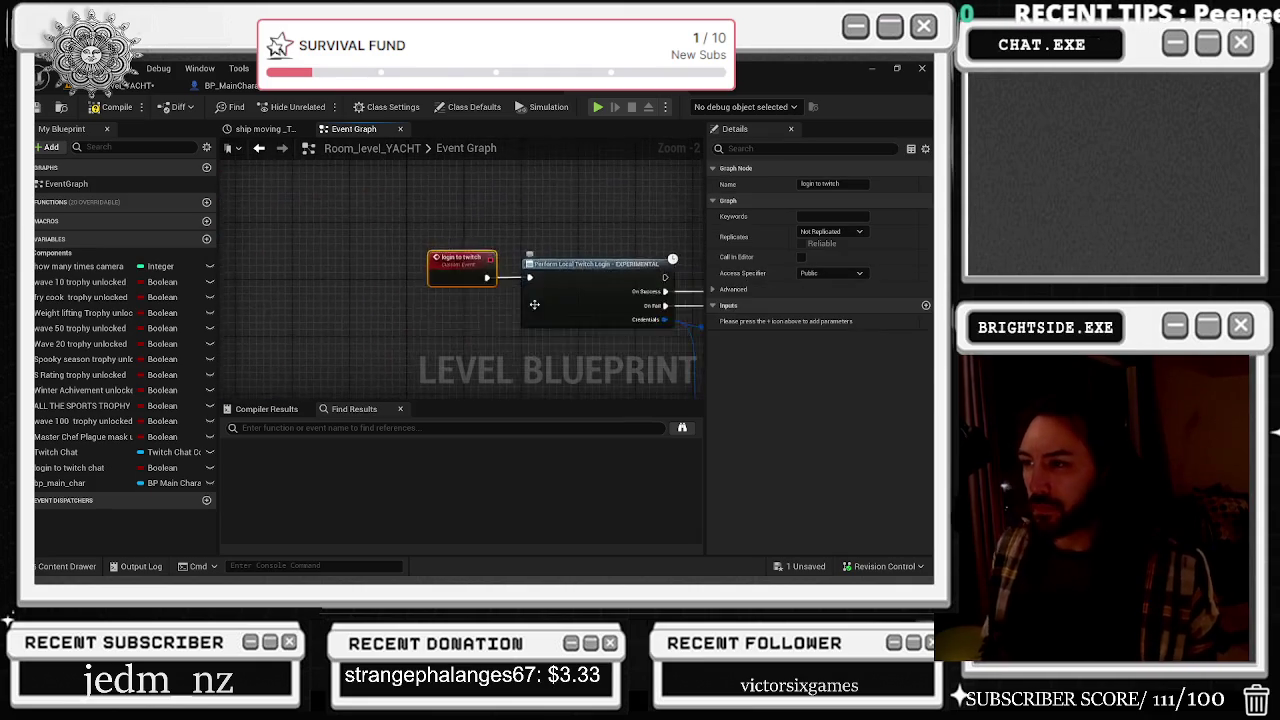
Step: Save and compile the level blueprint, then return to the Room_level_YACHT viewport
scroll(518, 272, "down", 1)
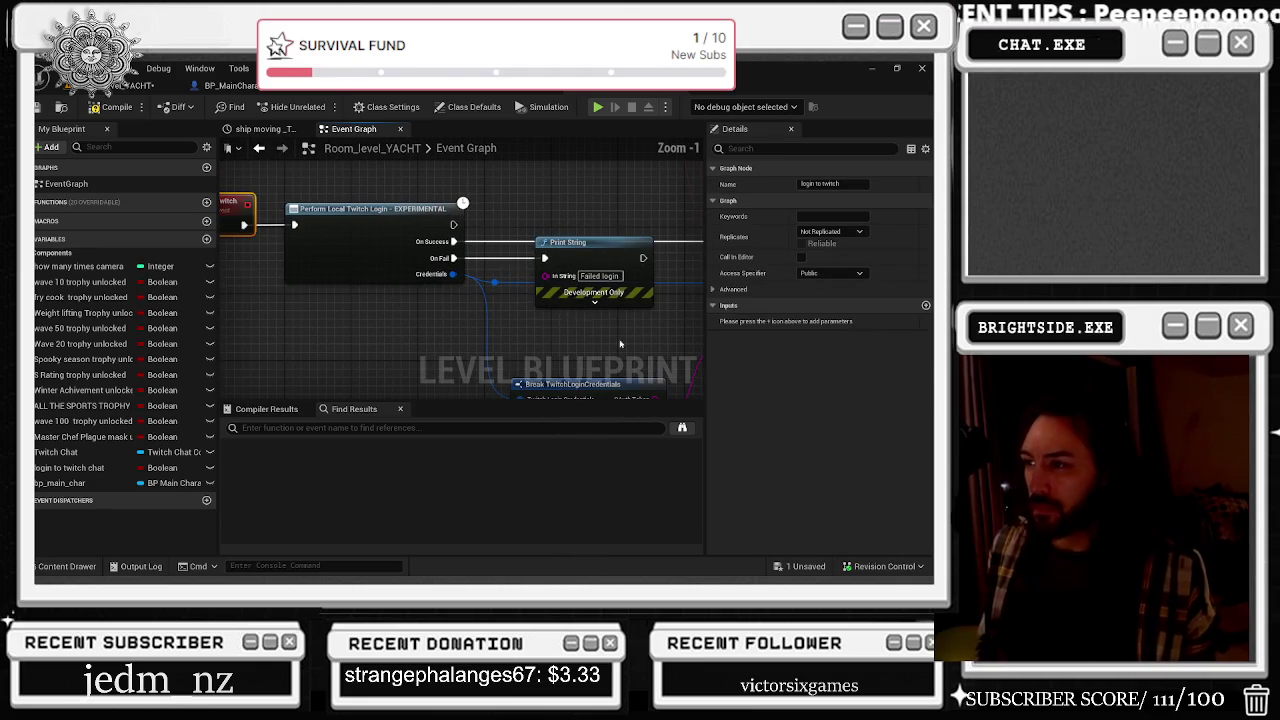
left_click(787, 567)
left_click(562, 457)
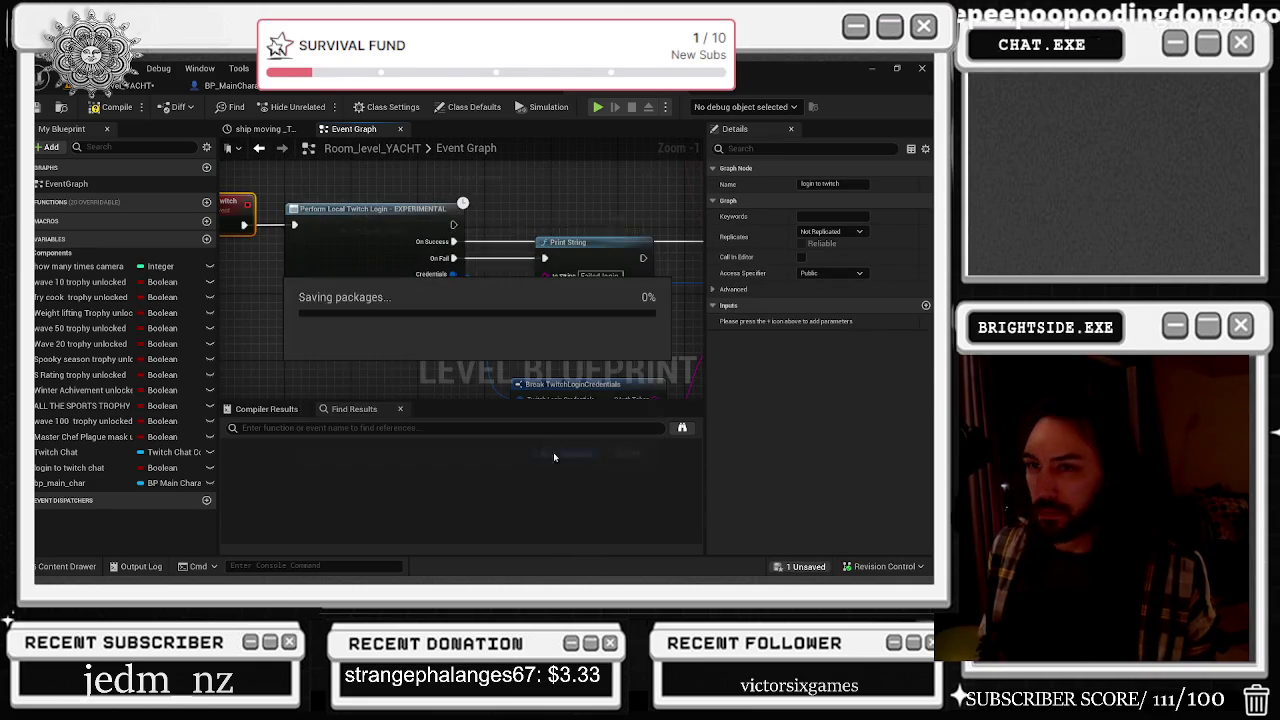
left_click(105, 108)
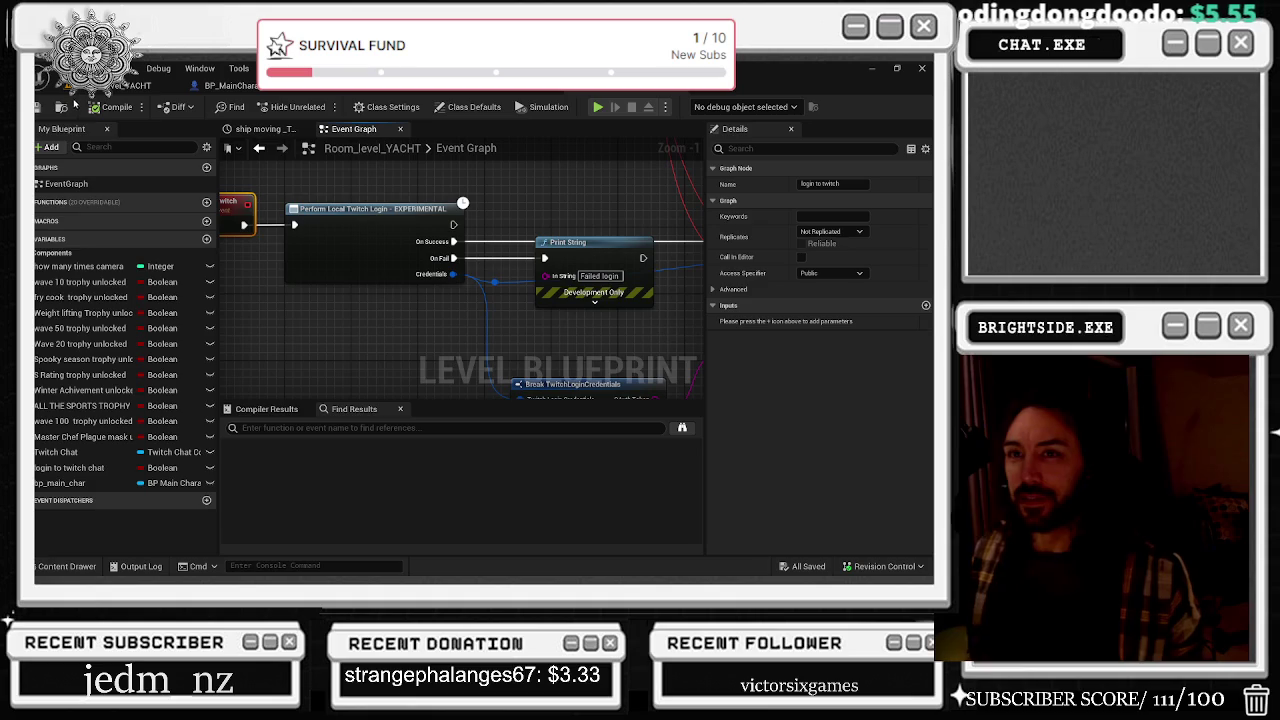
left_click(140, 85)
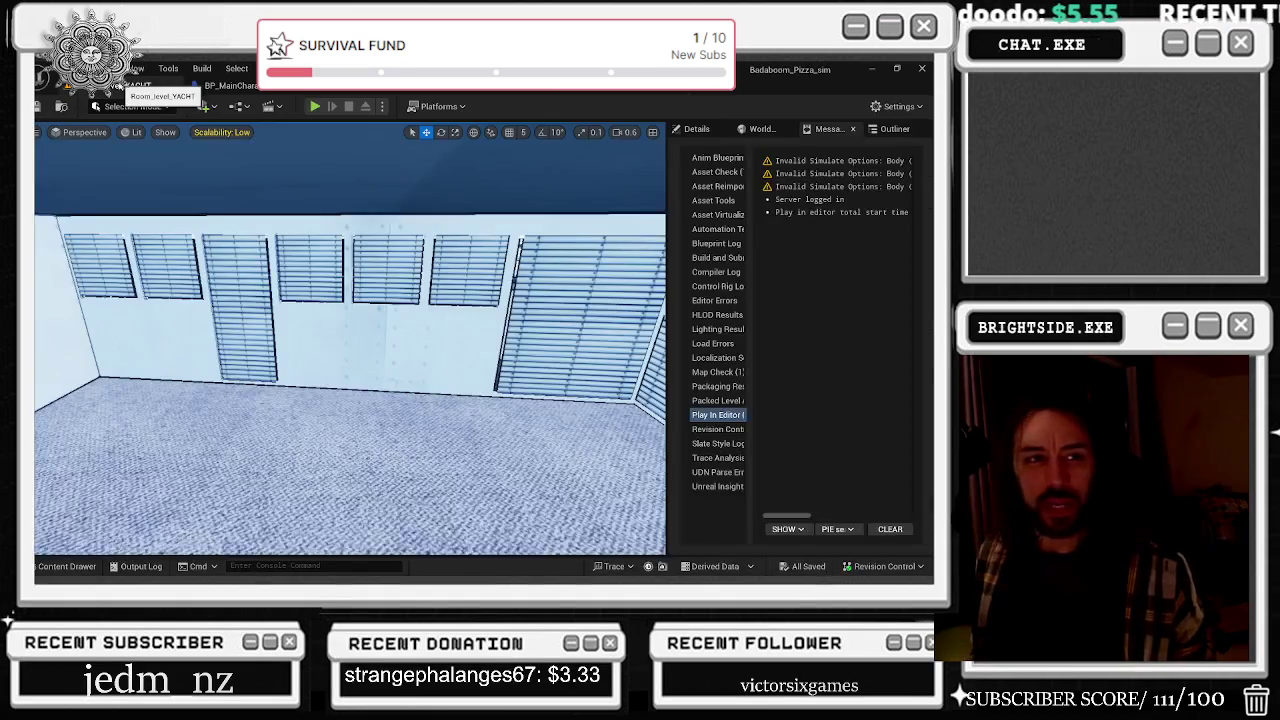
Step: Start Play In Editor and walk the chef out onto the yacht deck to the railing
key("alt+Tab")
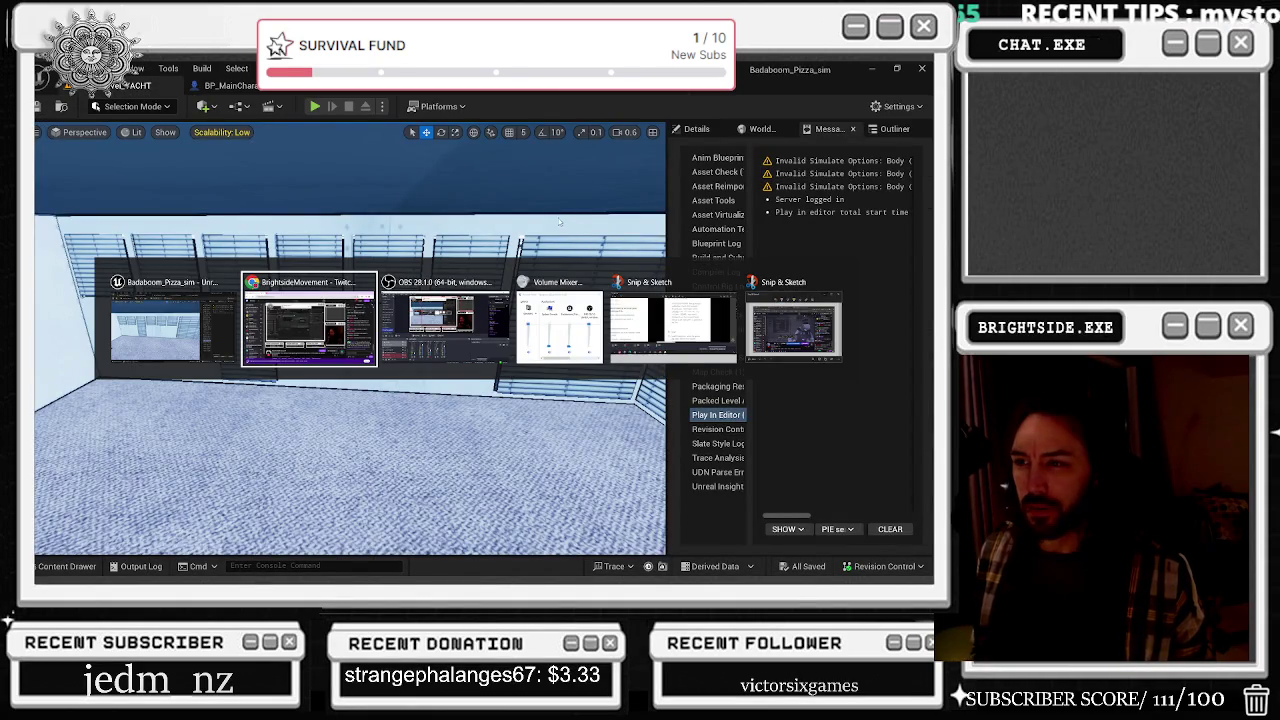
key("Escape")
left_click(316, 107)
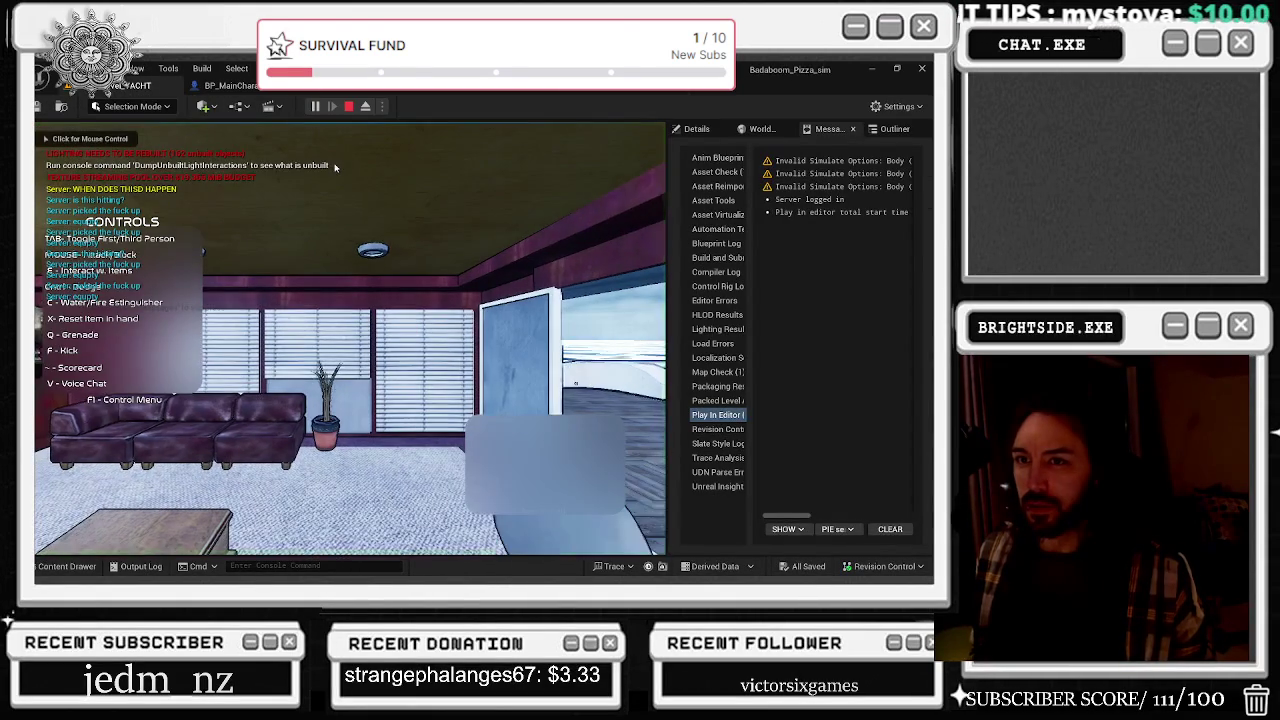
left_click(276, 170)
key("w")
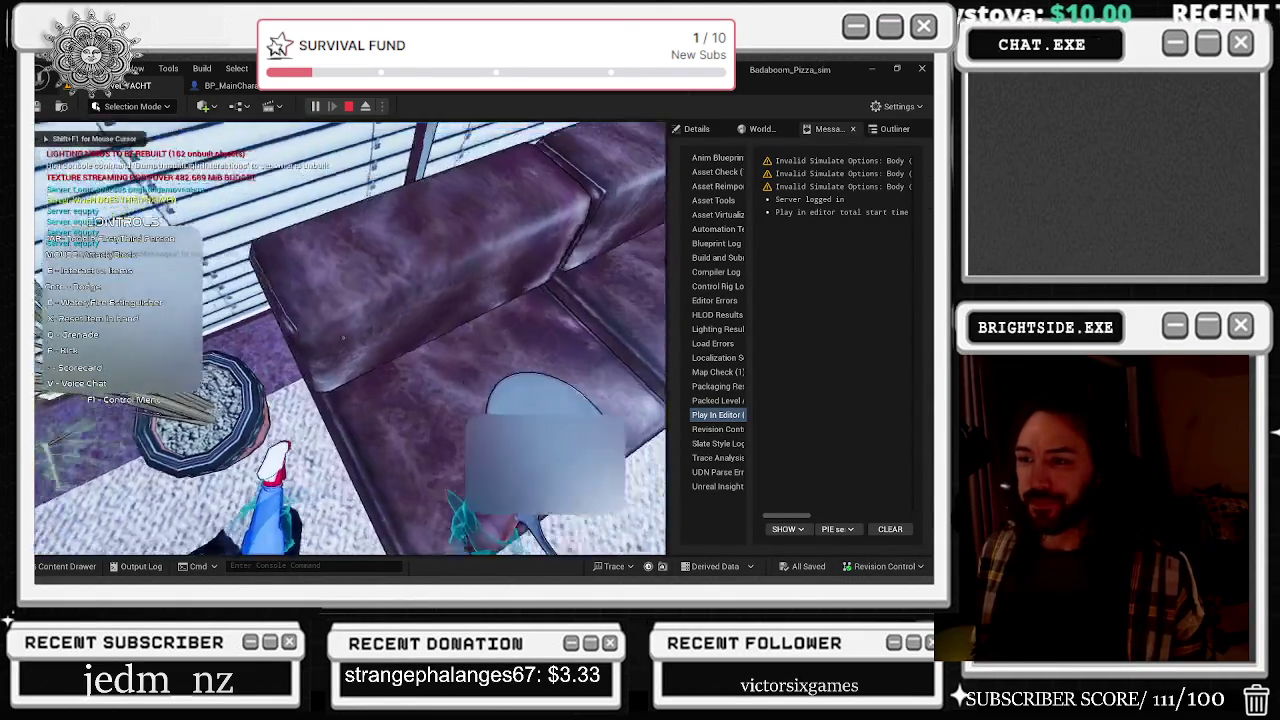
key("w")
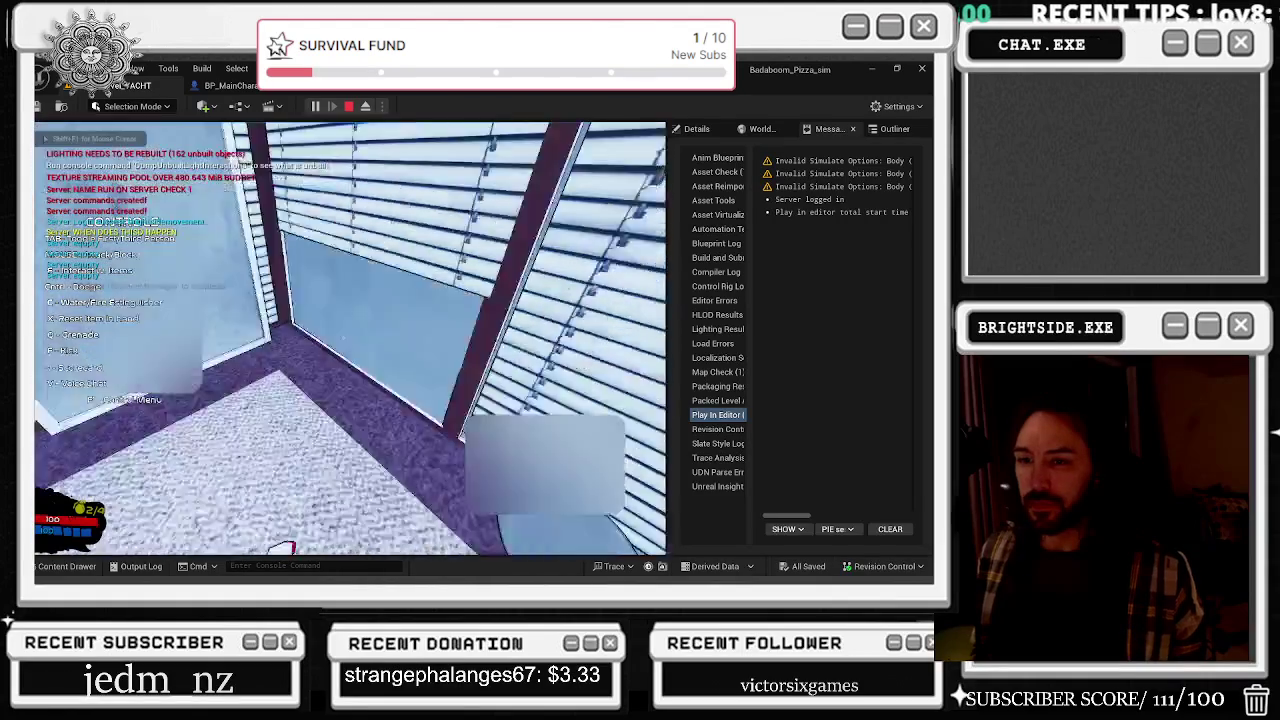
key("w")
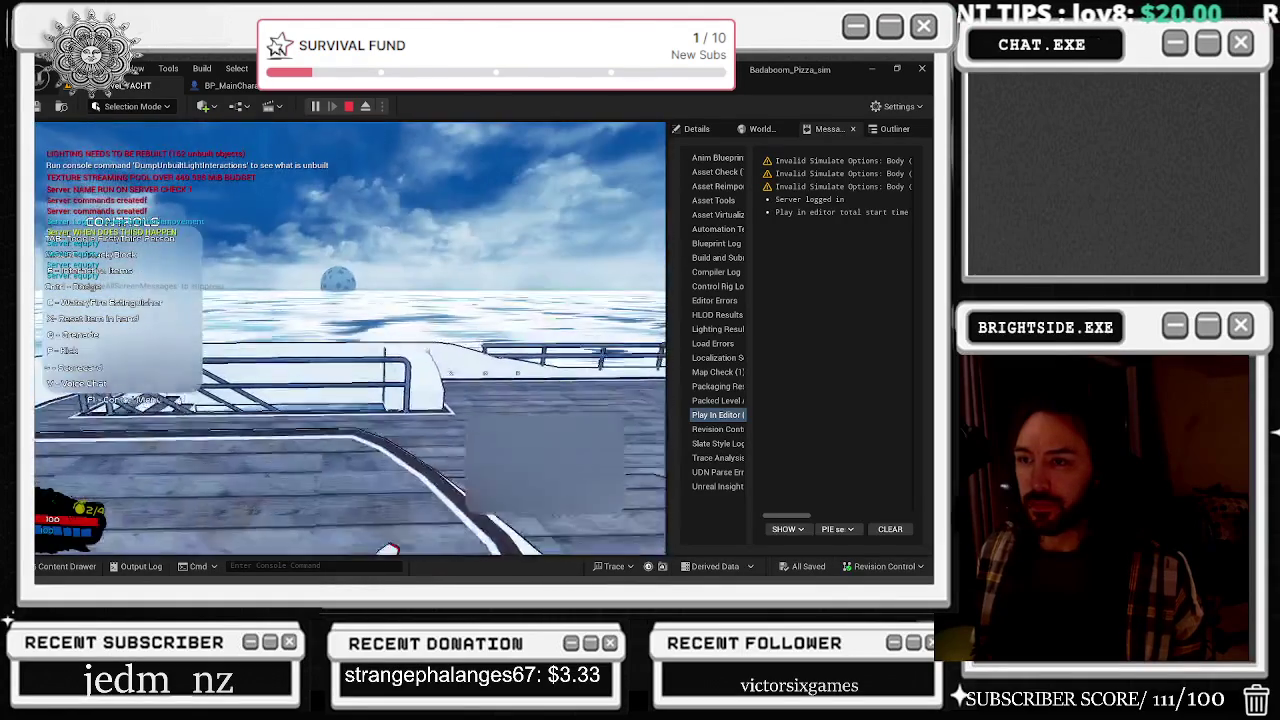
key("shift+F1")
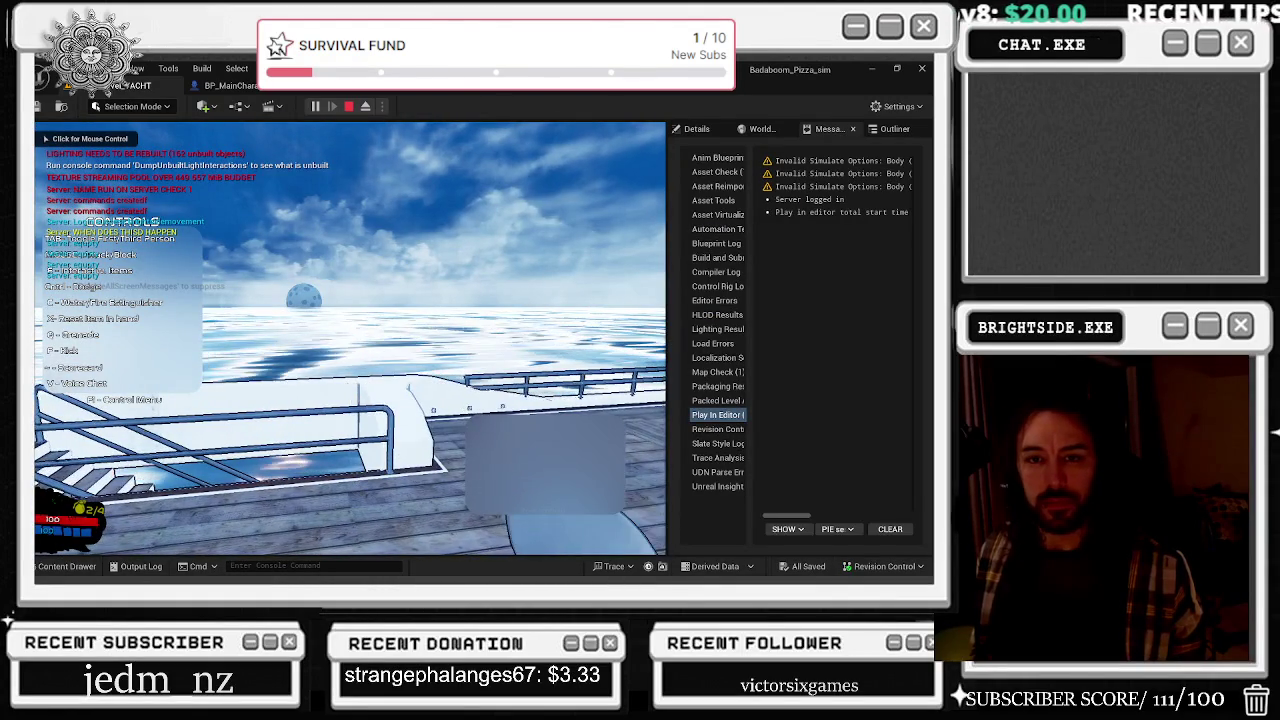
left_click(282, 541)
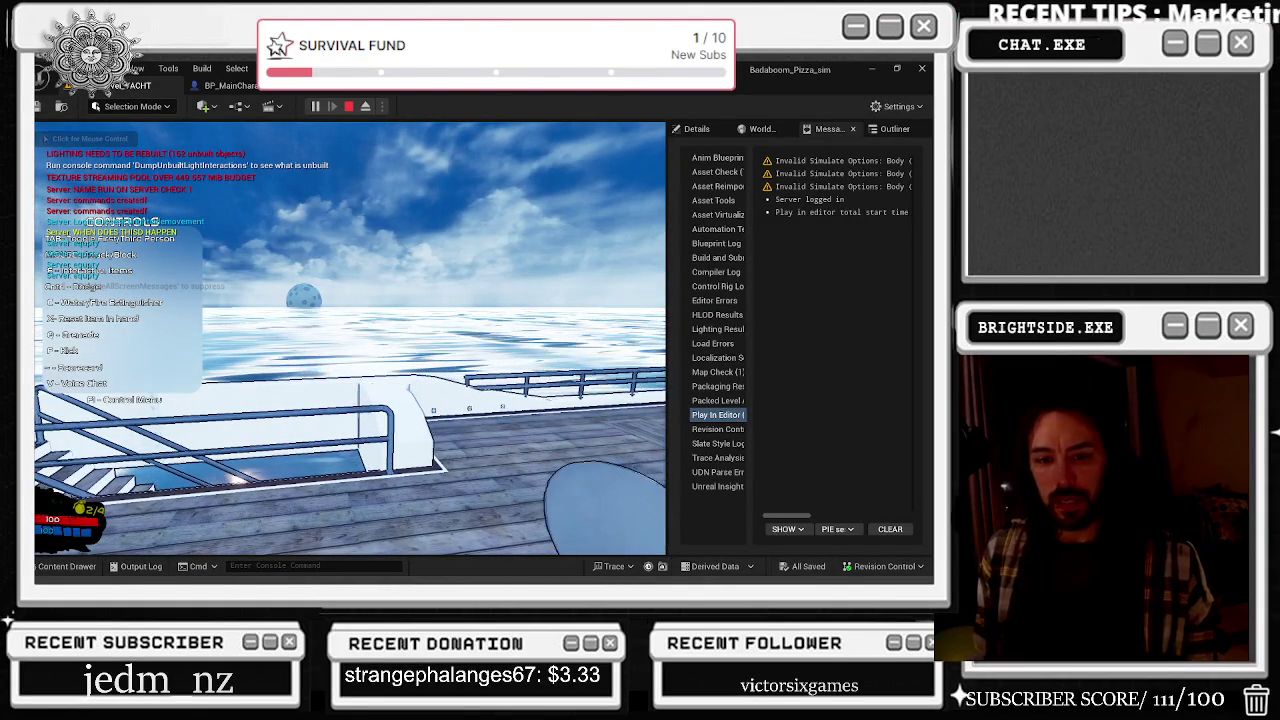
Step: Switch to third-person view, walk the chef along the deck, then stop the play session
key("Tab")
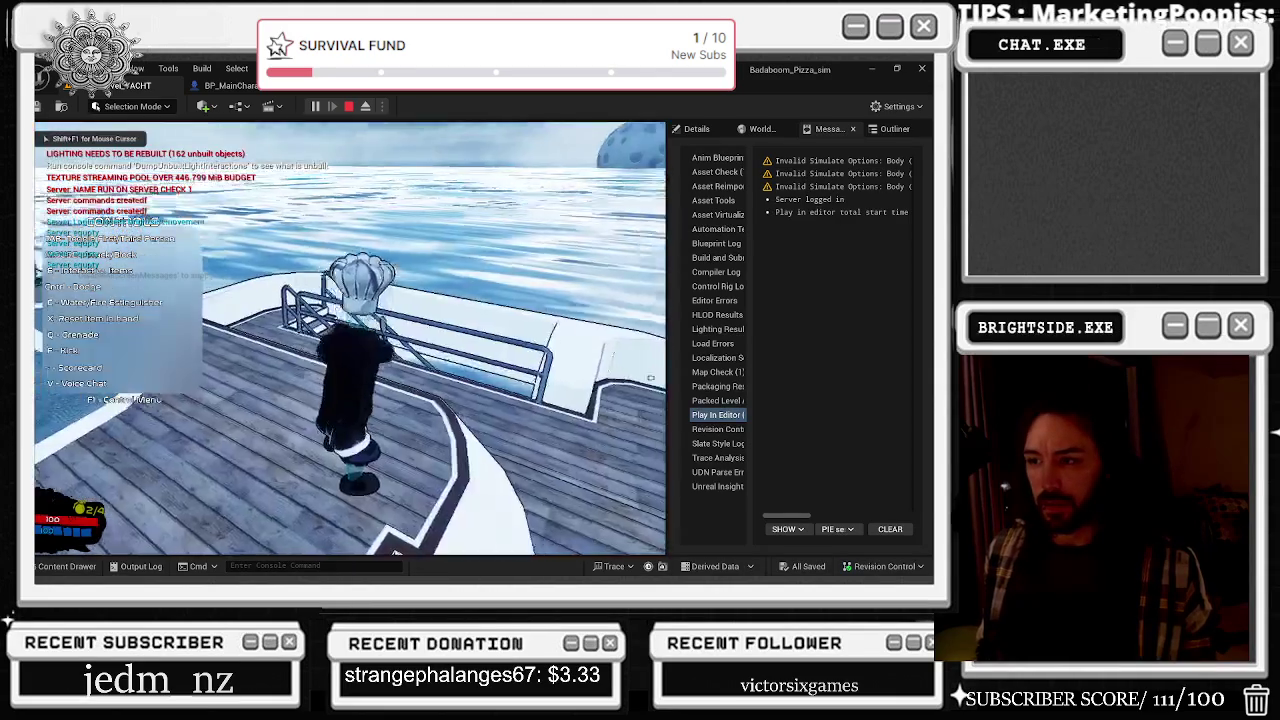
key("shift+F1")
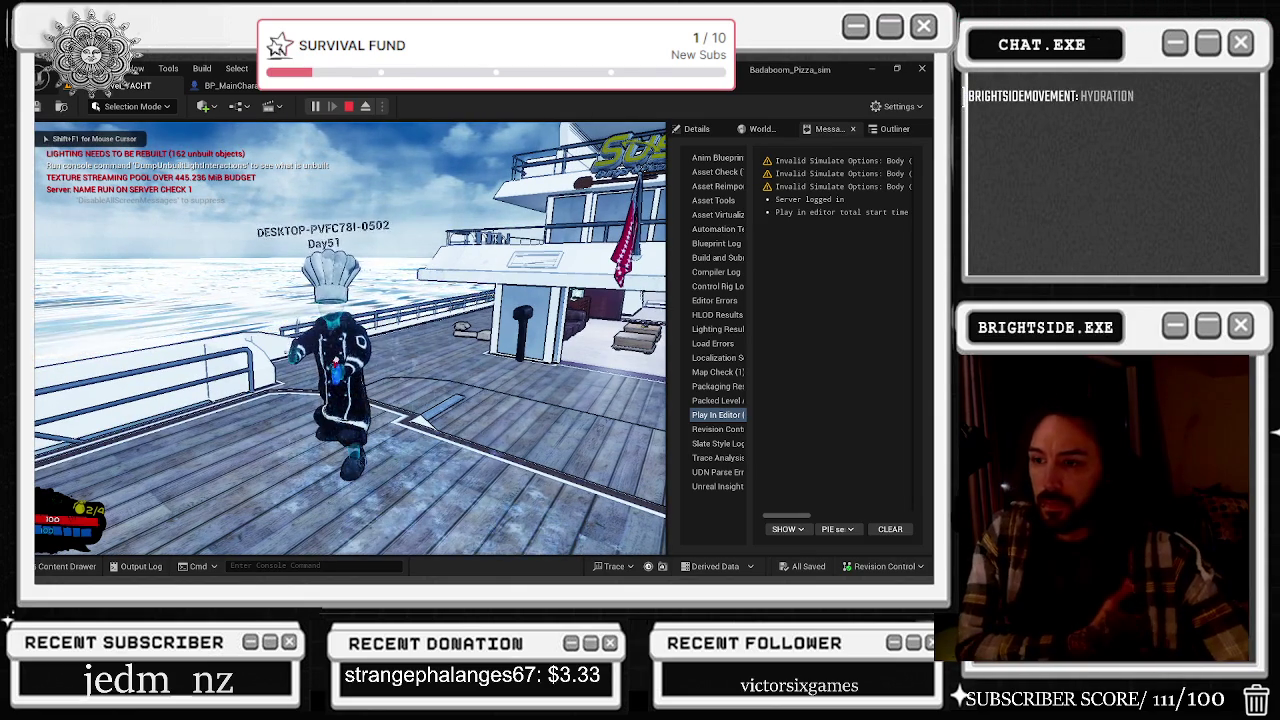
key("w")
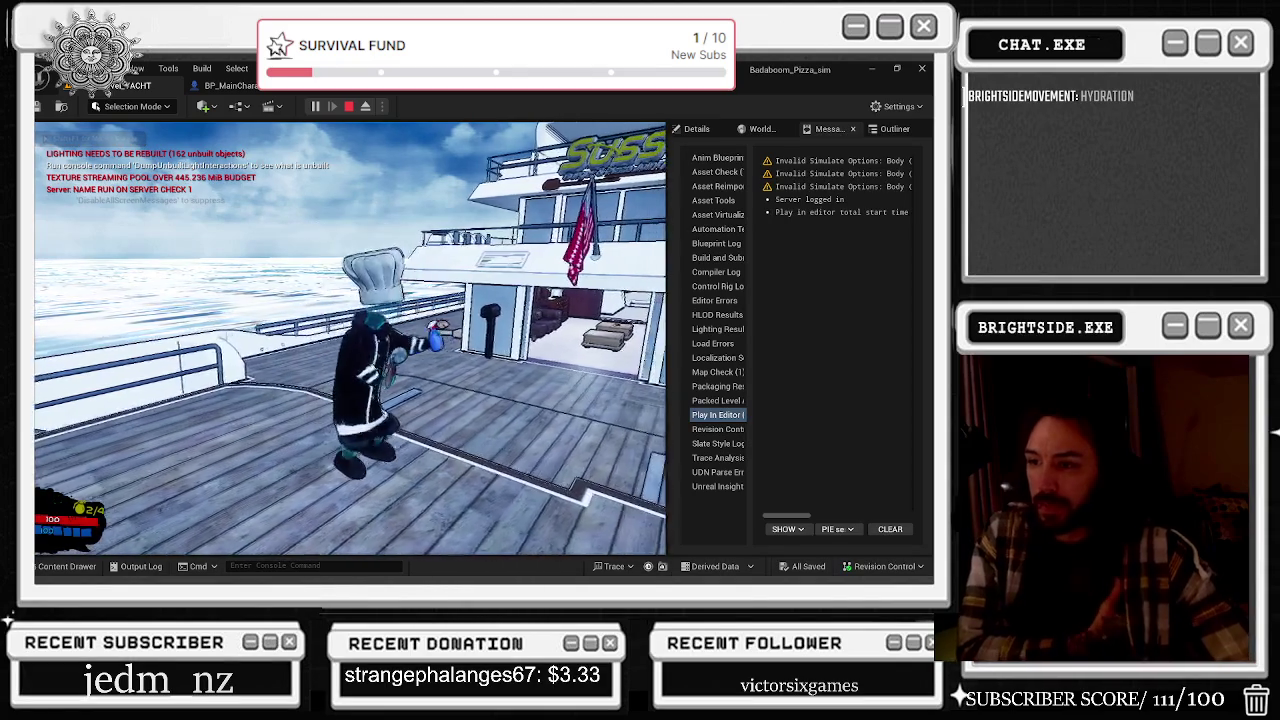
key("s")
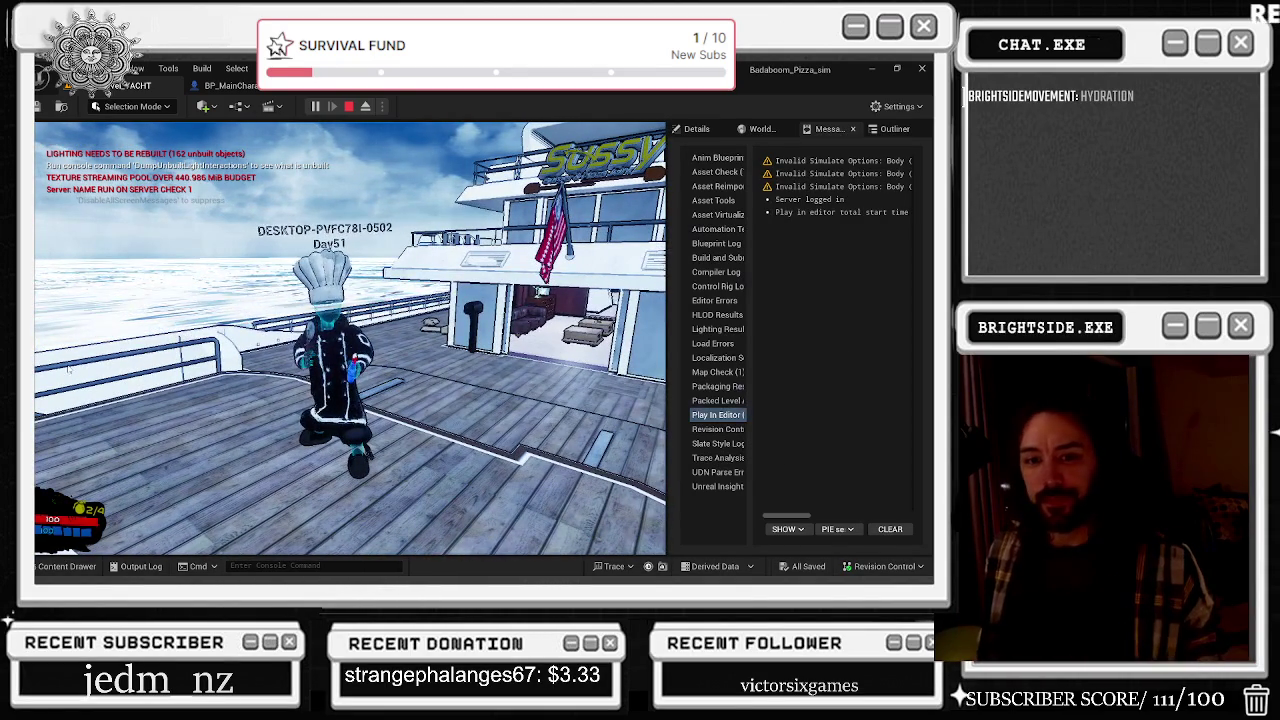
key("shift+F1")
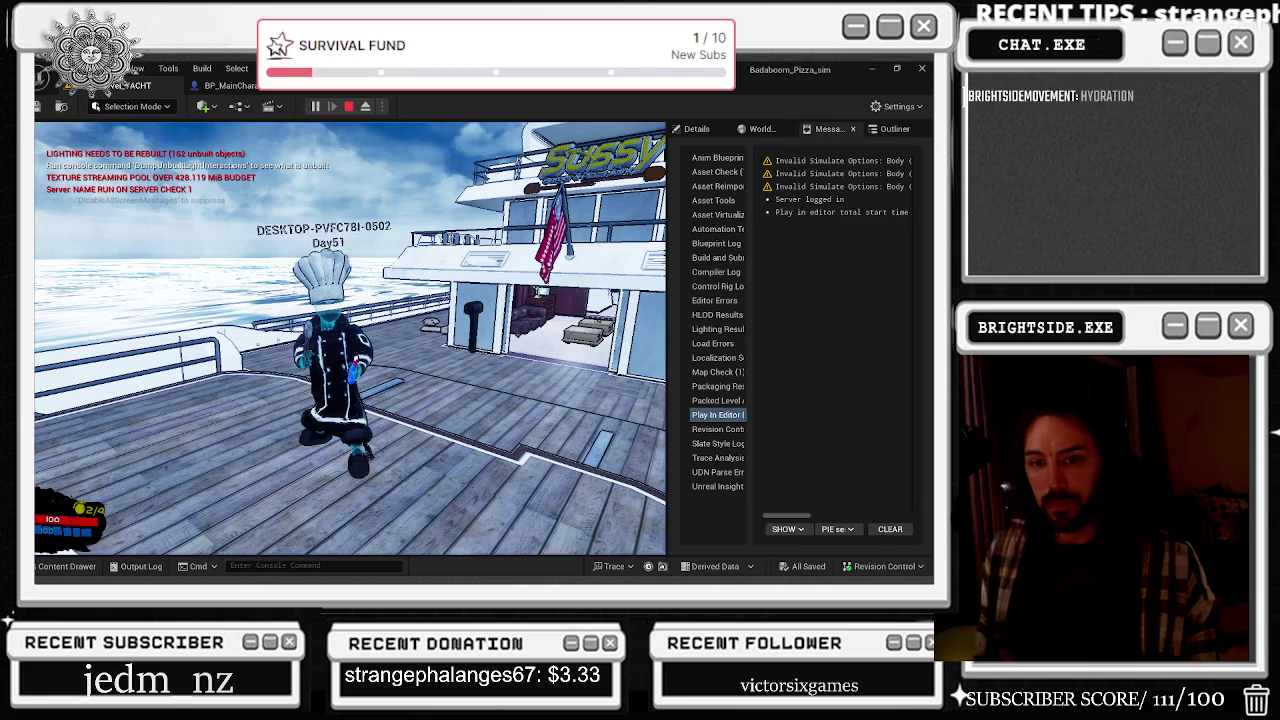
left_click(350, 340)
key("w")
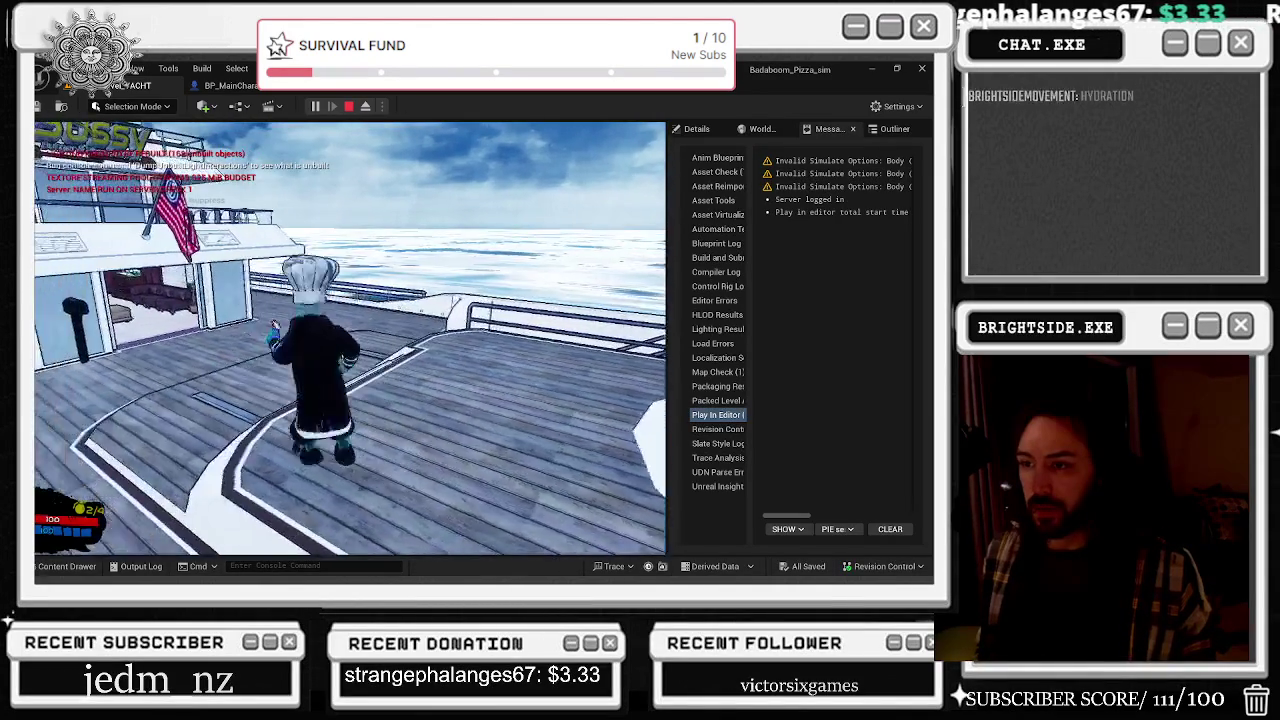
key("Escape")
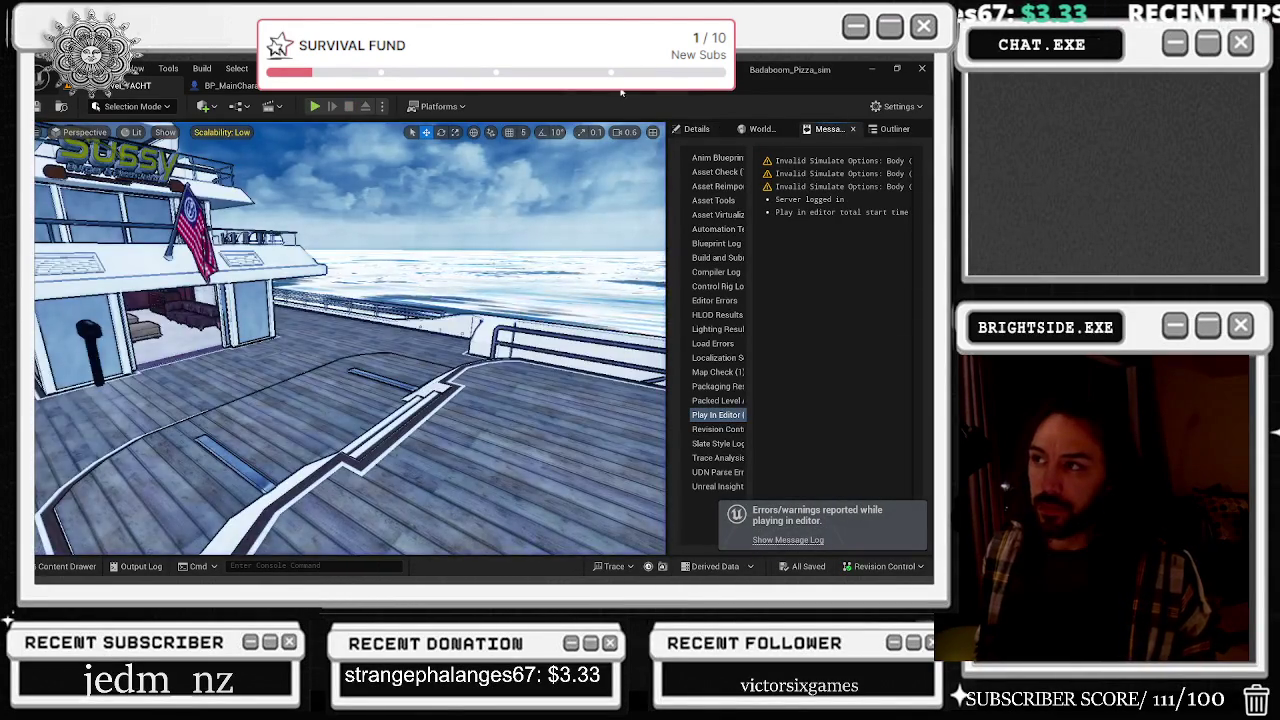
left_click(620, 90)
Step: Step back to the Delay and Name Tag Basic nodes, then open the Contains collapsed graph
scroll(541, 345, "down", 6)
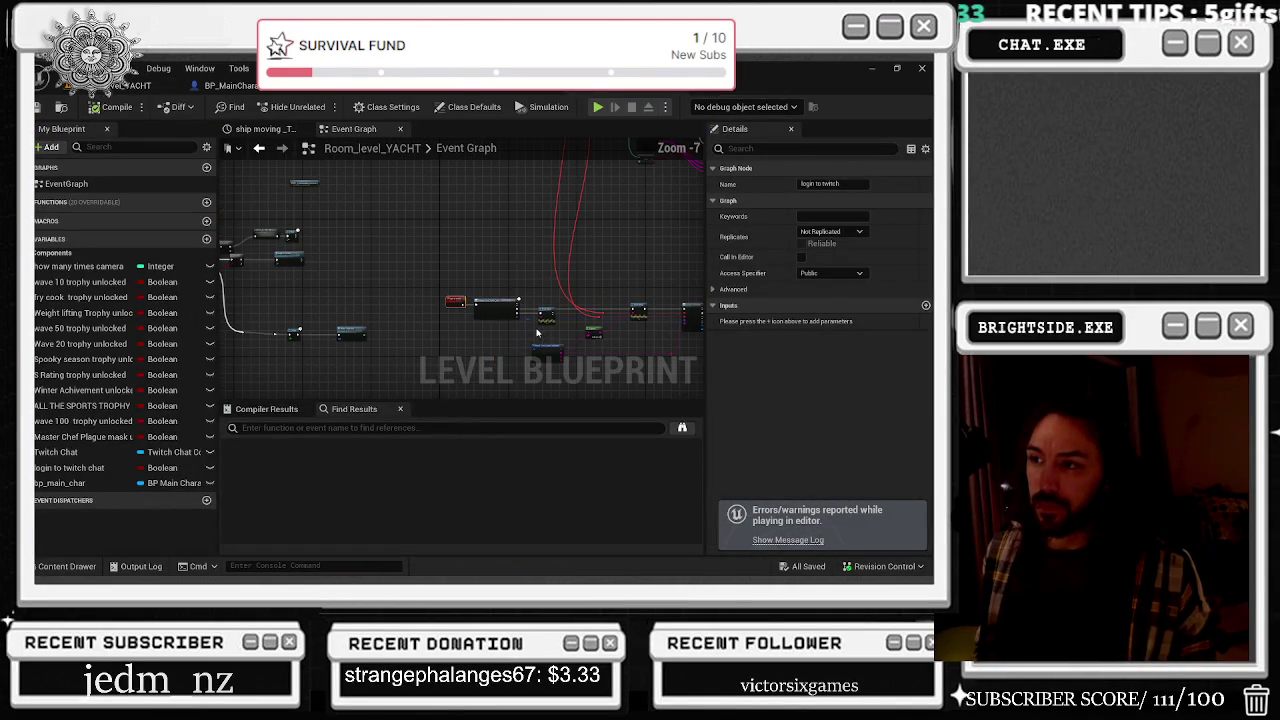
left_click(260, 149)
left_click(258, 149)
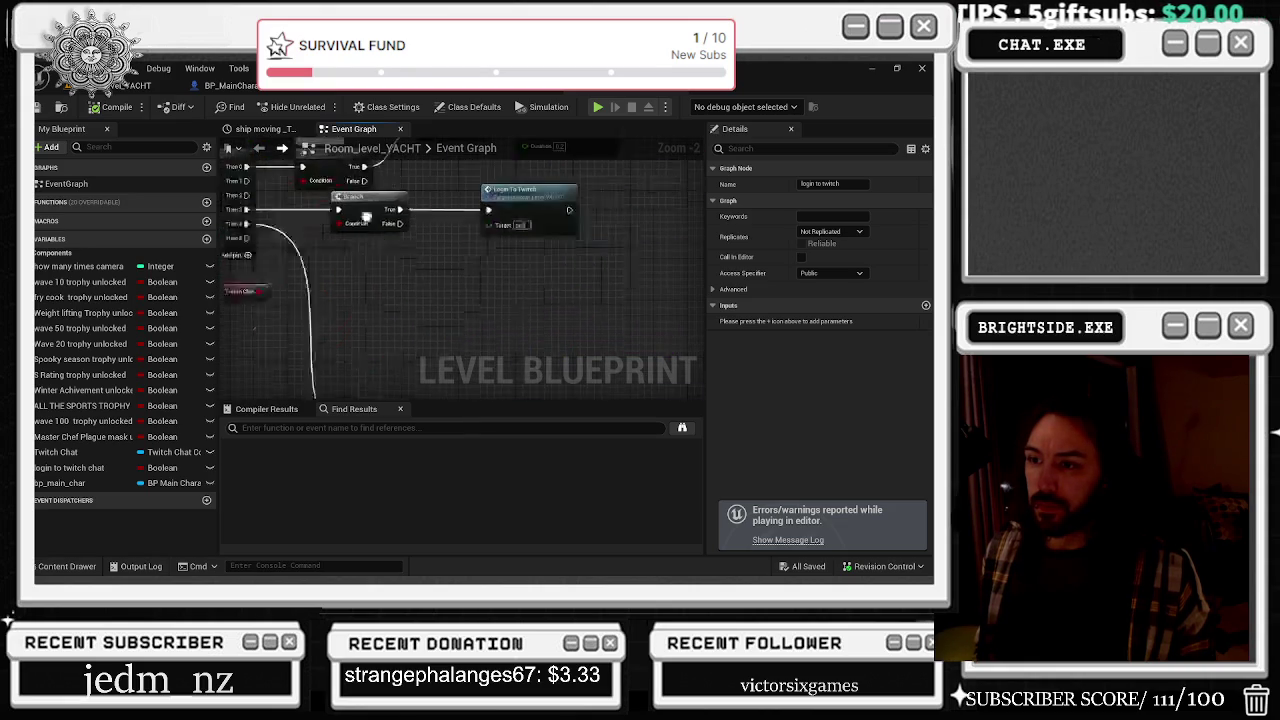
scroll(513, 383, "down", 3)
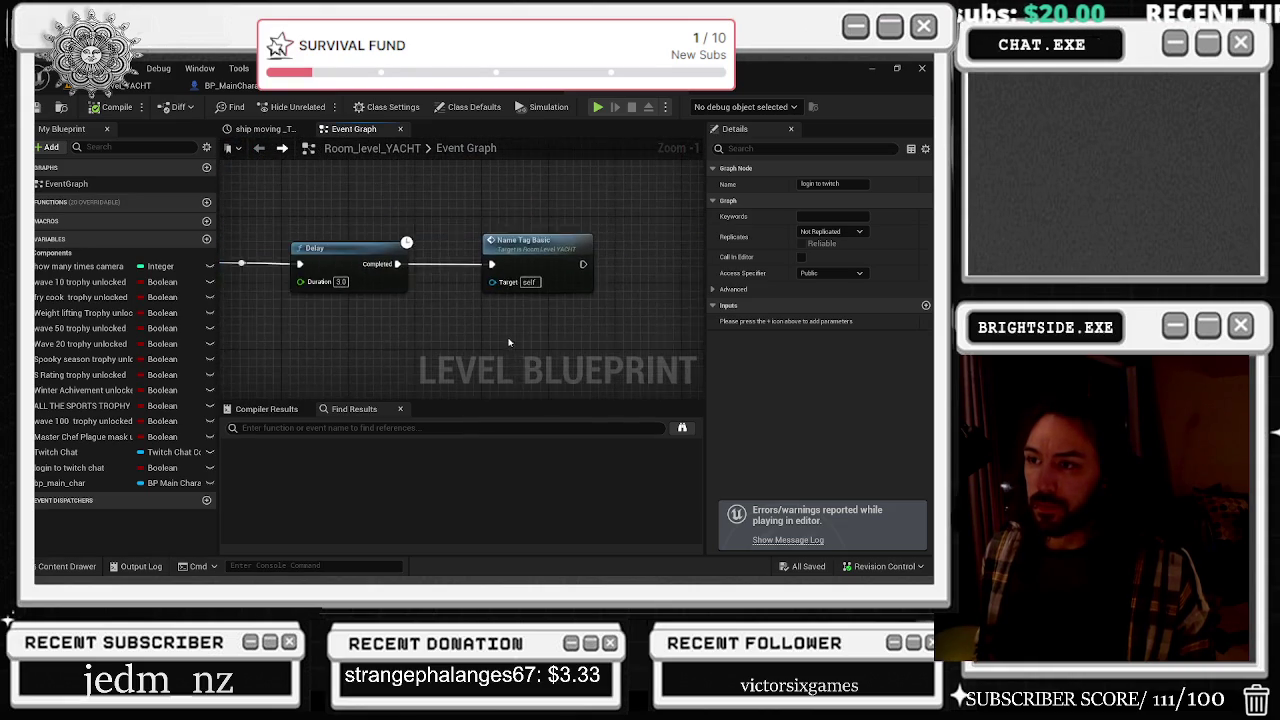
left_click_drag(511, 308, 560, 300)
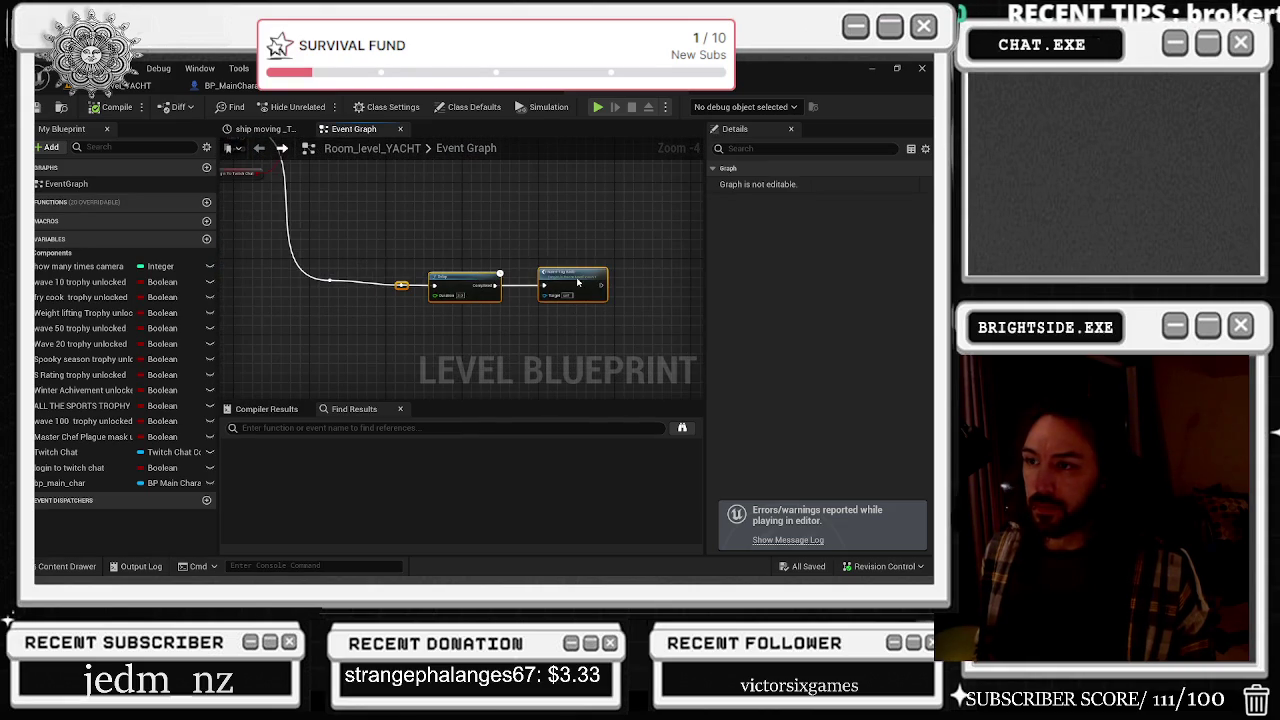
scroll(560, 300, "up", 3)
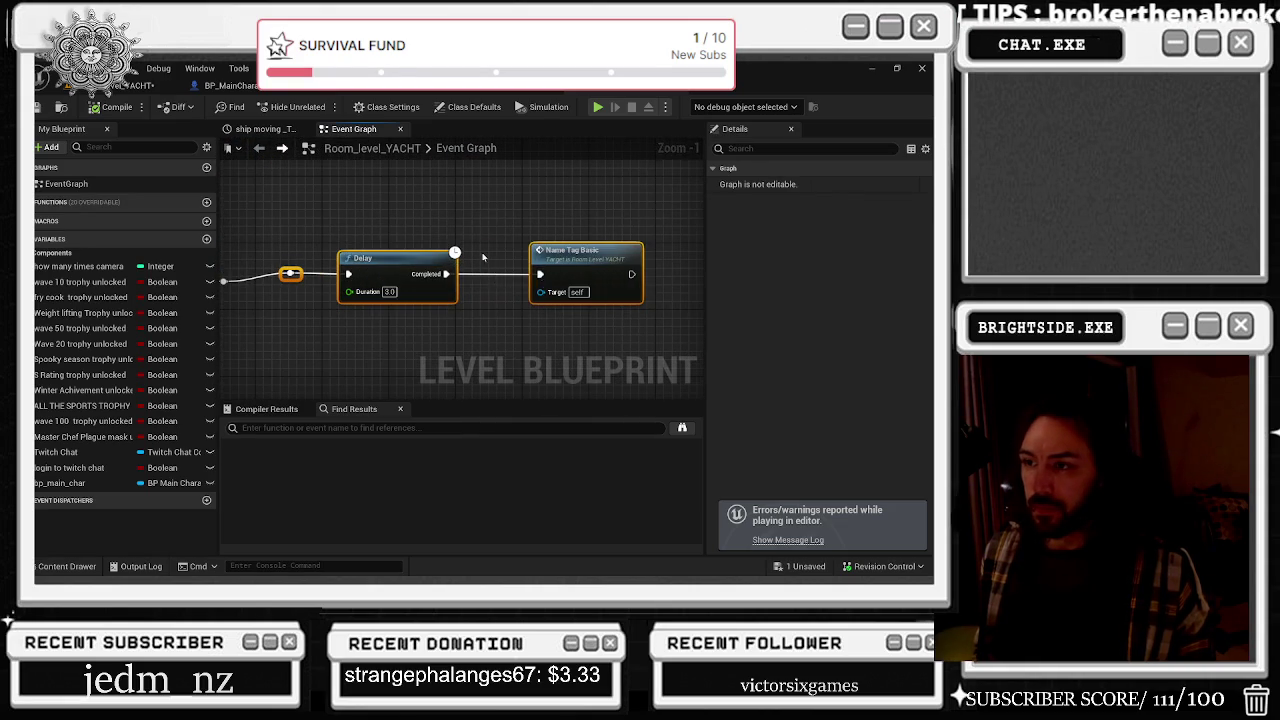
scroll(493, 260, "down", 1)
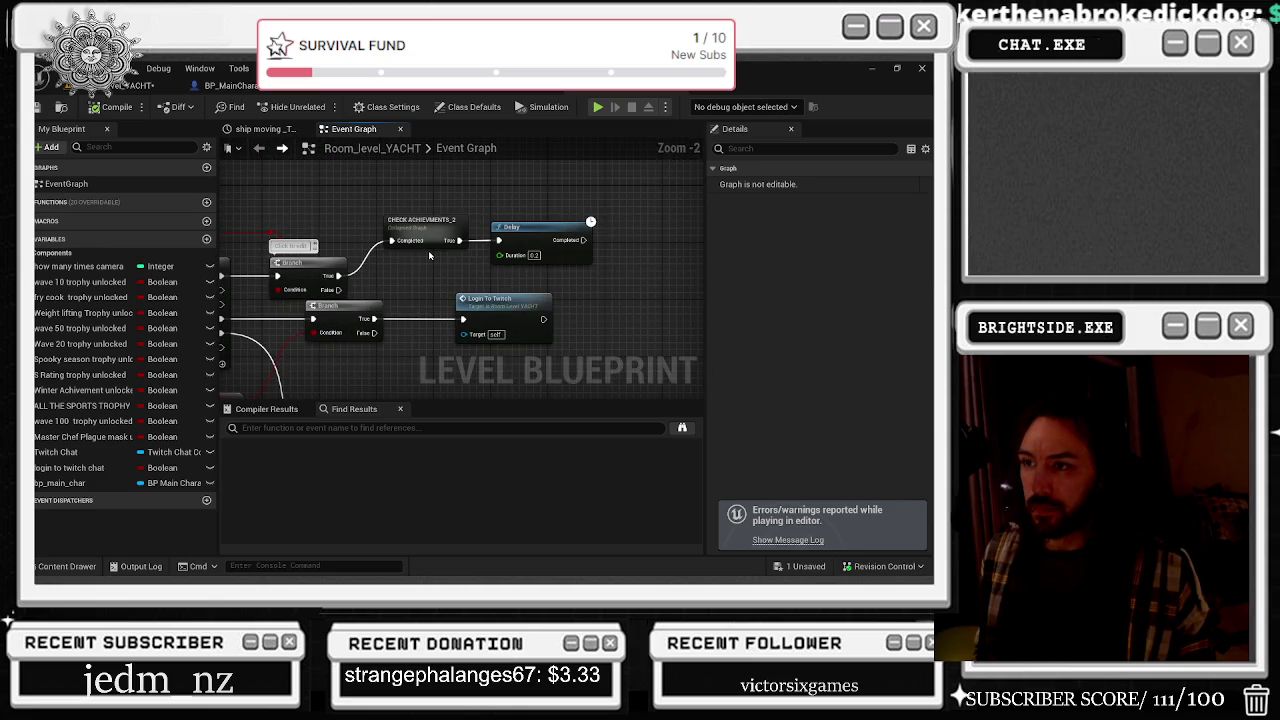
scroll(523, 282, "down", 5)
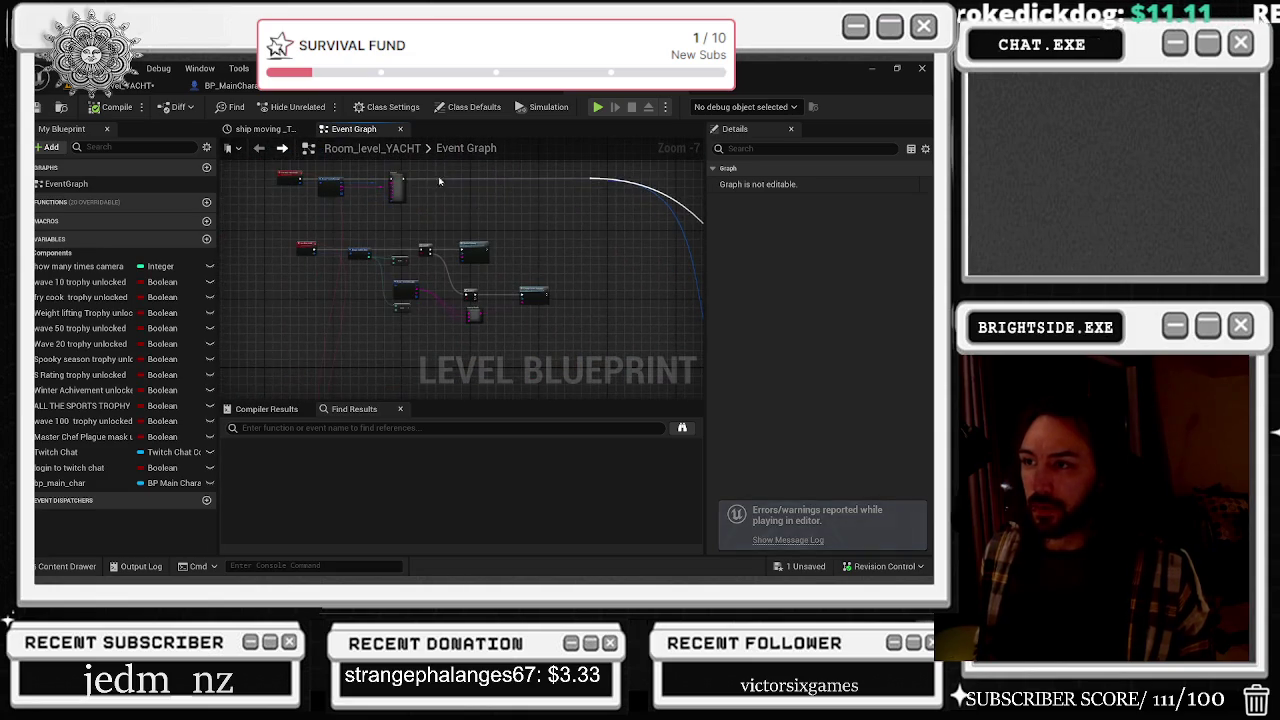
scroll(403, 185, "up", 3)
double_click(403, 185)
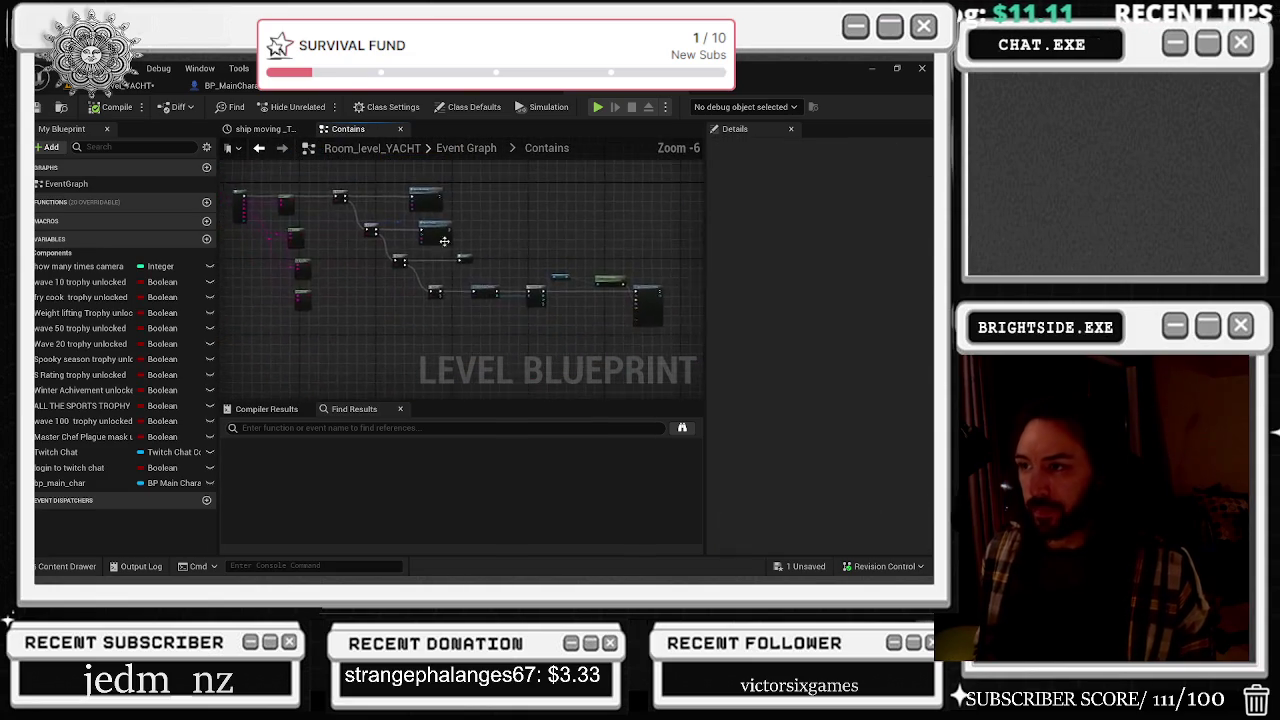
Step: Review the Get World Location and Spawn System at Location nodes, then switch to BP_MainCharacter's Projectile Spawner graph
mouse_move(523, 266)
left_mouse_down()
mouse_move(368, 257)
mouse_move(357, 221)
mouse_move(280, 205)
mouse_move(252, 178)
mouse_move(378, 255)
left_mouse_up()
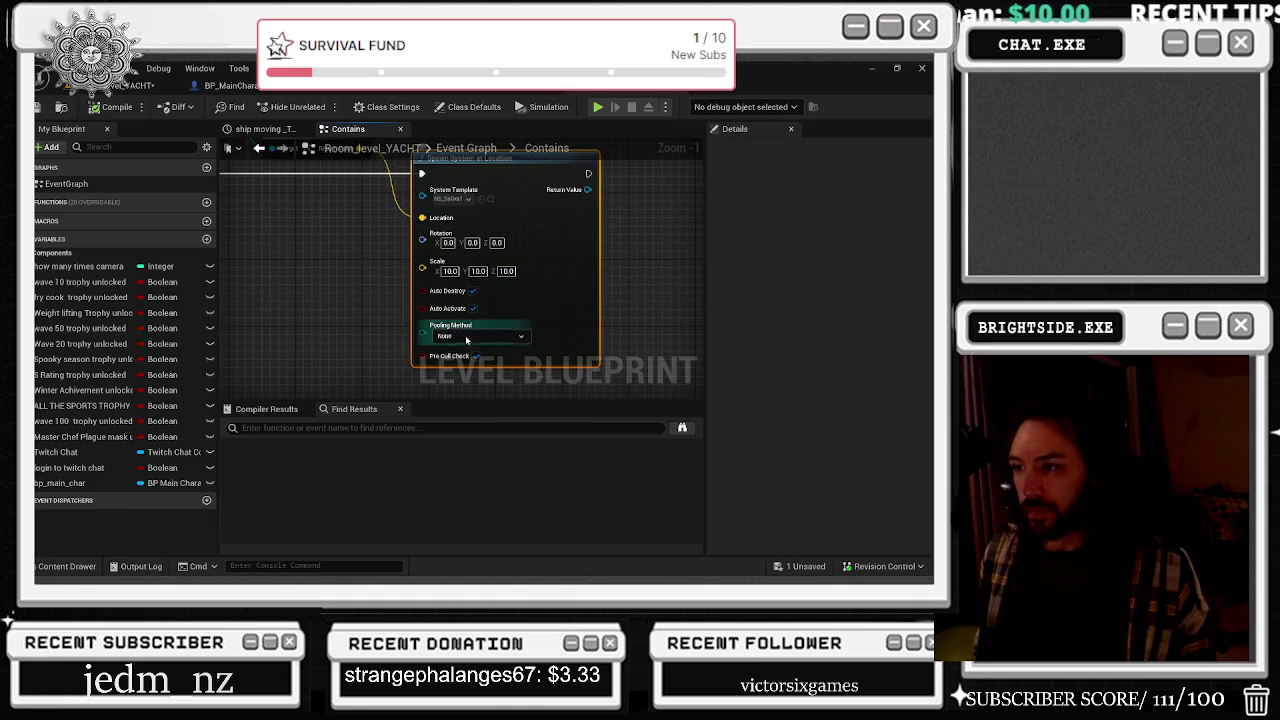
key("alt+Tab")
key("Escape")
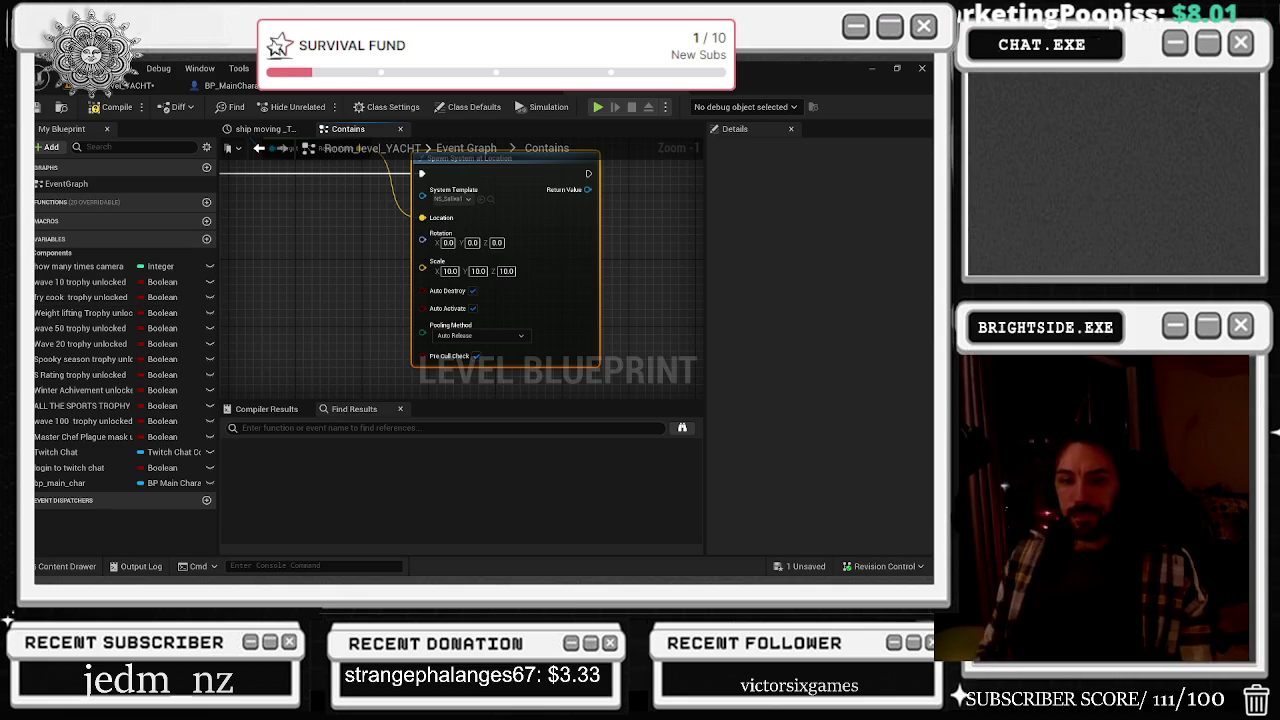
left_click_drag(333, 252, 425, 222)
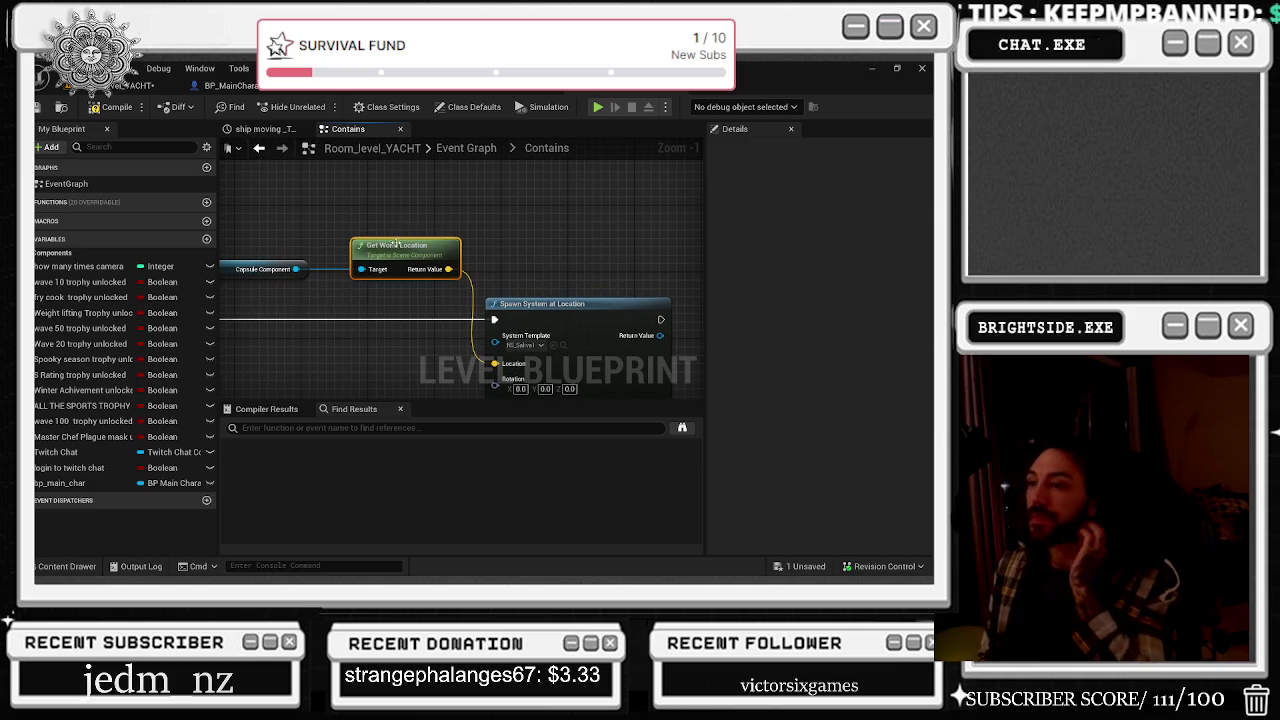
left_click_drag(415, 278, 454, 266)
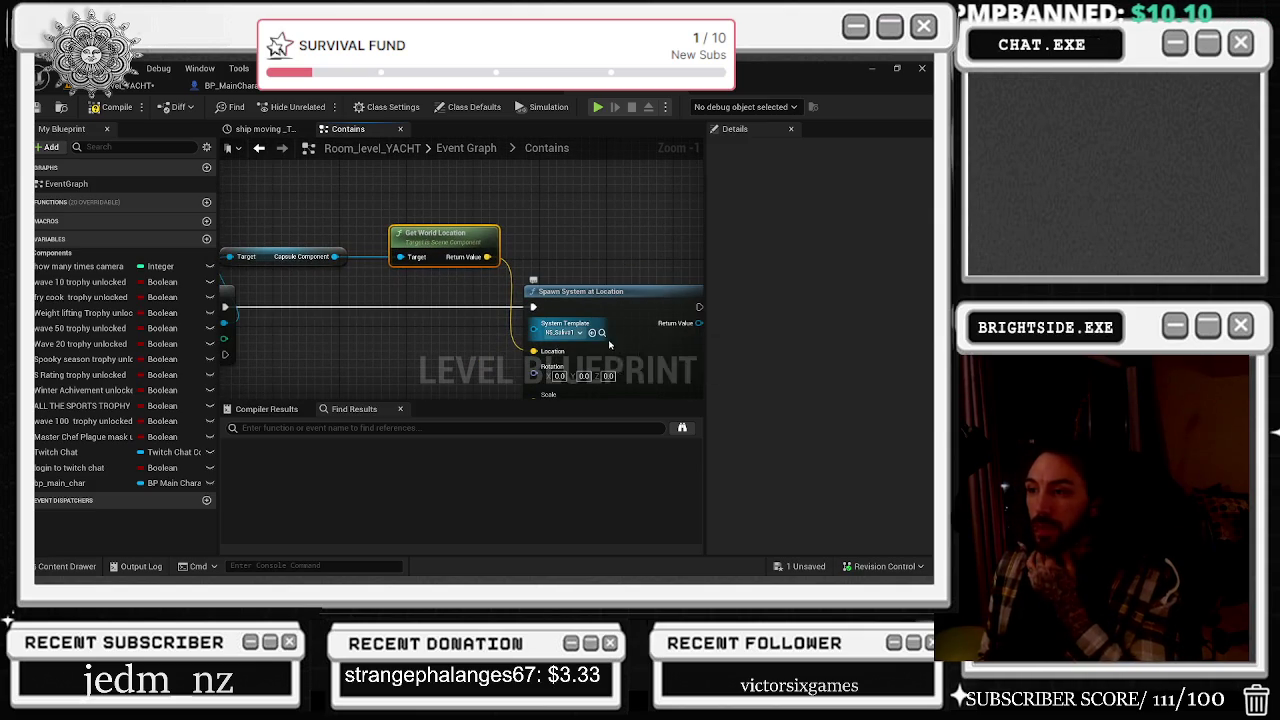
left_click(232, 85)
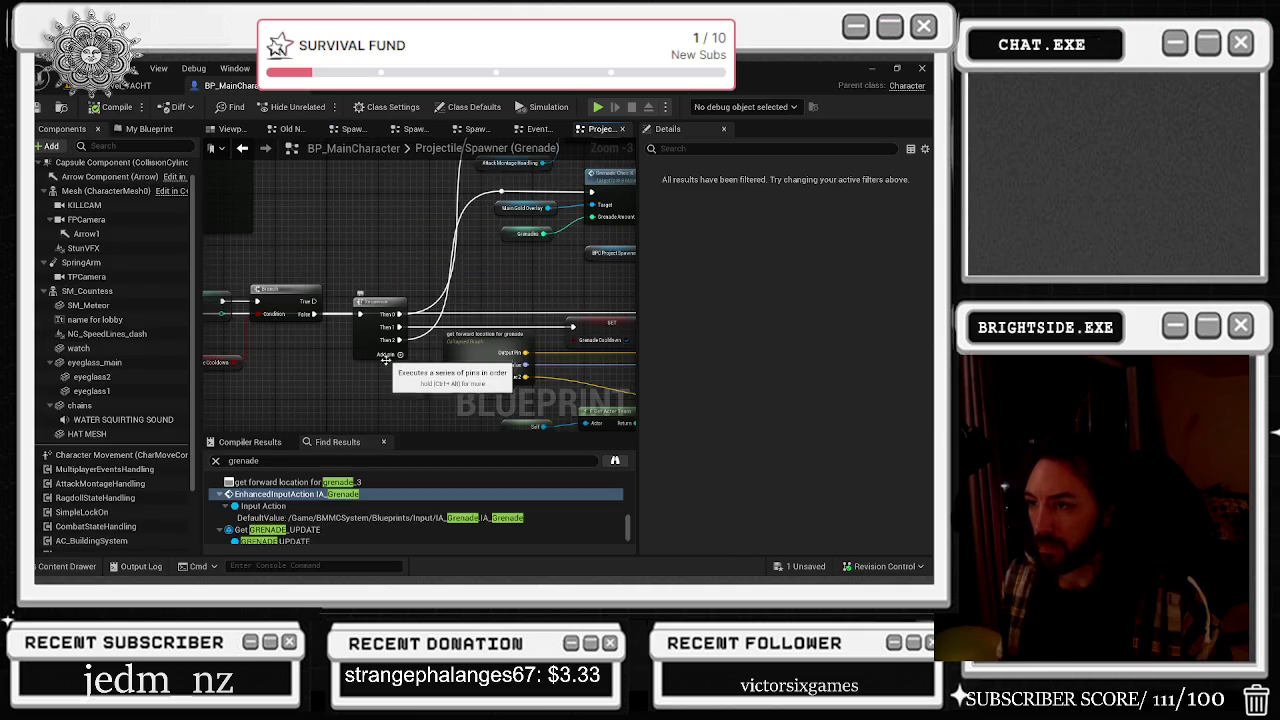
Step: Pan the grenade graph to the Server Spawn Grenade node and open its SERVER_SPAWN_GRENADE event
left_click_drag(290, 345, 201, 343)
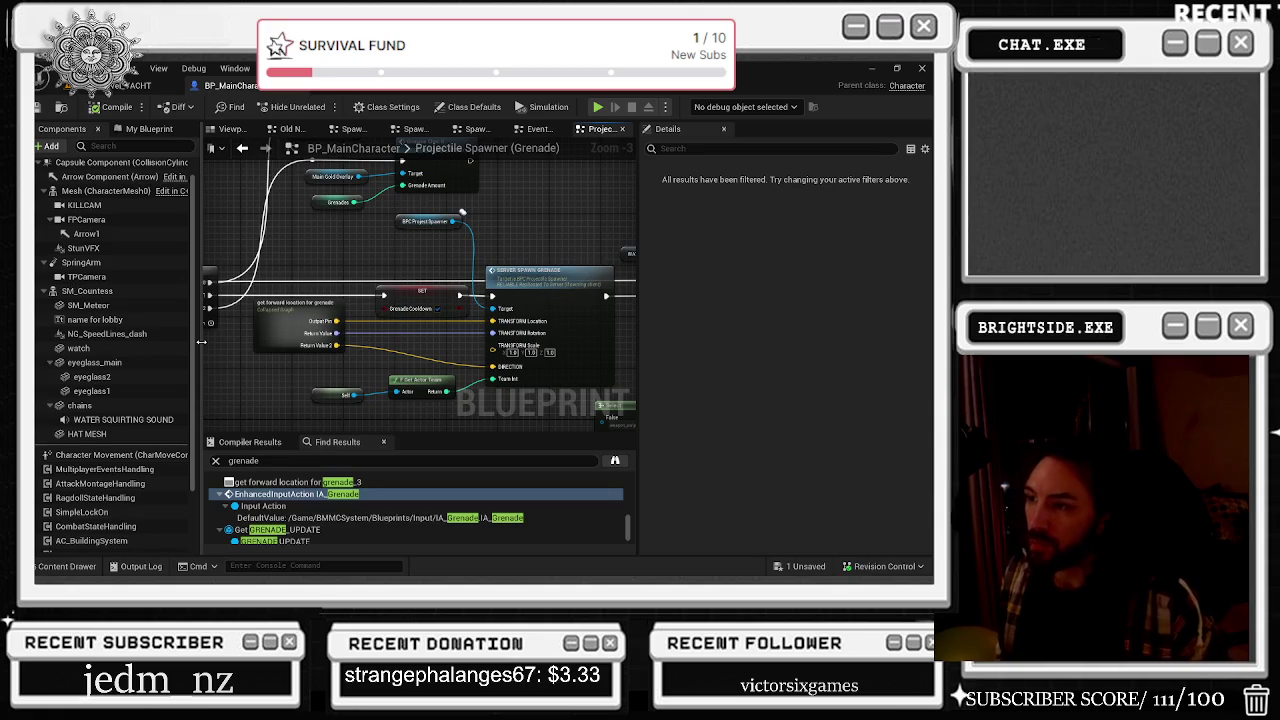
mouse_move(331, 253)
left_mouse_down()
mouse_move(326, 325)
mouse_move(381, 356)
left_mouse_up()
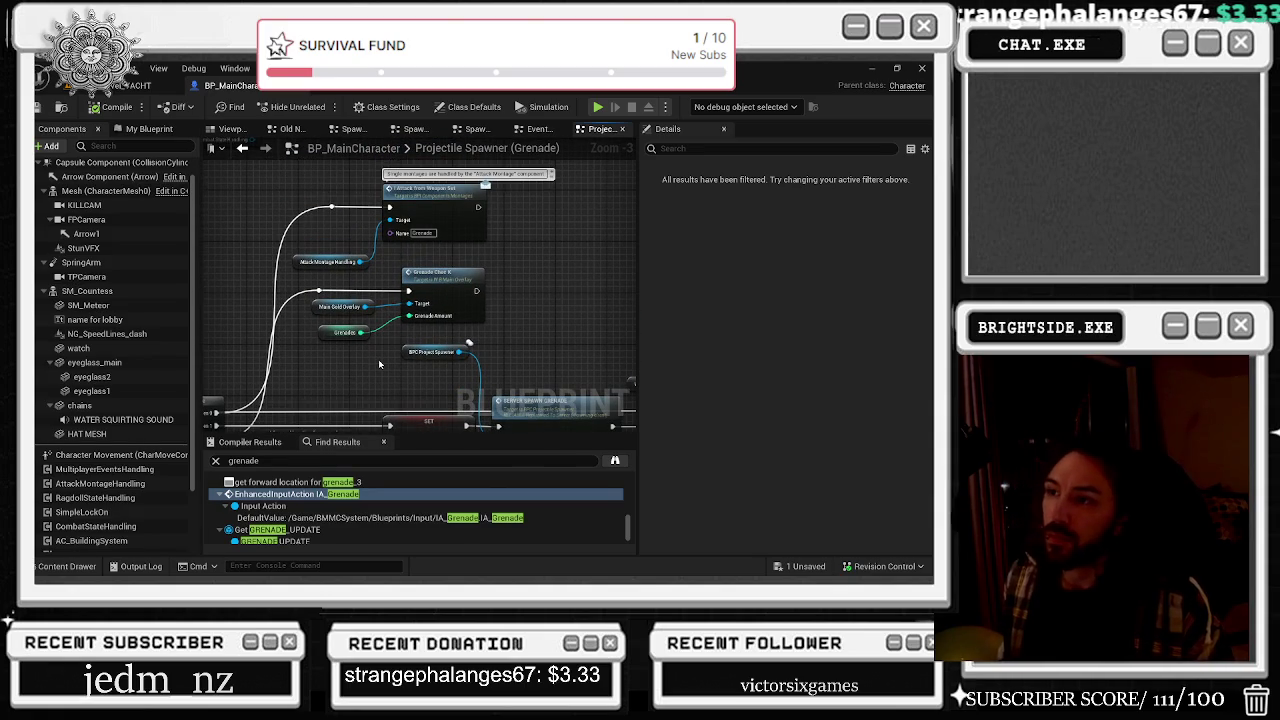
left_click_drag(378, 359, 333, 273)
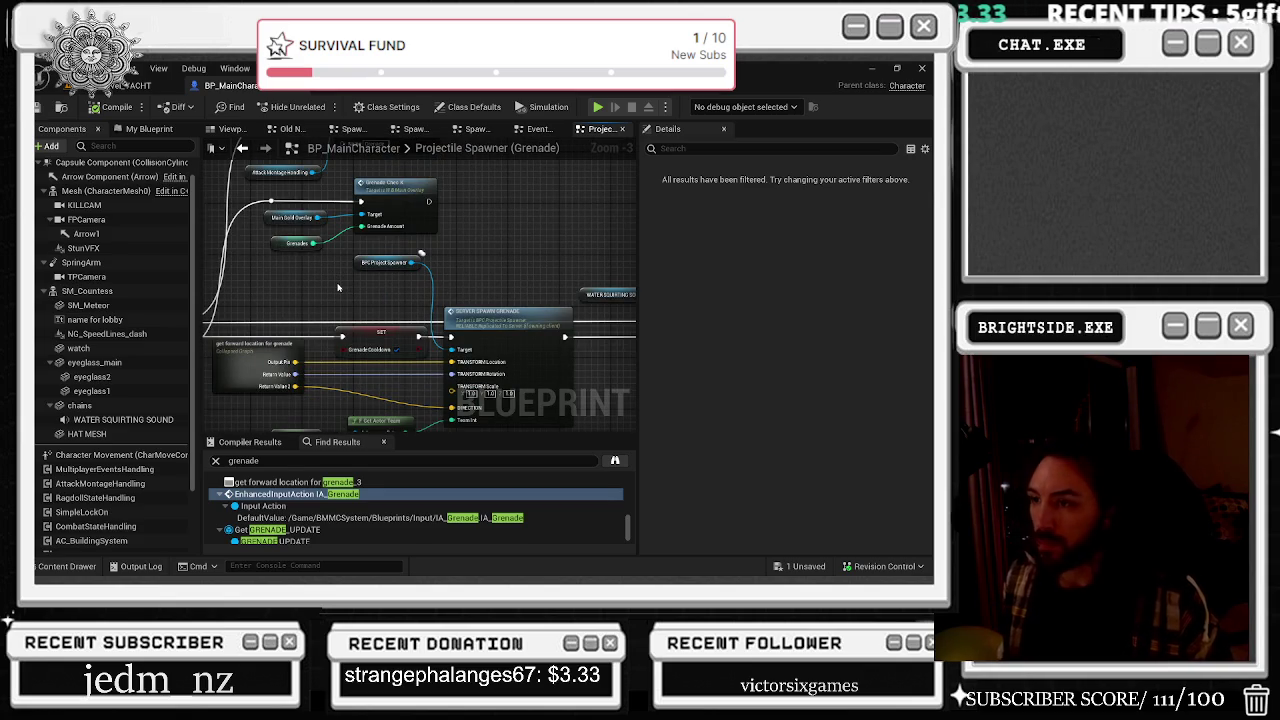
left_click_drag(338, 288, 3, 330)
mouse_move(132, 308)
left_mouse_down()
mouse_move(294, 217)
mouse_move(260, 181)
left_mouse_up()
left_click(263, 242)
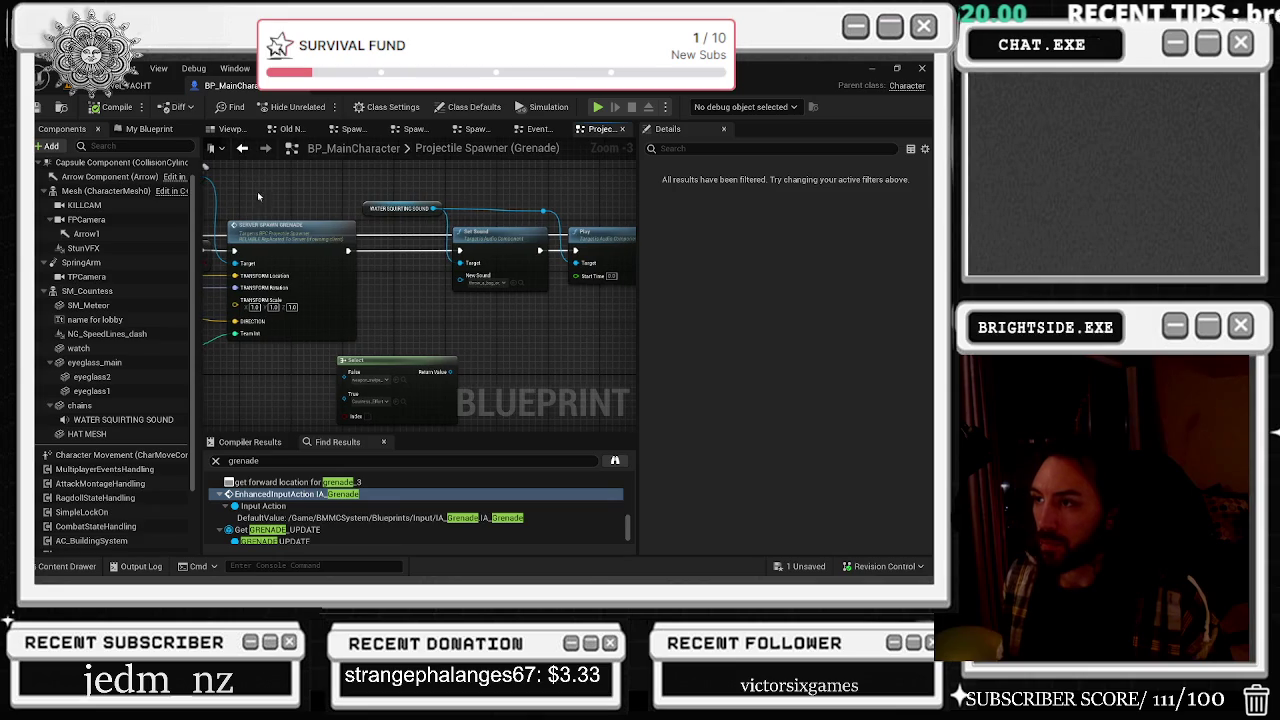
double_click(263, 242)
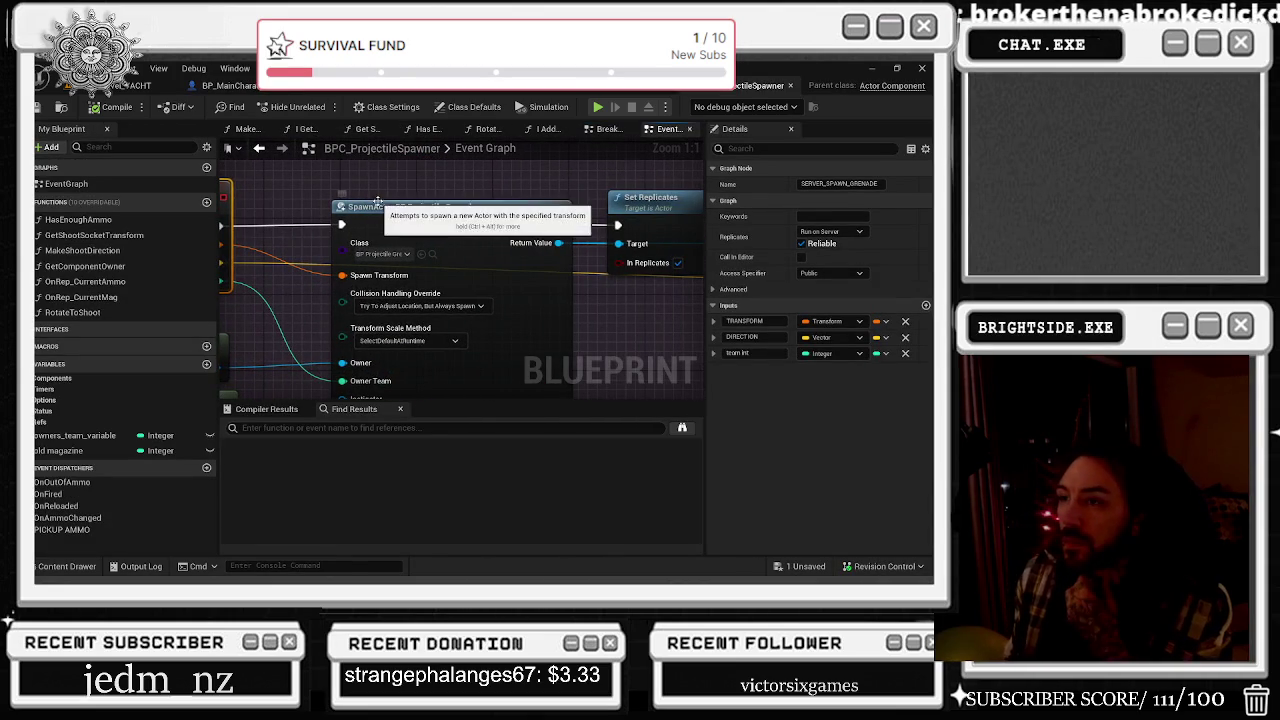
Step: Review the BPC_ProjectileSpawner graph's SpawnActor, Set Replicates, Owner Has Authority and Branch nodes
scroll(540, 290, "down", 2)
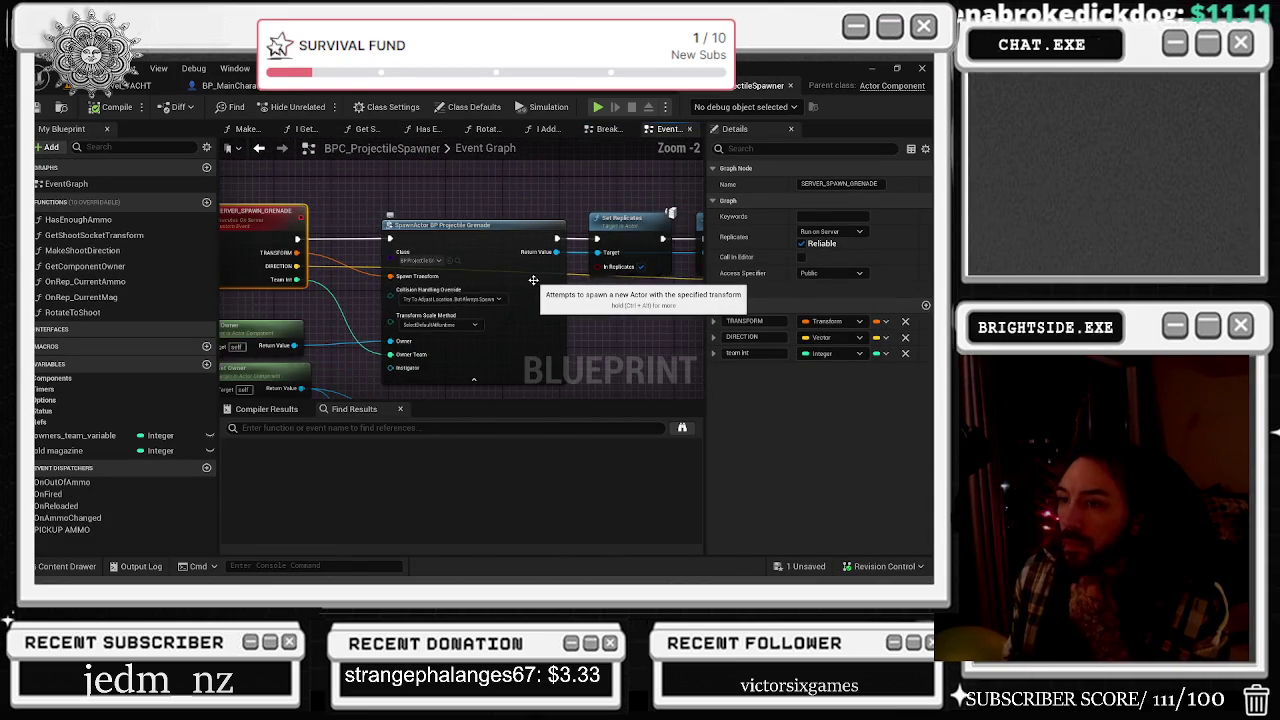
left_click_drag(300, 320, 383, 315)
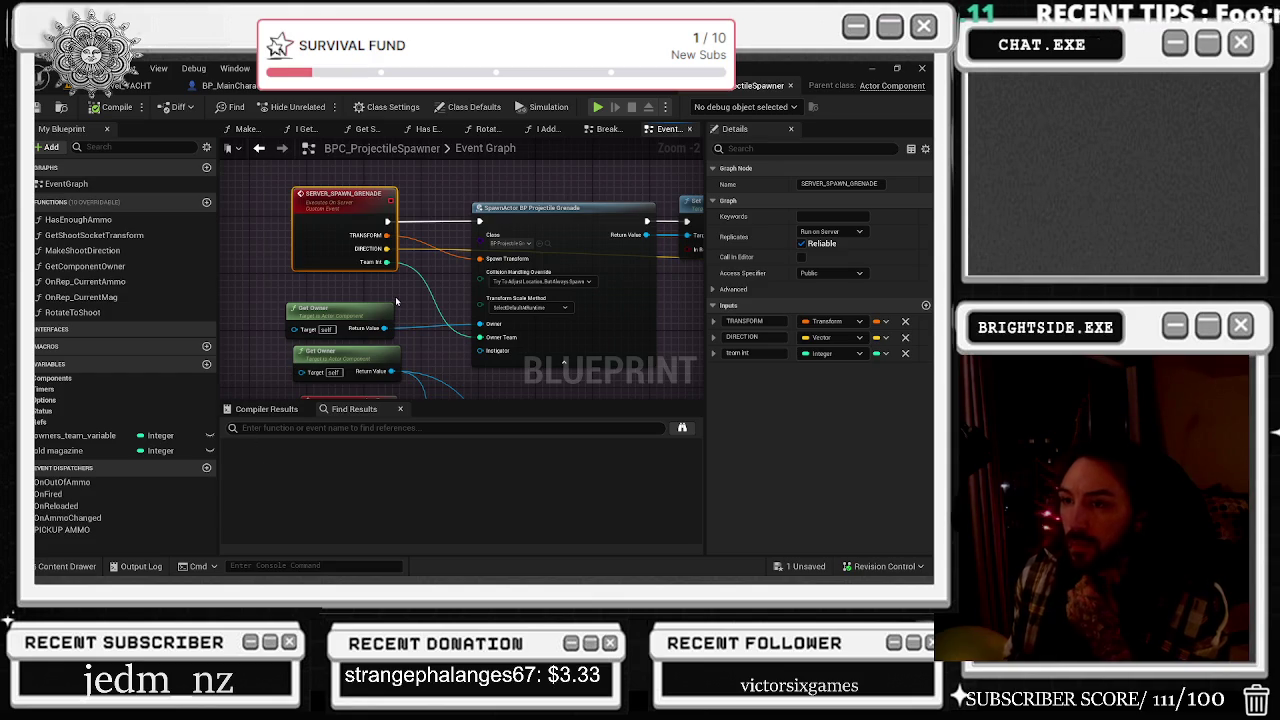
mouse_move(397, 300)
left_mouse_down()
mouse_move(250, 335)
mouse_move(238, 298)
mouse_move(270, 270)
mouse_move(338, 313)
left_mouse_up()
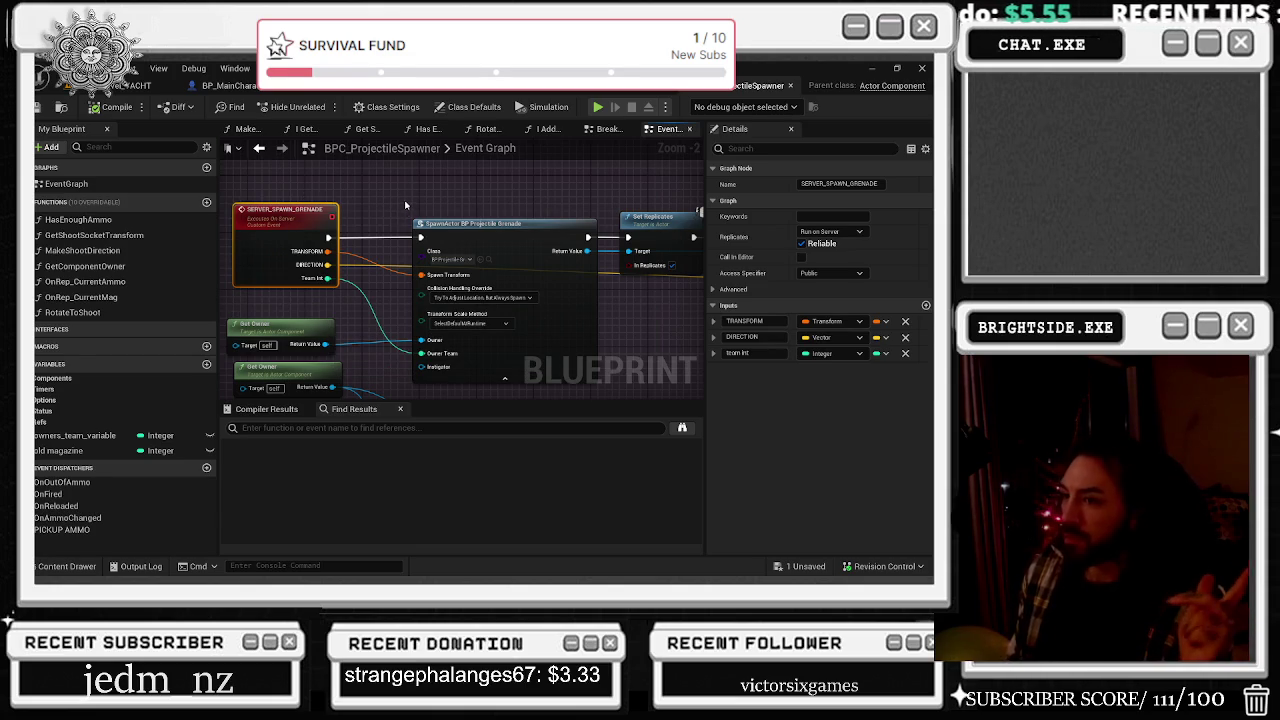
scroll(405, 205, "down", 2)
scroll(441, 337, "down", 3)
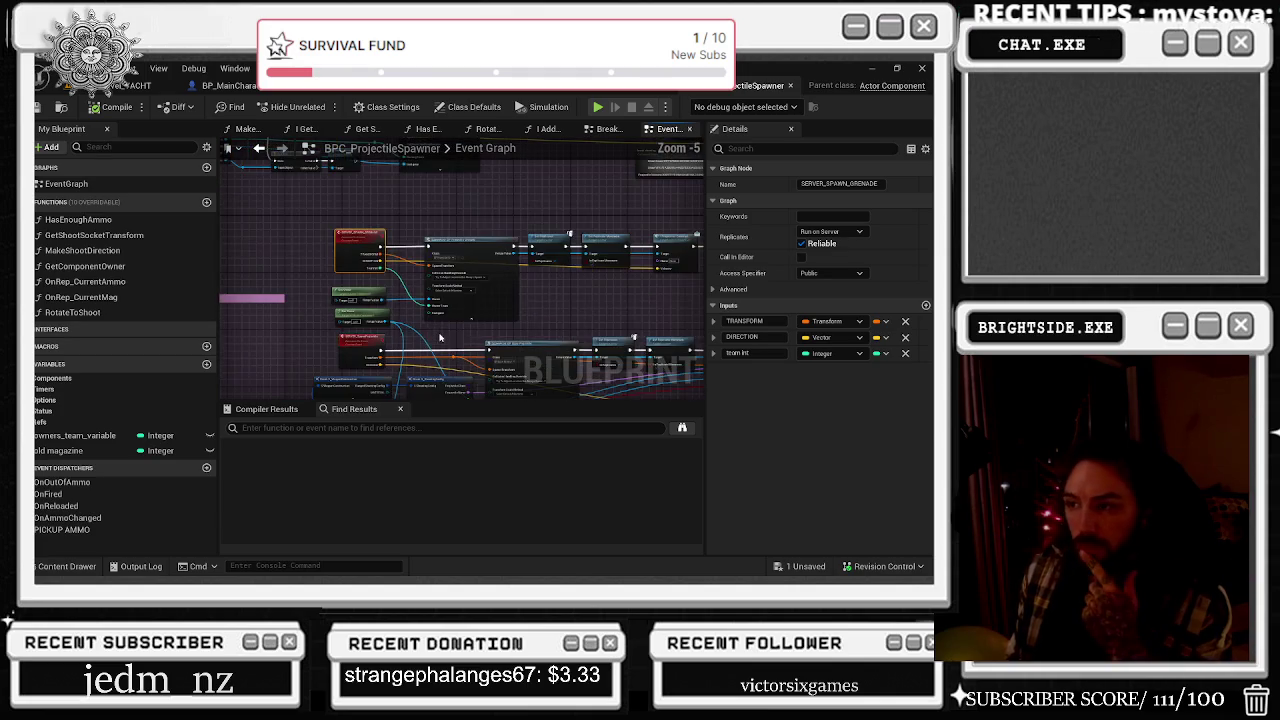
scroll(476, 348, "up", 2)
left_click_drag(478, 341, 436, 253)
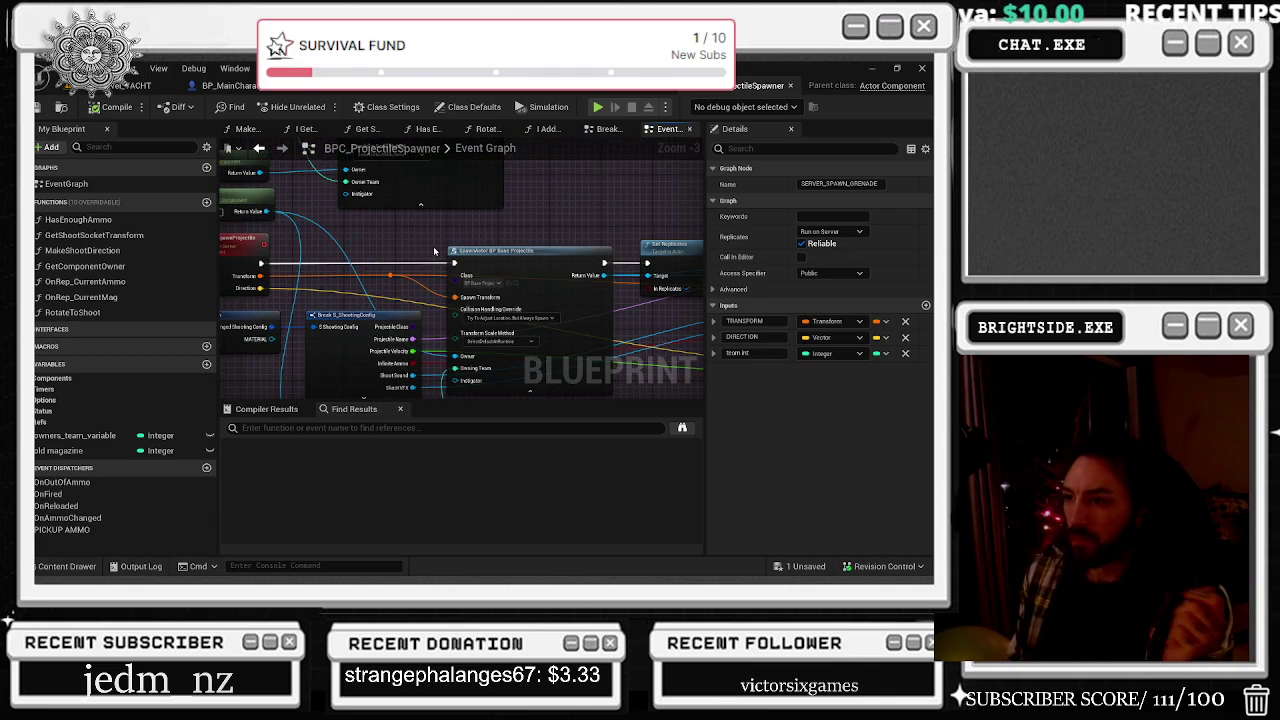
mouse_move(422, 248)
left_mouse_down()
mouse_move(403, 319)
mouse_move(487, 336)
left_mouse_up()
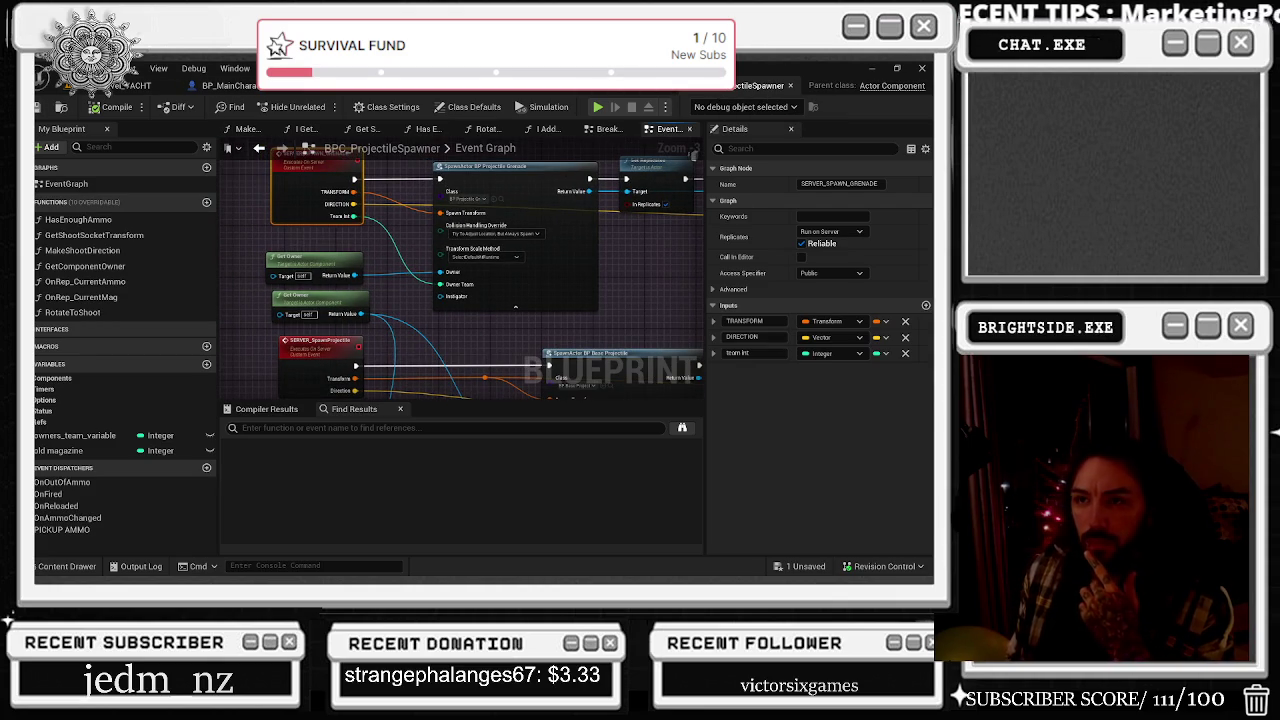
left_click_drag(671, 320, 257, 276)
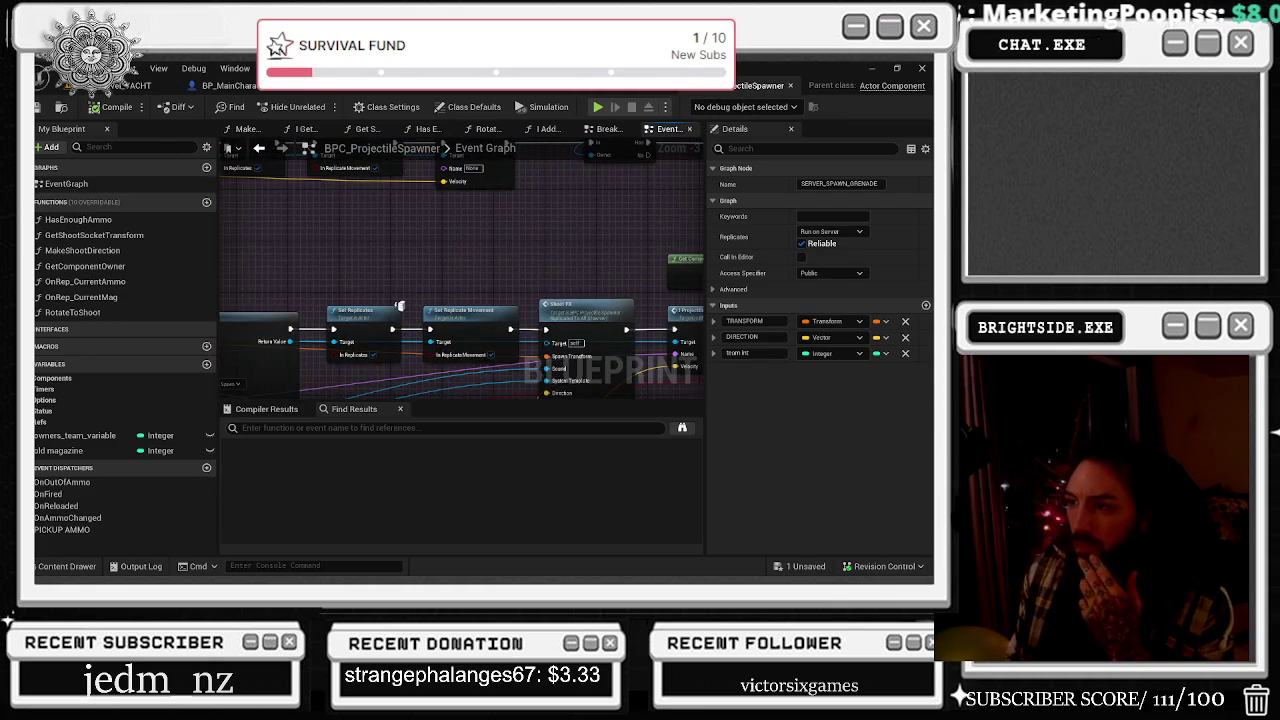
left_click_drag(396, 265, 321, 250)
left_click_drag(593, 252, 218, 252)
left_click_drag(391, 258, 224, 247)
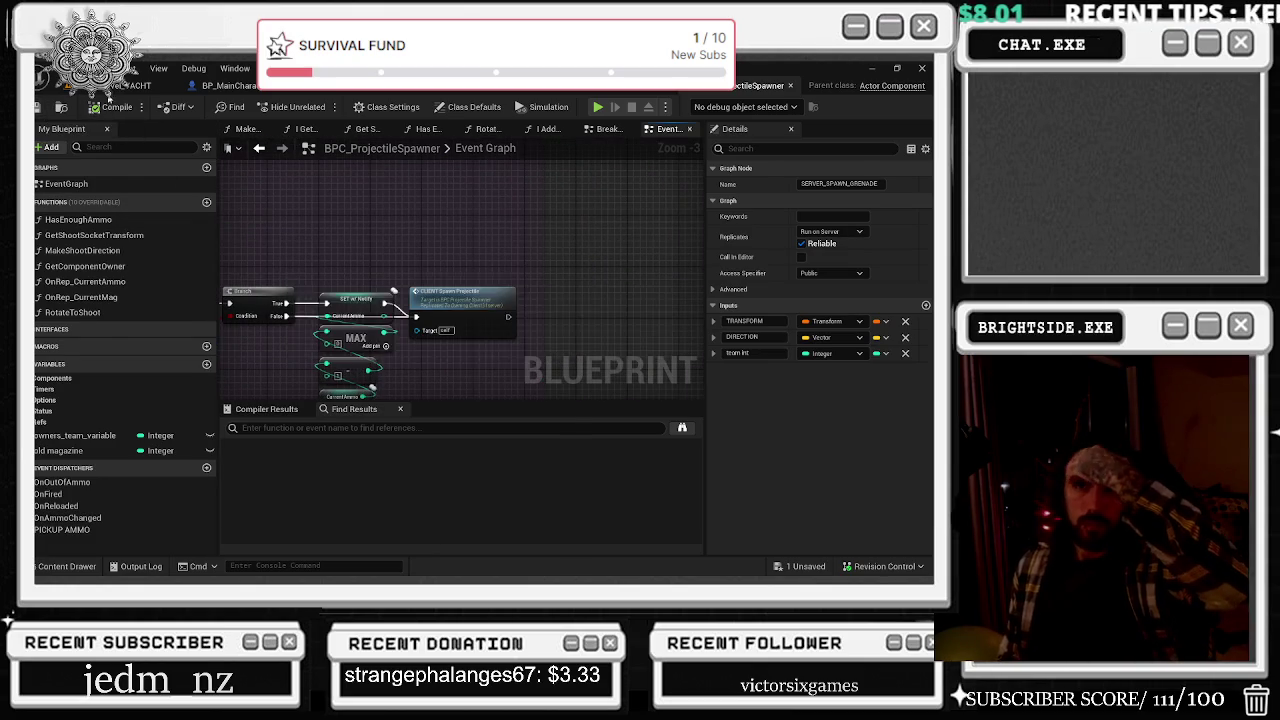
Step: Save the unsaved package from the level editor
left_click(110, 85)
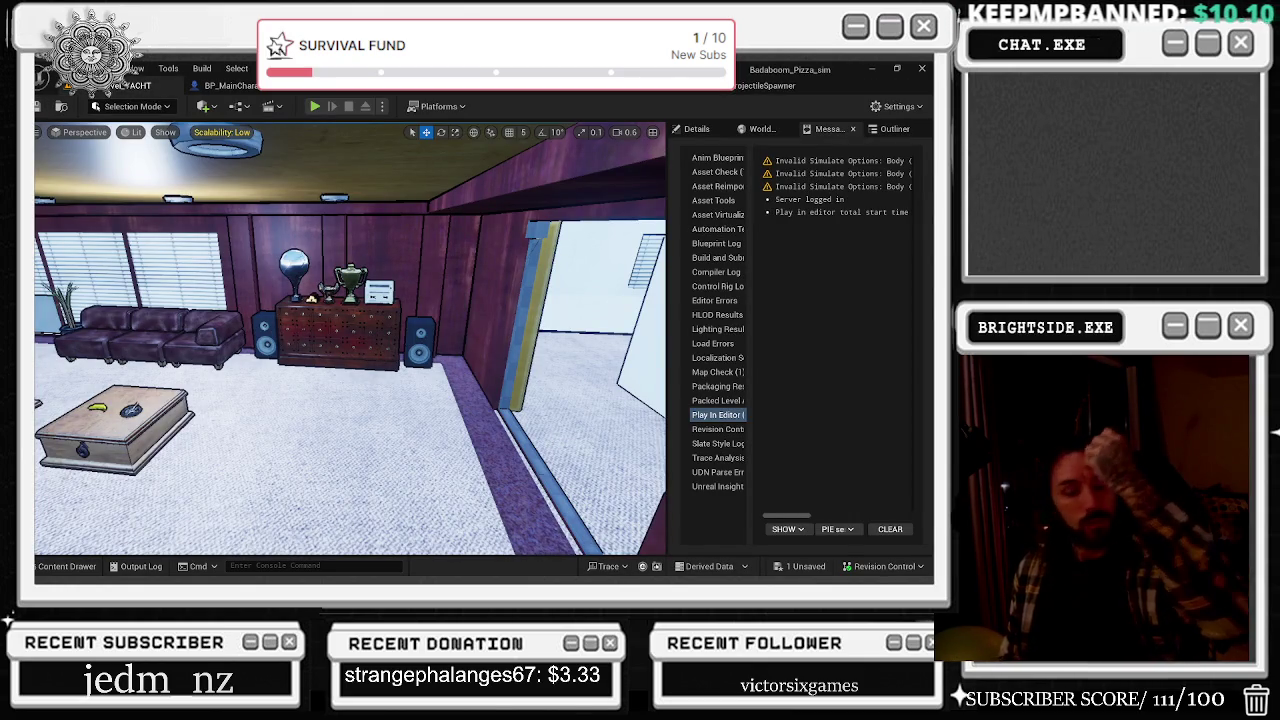
left_click(812, 567)
left_click(557, 460)
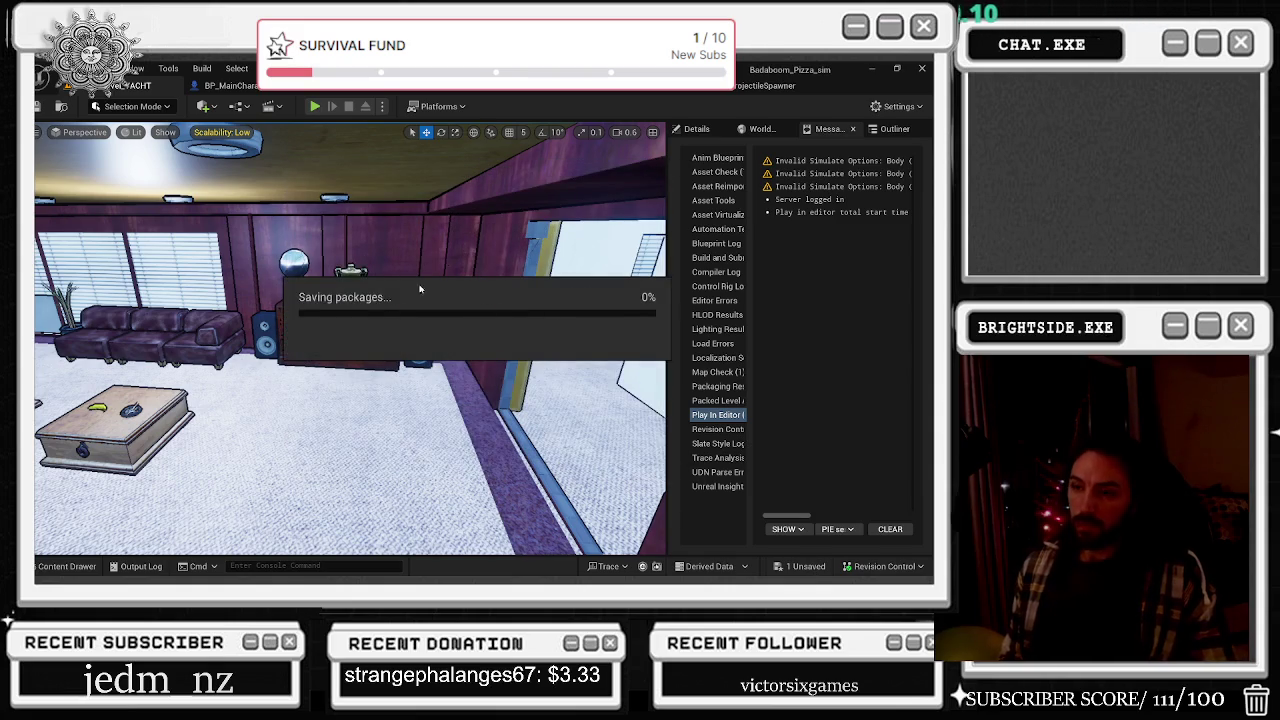
Step: Select NS_Saliva1 and NS_Saliva2 in the SlimeAndPukeFX FX folder
left_click(228, 86)
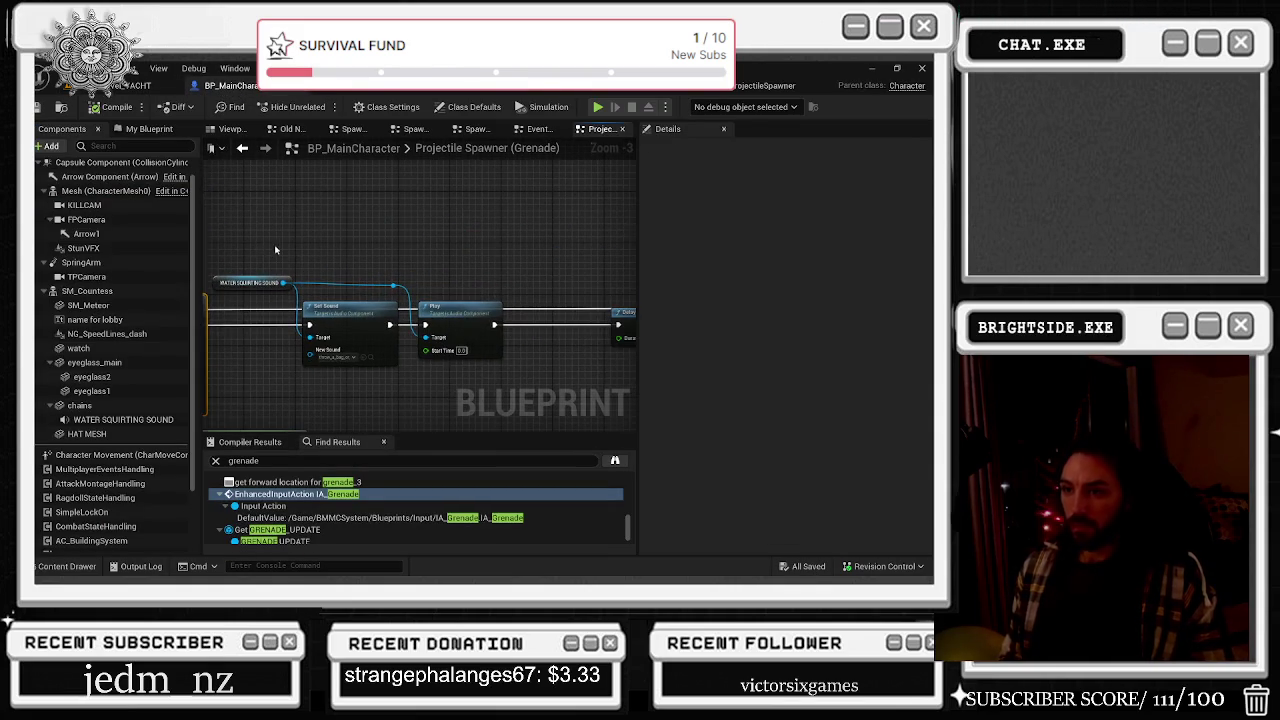
scroll(273, 250, "down", 3)
left_click_drag(250, 218, 517, 306)
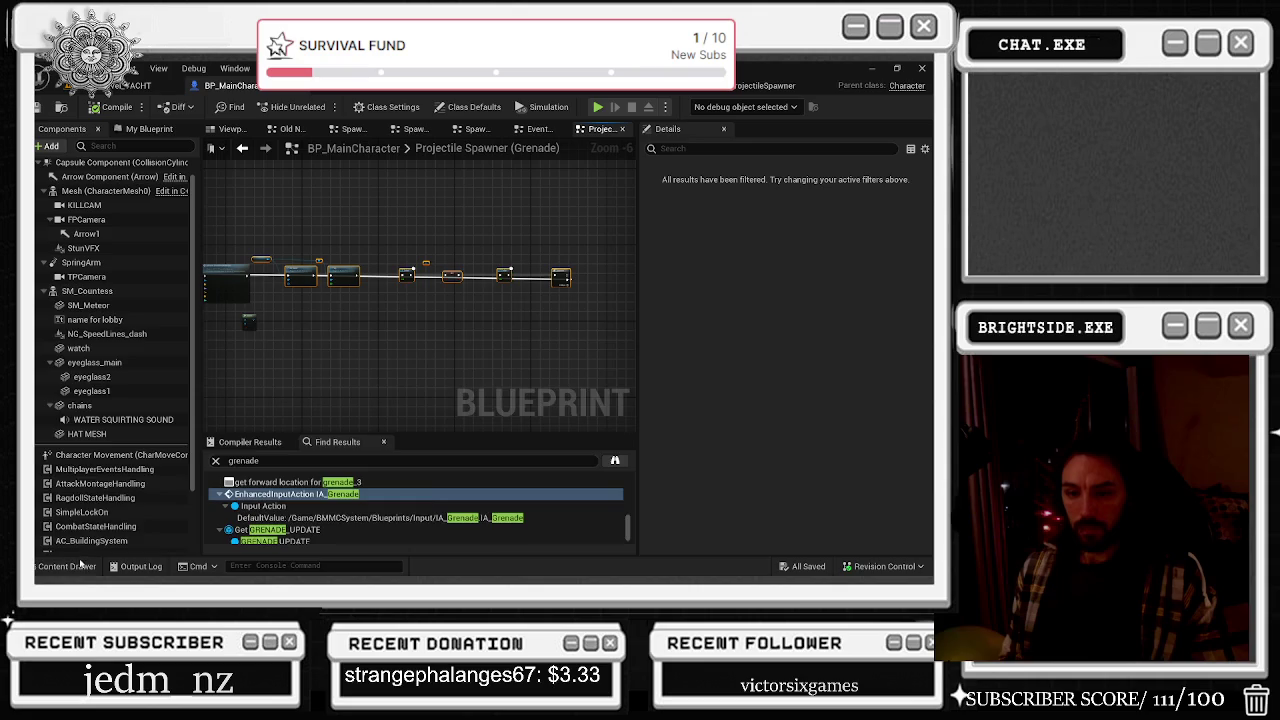
left_click(82, 563)
left_click(832, 385)
left_click(898, 388, "ctrl")
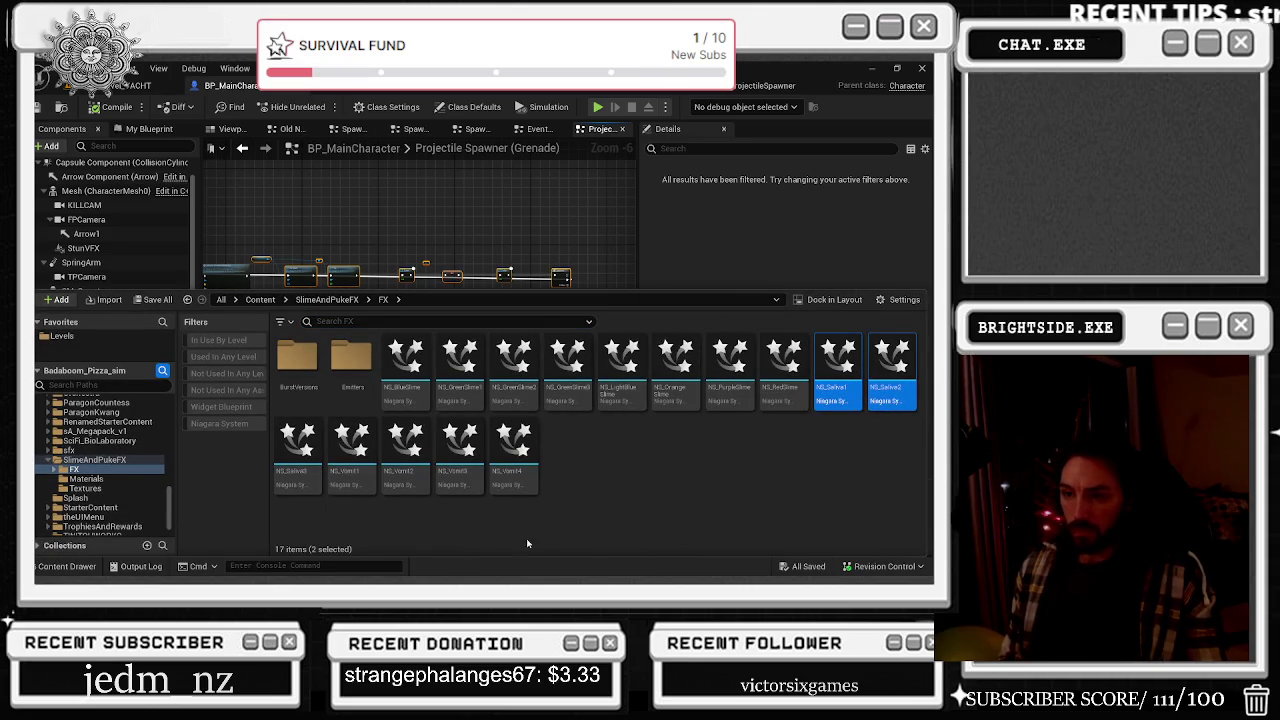
Step: Migrate the selected NS_Saliva systems and confirm the asset report
right_click(299, 483)
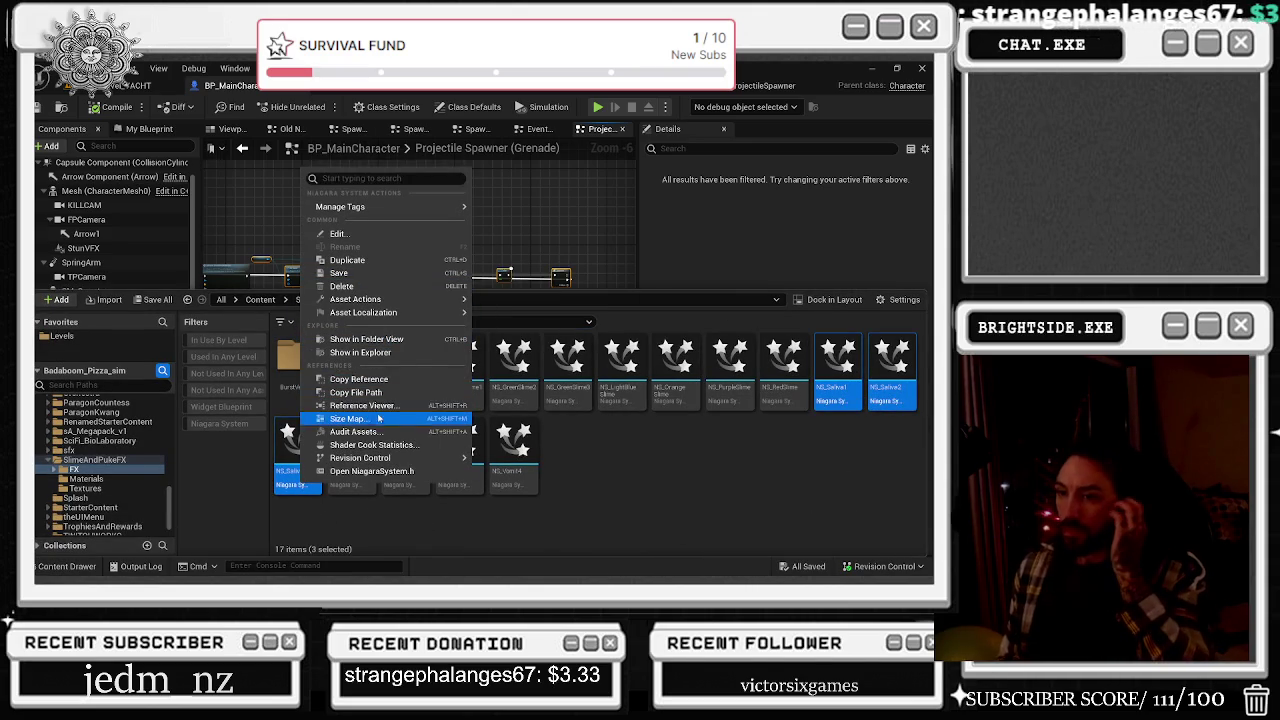
mouse_move(357, 303)
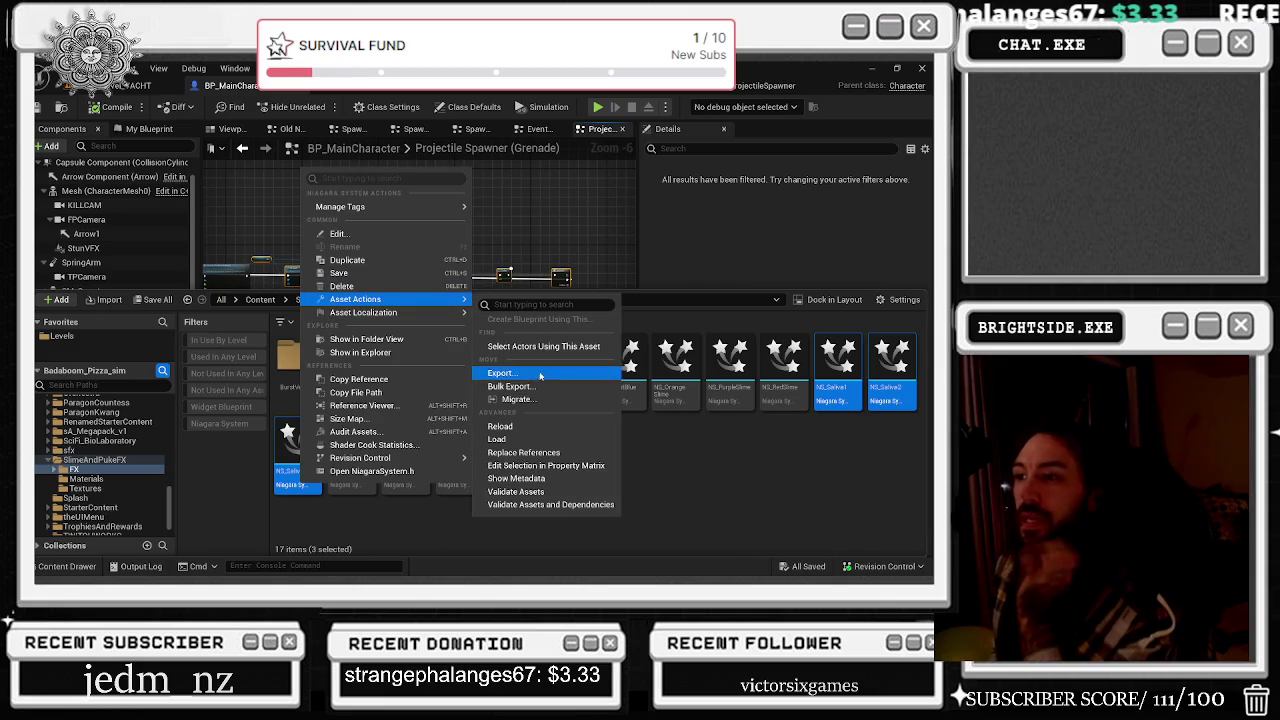
left_click(518, 400)
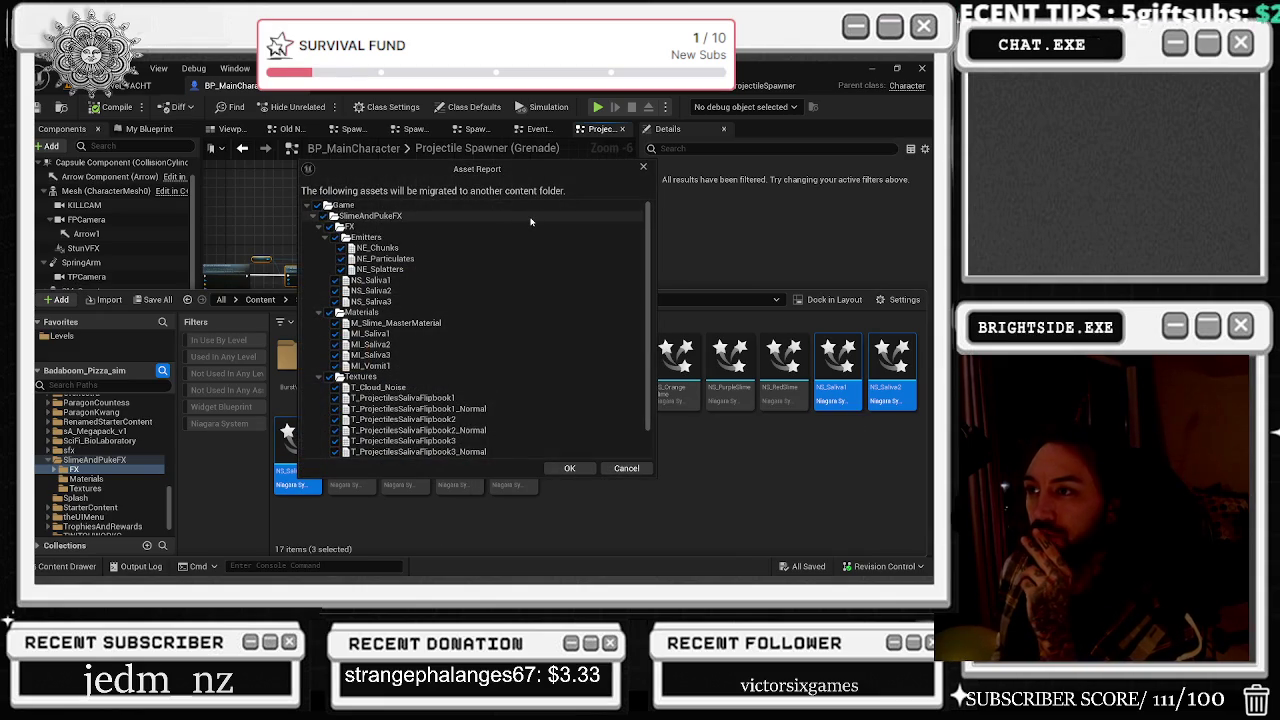
scroll(535, 220, "down", 2)
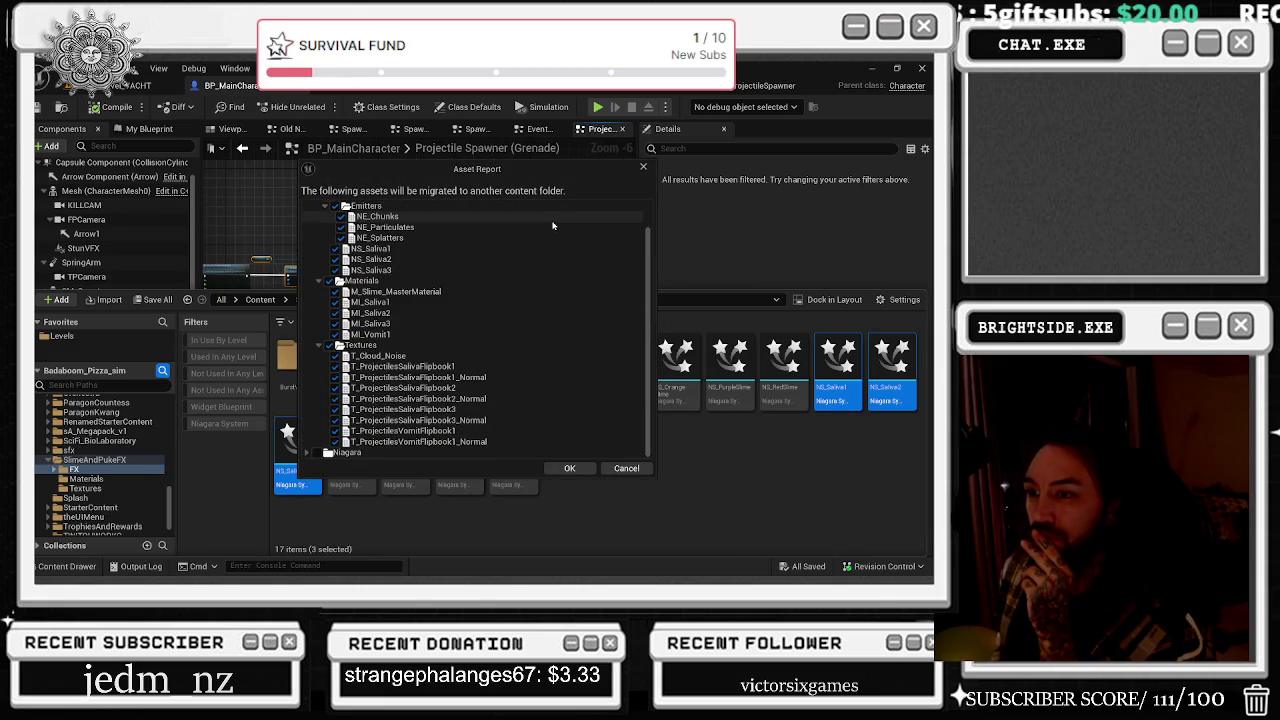
left_click(569, 467)
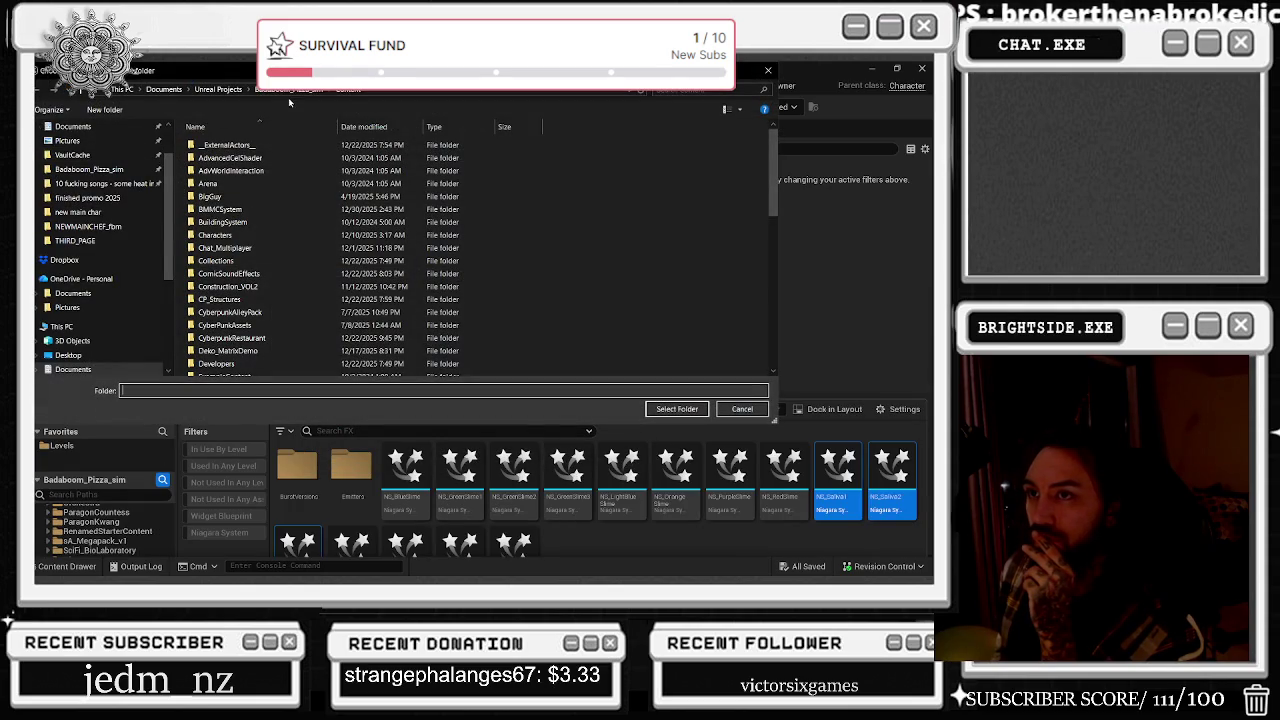
Step: Browse the G-DRIVE backup drive into 01 Unreal Projects and its MyProject folder
left_click(238, 90)
scroll(120, 300, "down", 4)
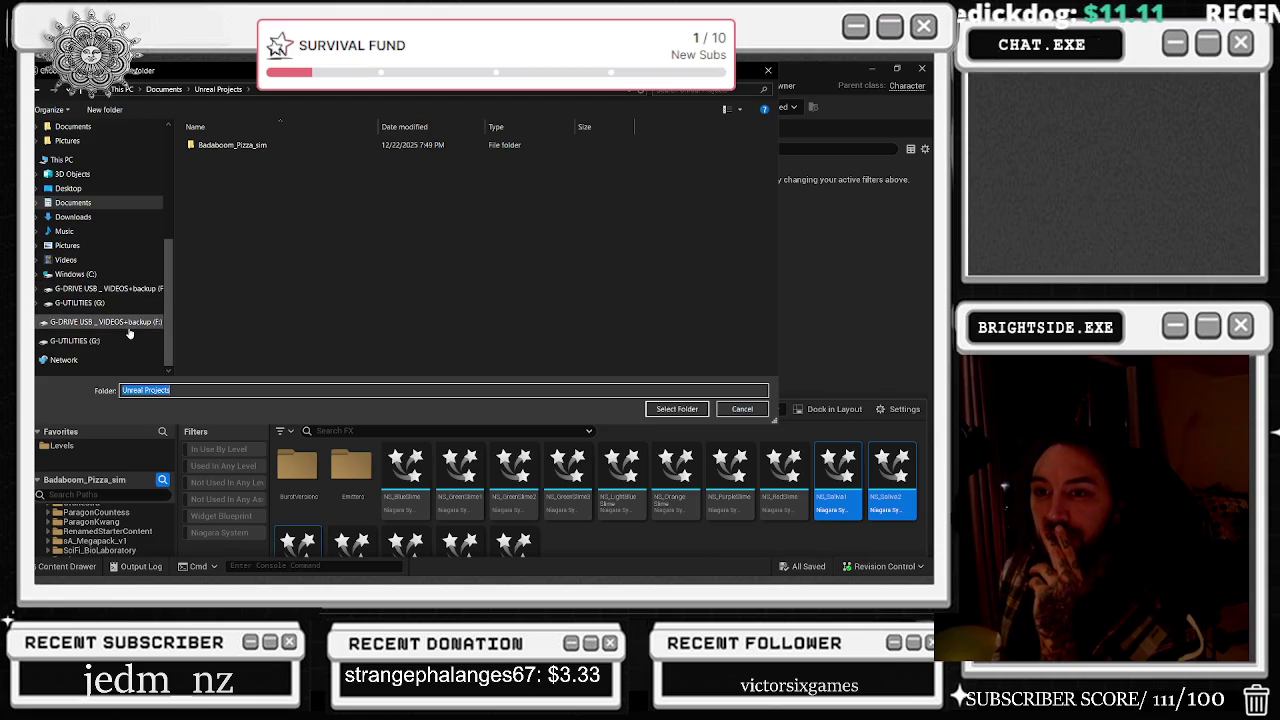
left_click(130, 289)
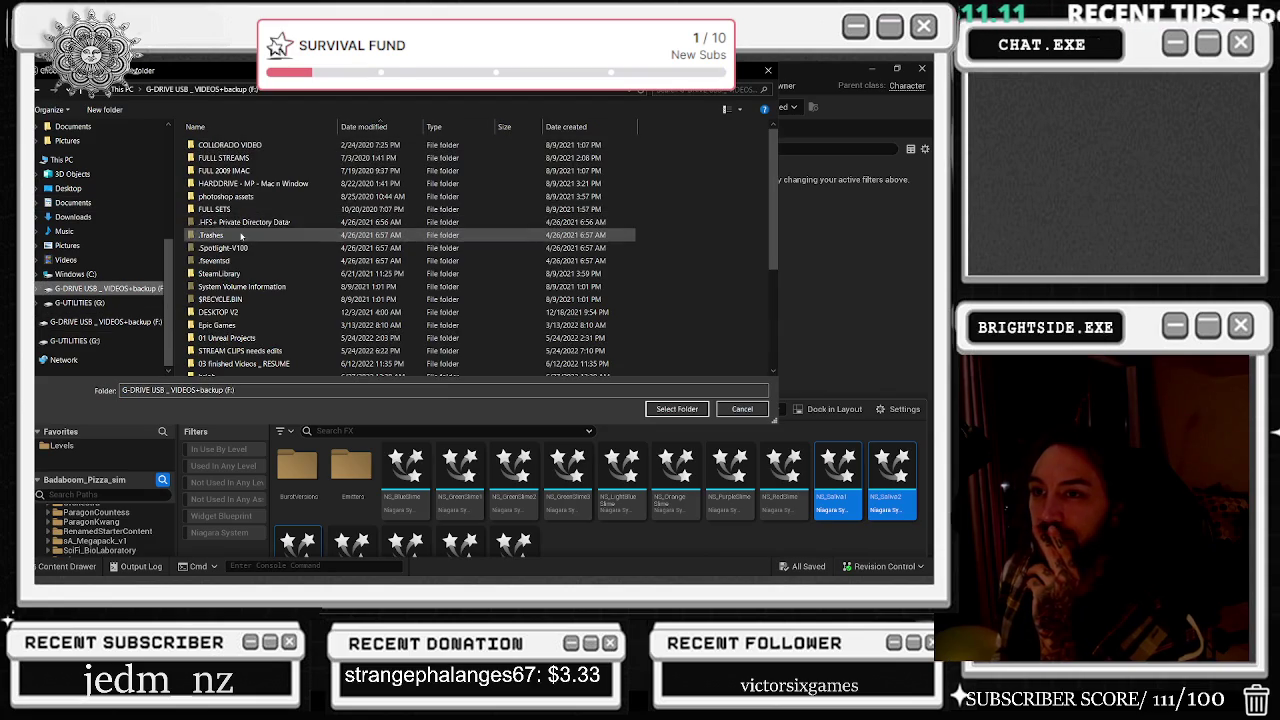
scroll(247, 295, "down", 2)
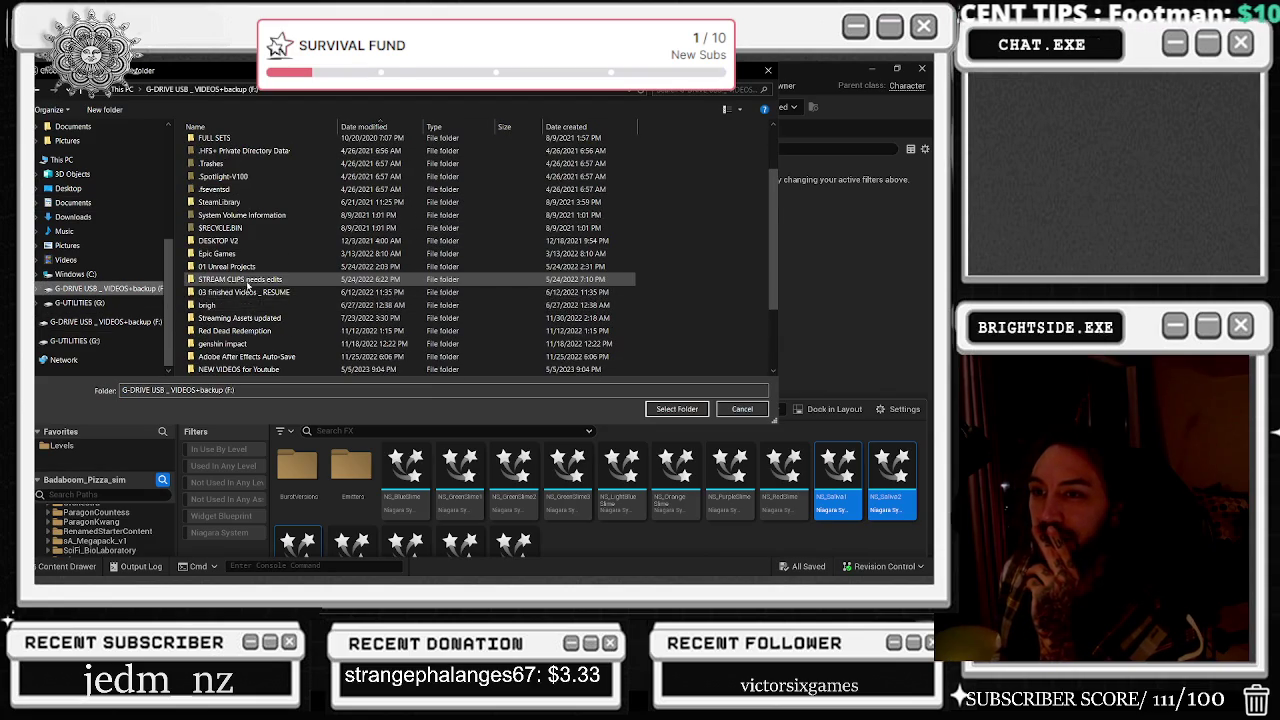
double_click(245, 267)
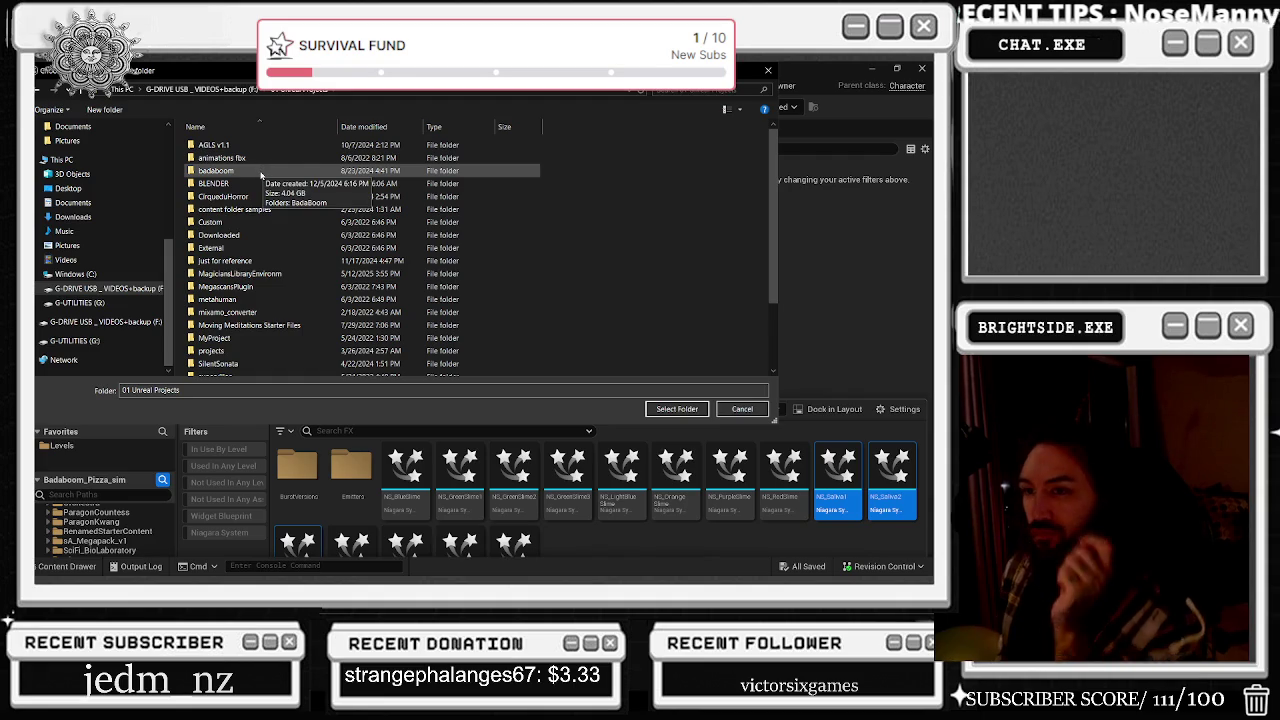
scroll(268, 210, "down", 2)
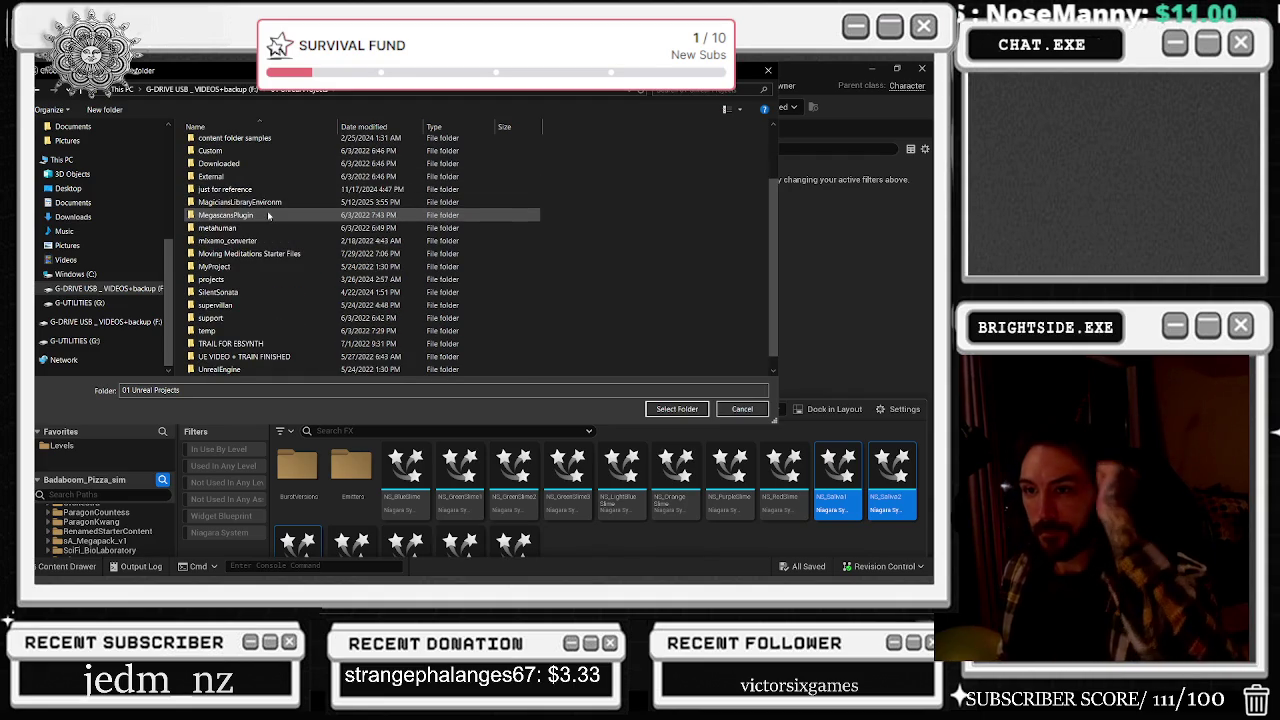
scroll(268, 220, "down", 1)
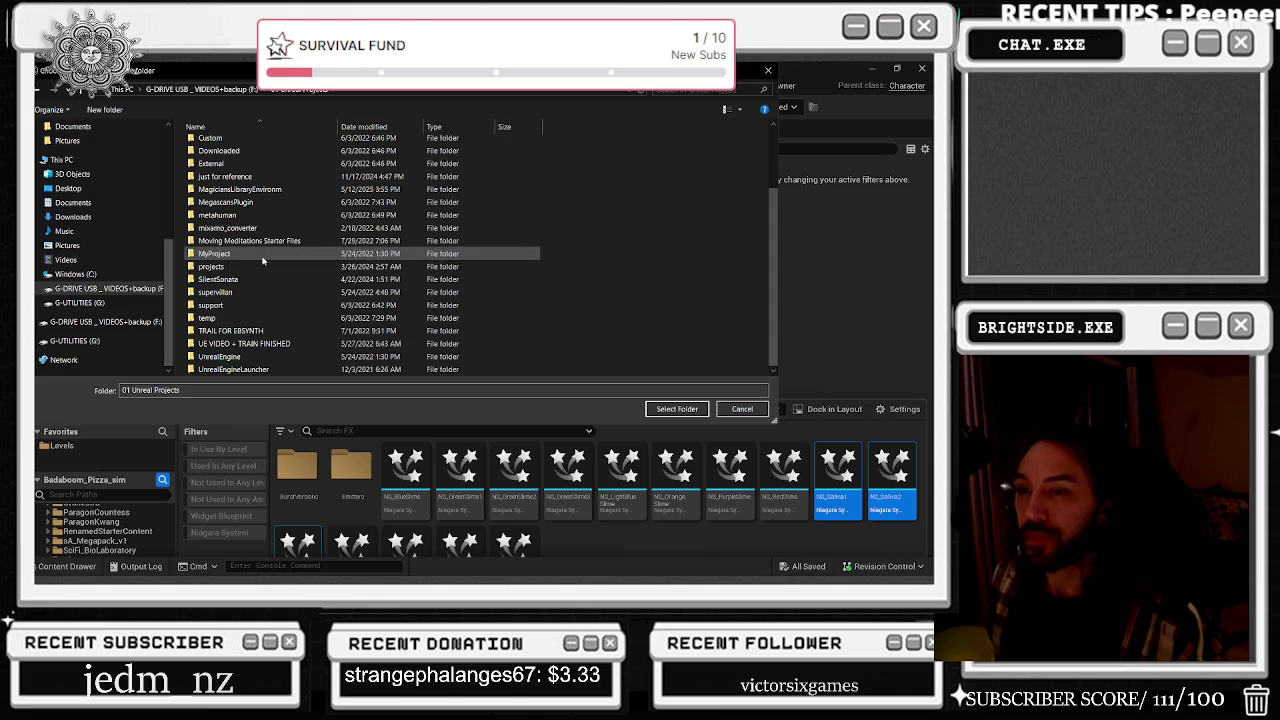
double_click(261, 255)
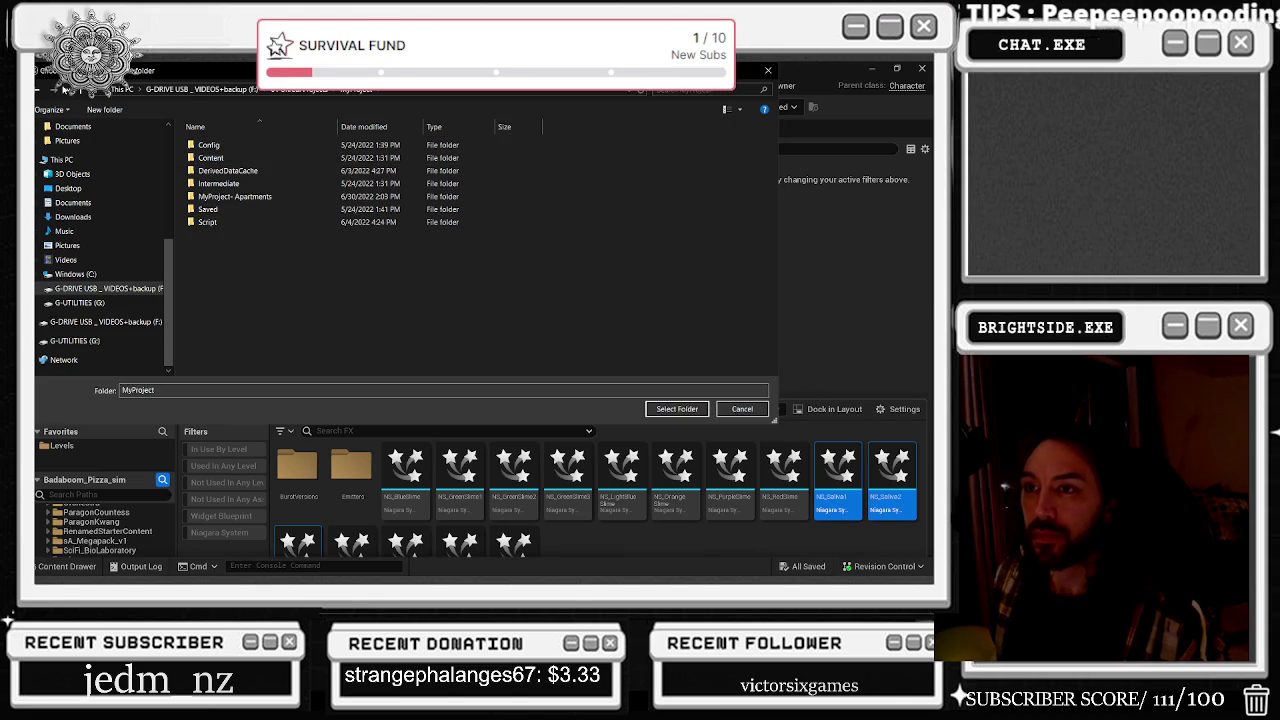
Step: Look inside the Chat Game- and Actual_Chat_Game project folders, then back out
left_click(107, 88)
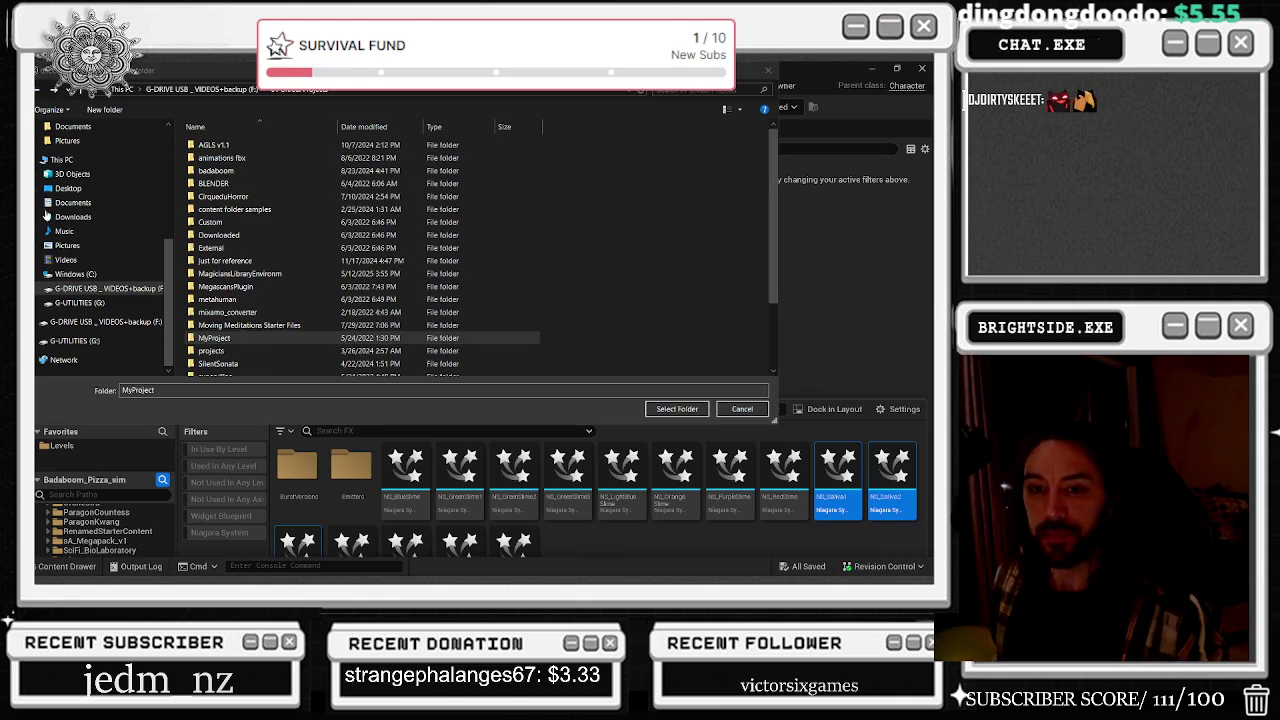
scroll(255, 340, "down", 1)
double_click(250, 319)
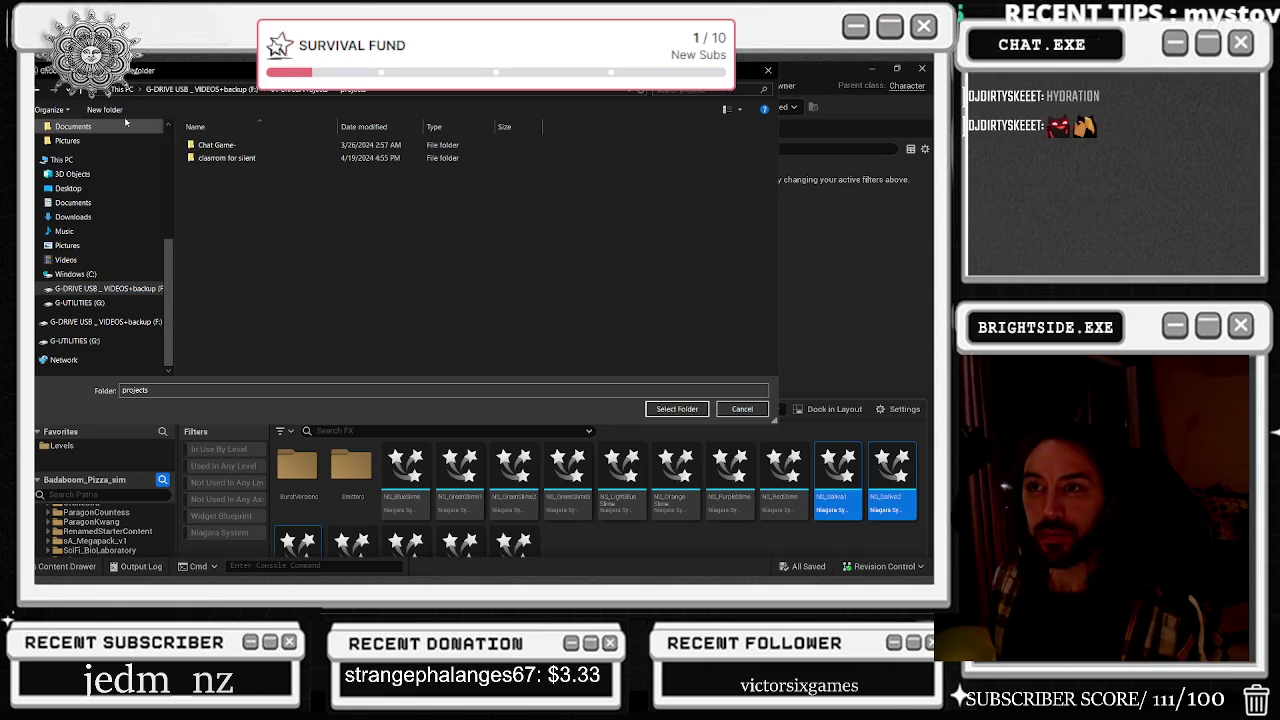
double_click(216, 145)
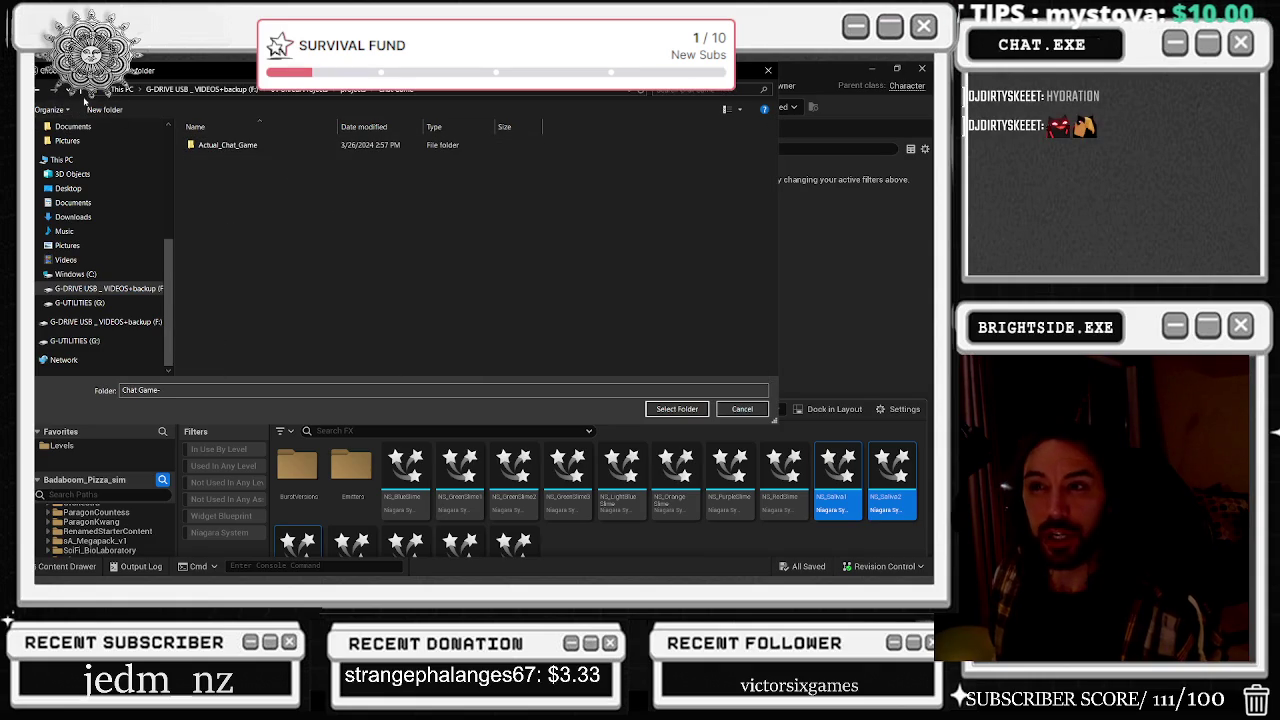
double_click(236, 146)
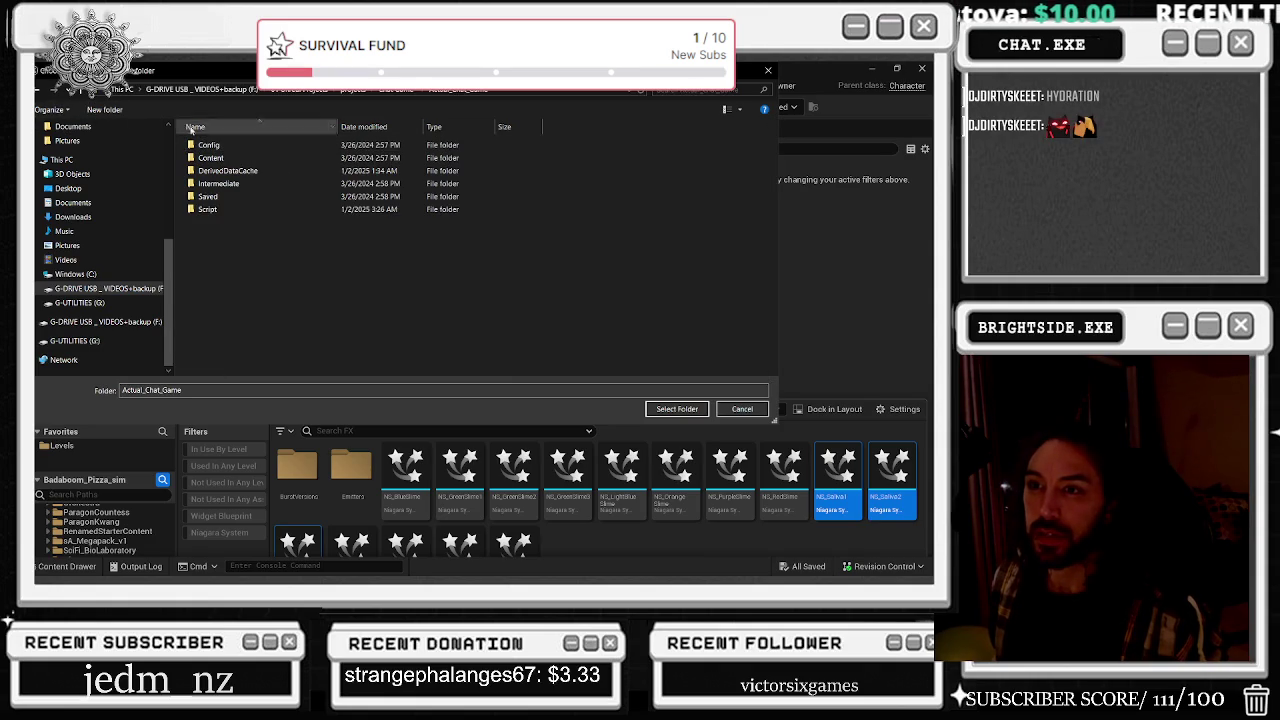
left_click(38, 92)
left_click(38, 92)
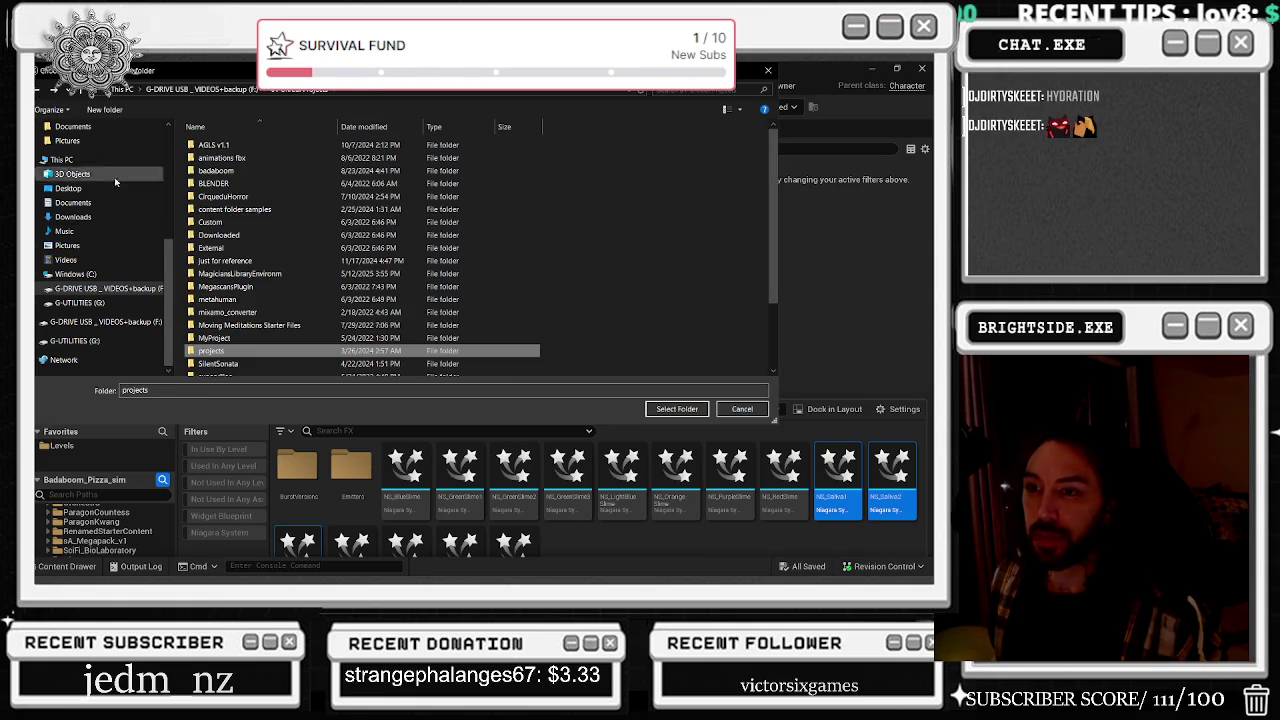
Step: Check the SilentSonata and UnrealEngine folders as possible migration destinations
scroll(248, 300, "down", 3)
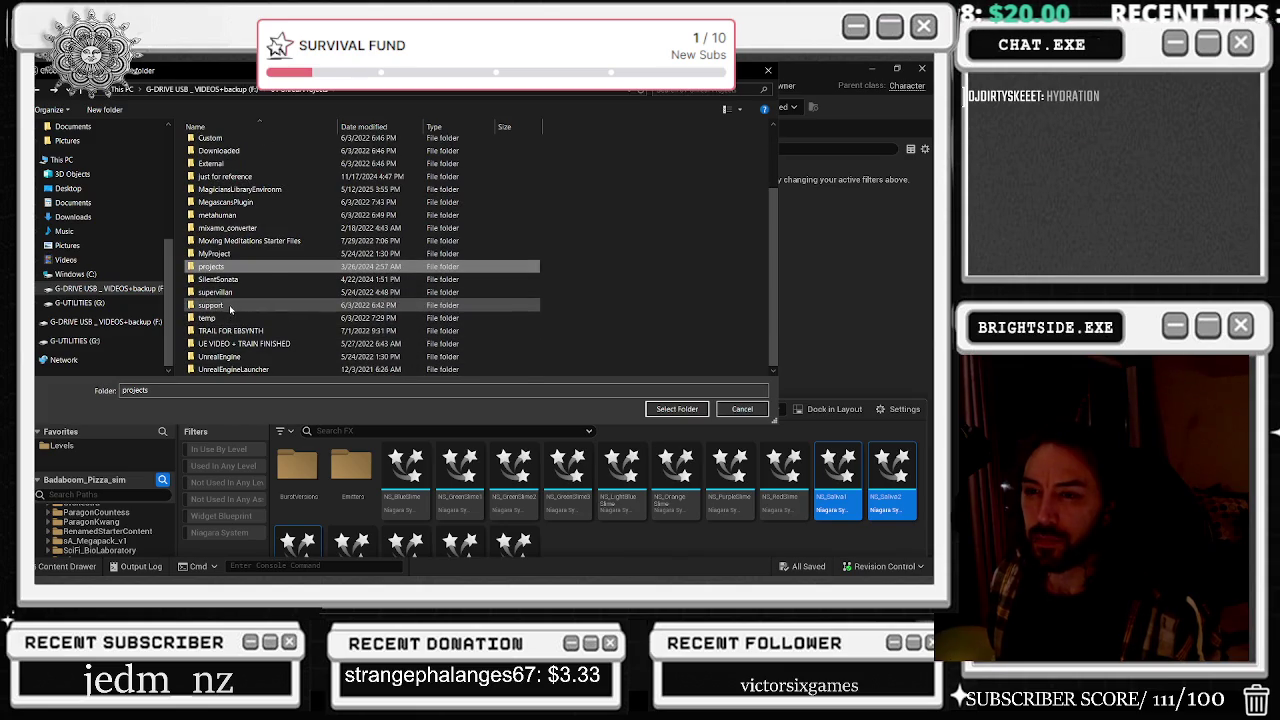
double_click(220, 279)
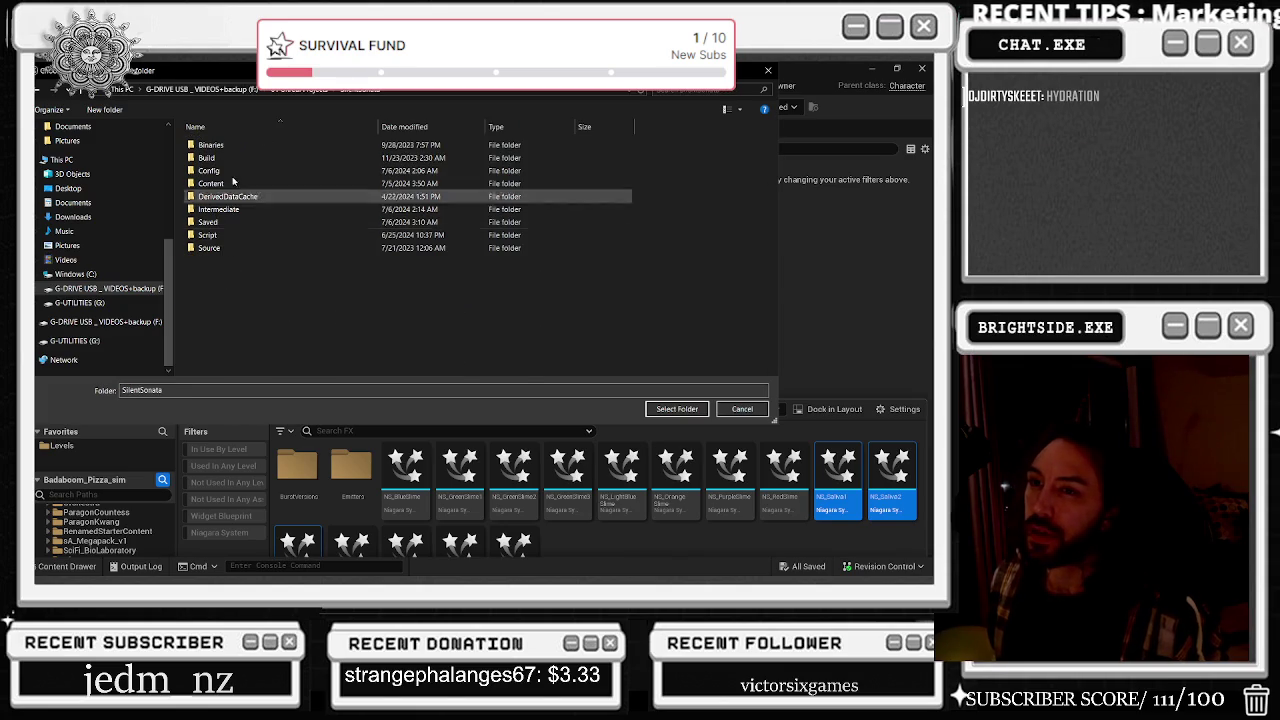
left_click(90, 89)
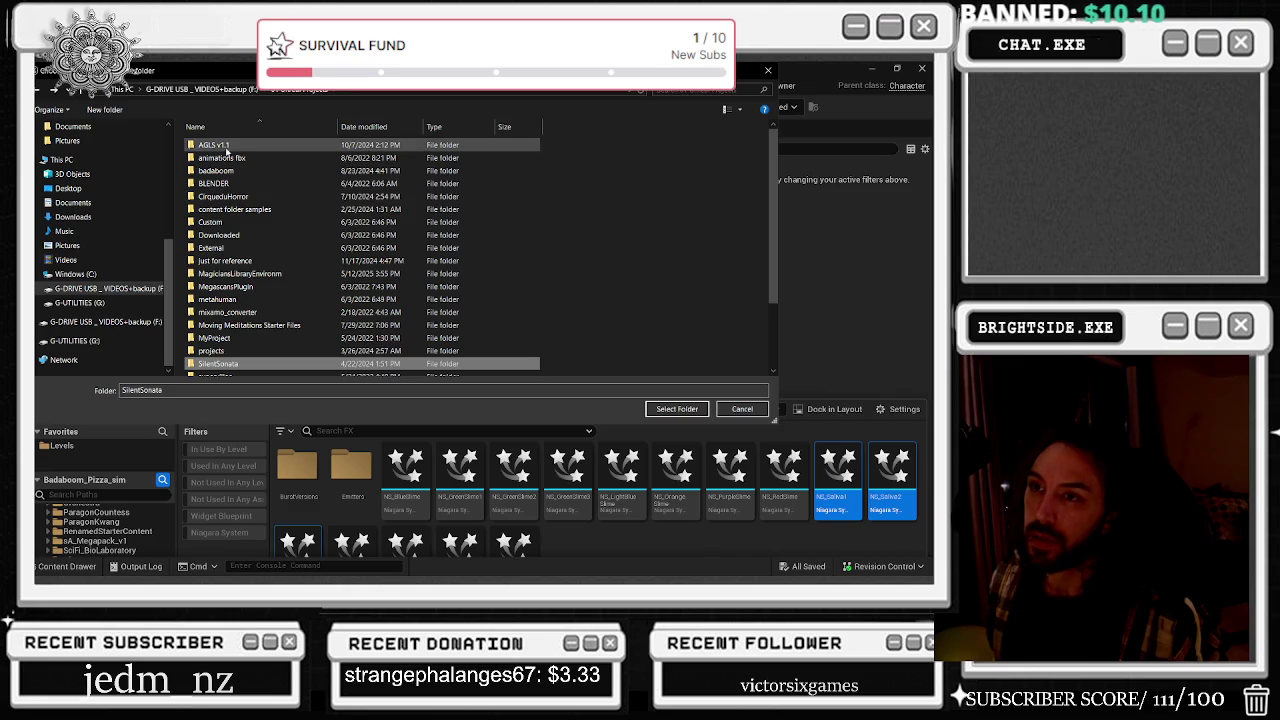
scroll(300, 260, "down", 2)
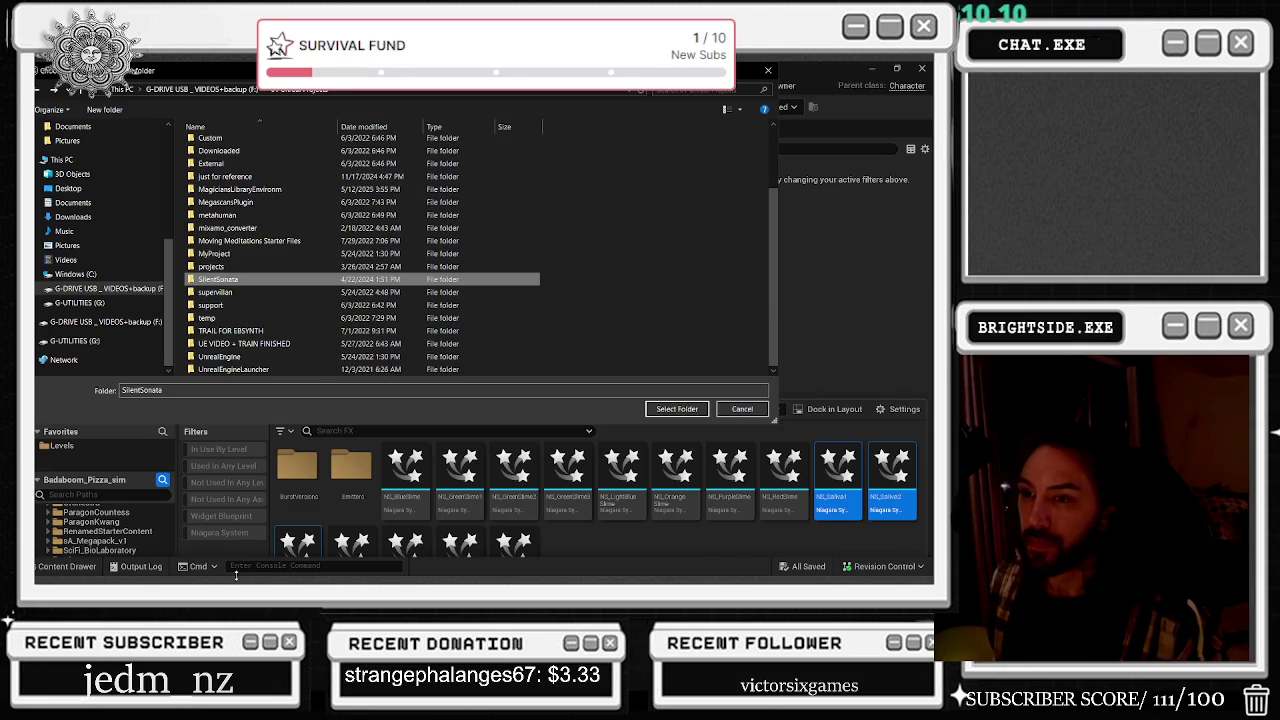
double_click(214, 357)
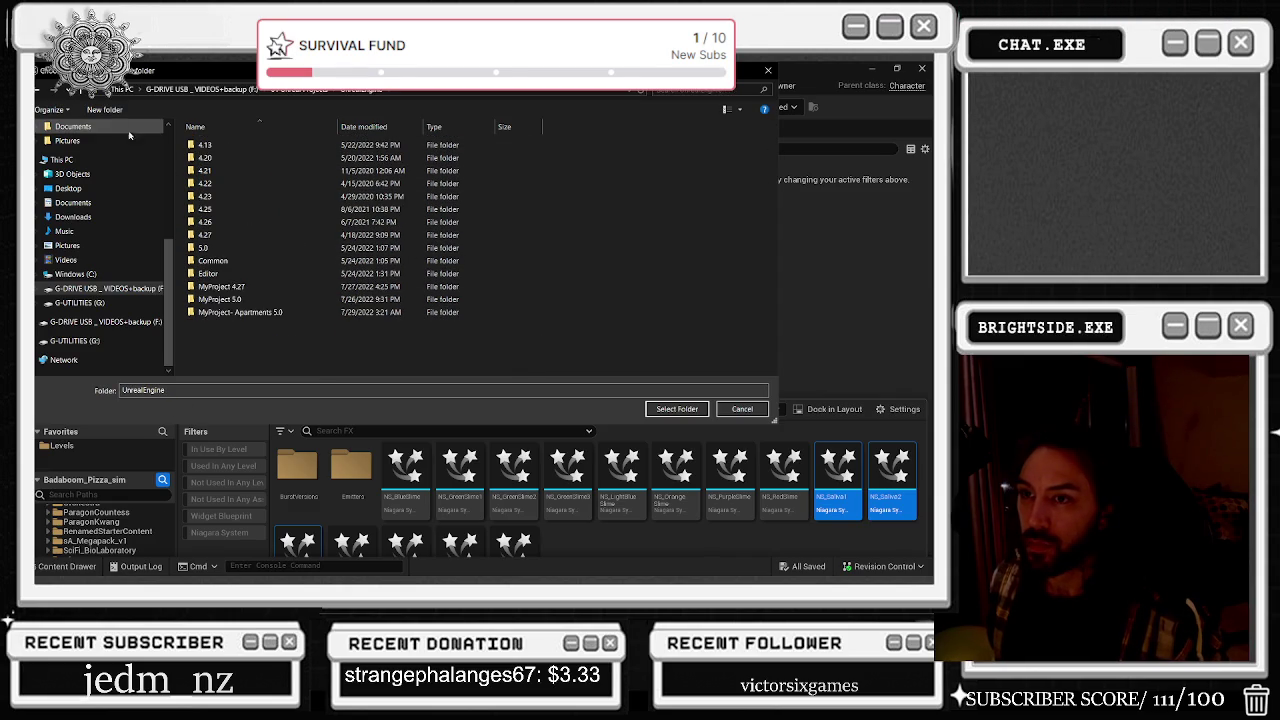
left_click(40, 89)
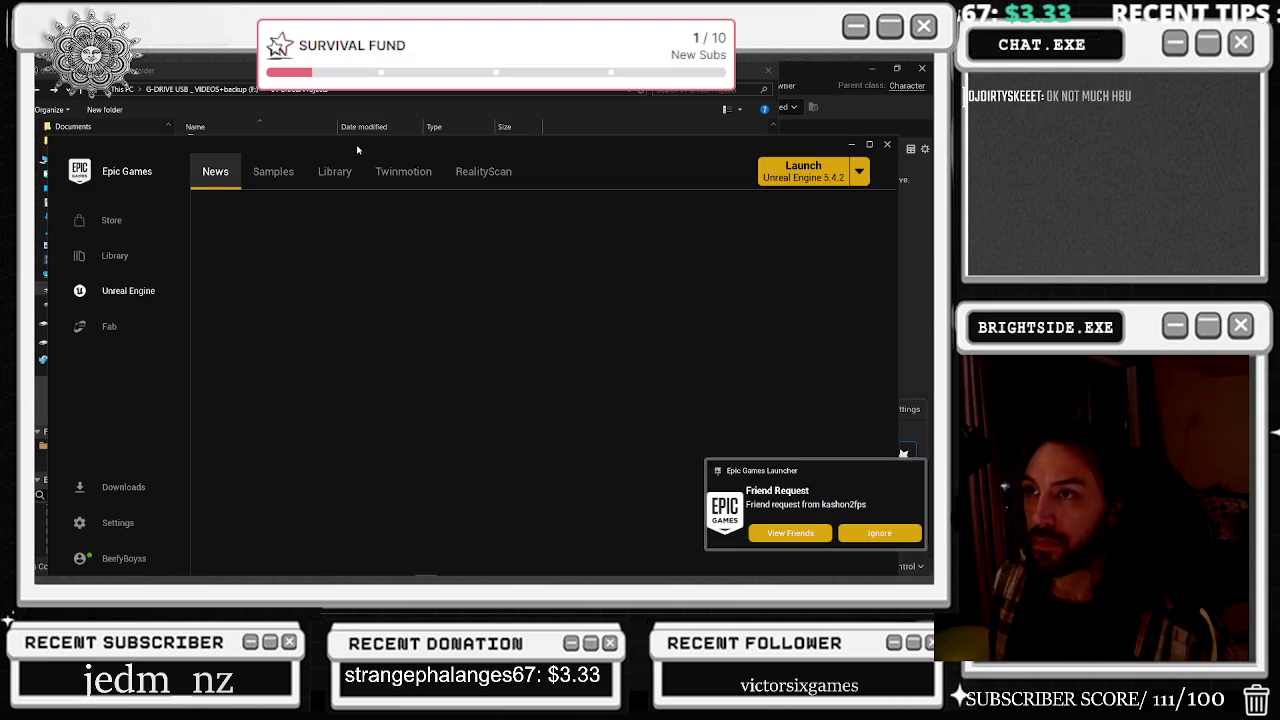
Step: Review My Projects in the Epic Games Launcher library, then close the launcher
left_click(339, 145)
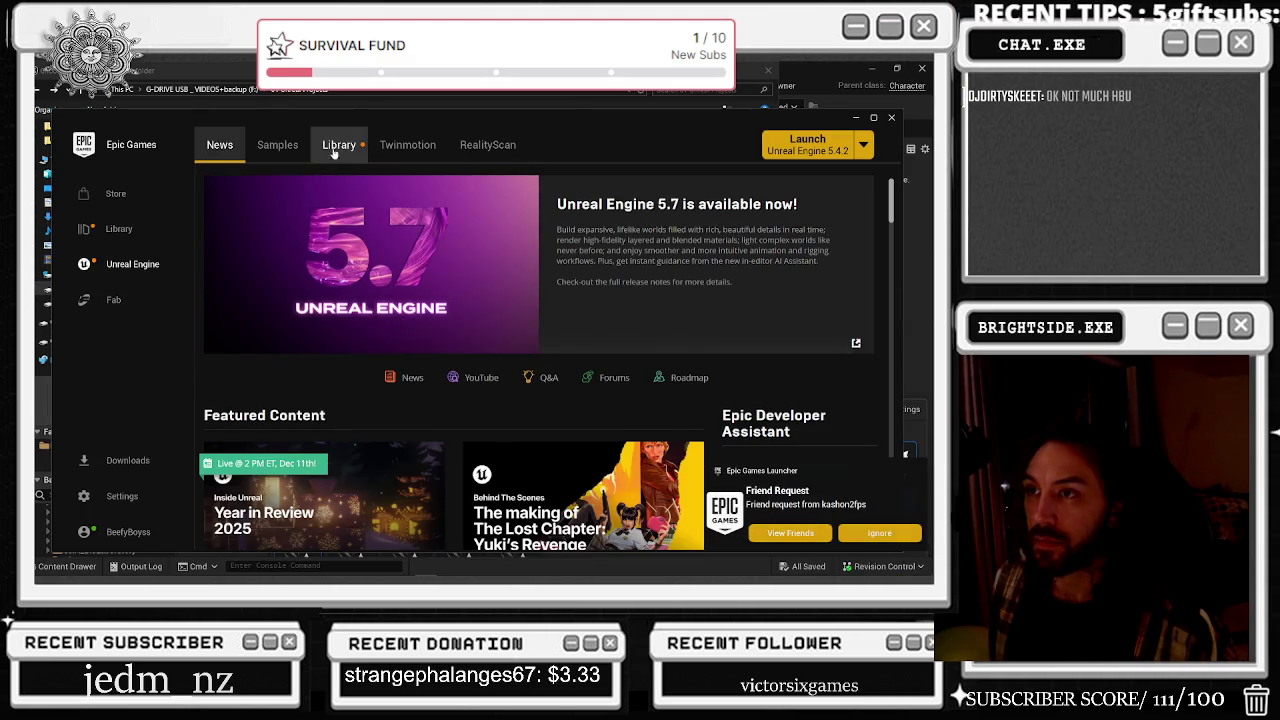
scroll(435, 392, "down", 1)
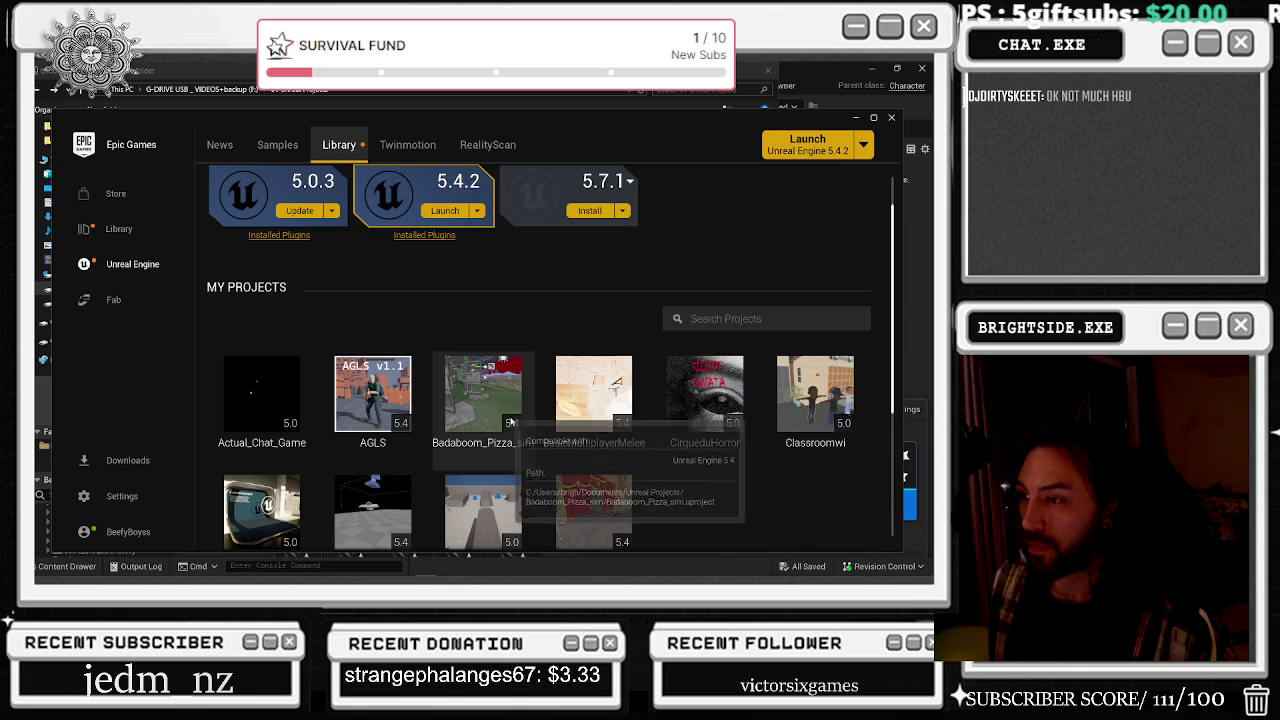
scroll(420, 385, "down", 1)
scroll(290, 342, "down", 1)
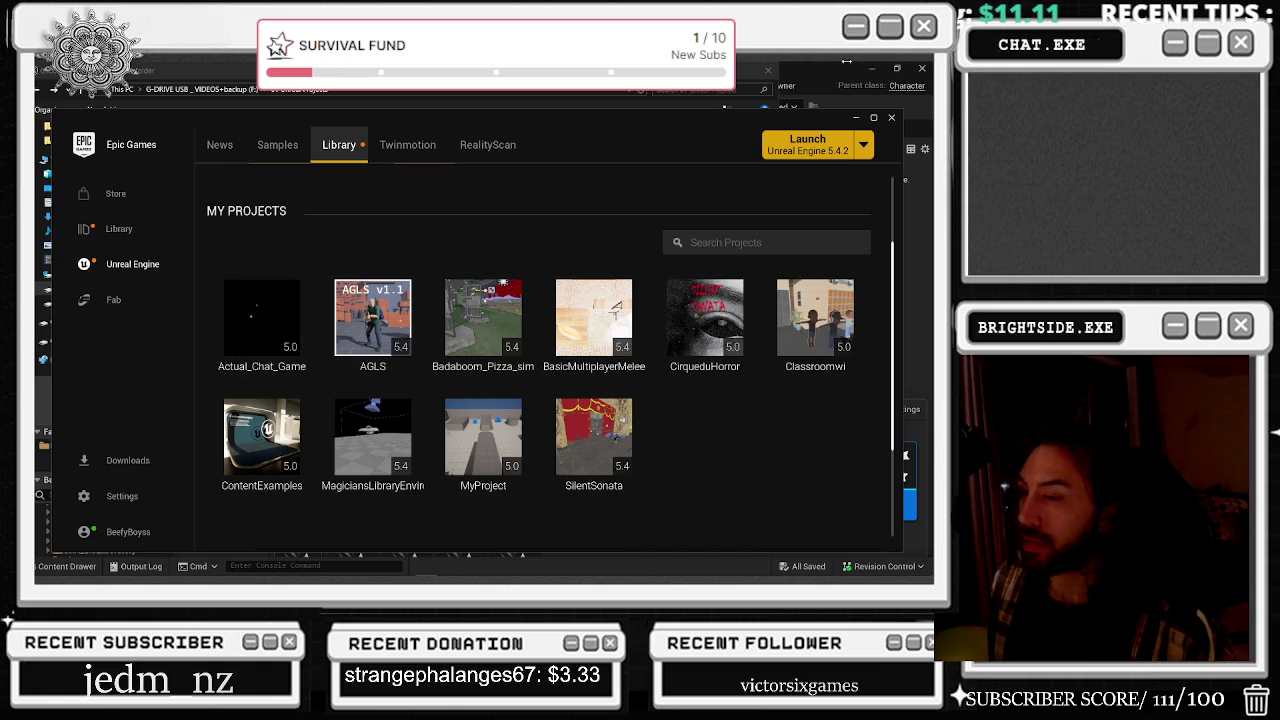
left_click(891, 119)
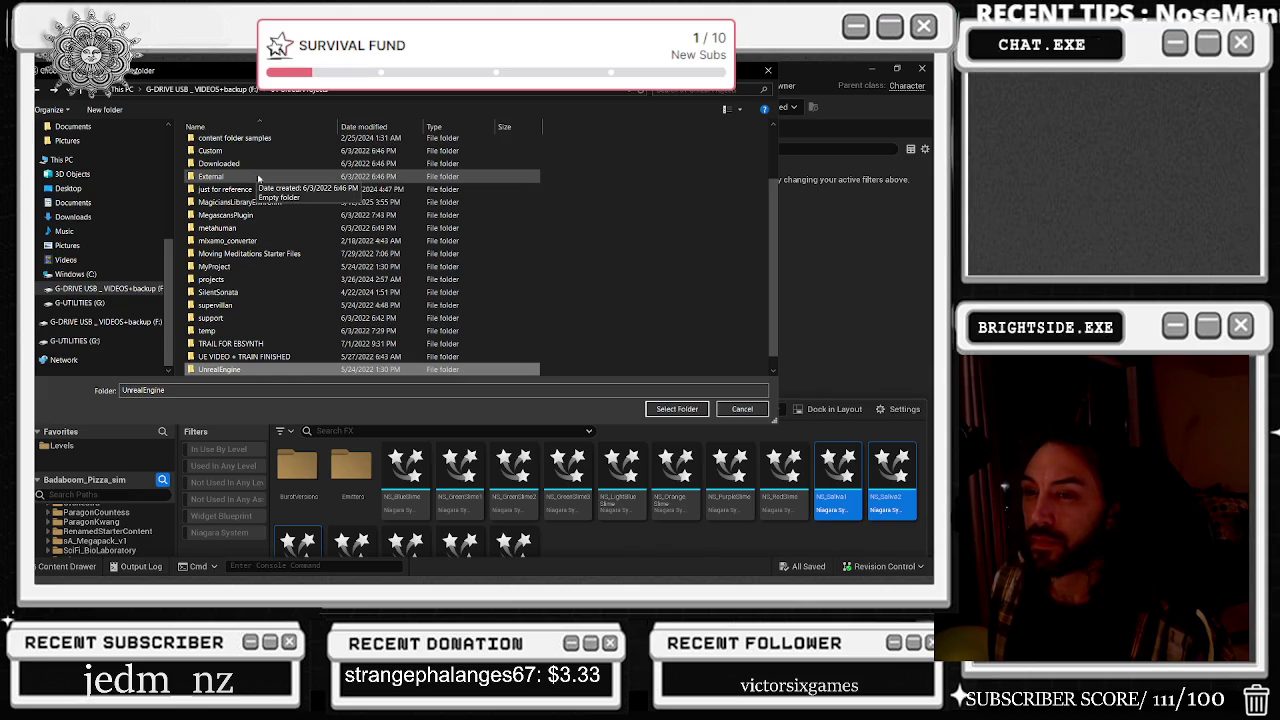
Step: Pick projects > Chat Game- > Actual_Chat_Game > Content as the Saliva migration destination
scroll(260, 228, "down", 1)
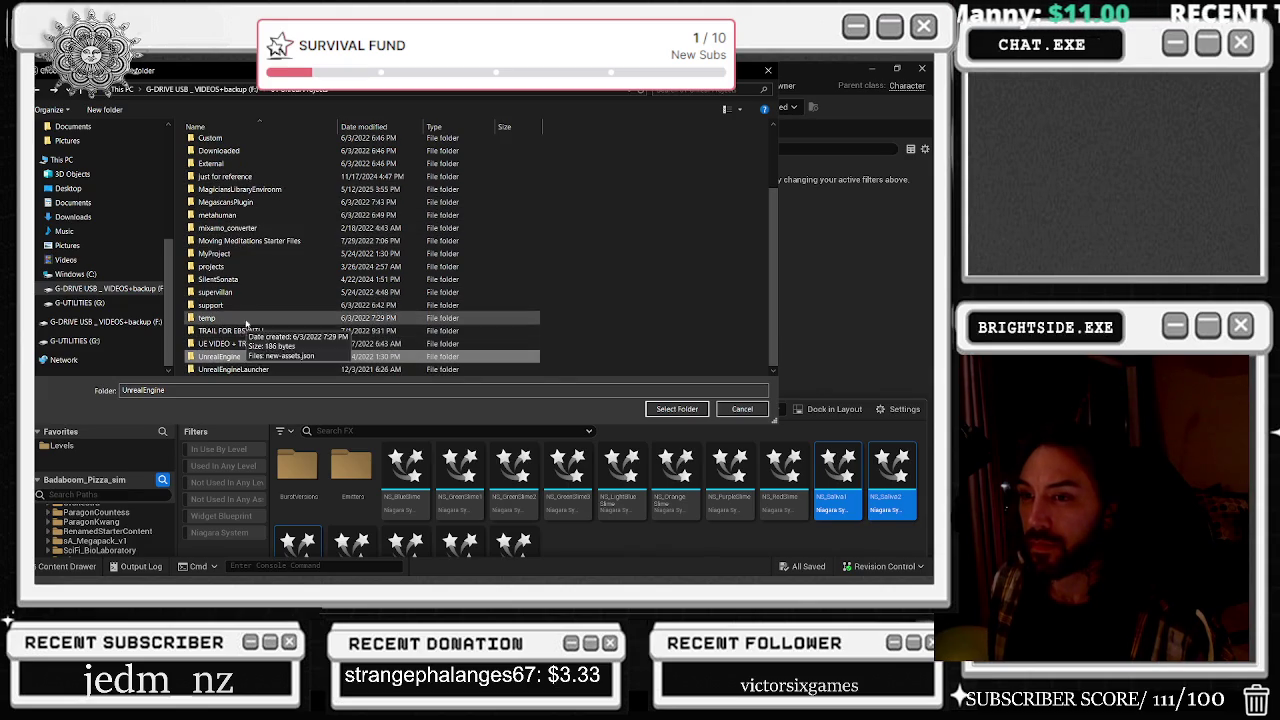
left_click(219, 280)
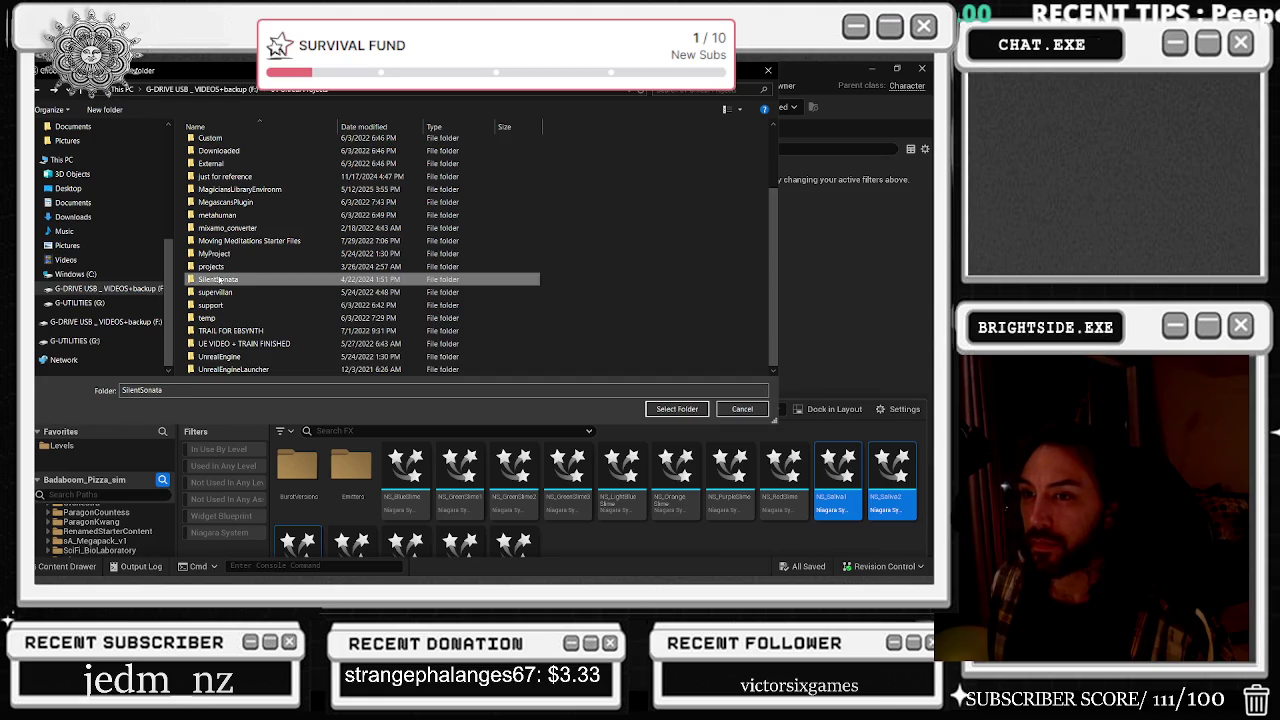
left_click(211, 267)
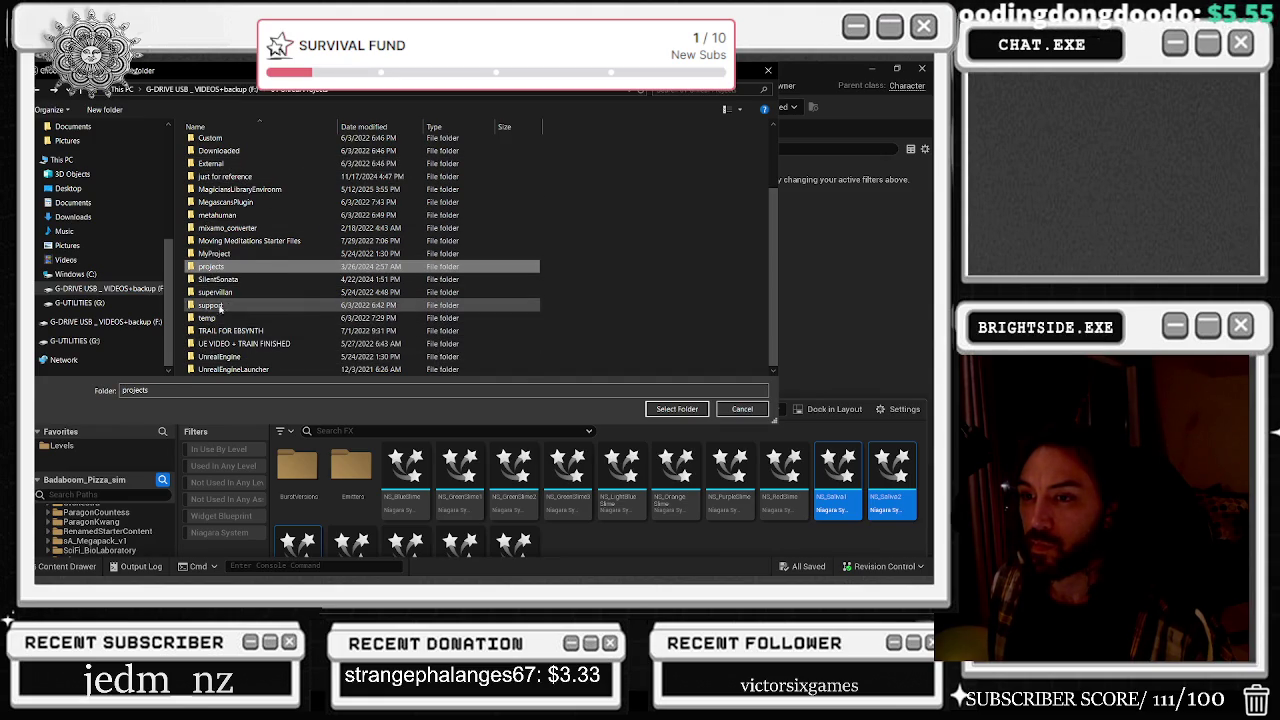
double_click(204, 267)
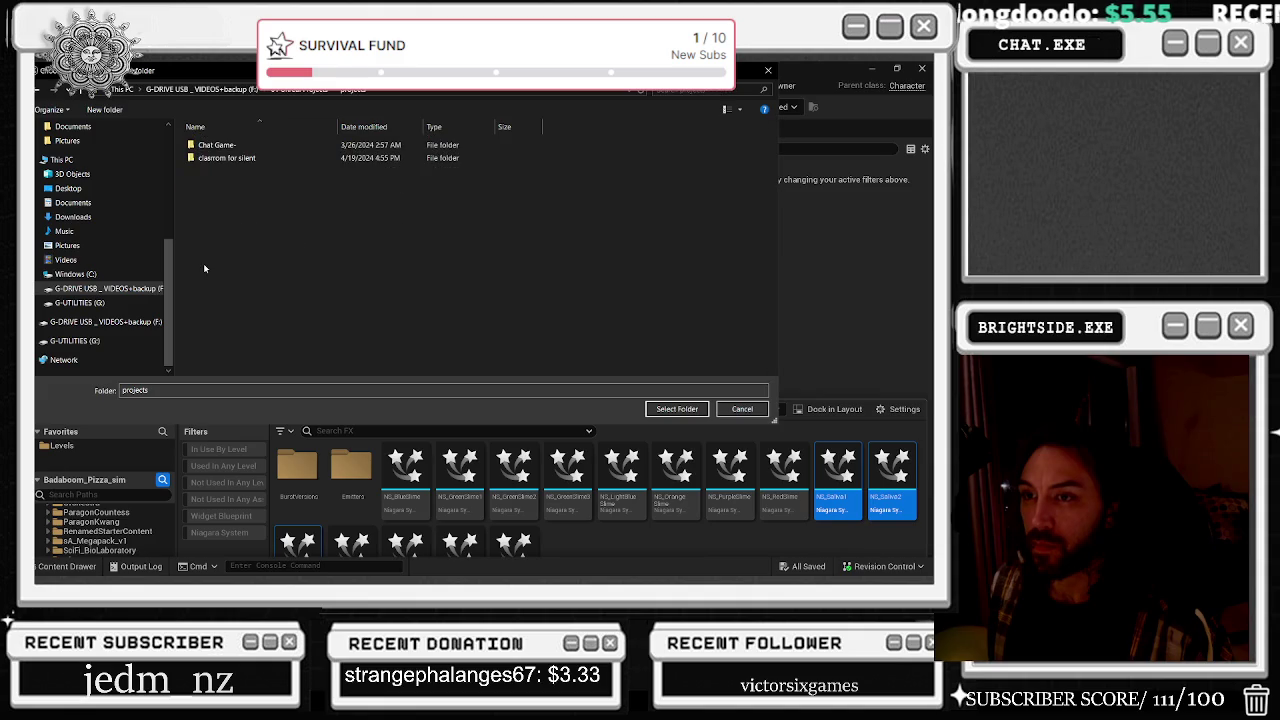
double_click(217, 145)
double_click(217, 145)
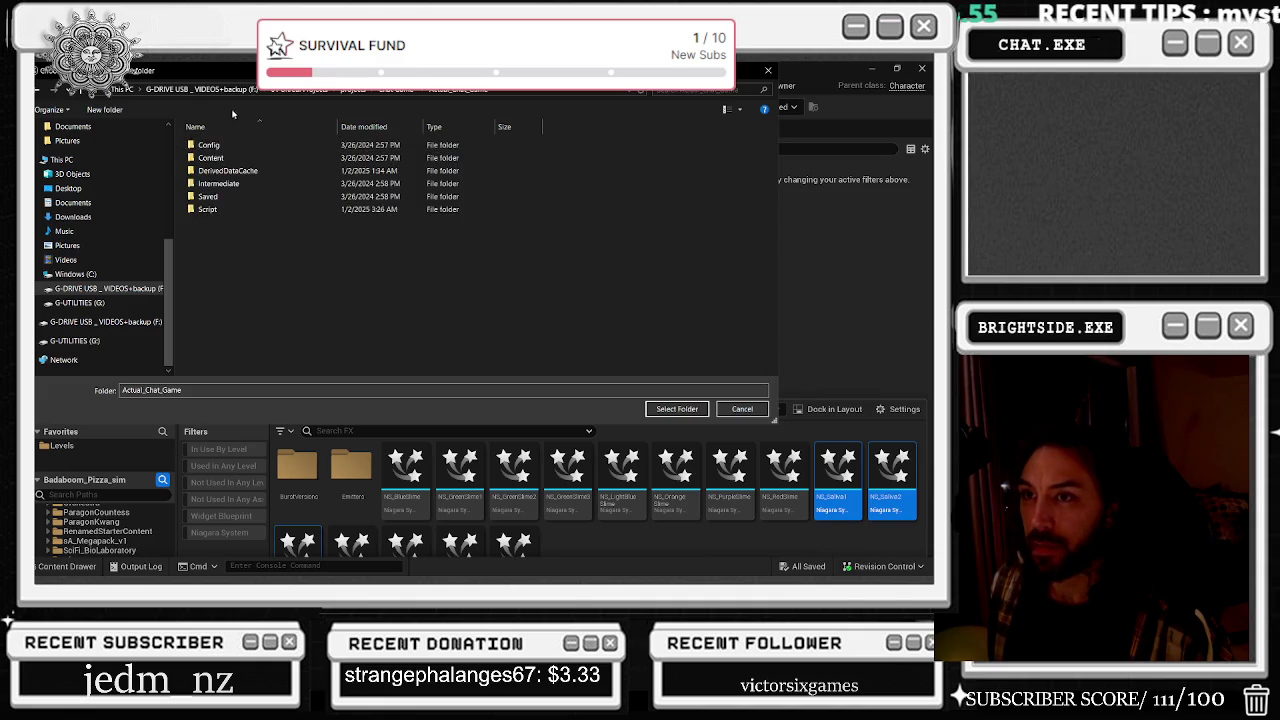
double_click(215, 158)
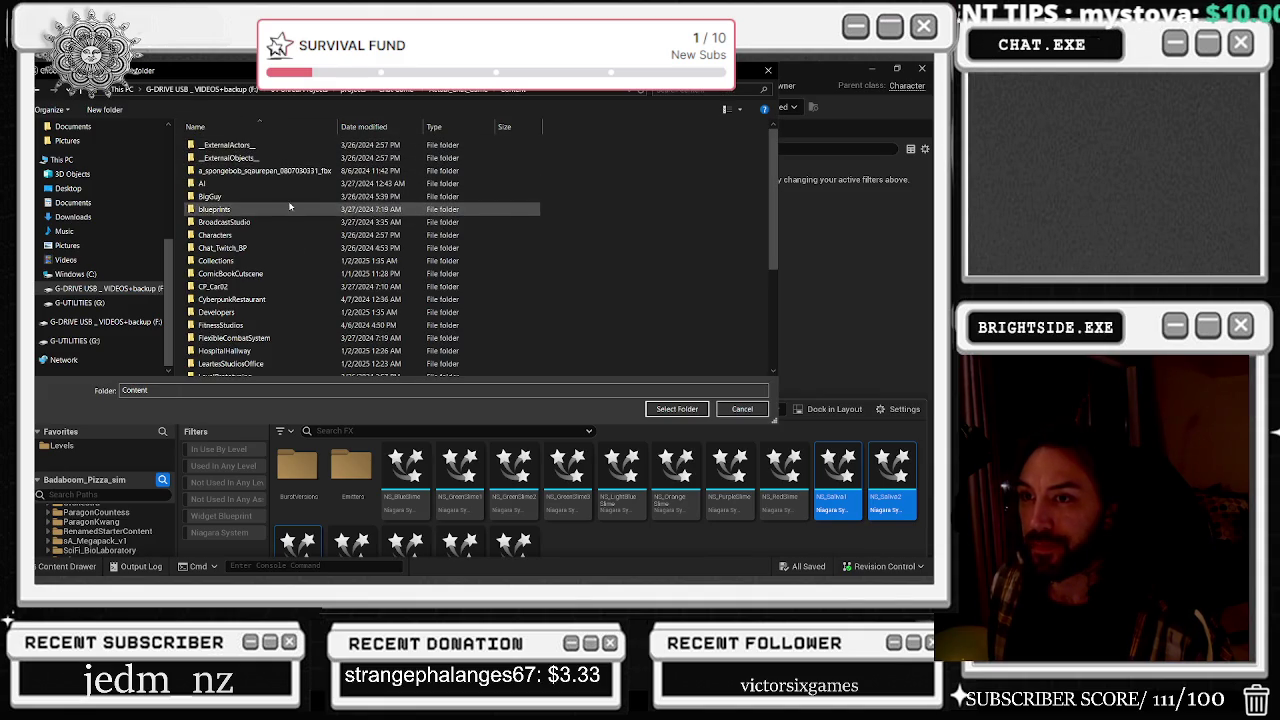
left_click(677, 409)
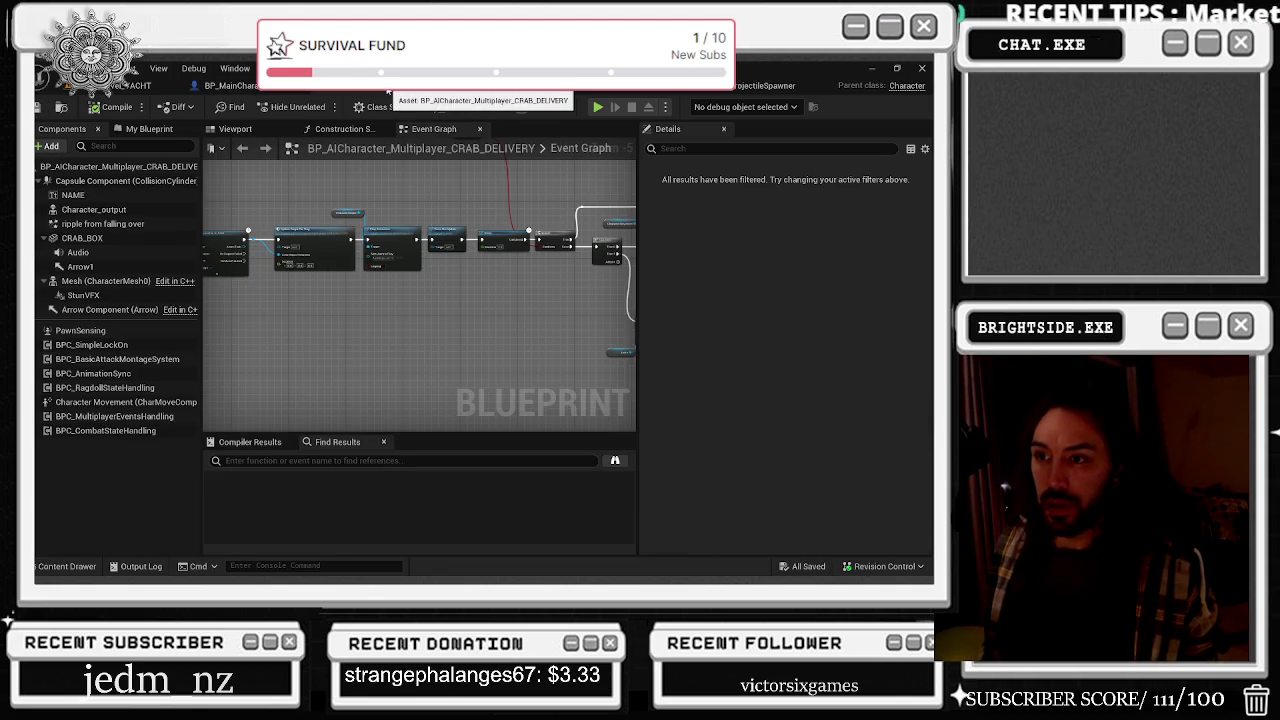
Step: Look over the BP_GS_MultiPlayer, Room_level_YACHT and BPC_ProjectileSpawner blueprints, then fly through the yacht lounge
scroll(324, 173, "up", 2)
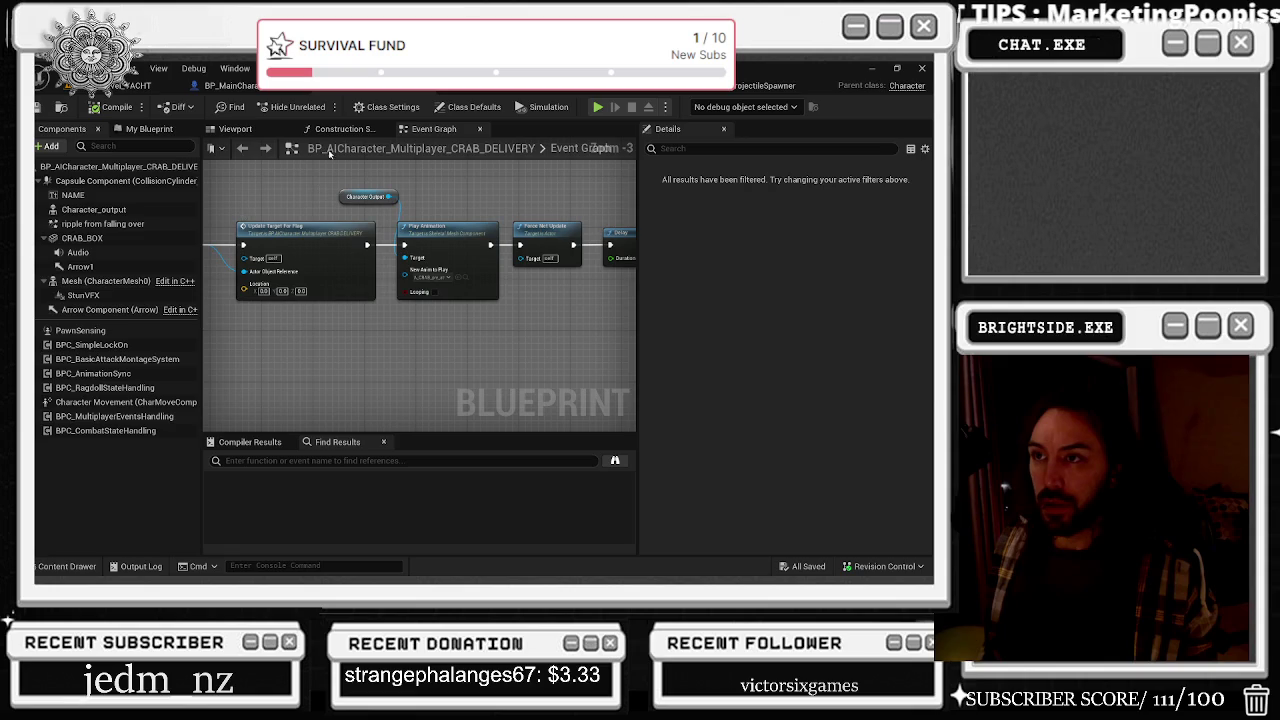
left_click(530, 85)
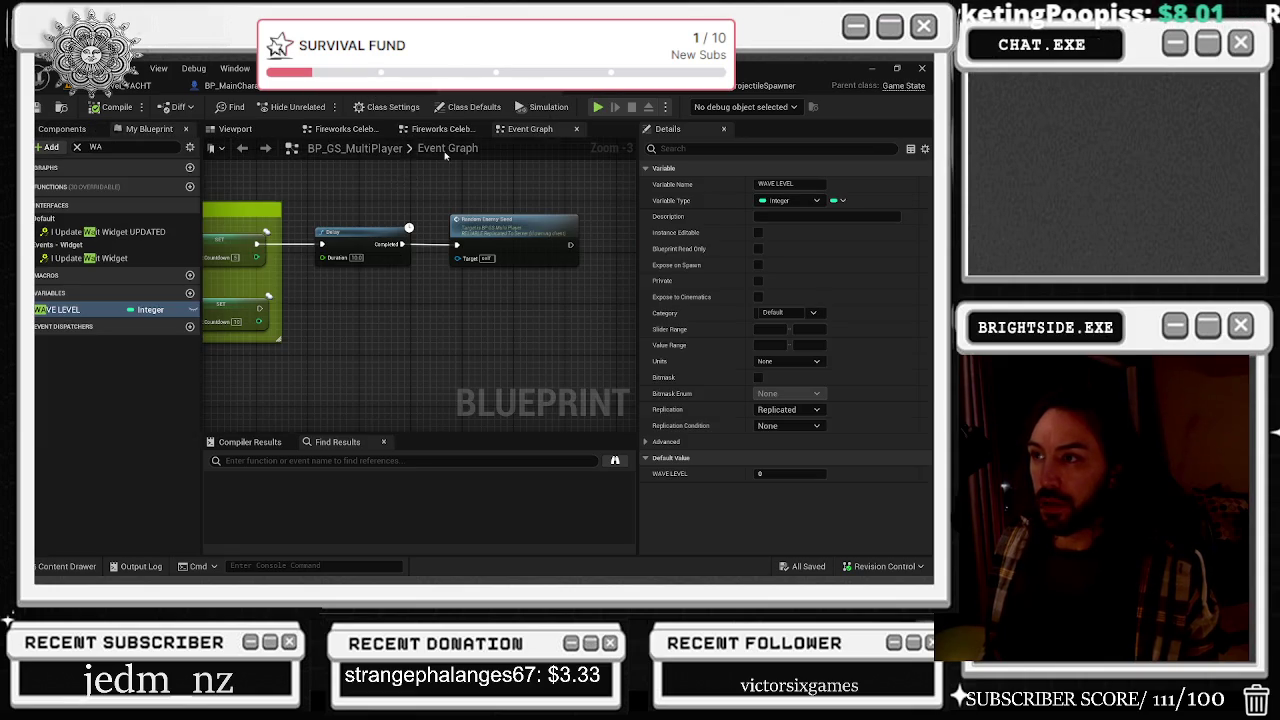
left_click(592, 85)
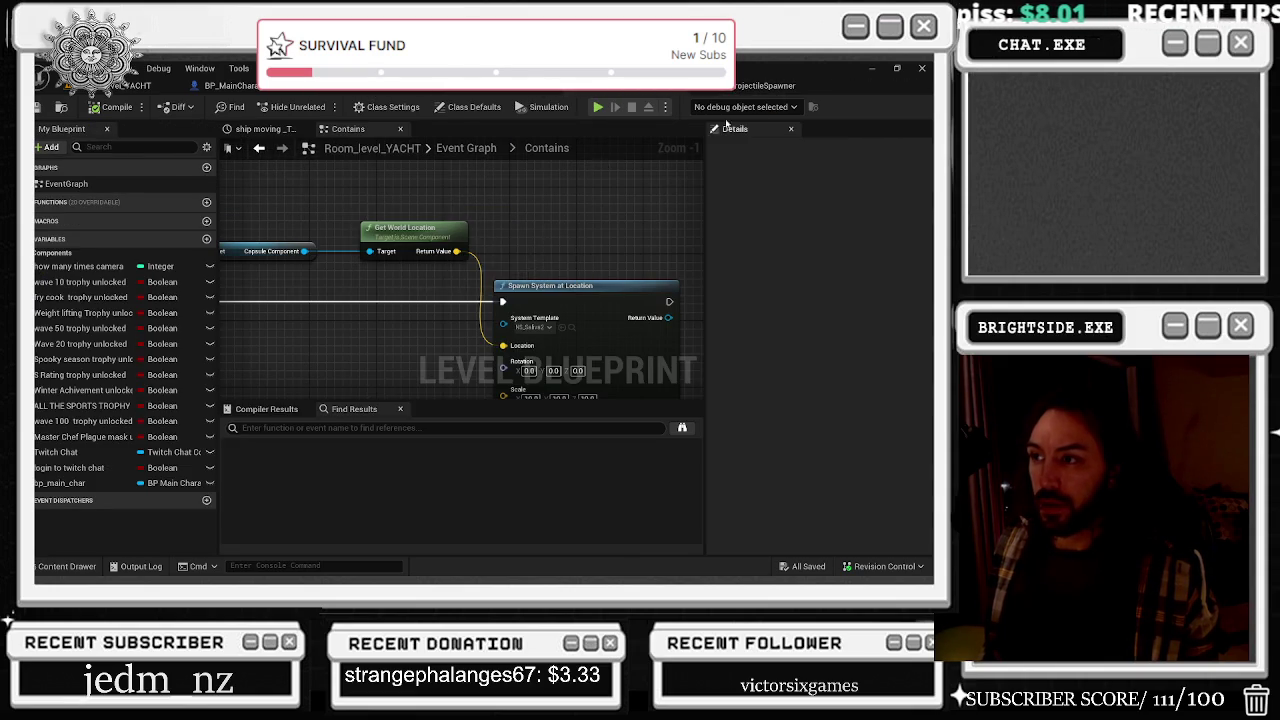
left_click(750, 85)
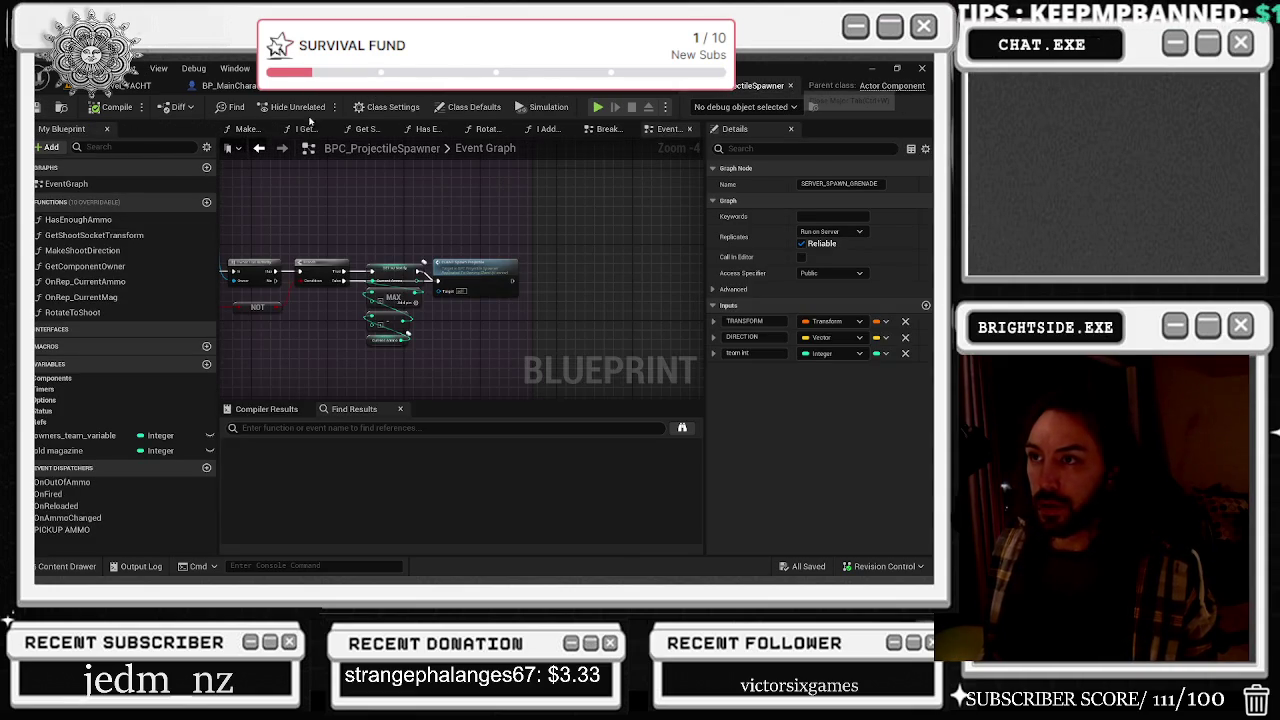
left_click(127, 87)
left_click(80, 86)
mouse_move(155, 161)
left_mouse_down()
mouse_move(120, 170)
mouse_move(180, 170)
mouse_move(135, 170)
left_mouse_up()
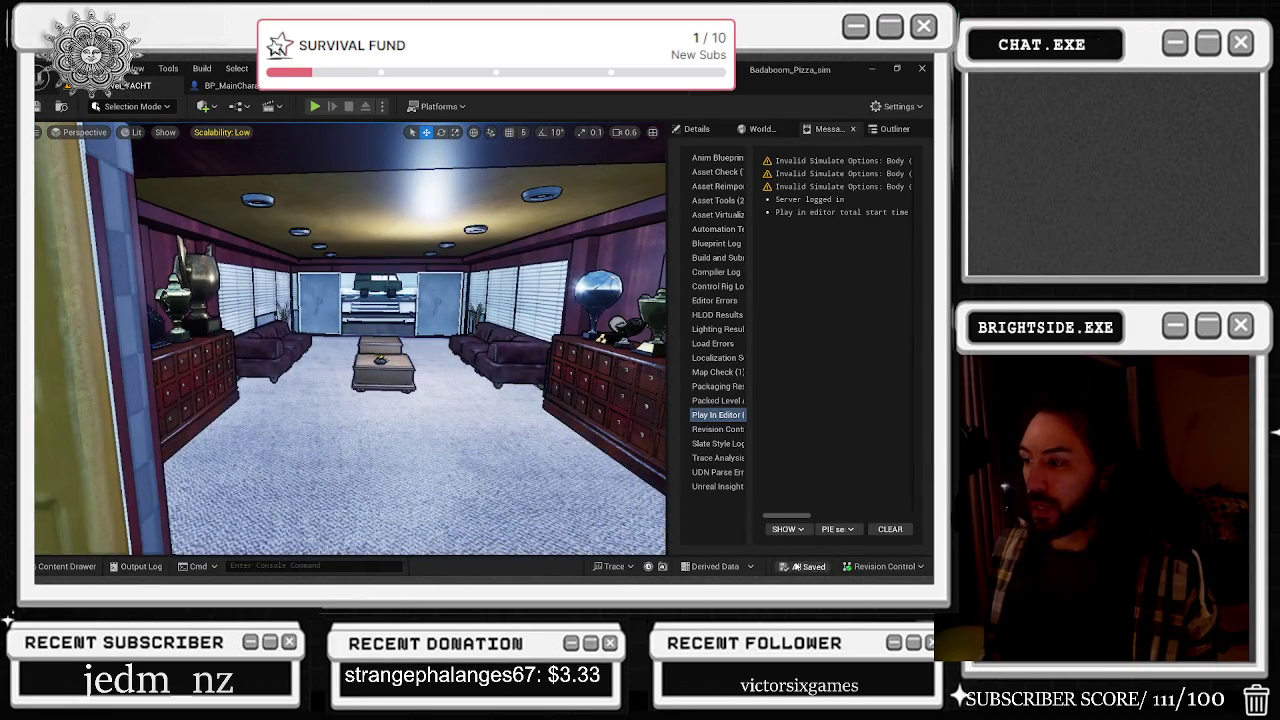
Step: Glance at BP_MainCharacter, then focus the blue dresser and open its BP_Customization_Dresser blueprint
left_click(230, 85)
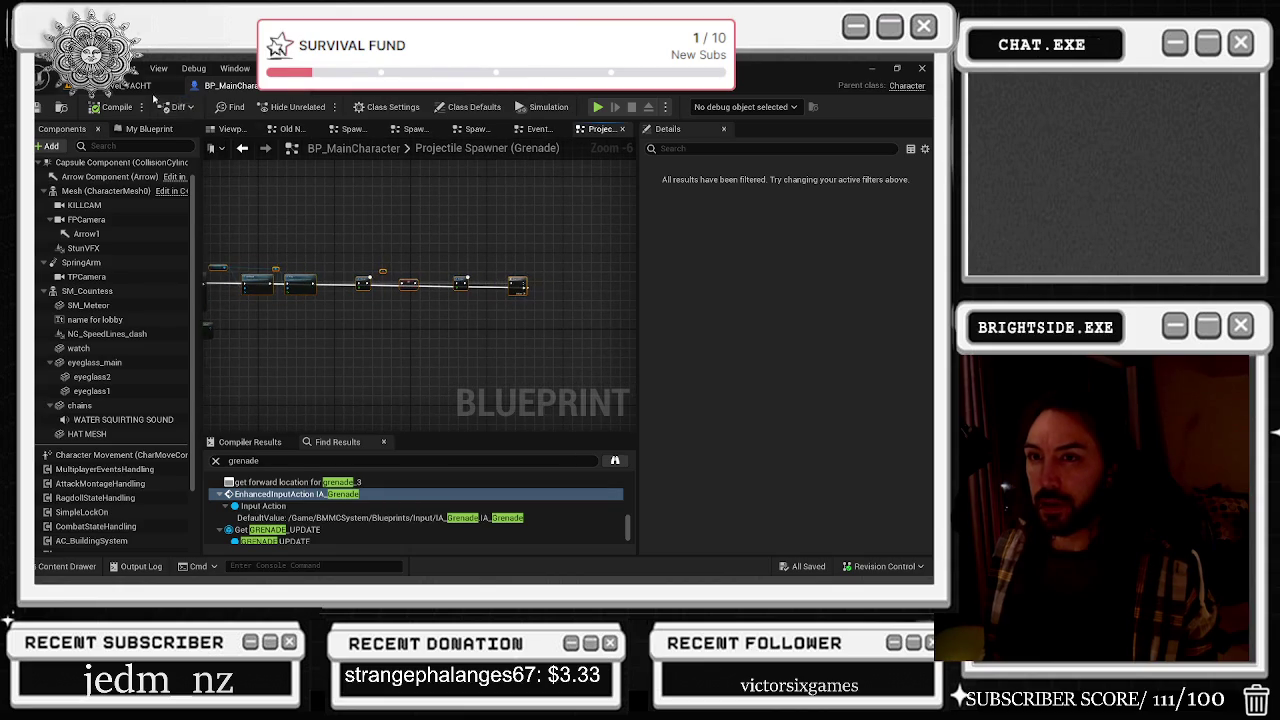
left_click(130, 68)
left_click(100, 85)
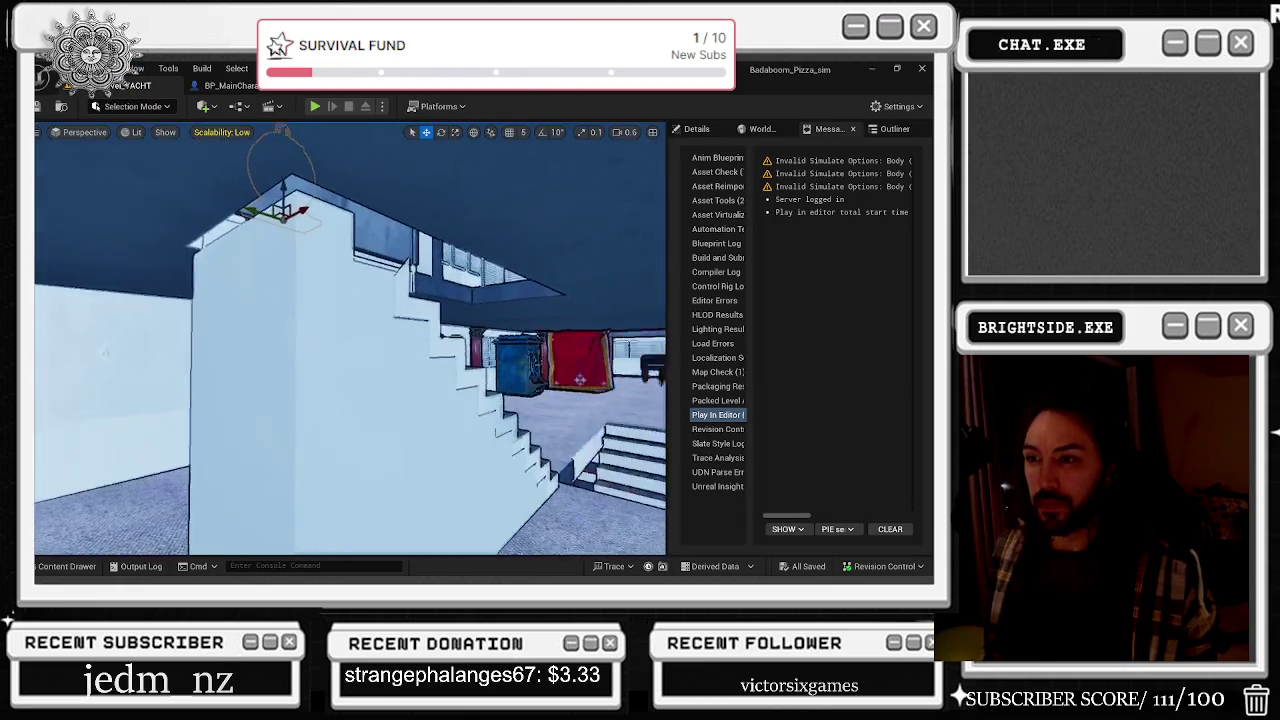
key("w")
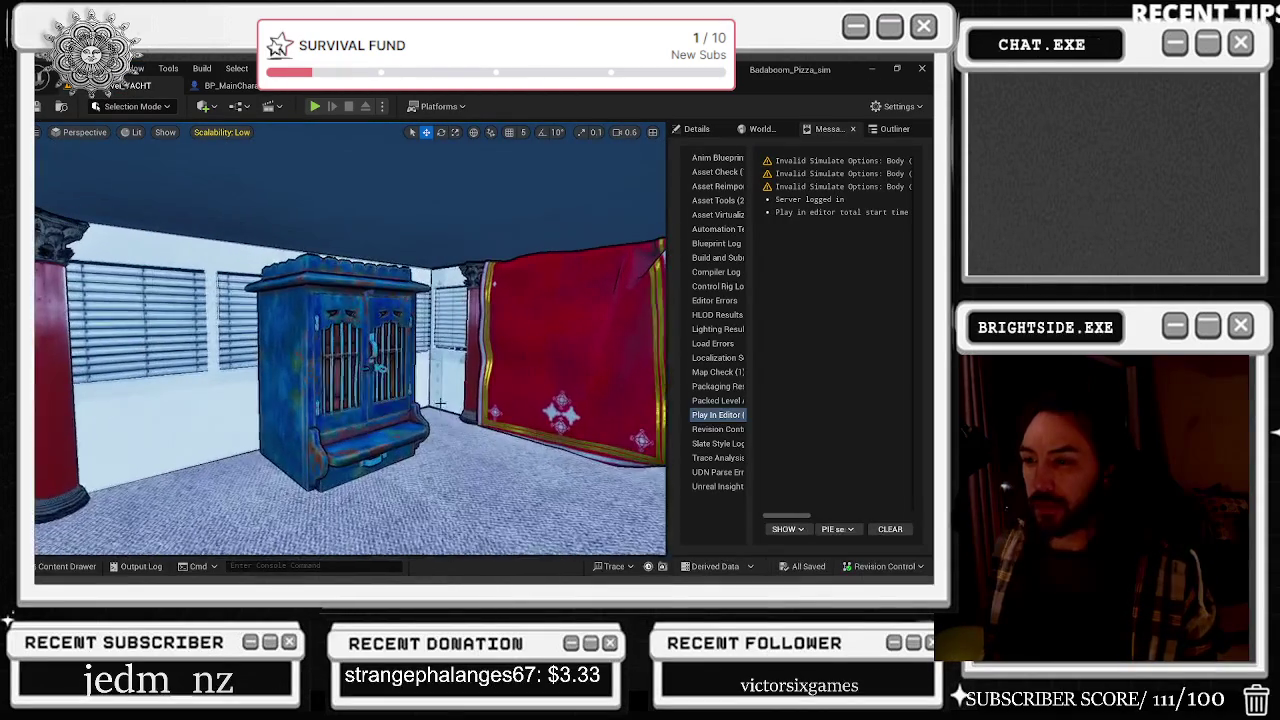
key("ctrl+e")
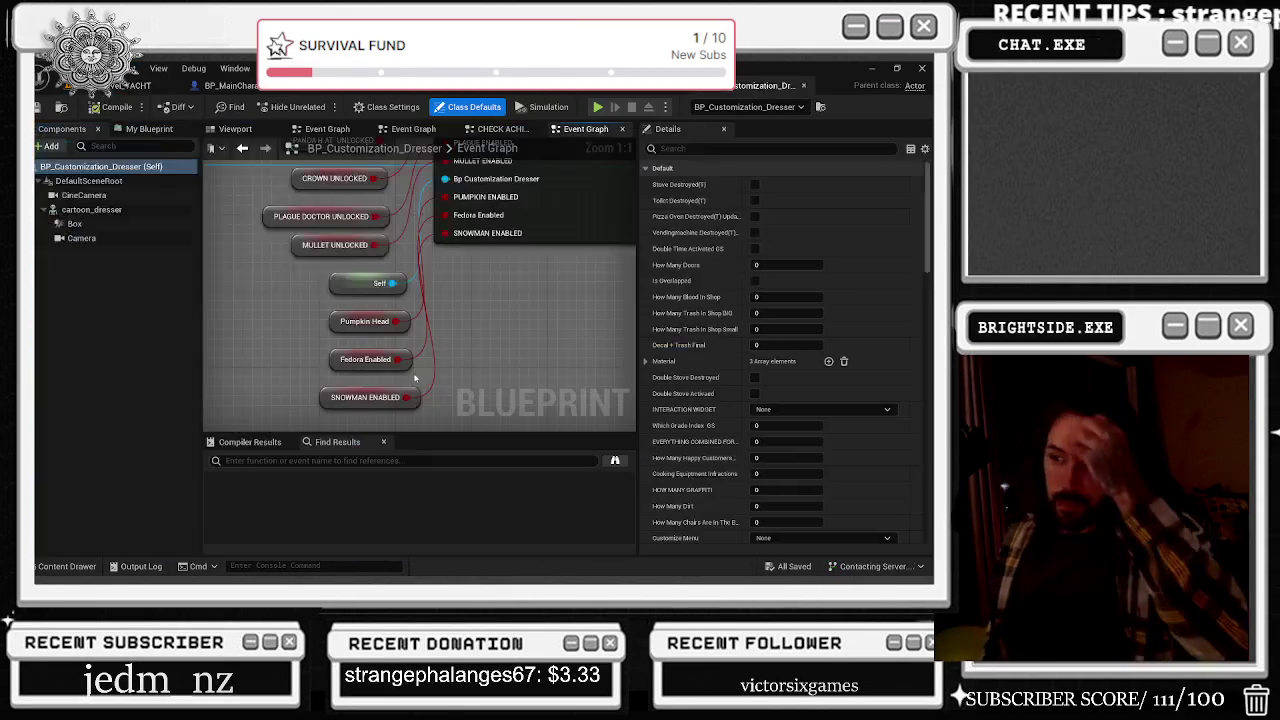
Step: Inspect the dresser's menu widget creation nodes, save, and return to the level view of the dresser
left_click_drag(481, 293, 411, 432)
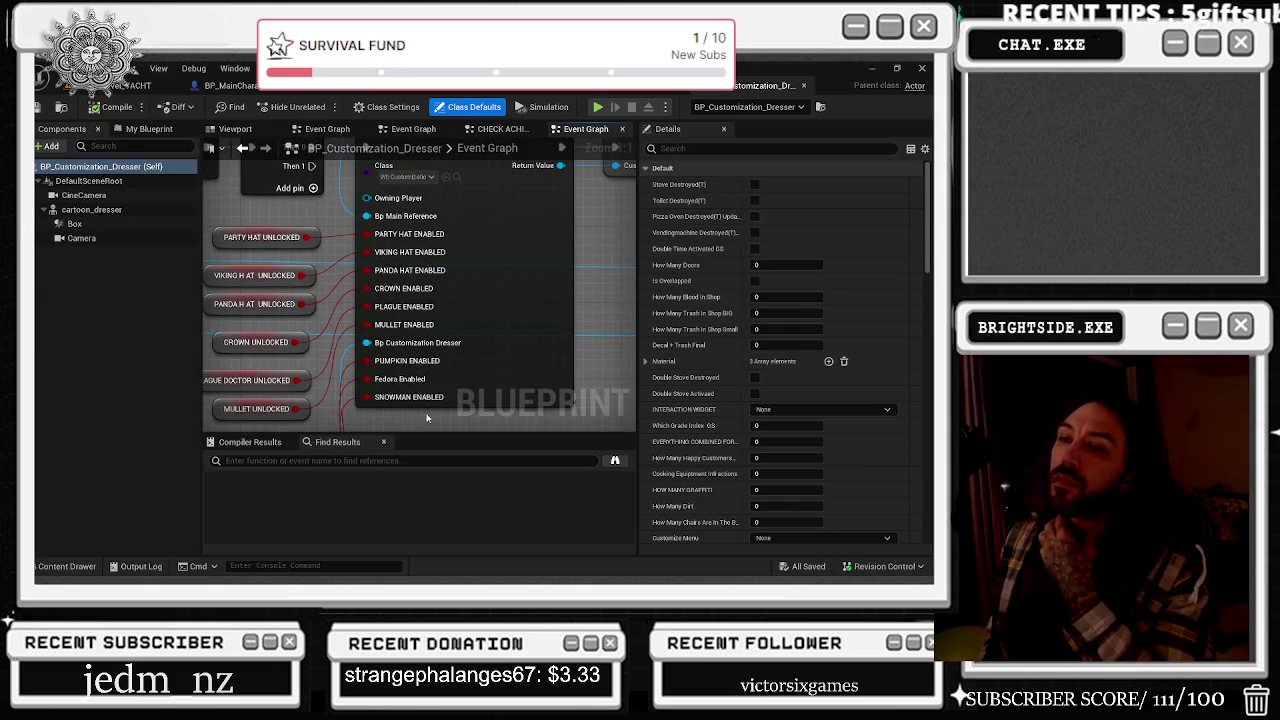
scroll(425, 421, "down", 1)
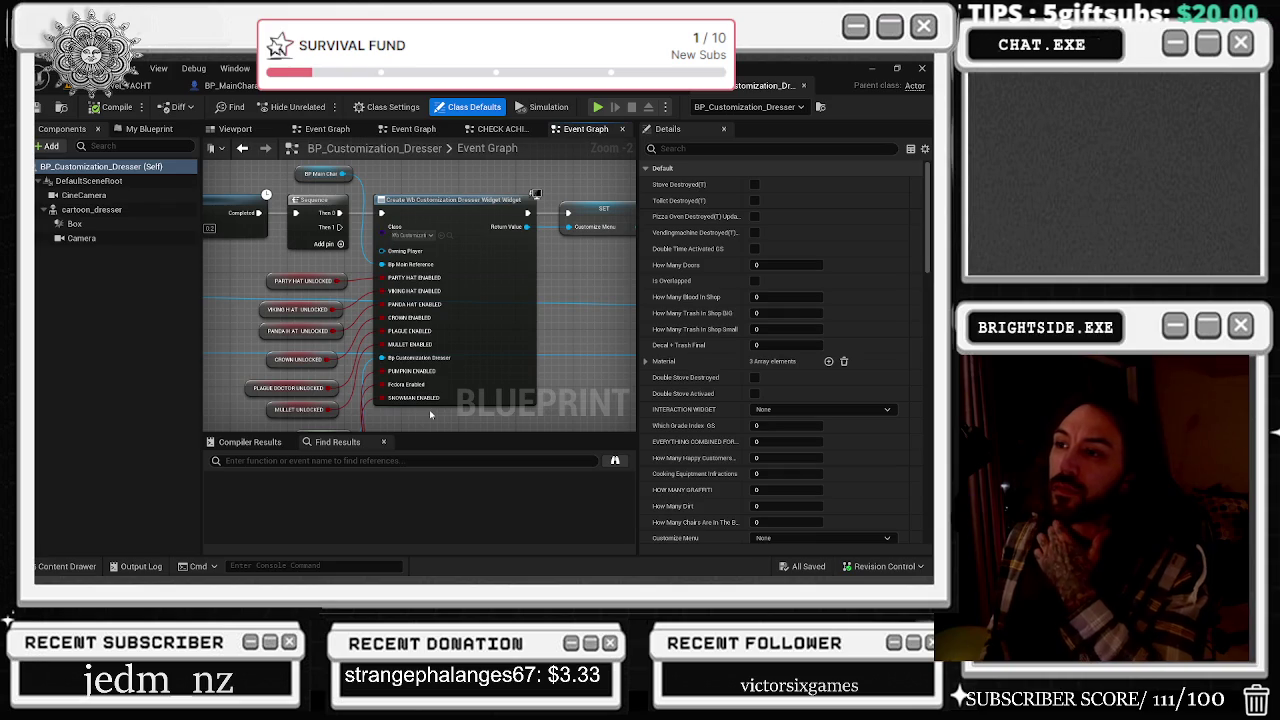
key("ctrl+s")
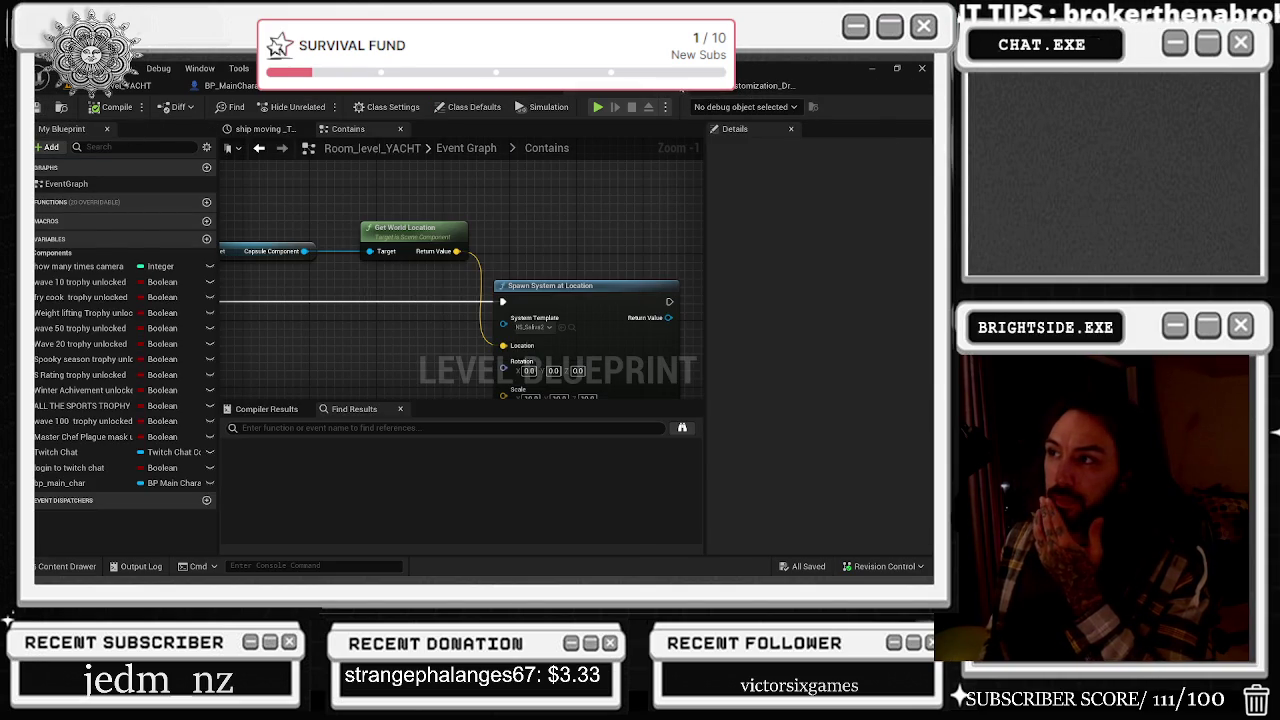
left_click(590, 85)
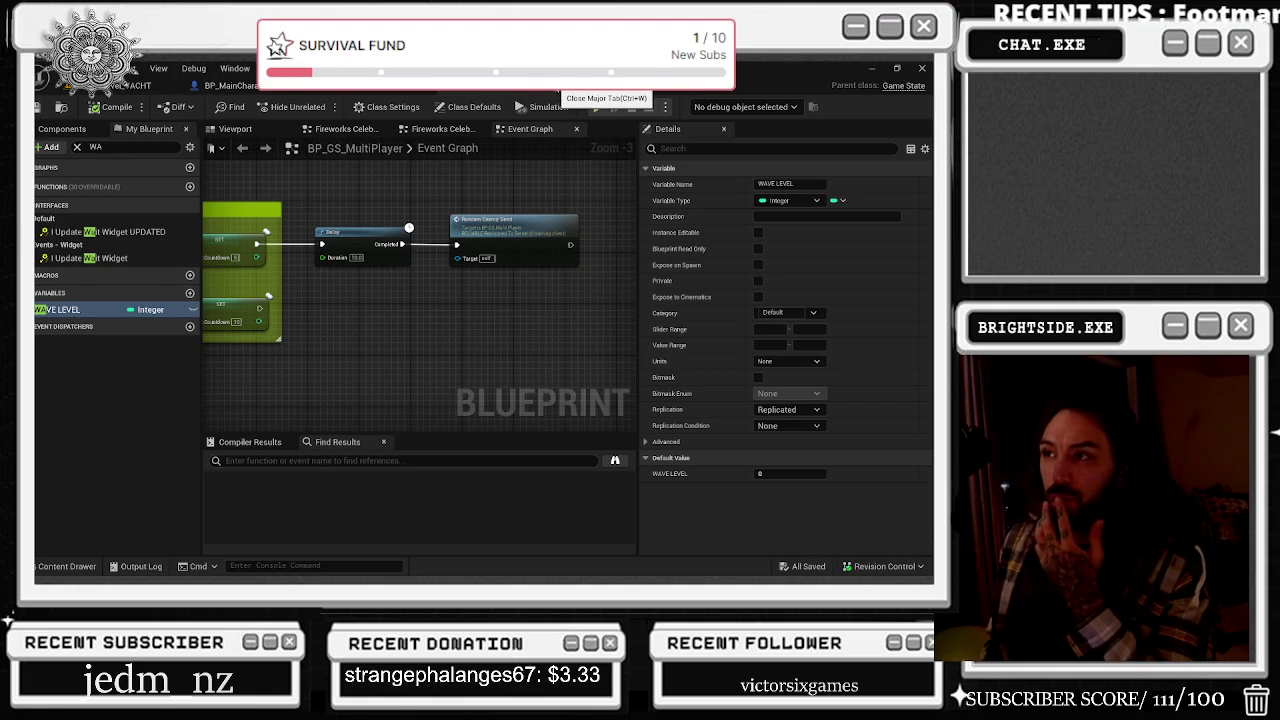
key("ctrl+w")
key("ctrl+w")
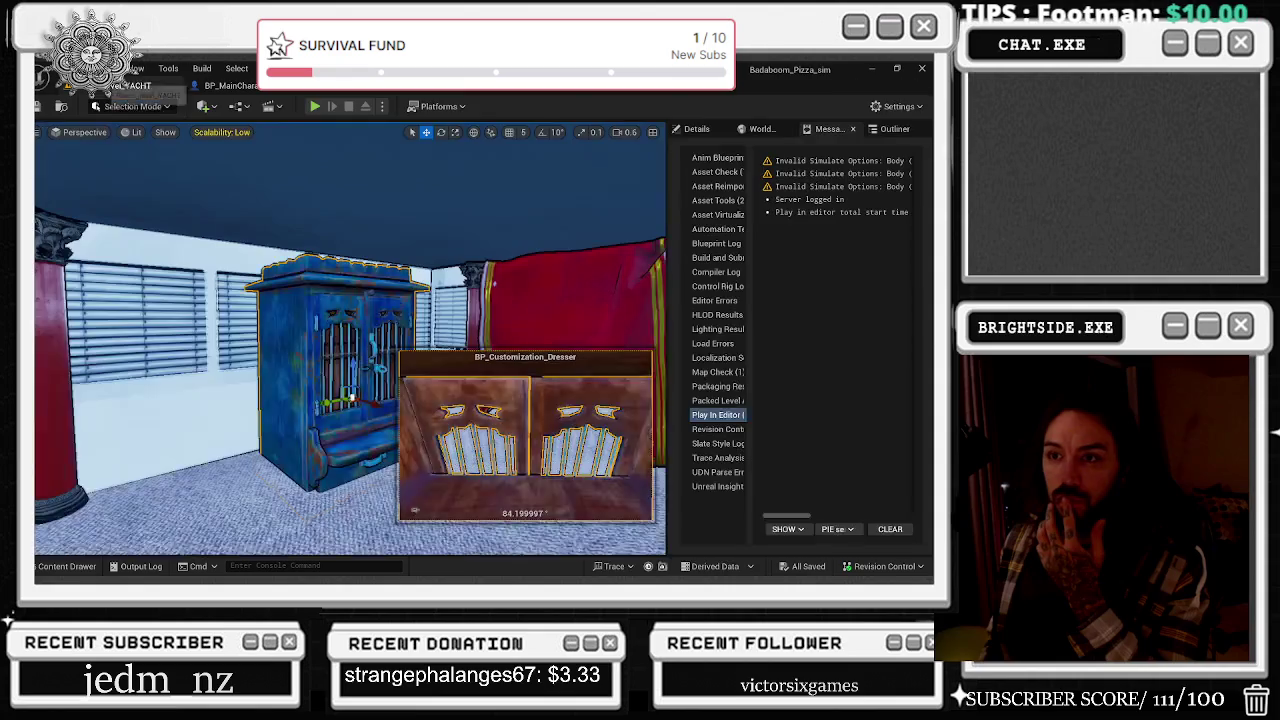
Step: In the Content Drawer, filter All content to Widget Blueprints and open wb_End_Of_Game_Recap
left_click(67, 566)
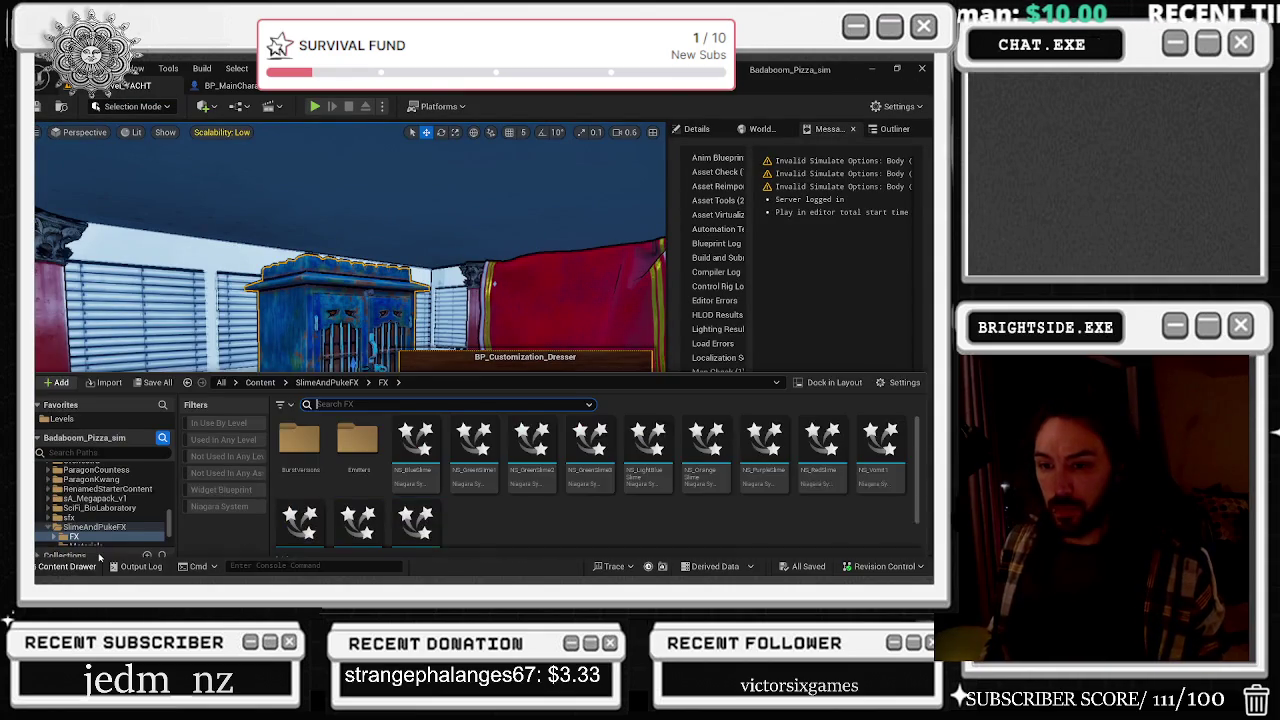
left_click_drag(167, 507, 167, 455)
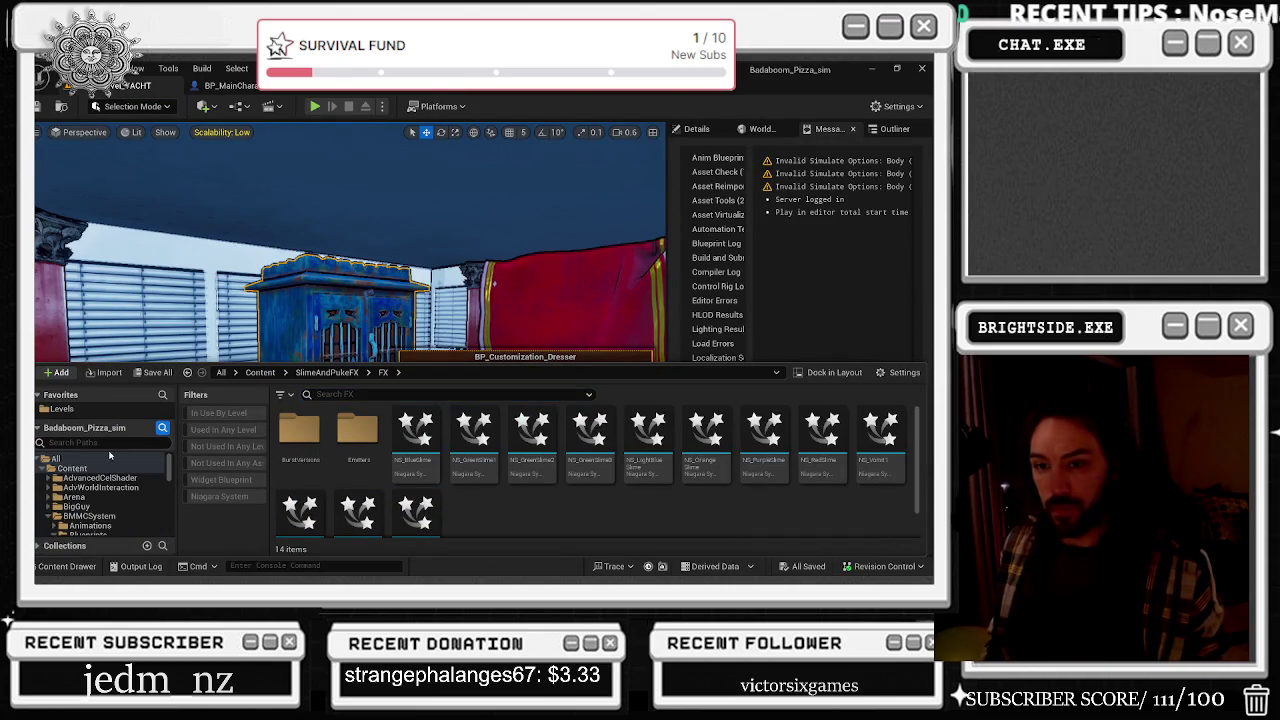
left_click(110, 458)
left_click(225, 480)
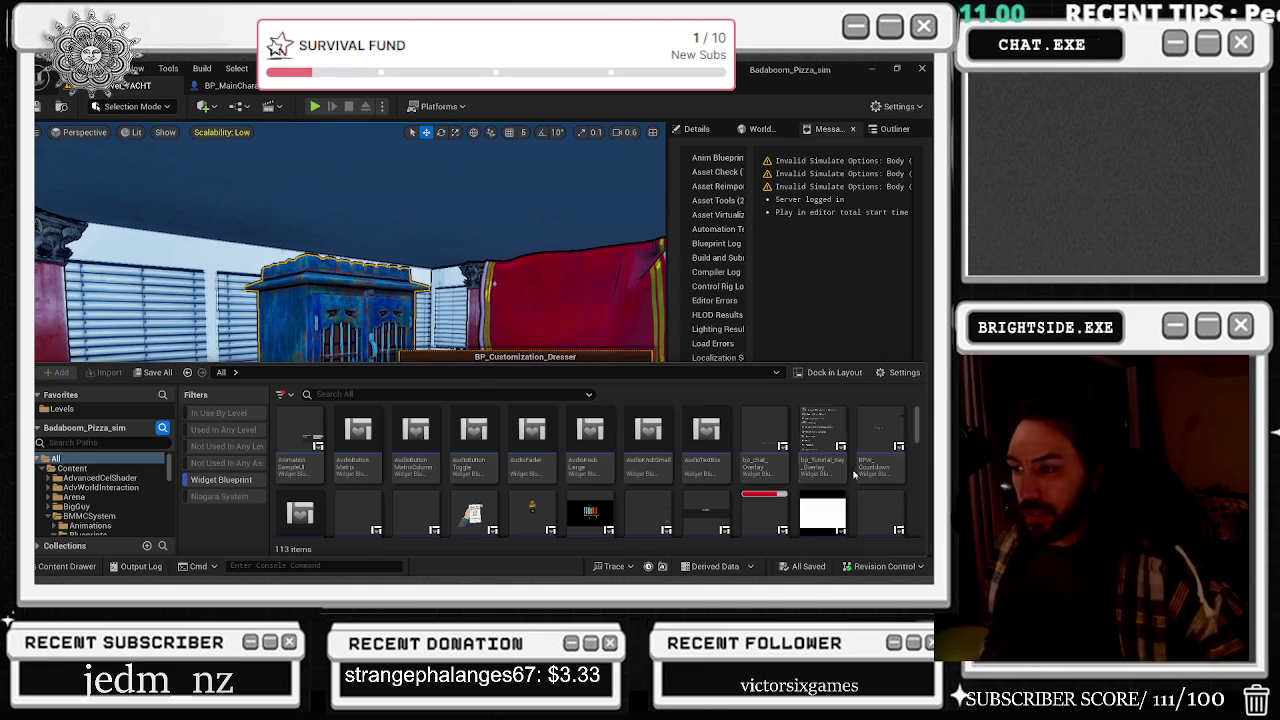
scroll(590, 460, "down", 5)
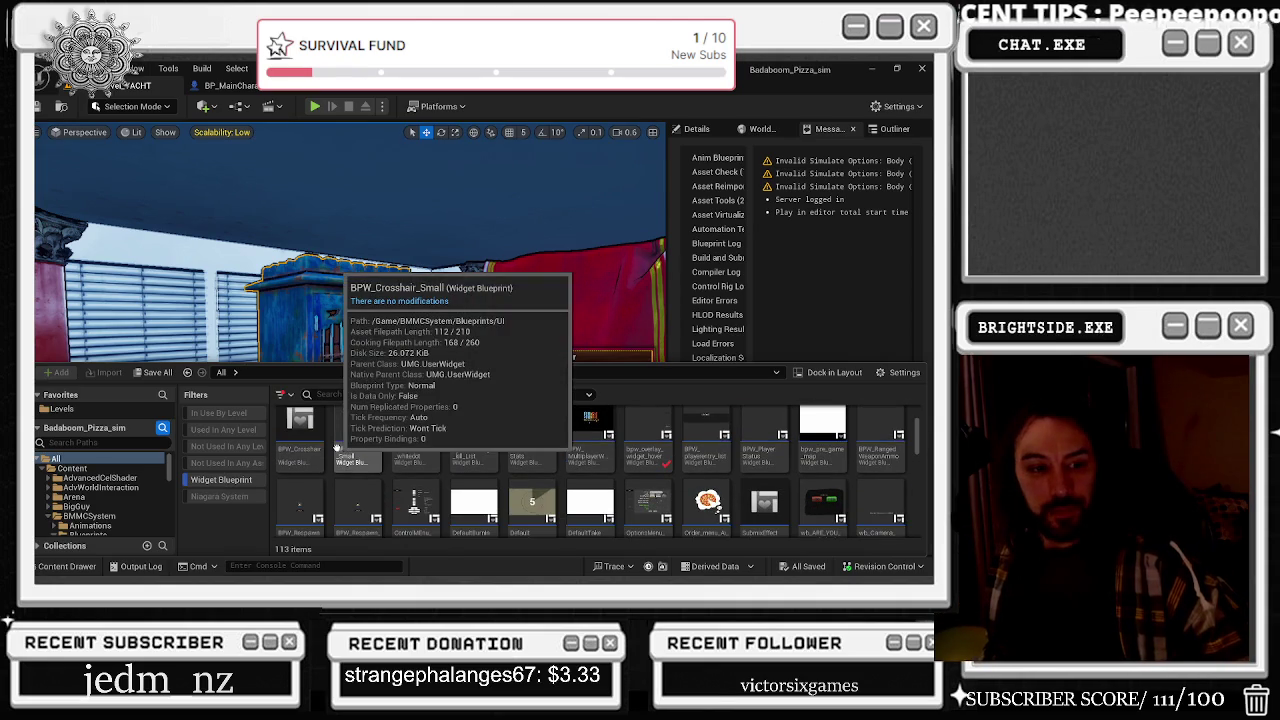
scroll(716, 506, "down", 1)
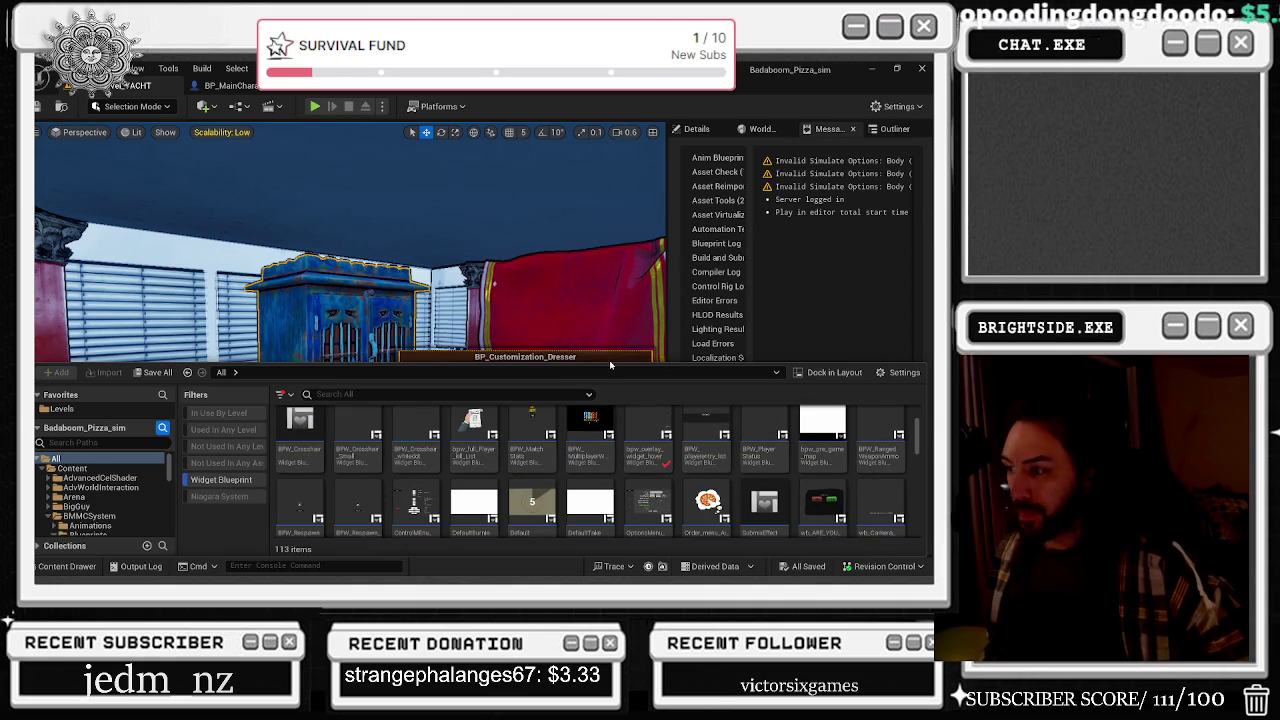
scroll(650, 470, "down", 5)
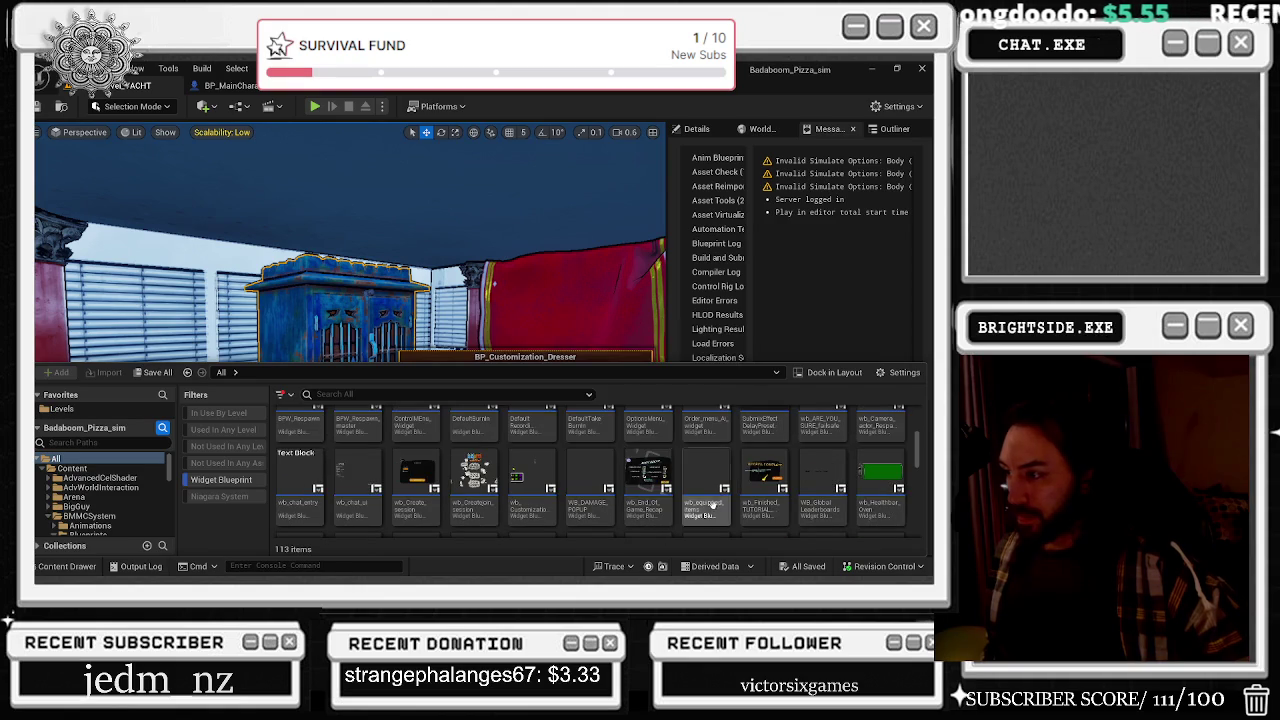
left_click(660, 485)
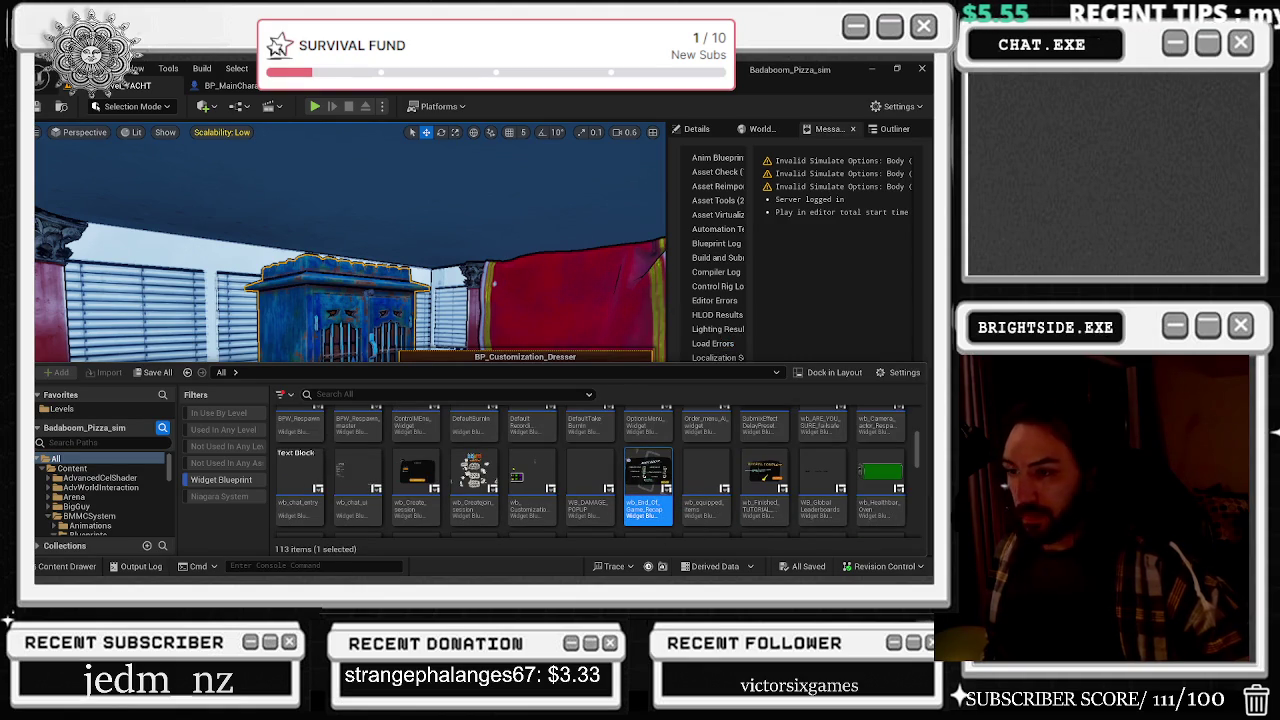
left_click(240, 345)
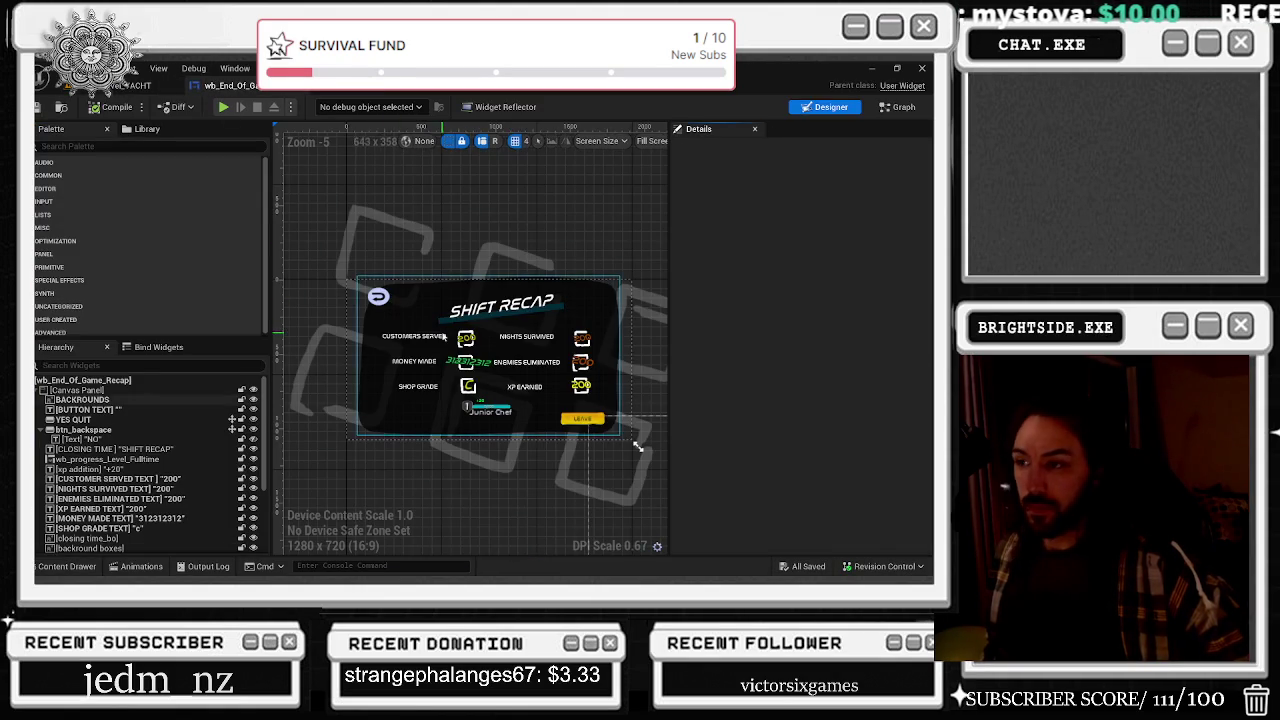
Step: Zoom in, select the Enemies Eliminated value text, and switch to the widget's Event Graph
scroll(638, 447, "up", 1)
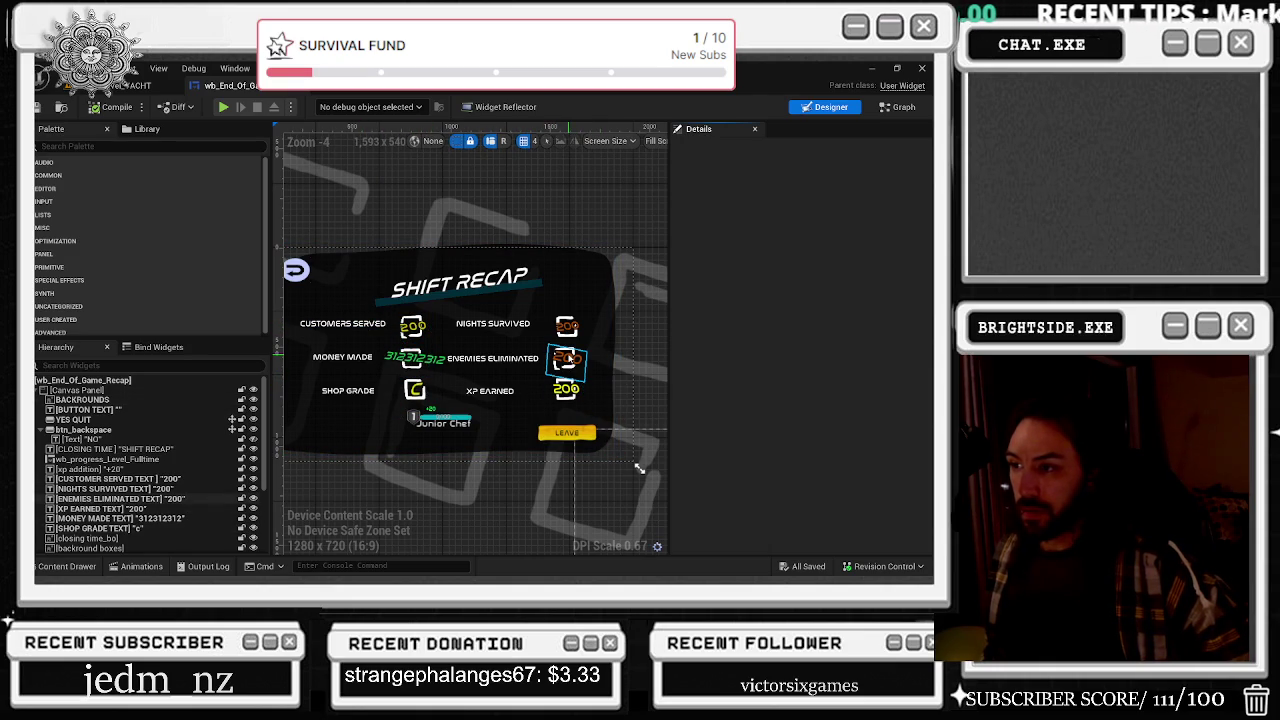
left_click(568, 358)
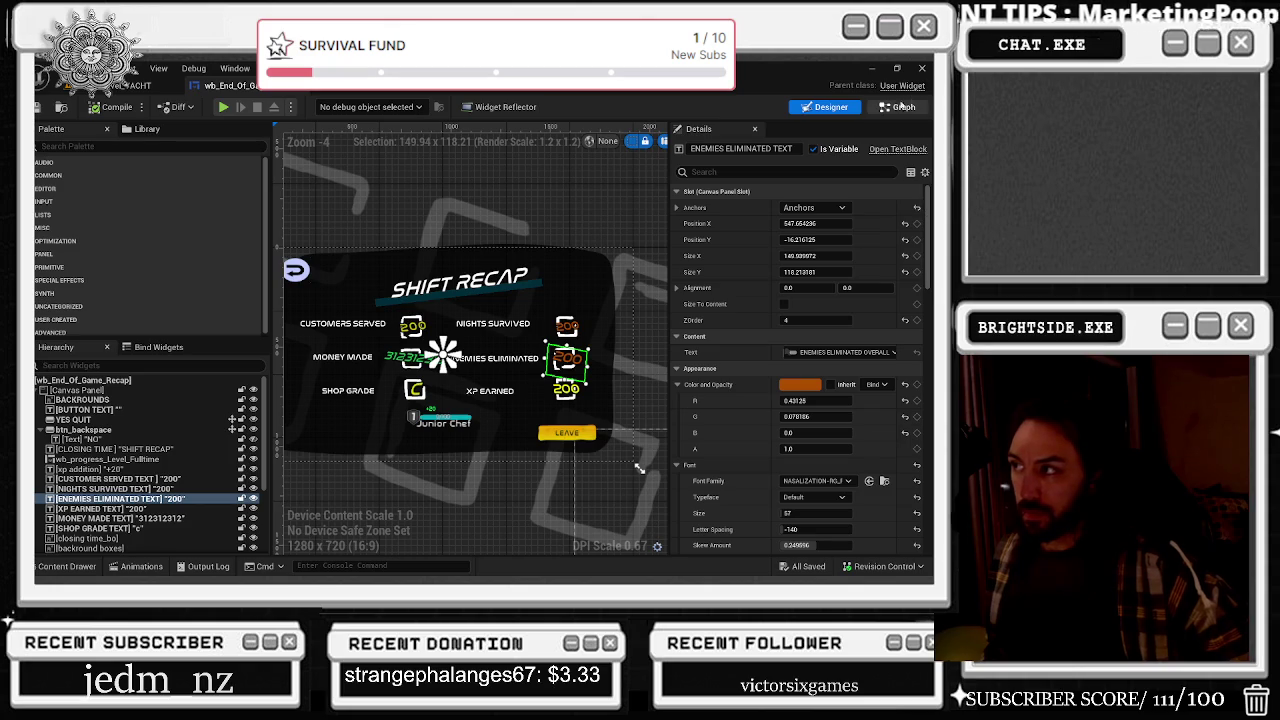
left_click(898, 107)
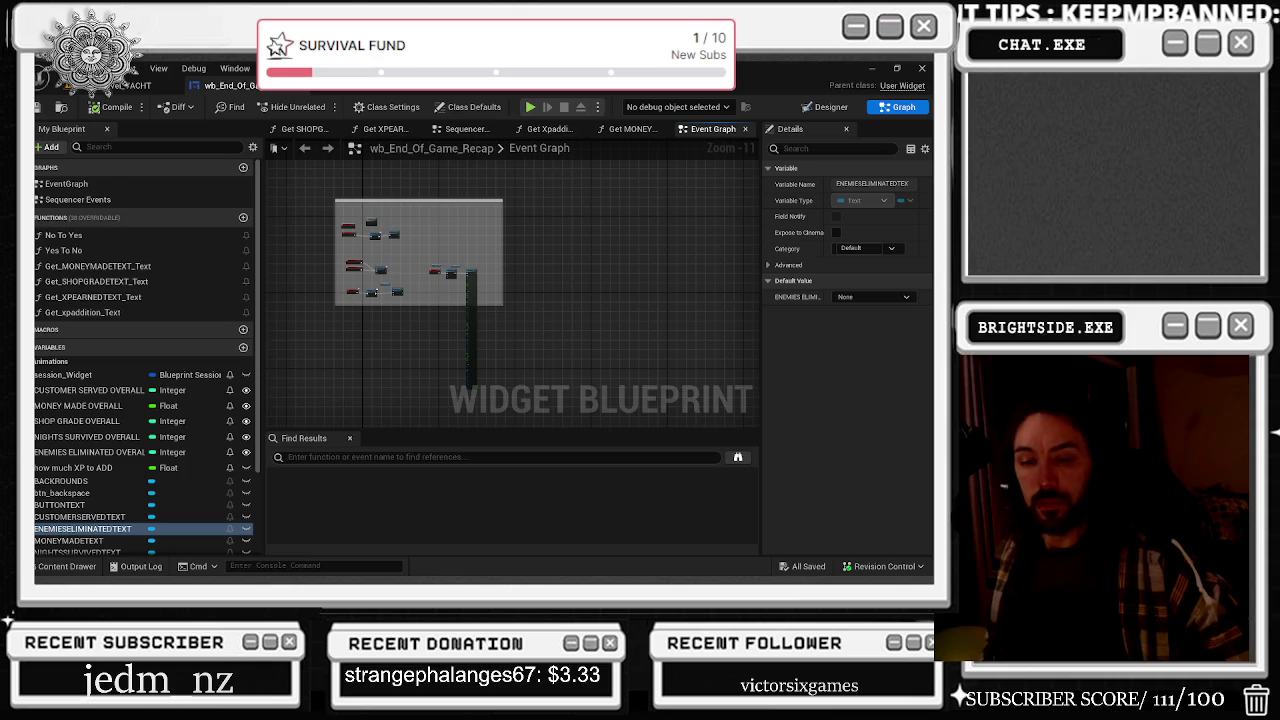
Step: Browse and close the Get MONEYMADETEXT and Get Xpaddition Text function graphs
mouse_move(451, 245)
left_mouse_down()
mouse_move(420, 350)
mouse_move(368, 263)
mouse_move(596, 280)
mouse_move(404, 294)
mouse_move(392, 308)
left_mouse_up()
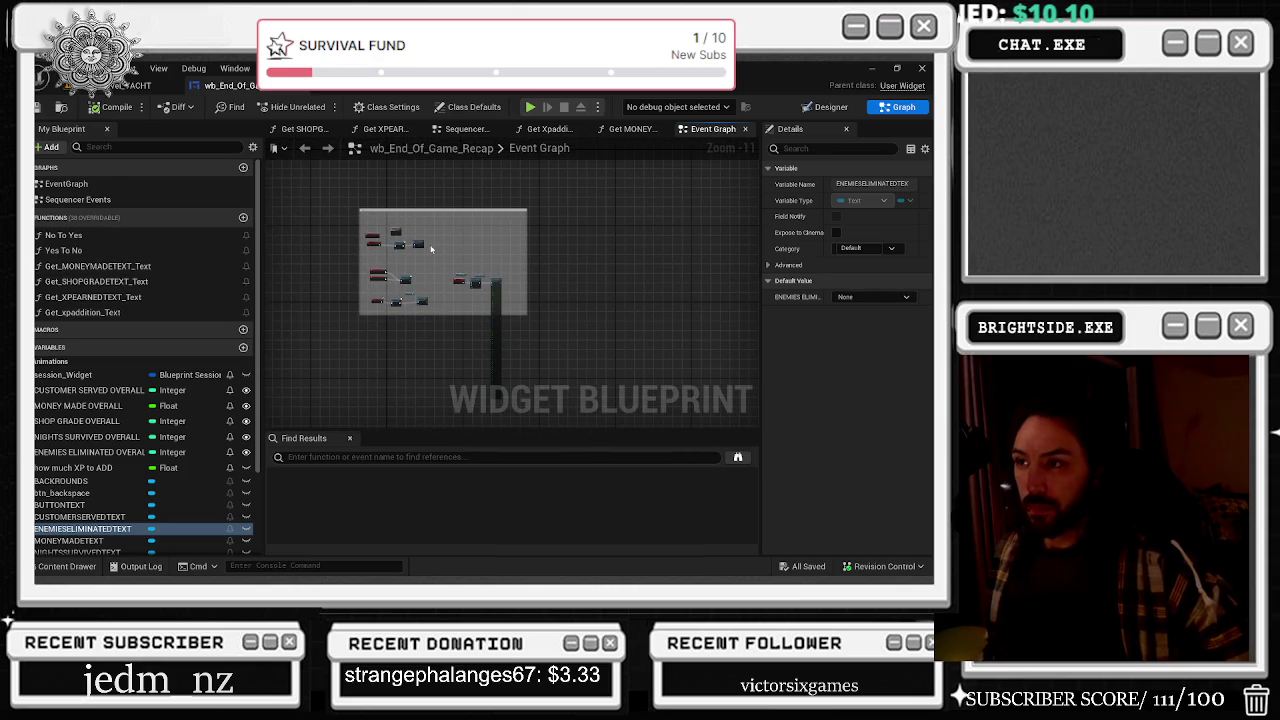
left_click(632, 129)
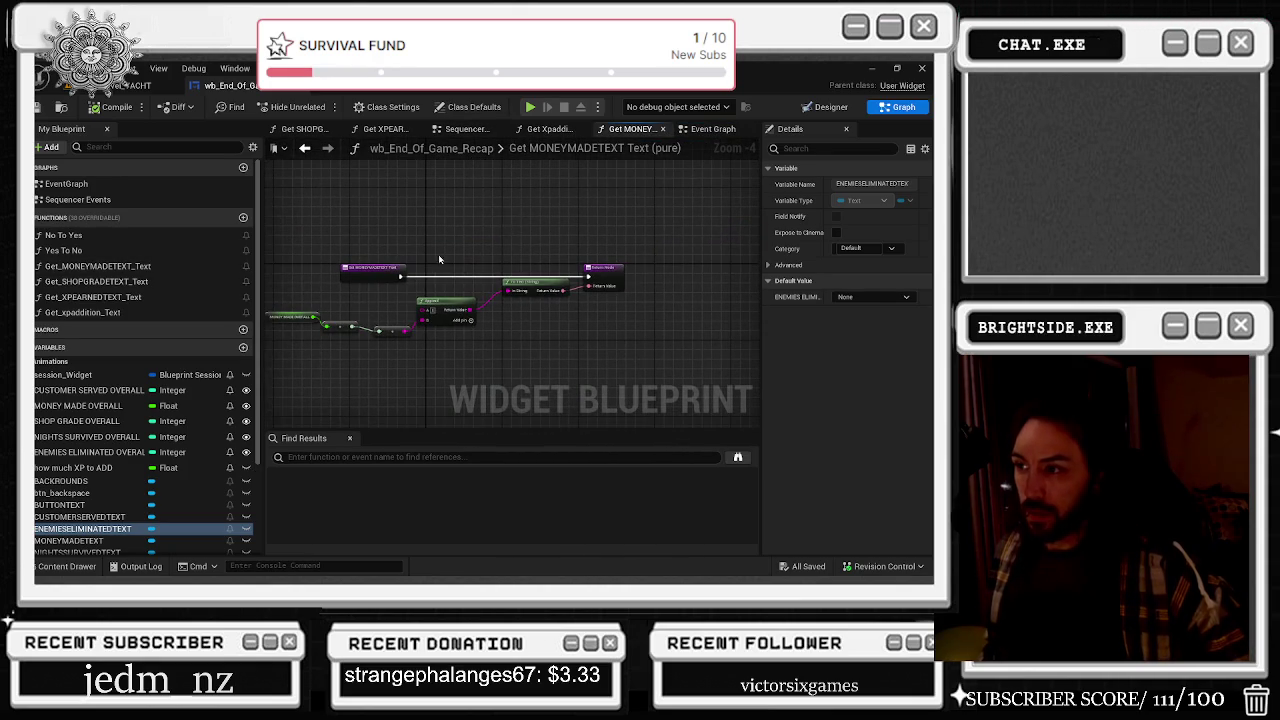
left_click(664, 129)
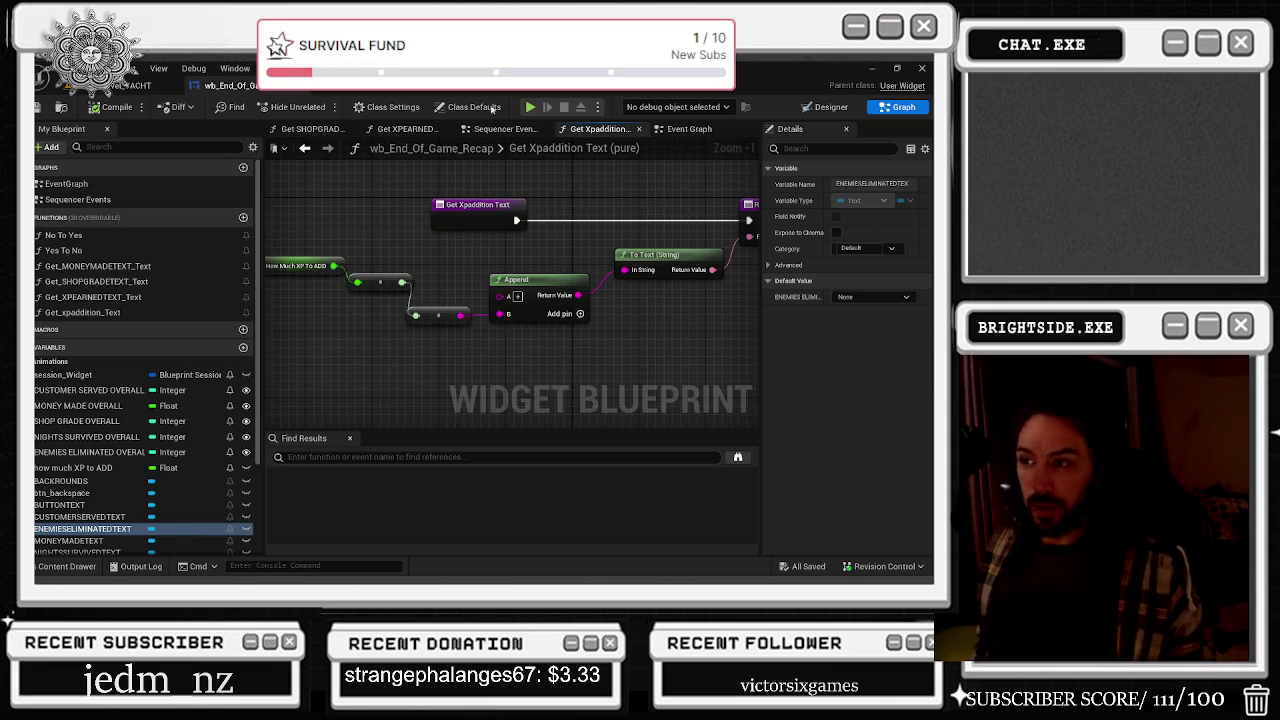
left_click_drag(511, 196, 329, 195)
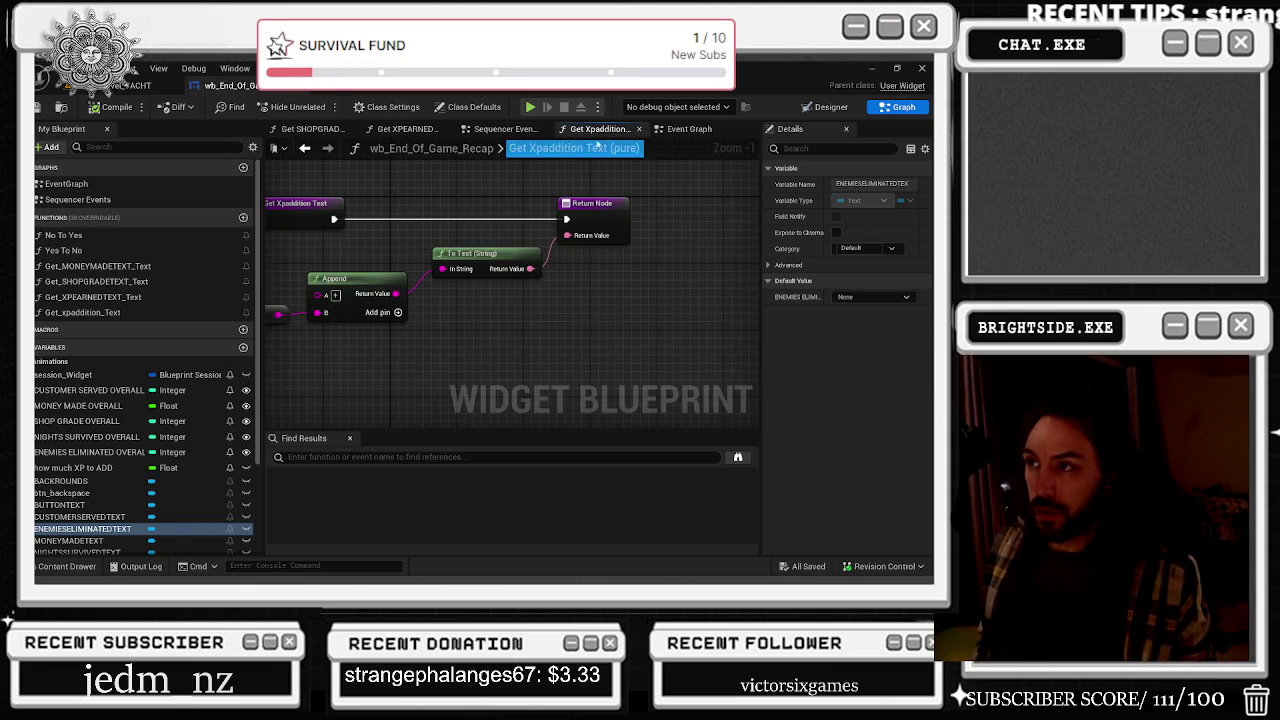
left_click(639, 129)
Step: Close the Sequencer Events and Get XPEARNEDTEXT graphs and go back to the Designer layout
scroll(516, 168, "down", 3)
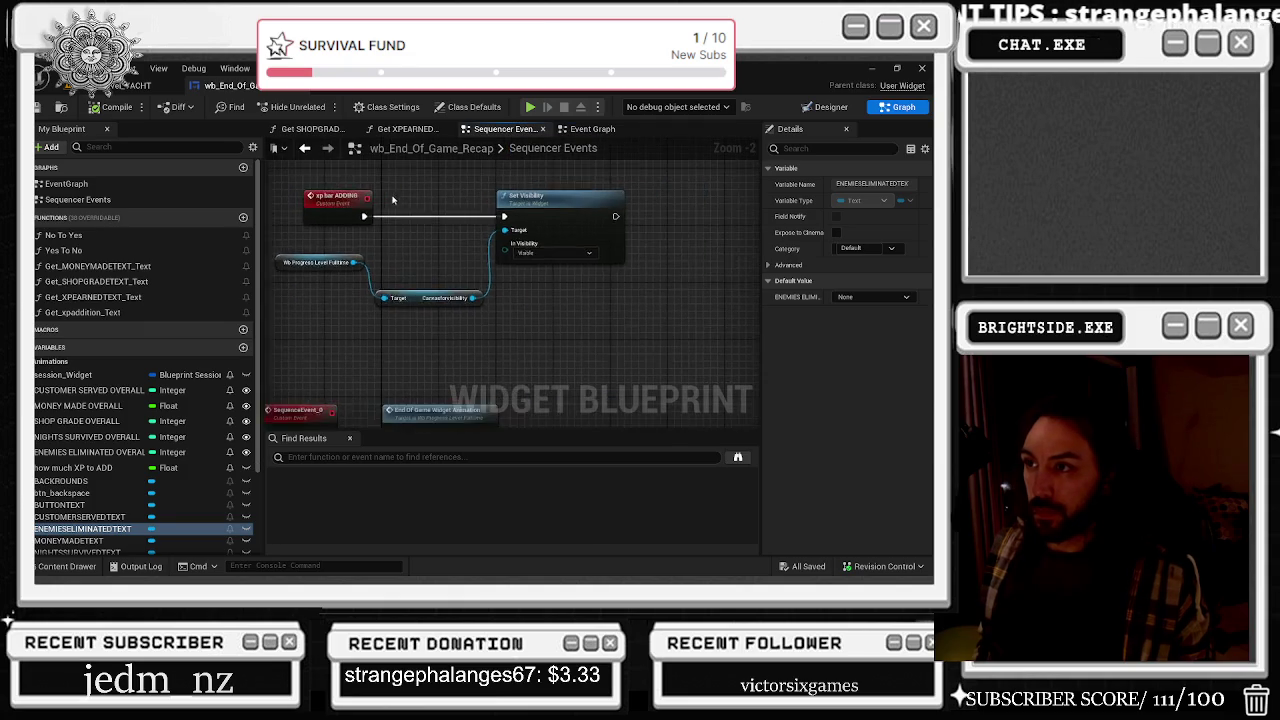
middle_click(494, 131)
scroll(435, 238, "down", 3)
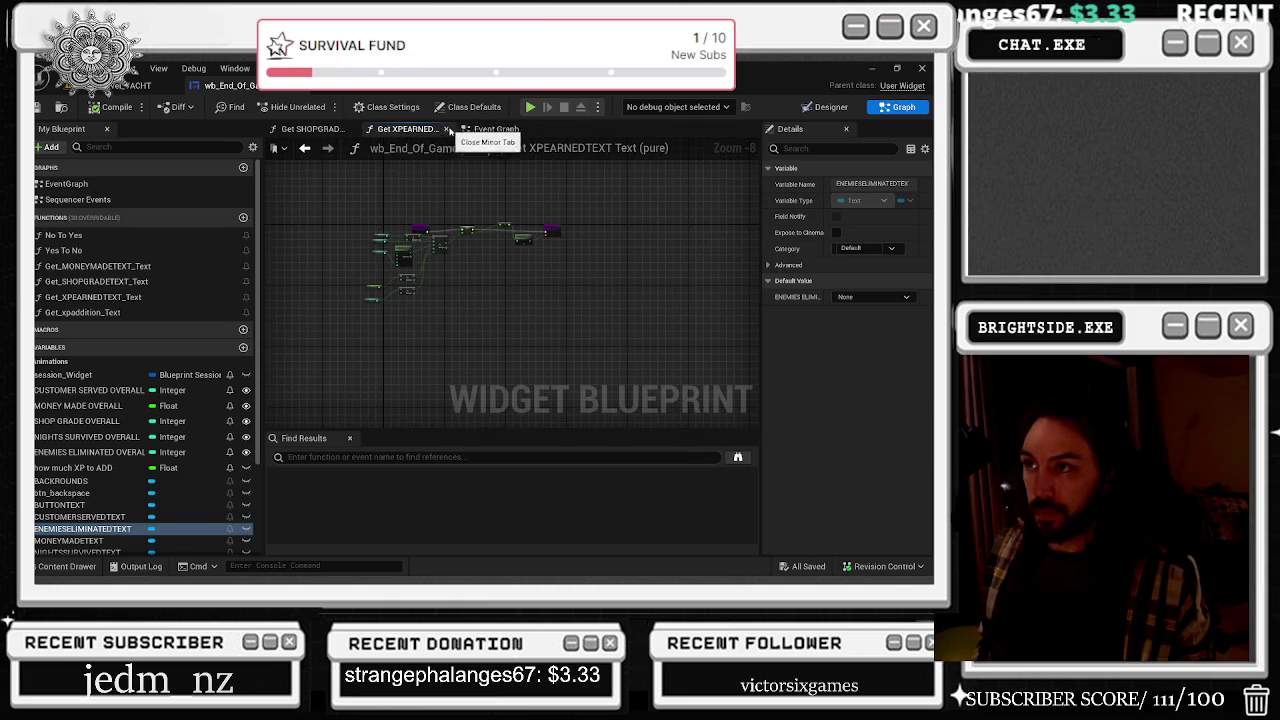
left_click(448, 130)
left_click(830, 107)
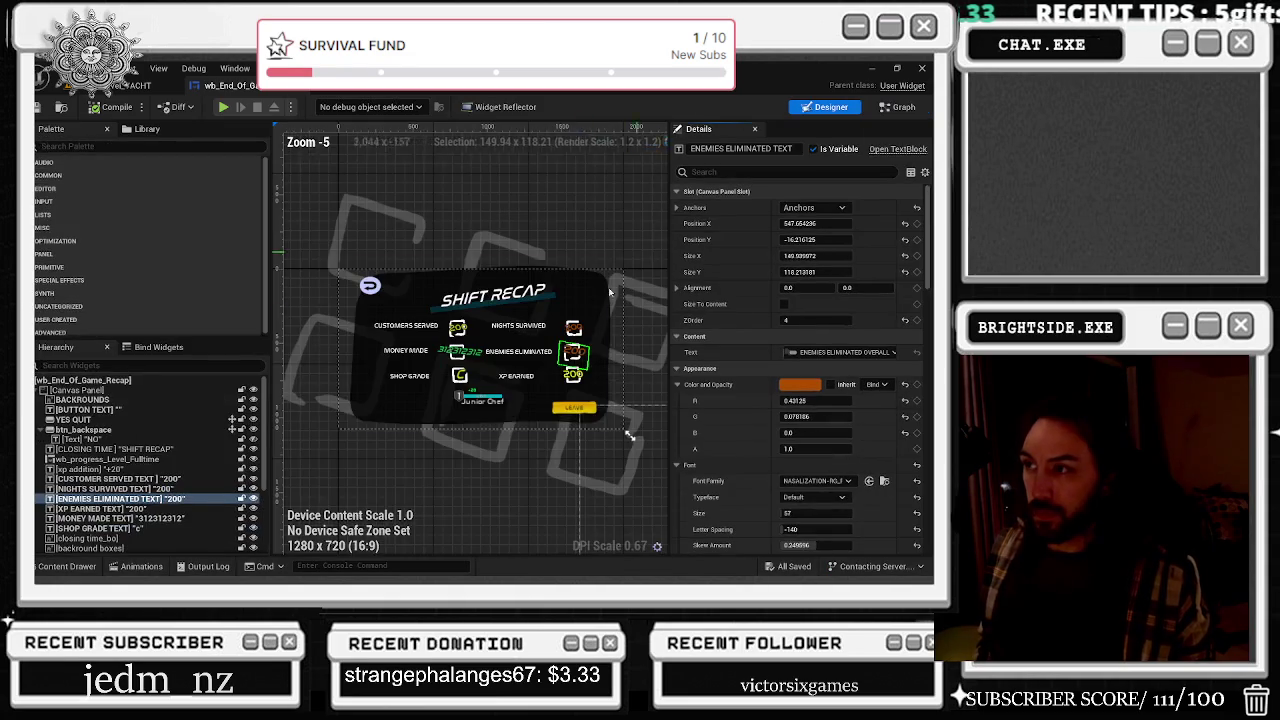
Step: Select the LEAVE quit button and undo the accidental resize of its top edge
left_click(573, 408)
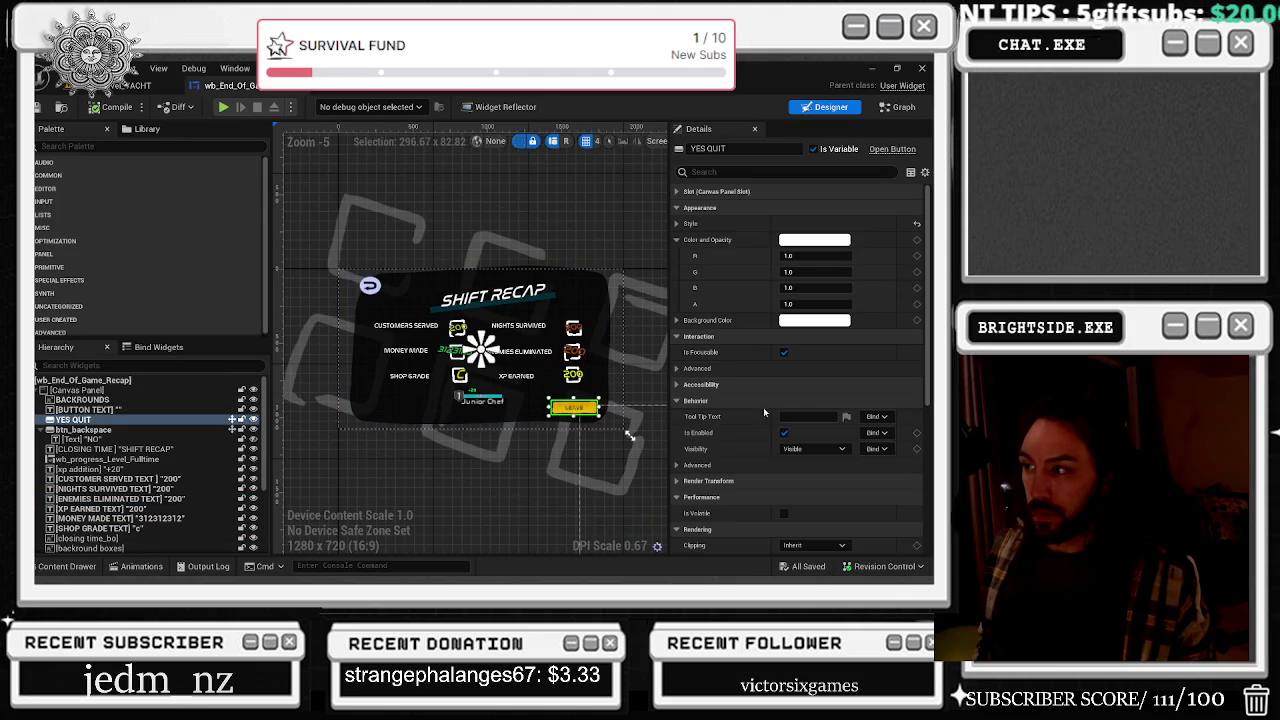
scroll(573, 408, "up", 8)
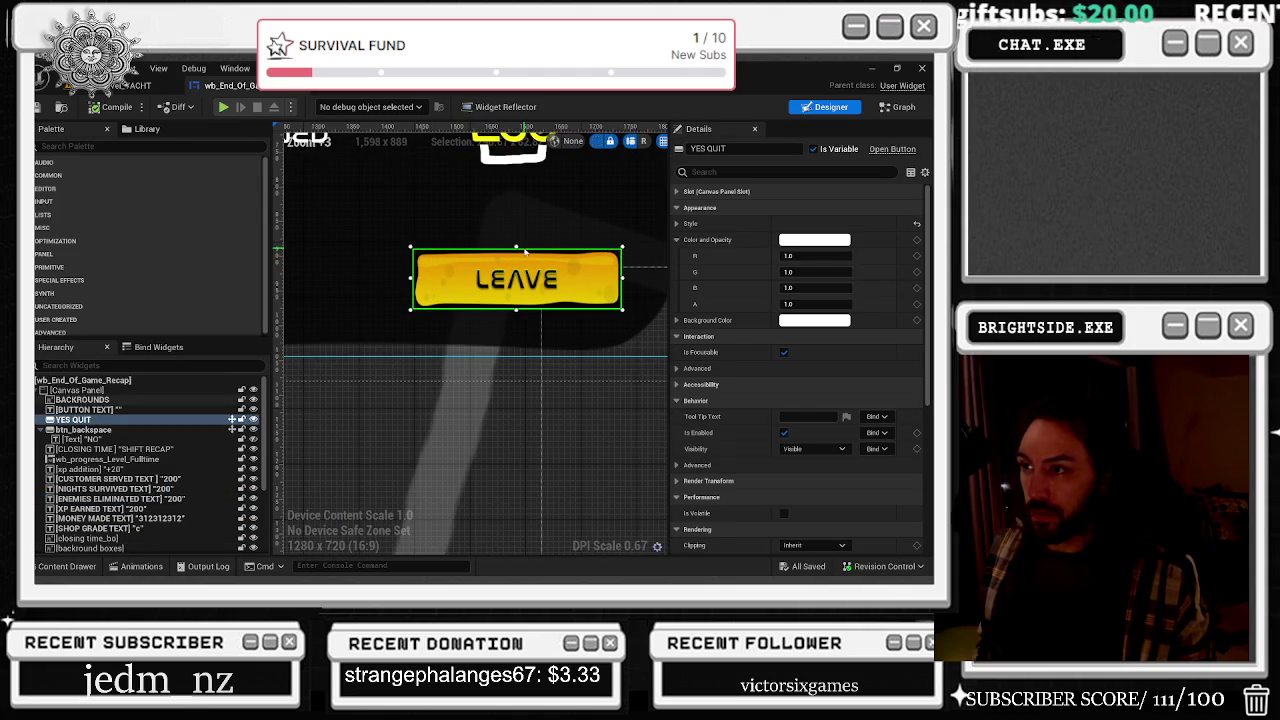
left_click_drag(516, 245, 516, 252)
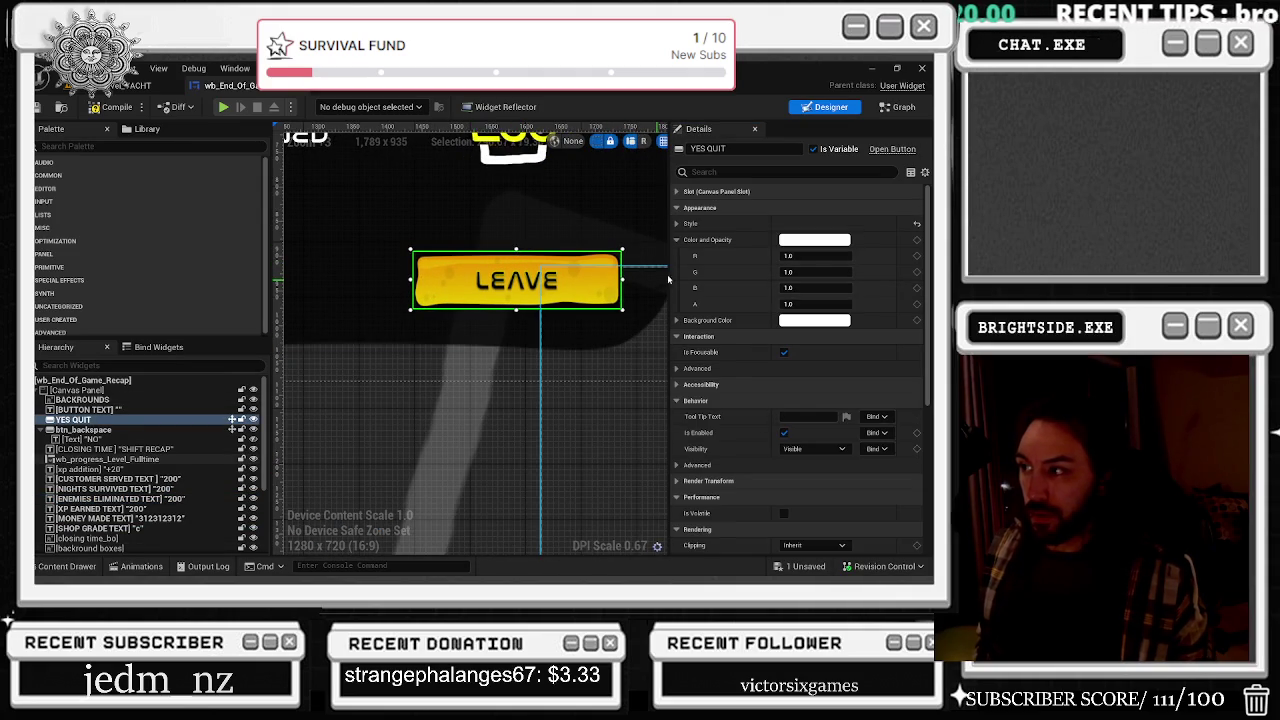
key("ctrl+z")
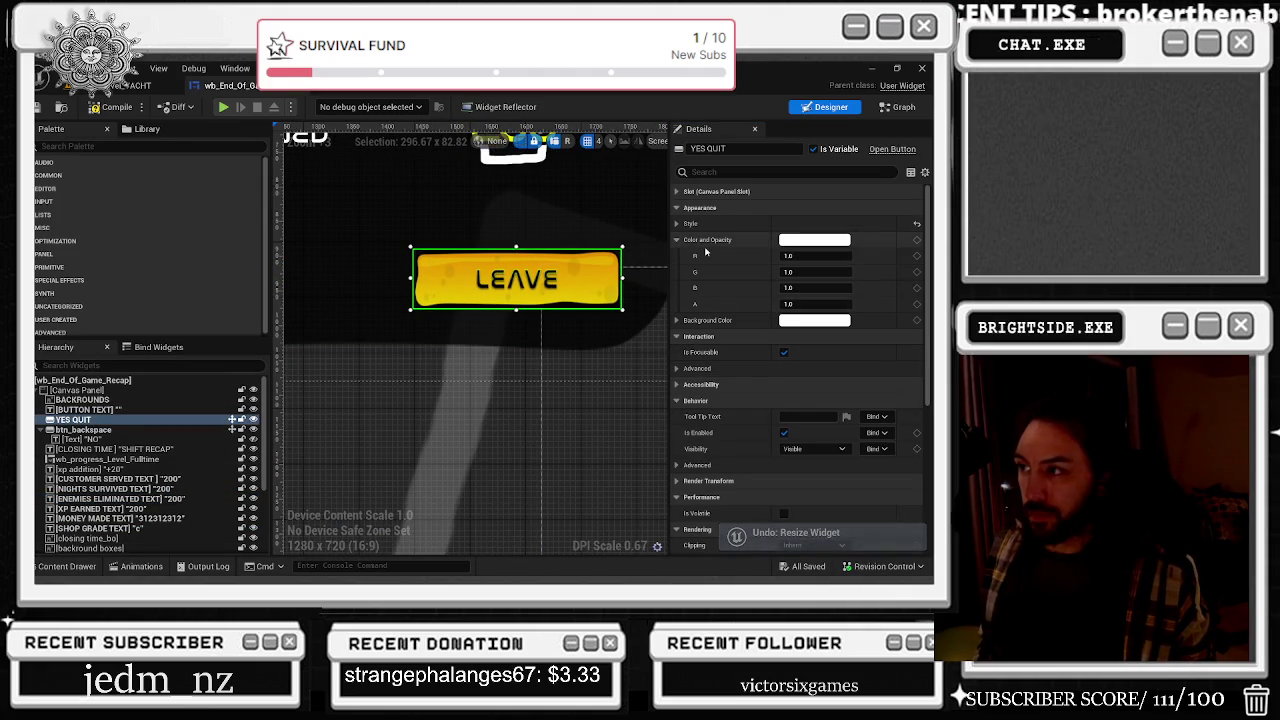
Step: Expand the button's Style brushes and its Slot (Canvas Panel Slot) position and size settings
left_click(676, 224)
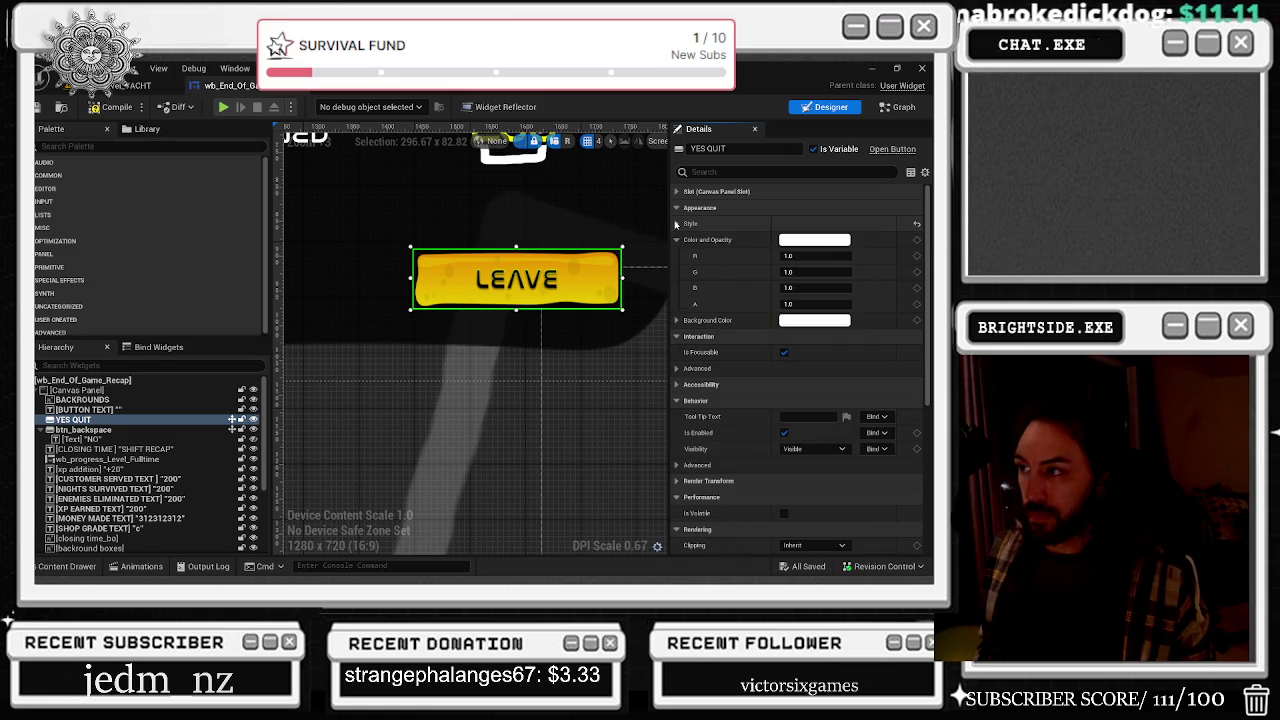
left_click(686, 240)
left_click(686, 240)
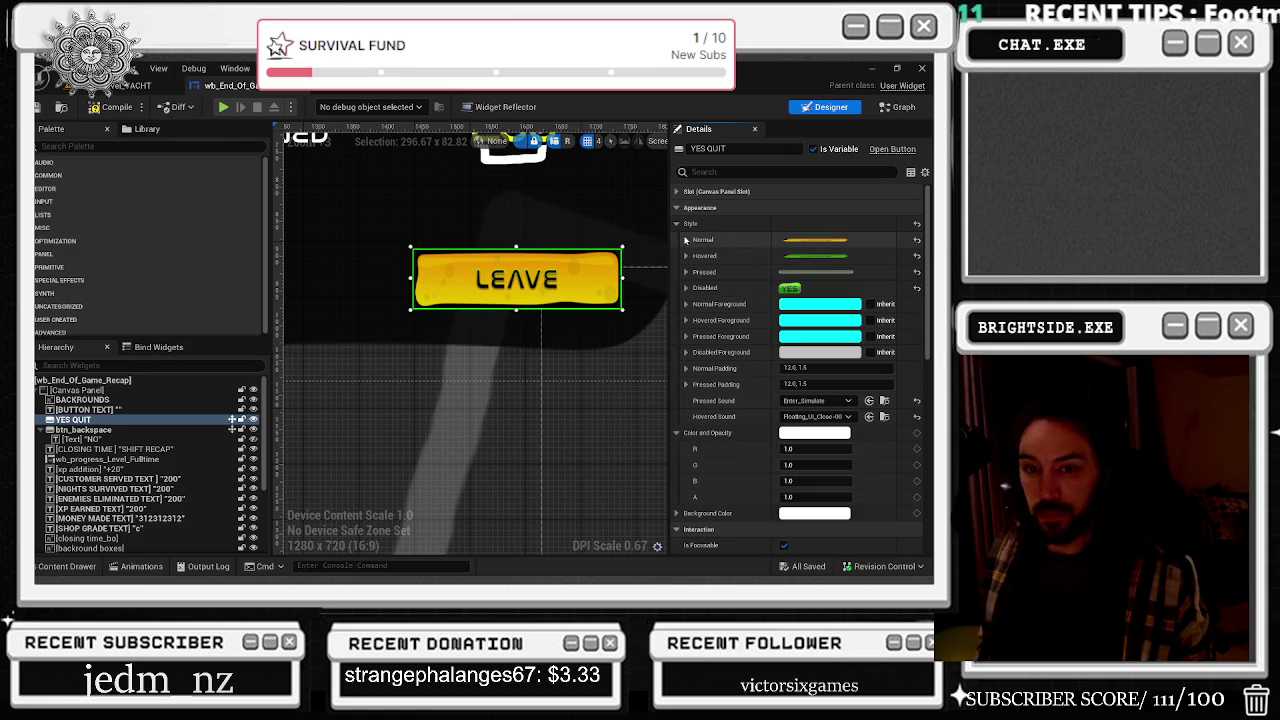
left_click(674, 193)
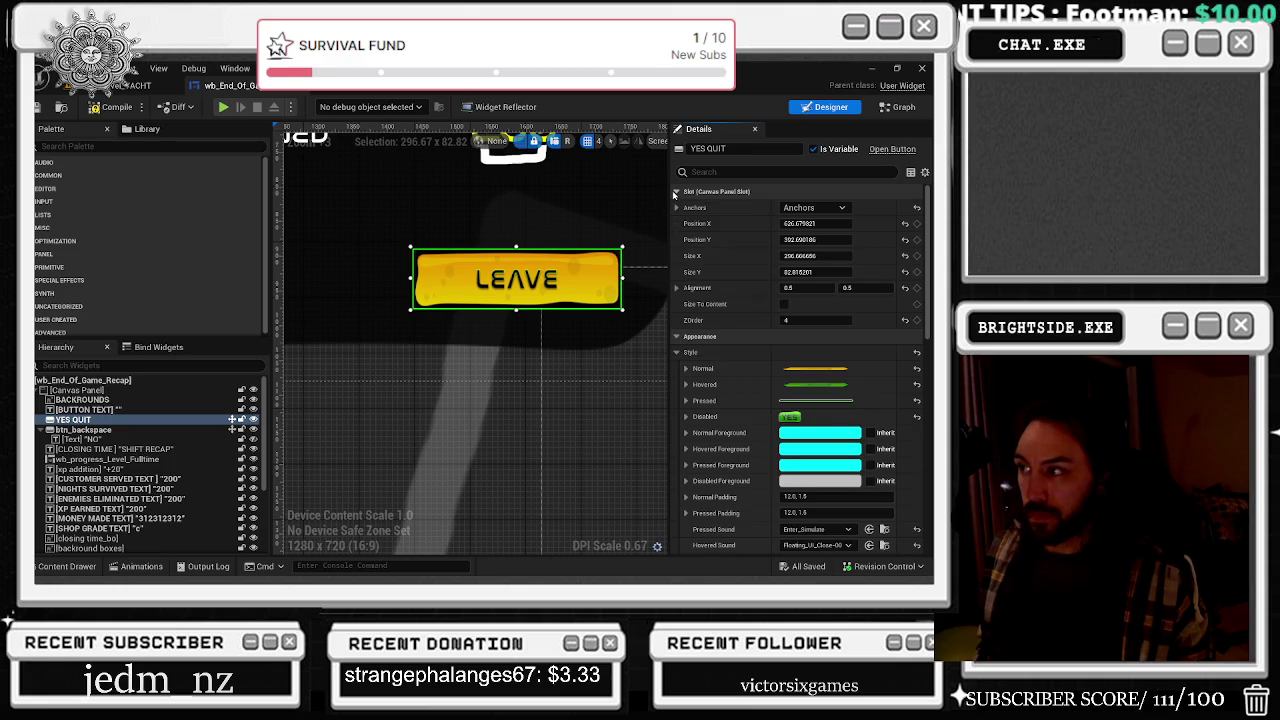